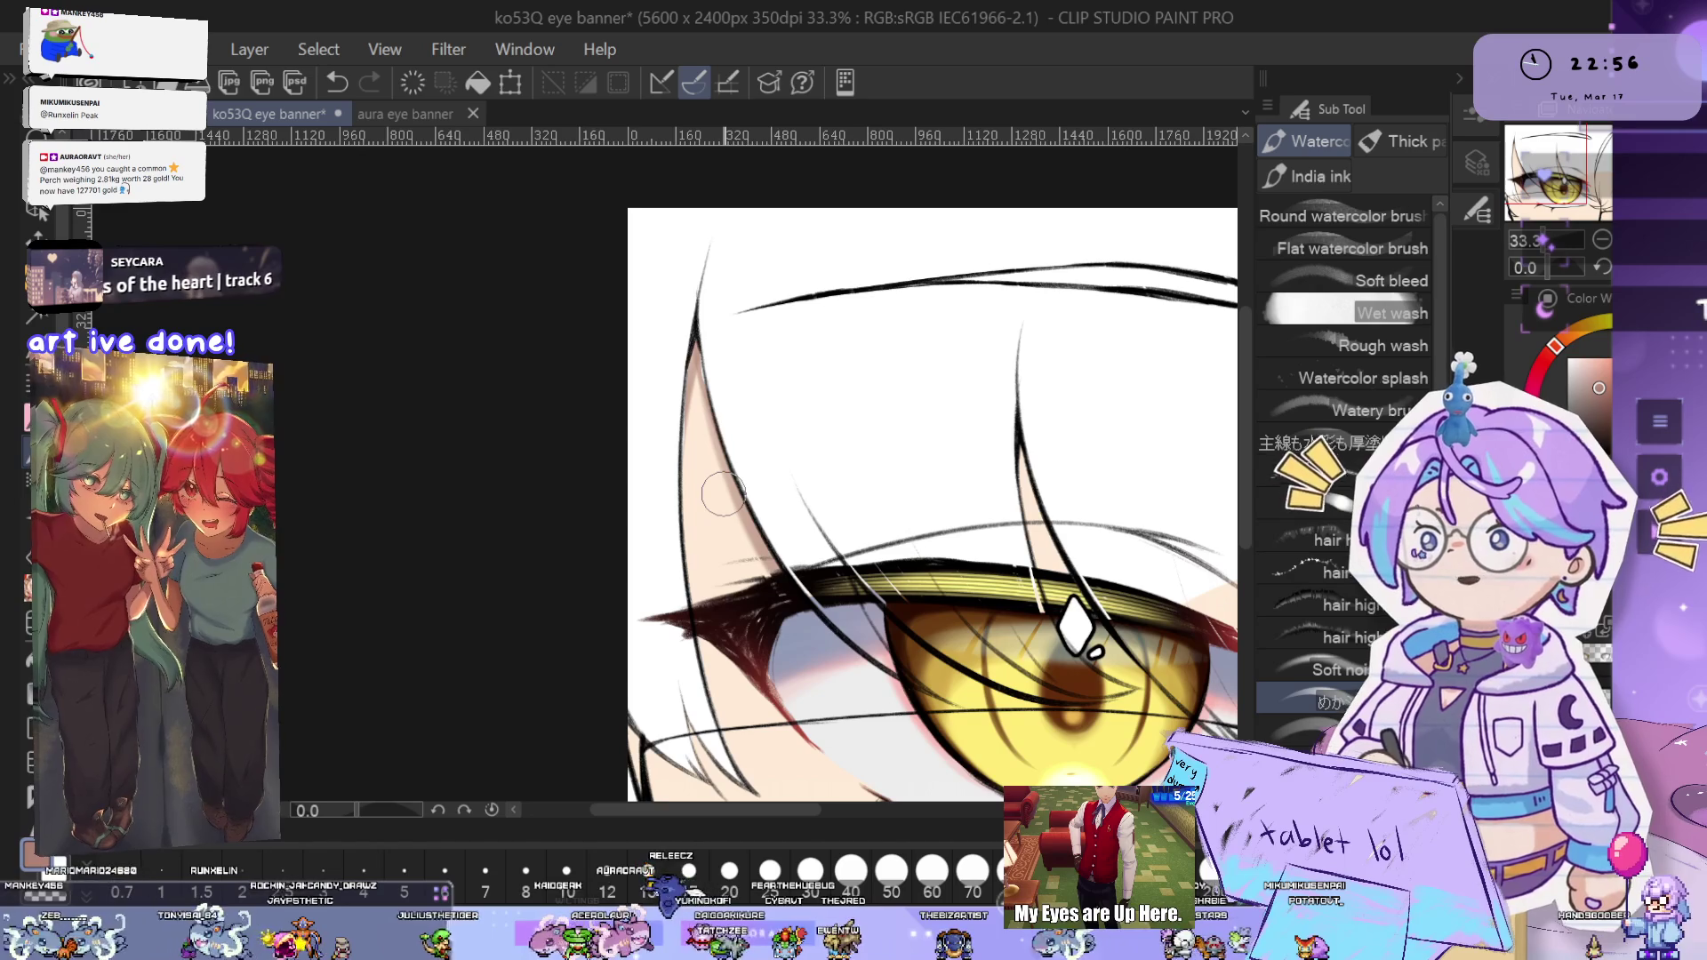
# - Blend the skin tone between the white strands left of the golden eye, undoing a stray stroke
pyautogui.scroll(-1, 806, 462)
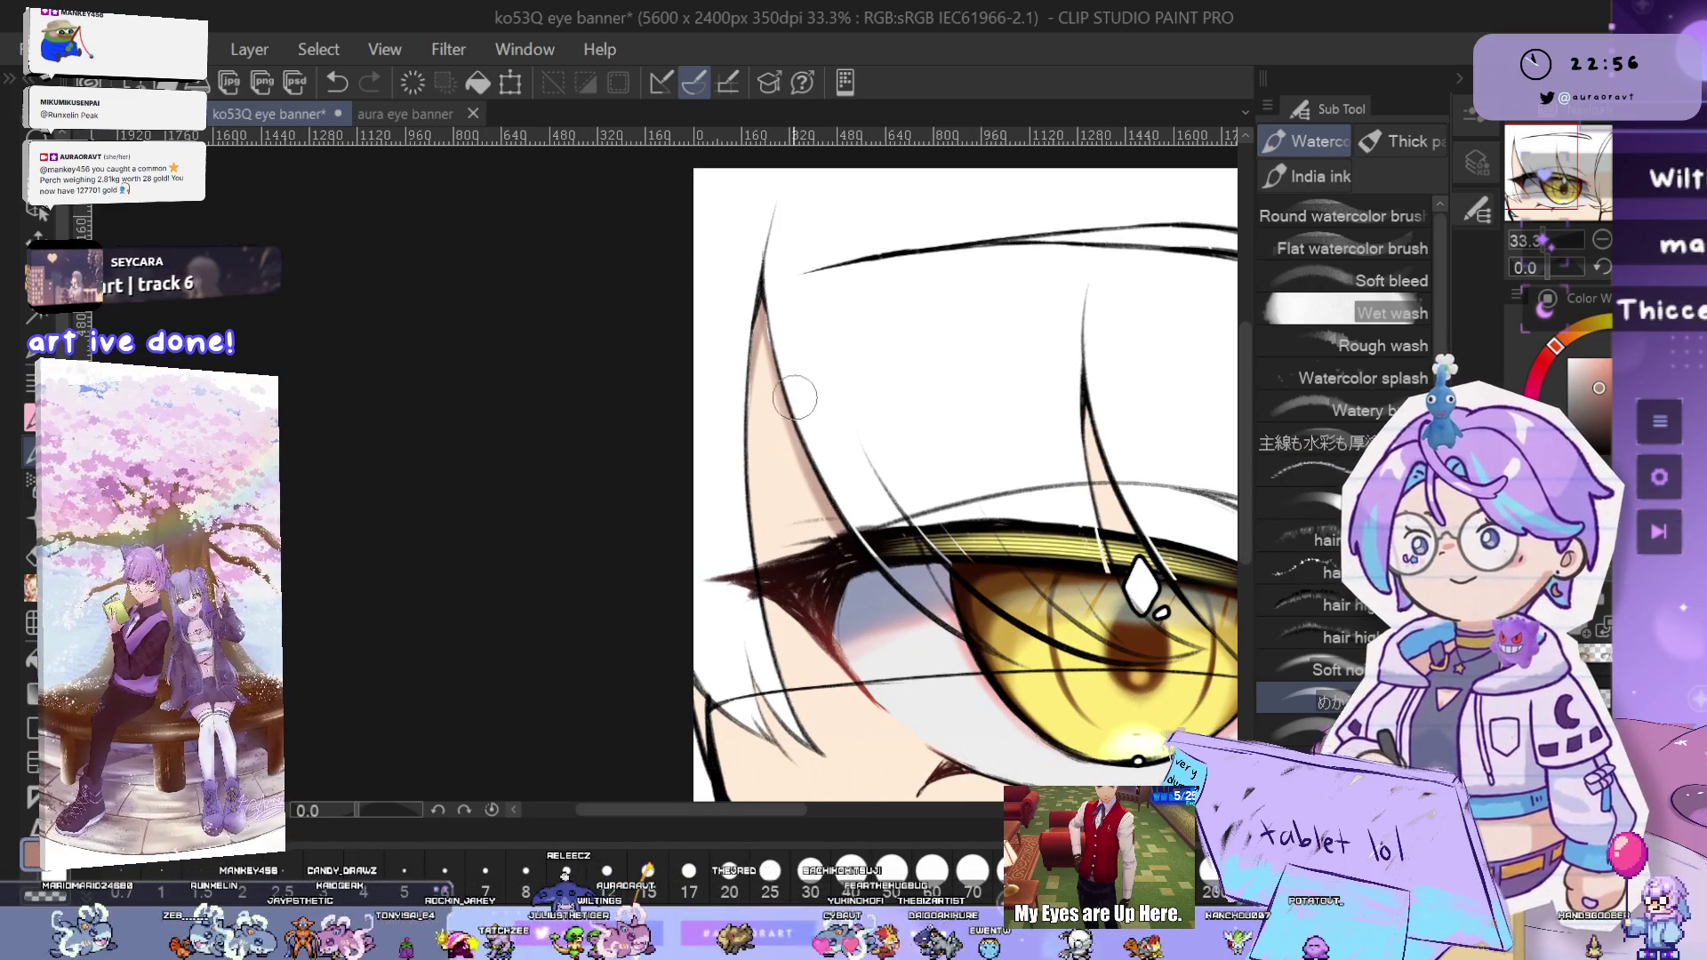
pyautogui.scroll(2, 800, 284)
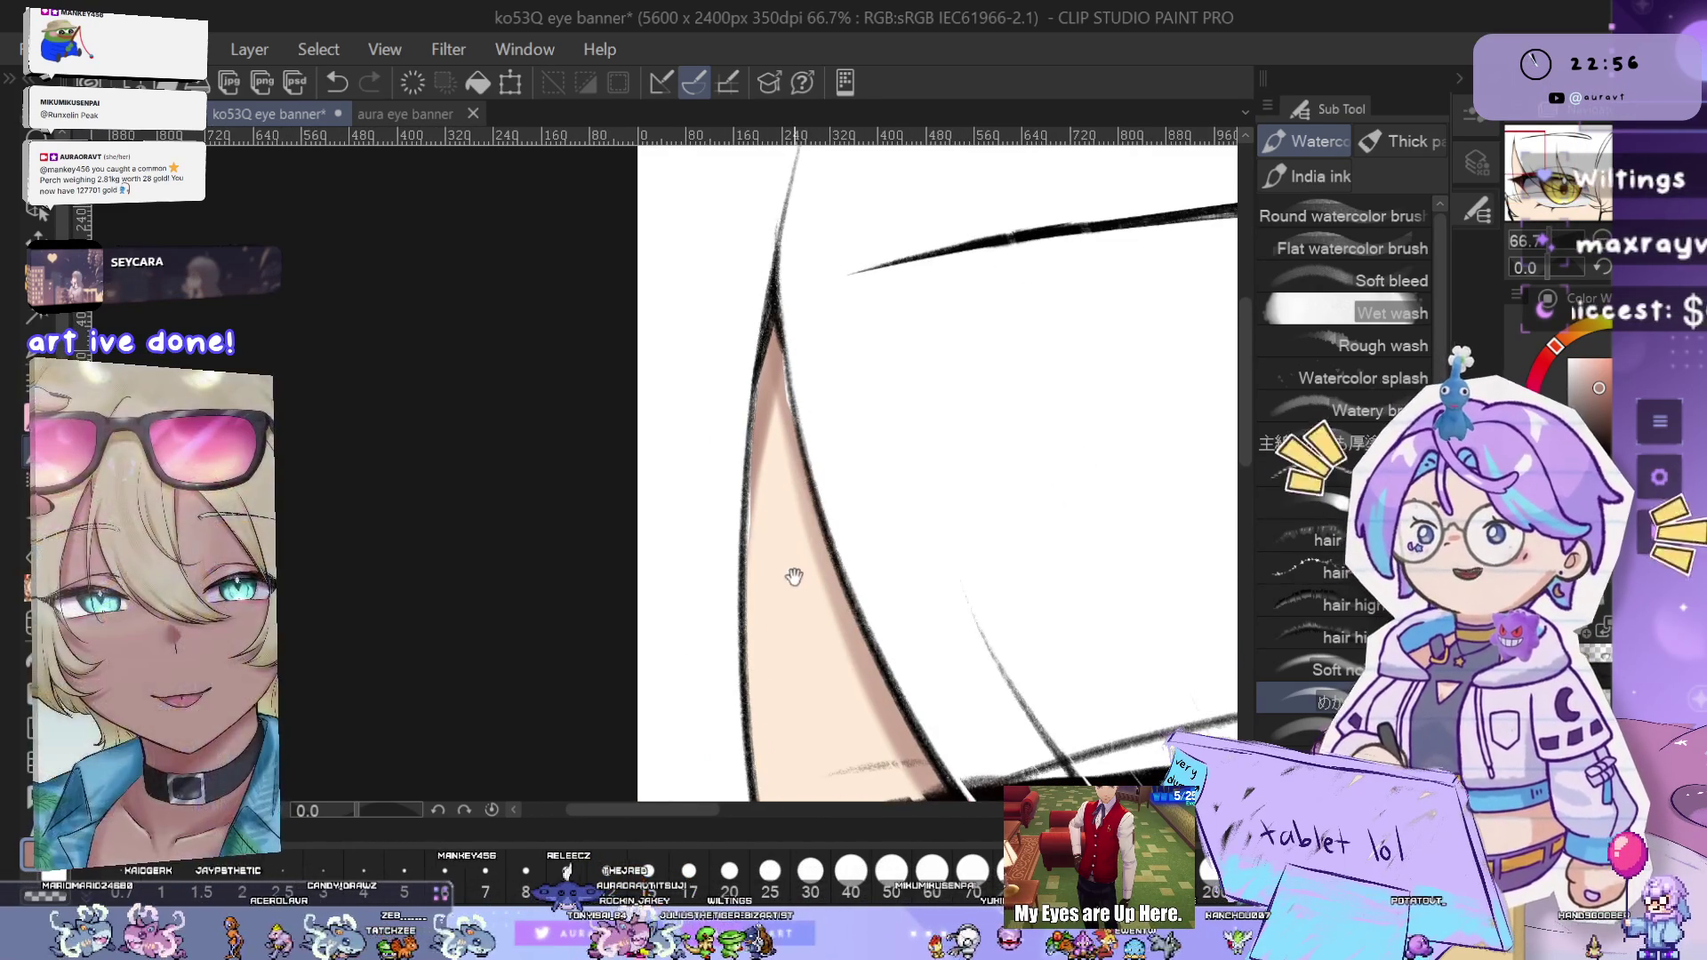
pyautogui.scroll(-1, 793, 533)
pyautogui.scroll(-1, 797, 360)
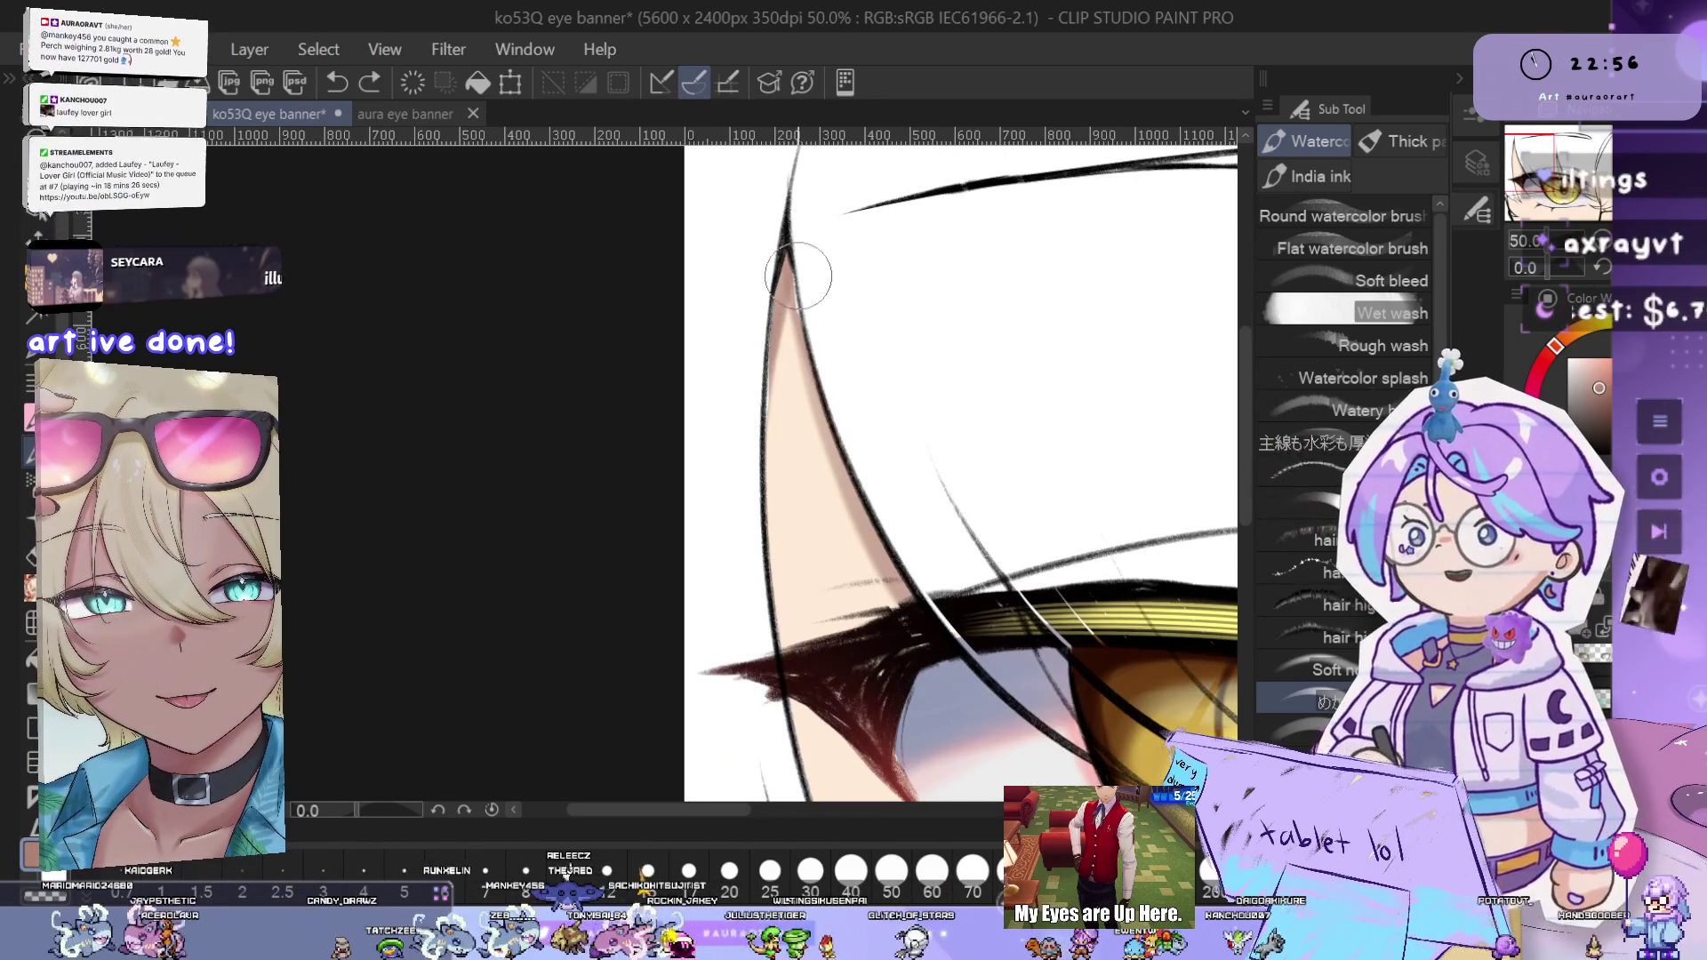
pyautogui.scroll(-1, 857, 547)
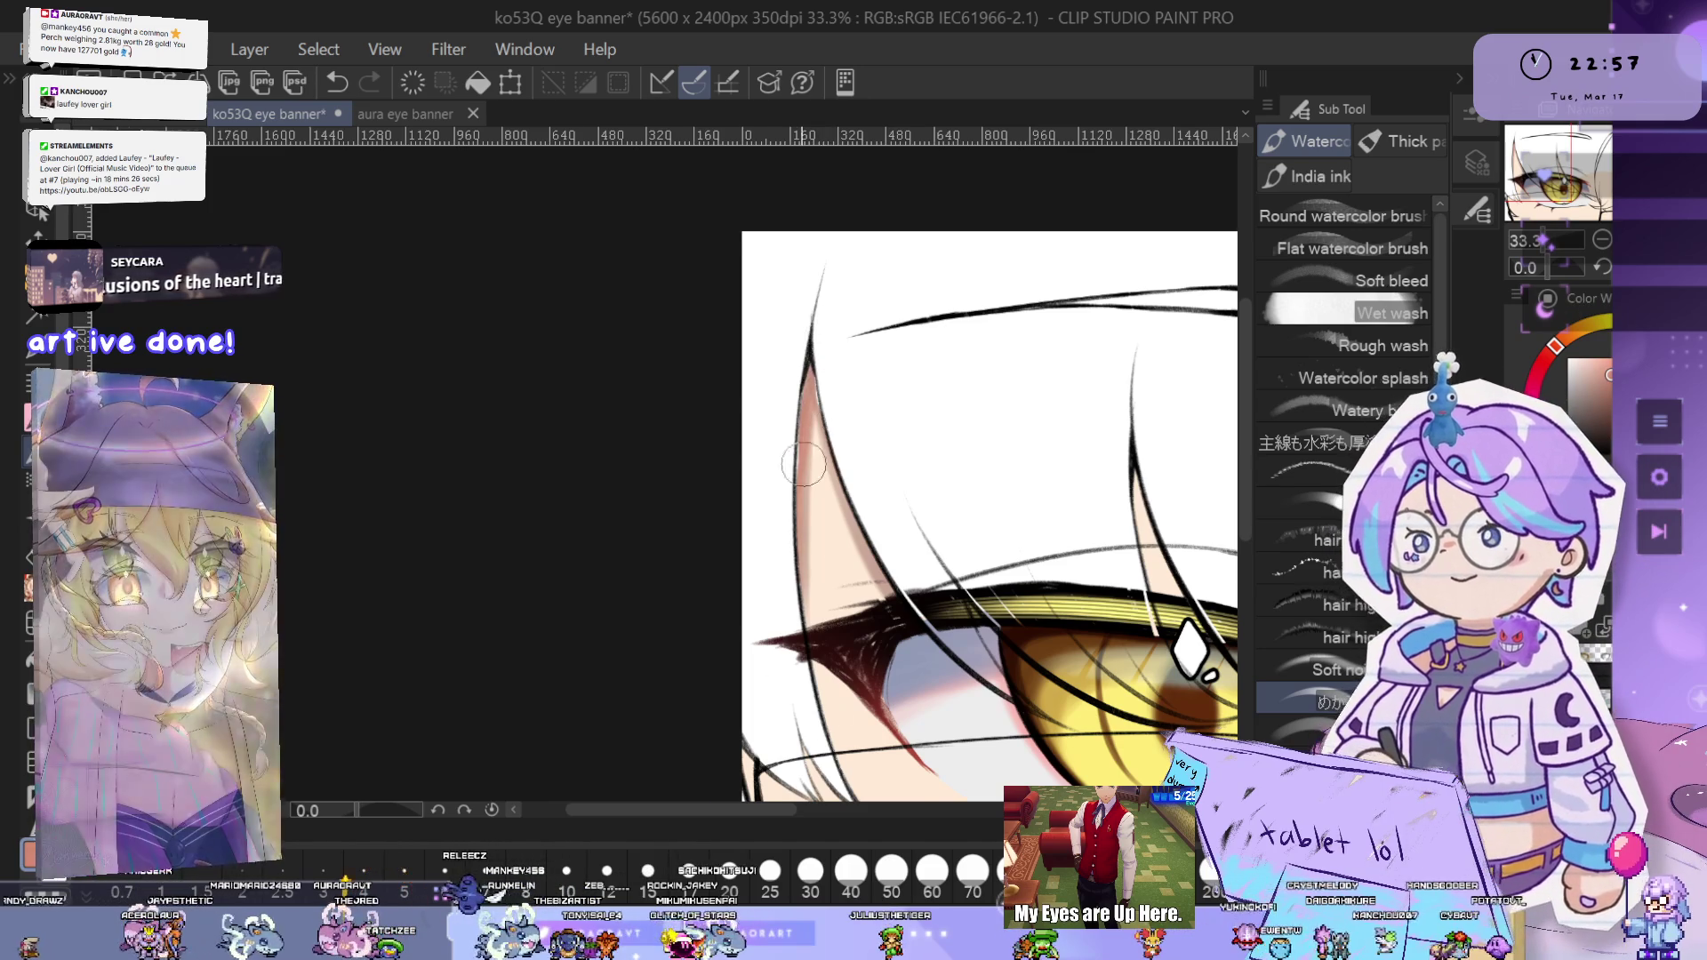
pyautogui.scroll(1, 811, 448)
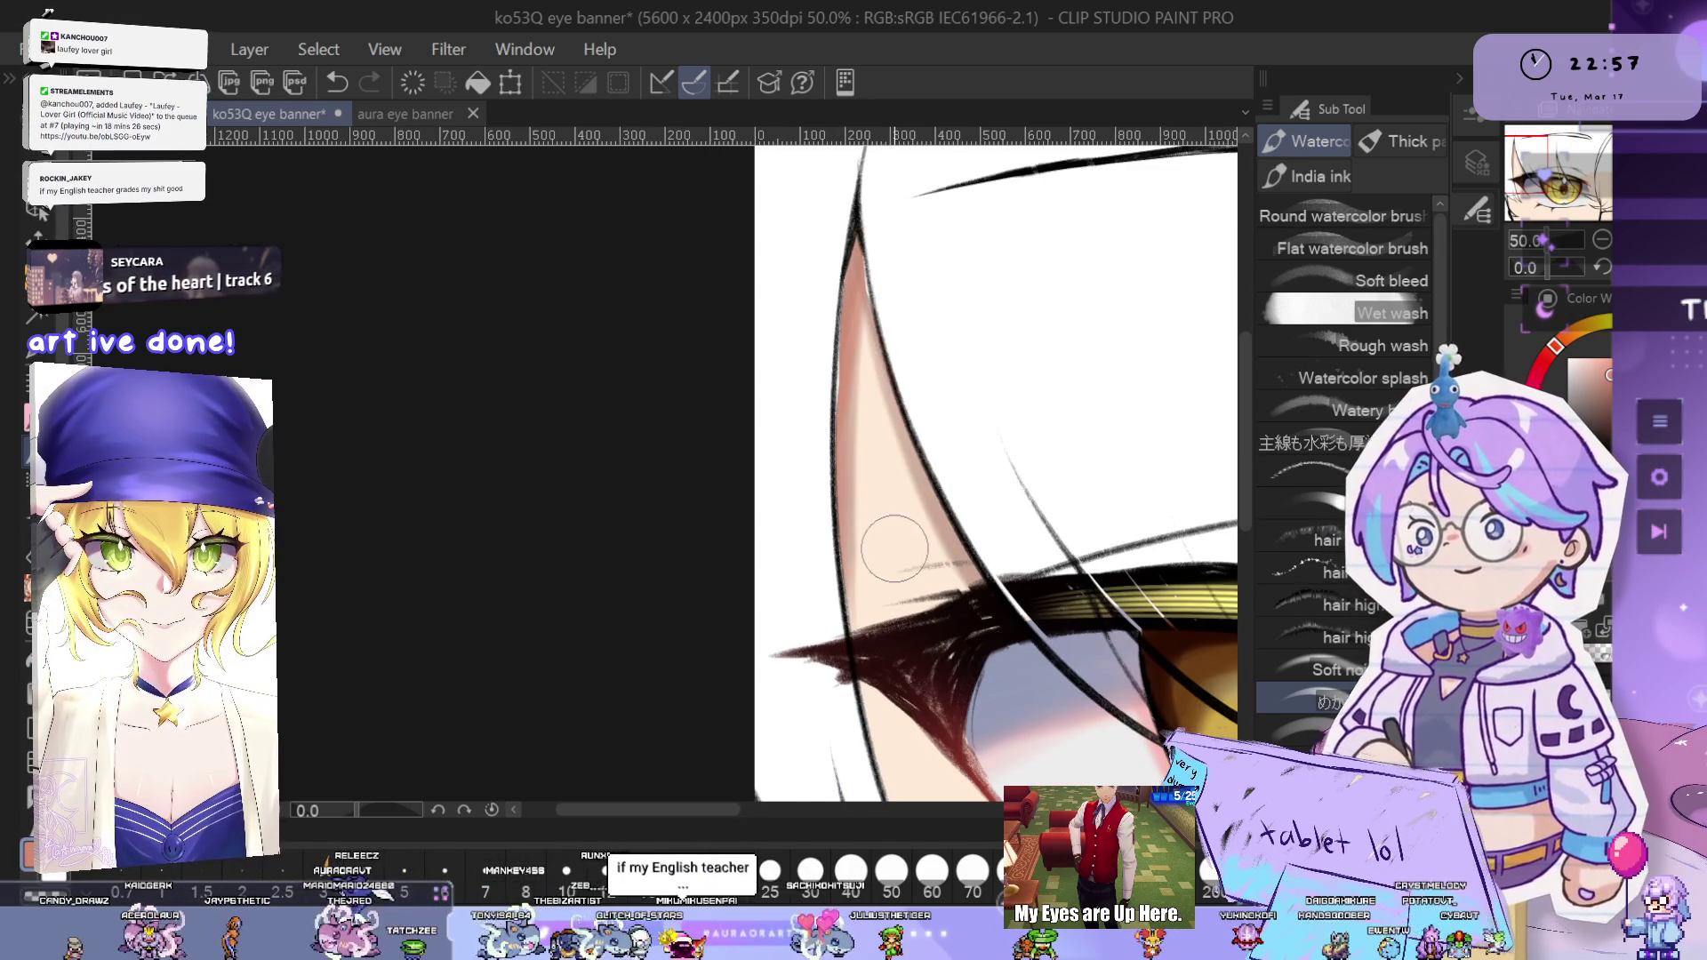
pyautogui.scroll(2, 929, 574)
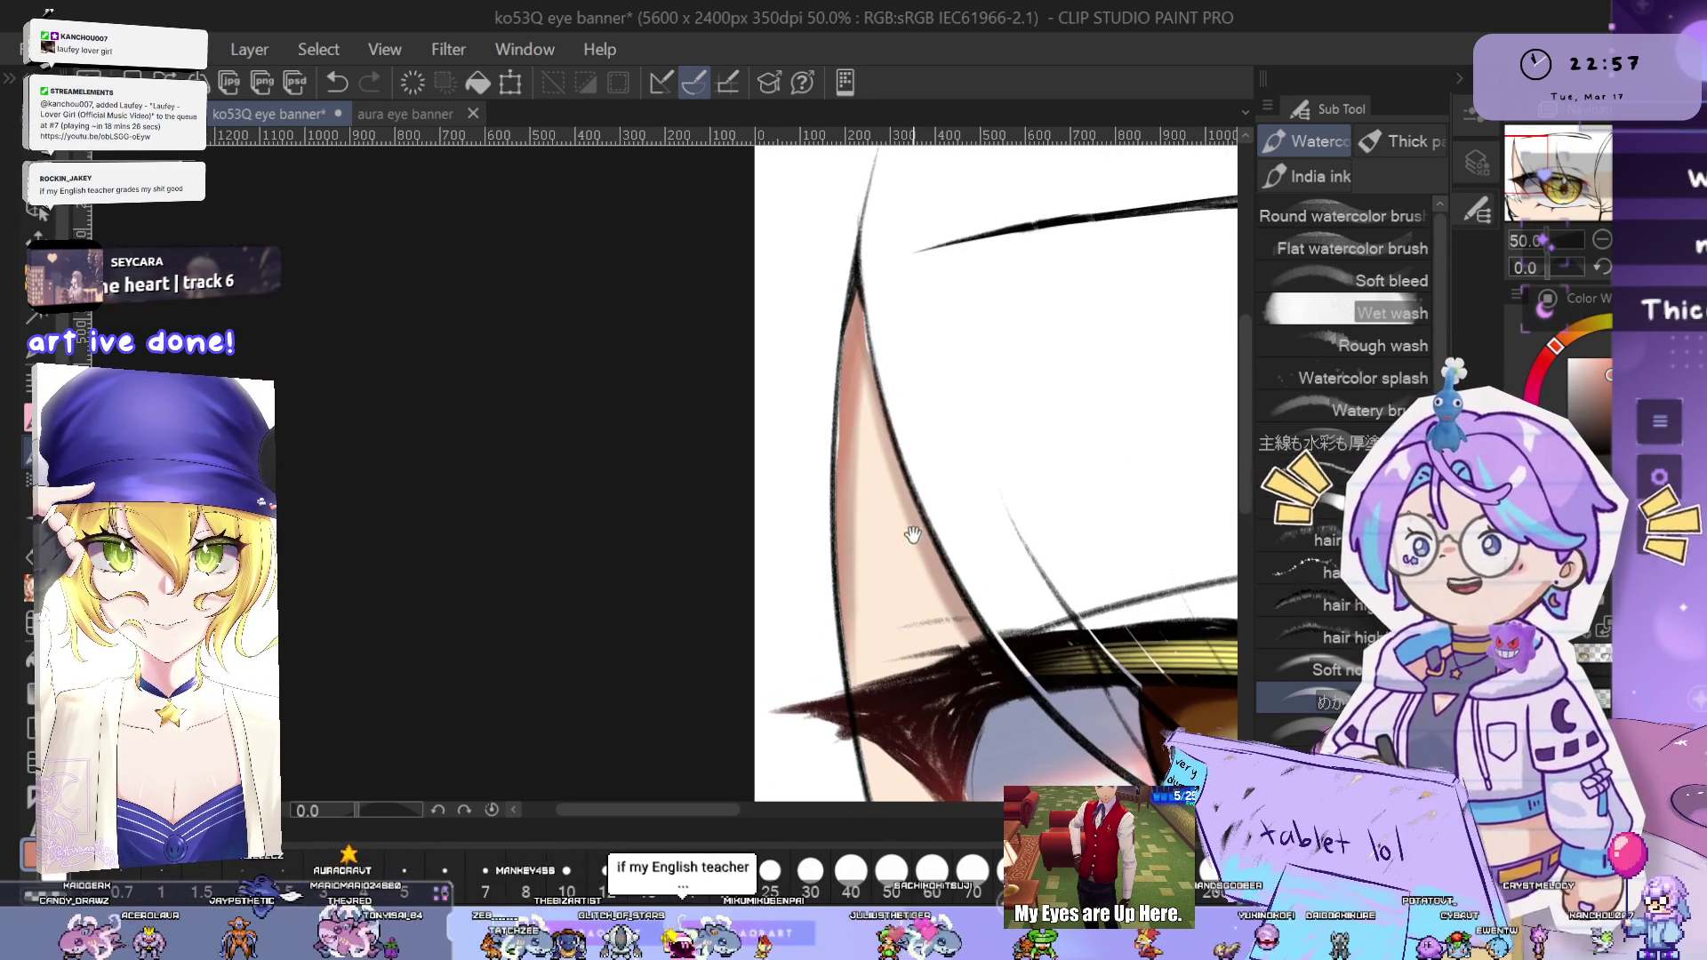
pyautogui.hotkey('ctrl', 'z')
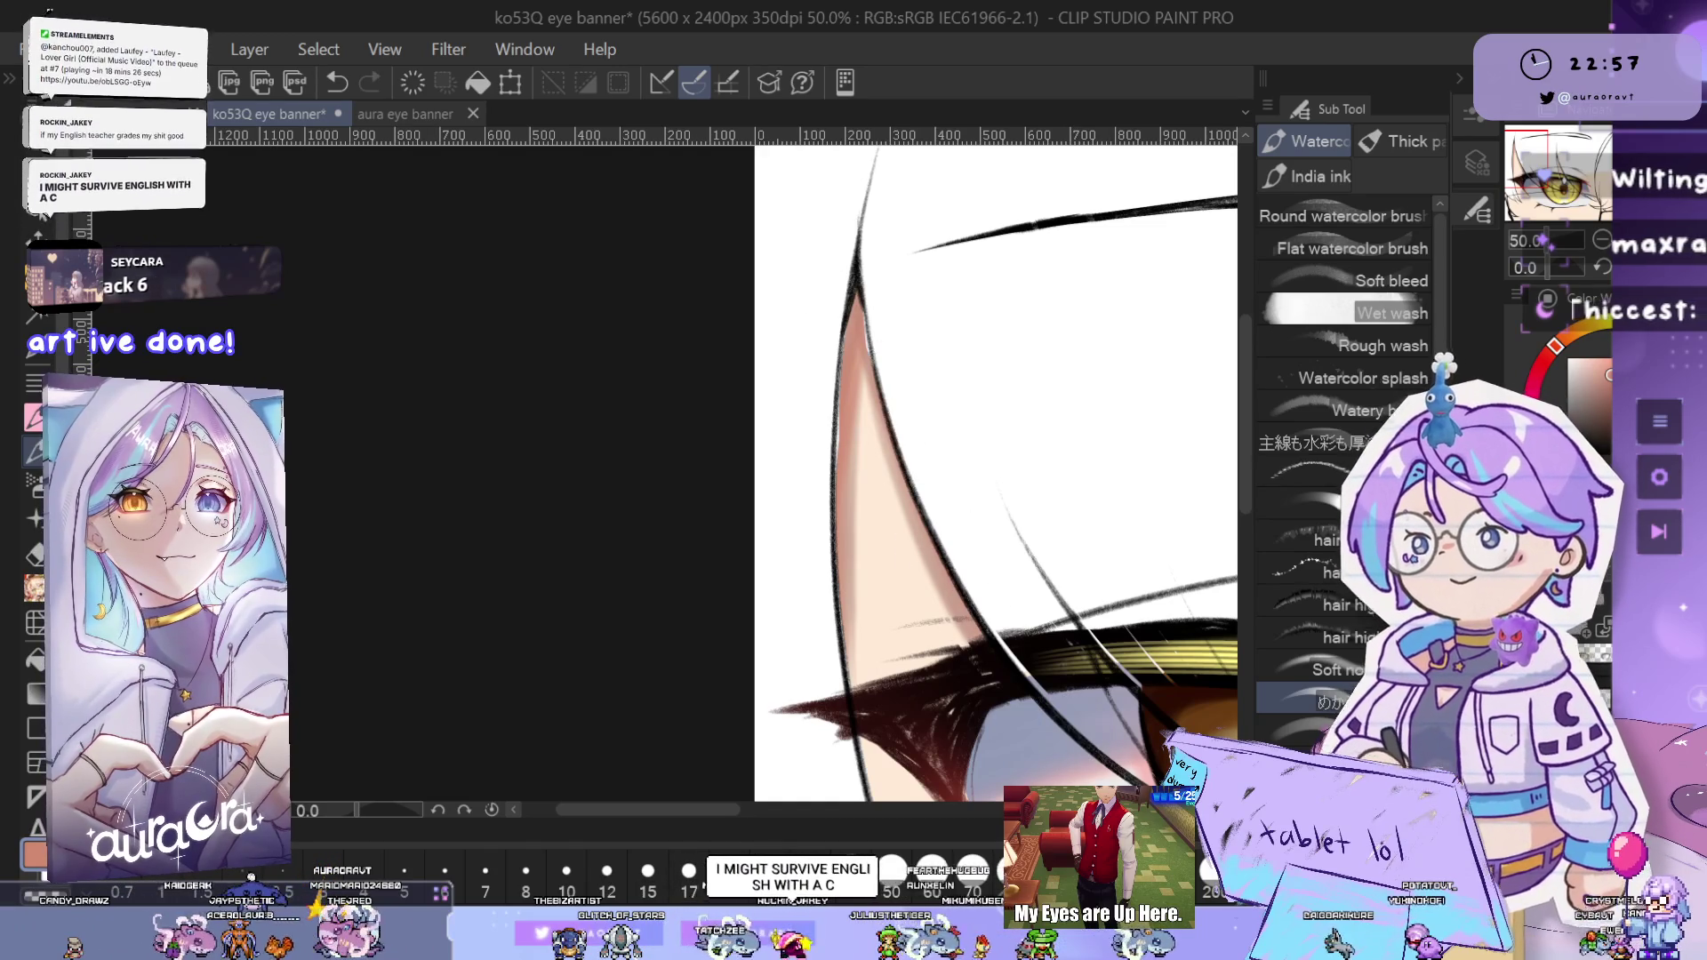
# - Continue softening the skin near the eye's outer corner and cheek, undoing one stroke
pyautogui.moveTo(1069, 609); pyautogui.dragTo(997, 475)
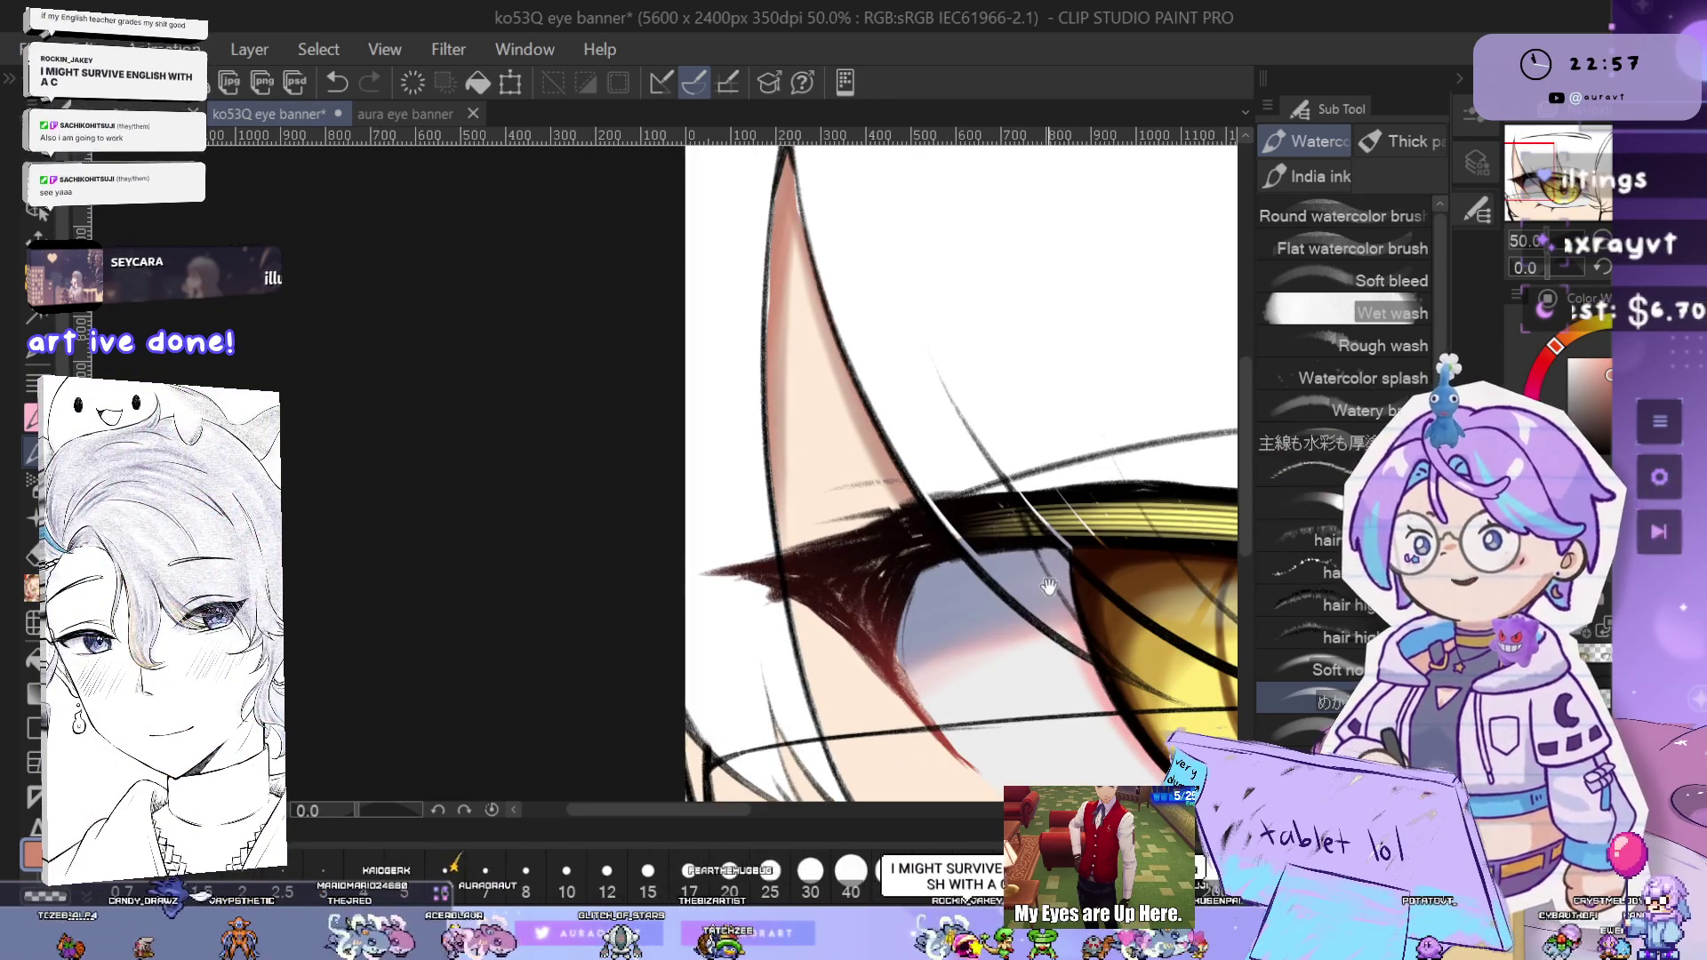
pyautogui.moveTo(1123, 663); pyautogui.dragTo(1047, 569)
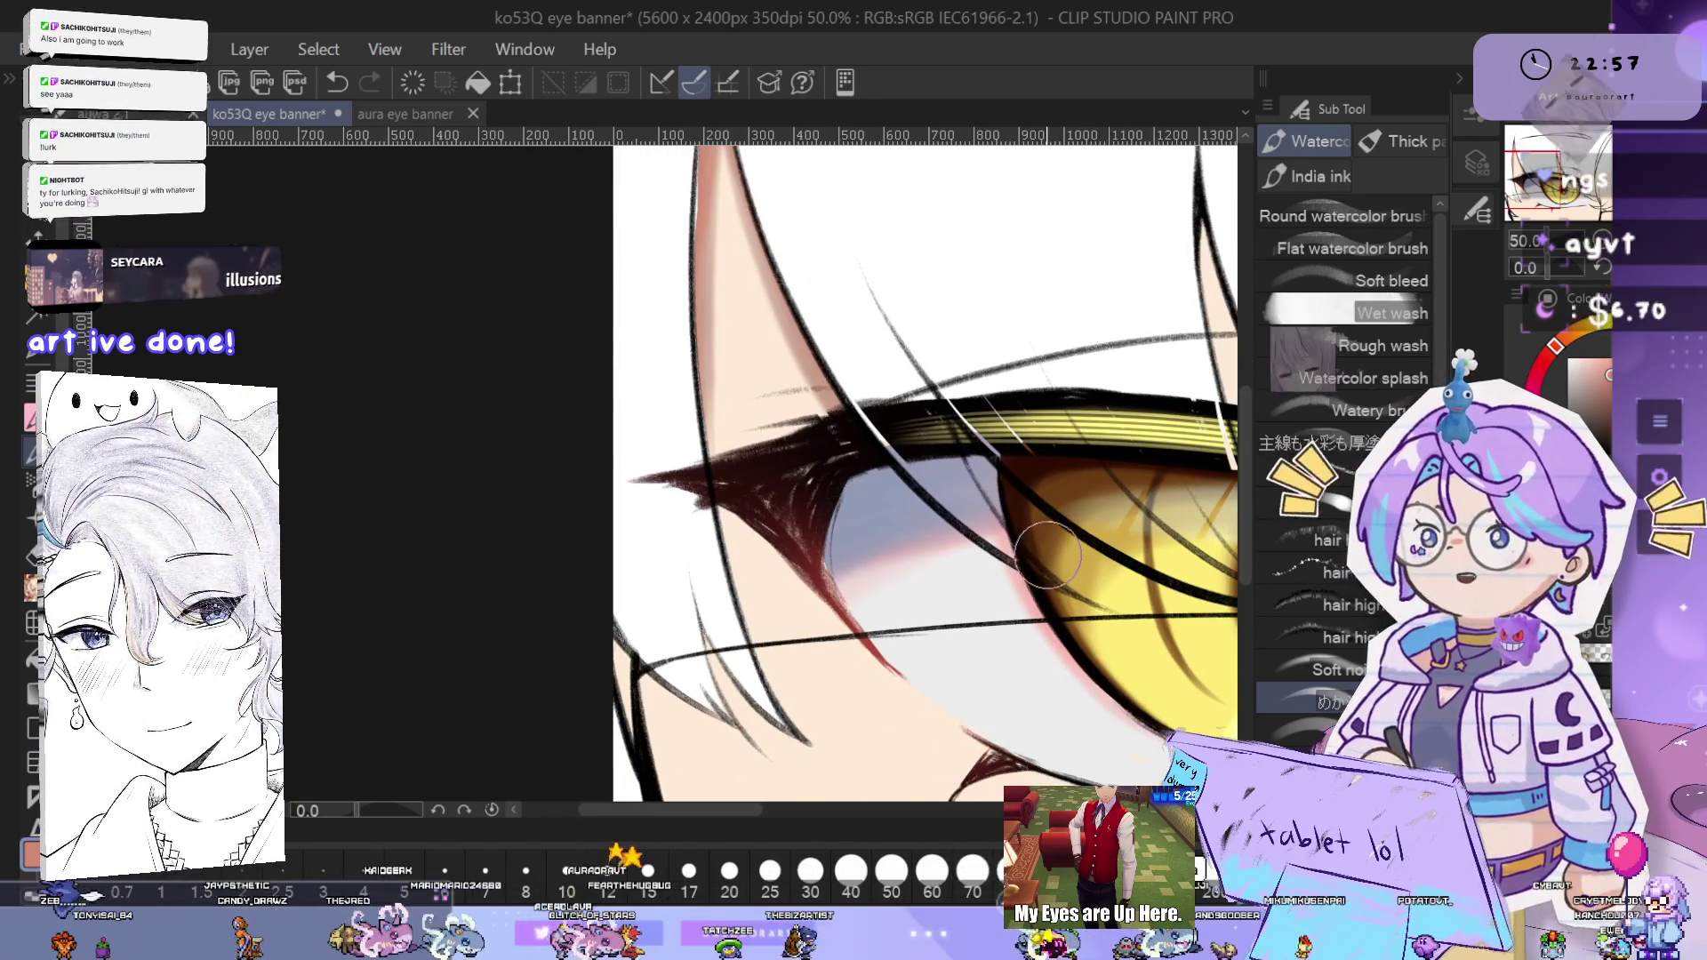
pyautogui.moveTo(690, 534); pyautogui.dragTo(830, 471)
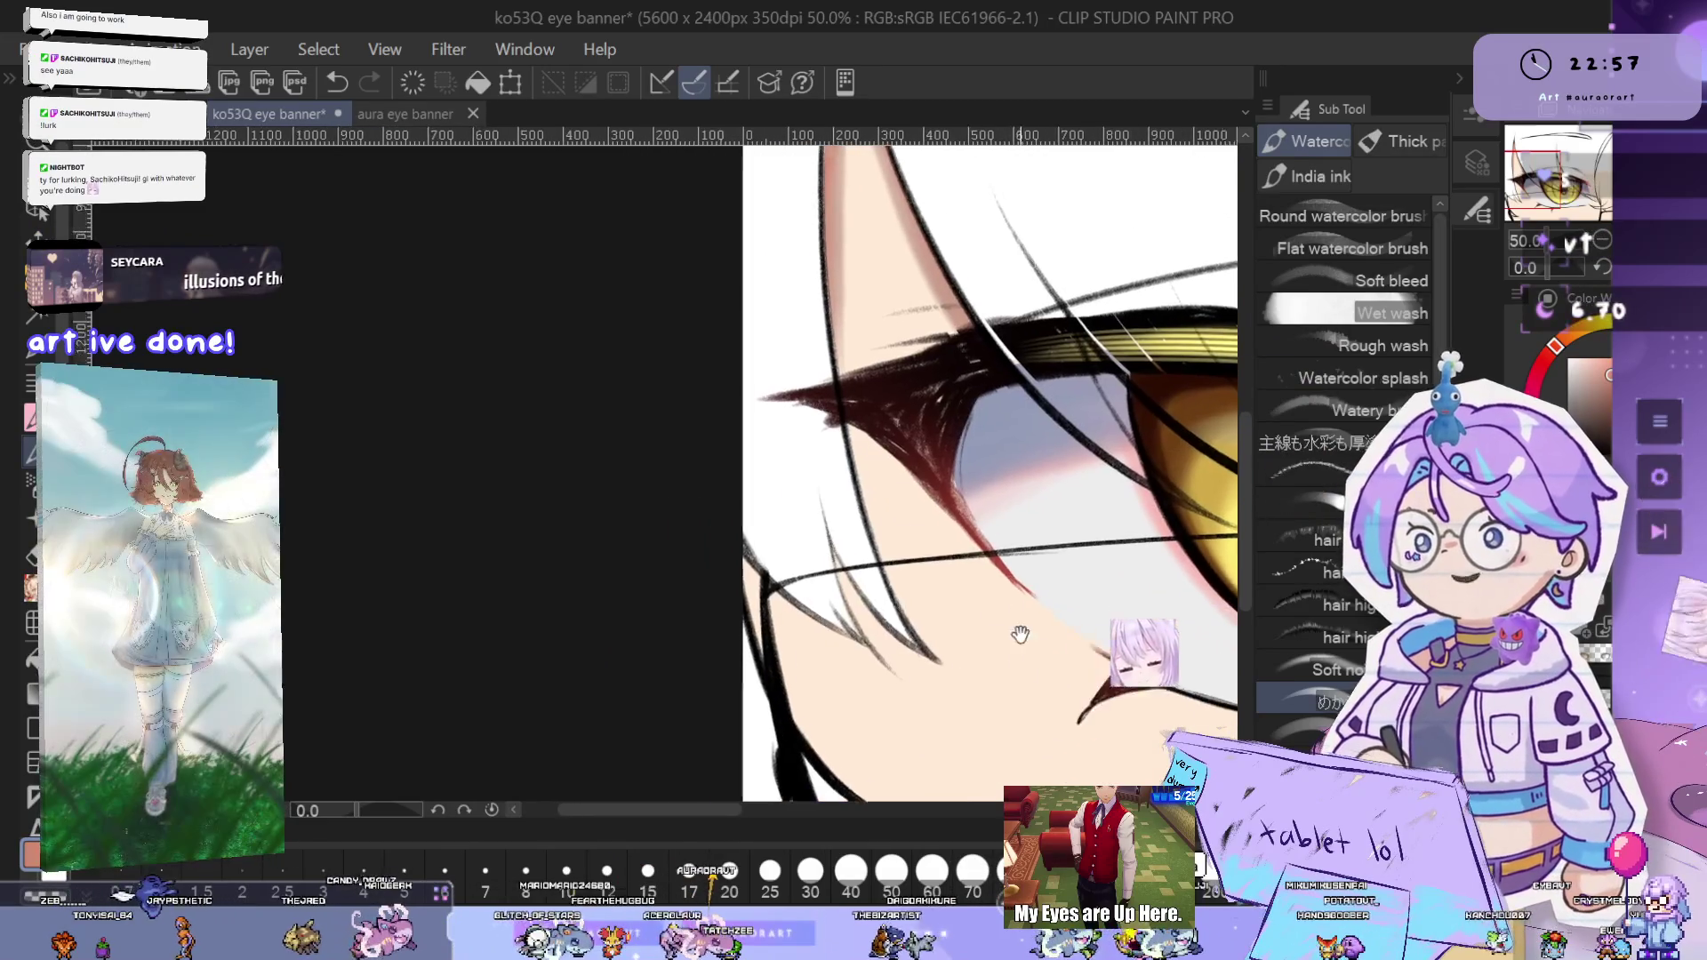
pyautogui.hotkey('ctrl', 'z')
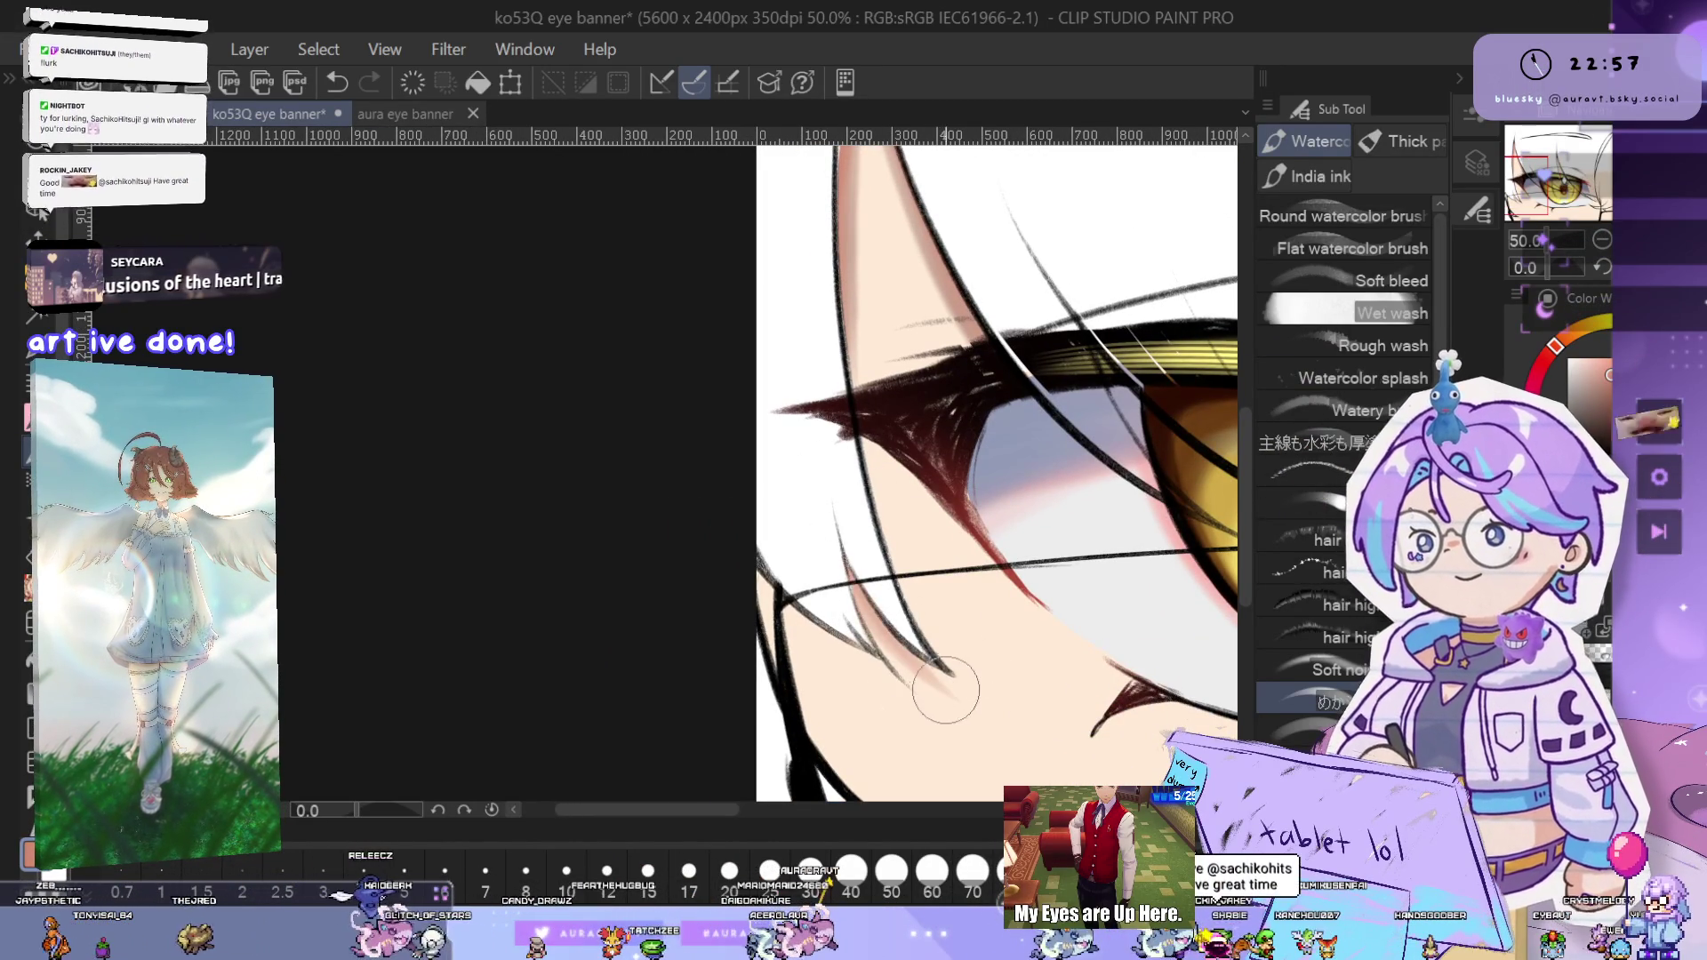
pyautogui.moveTo(854, 649); pyautogui.dragTo(926, 593)
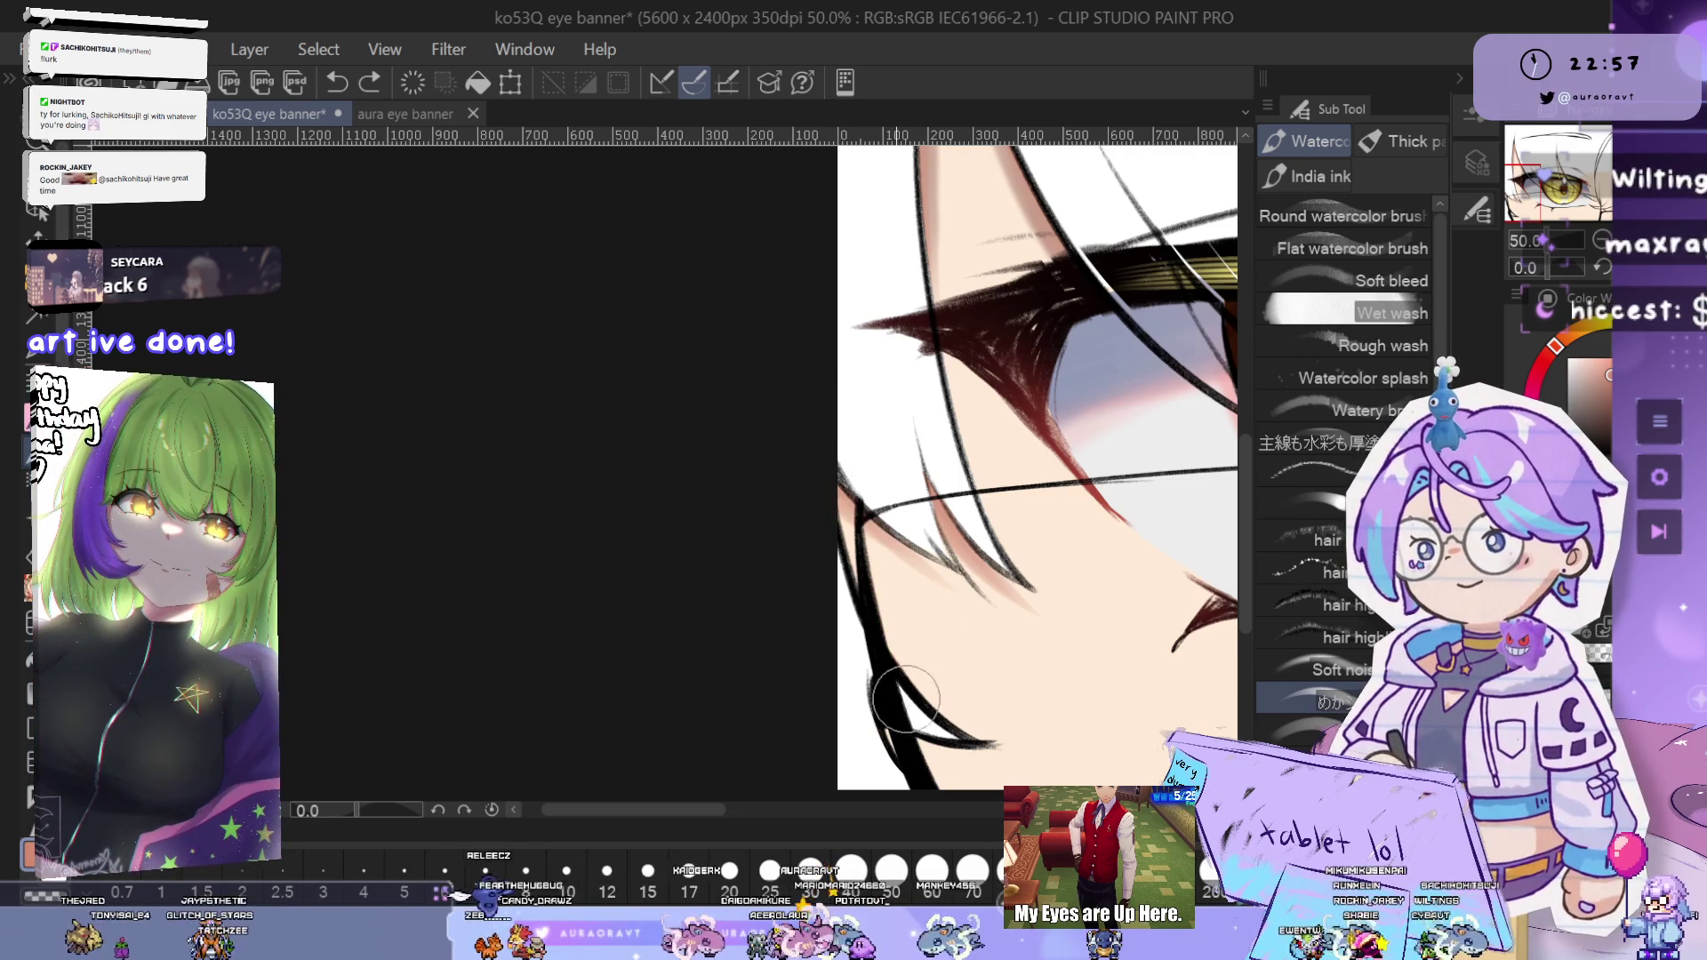
pyautogui.moveTo(1043, 691); pyautogui.dragTo(990, 637)
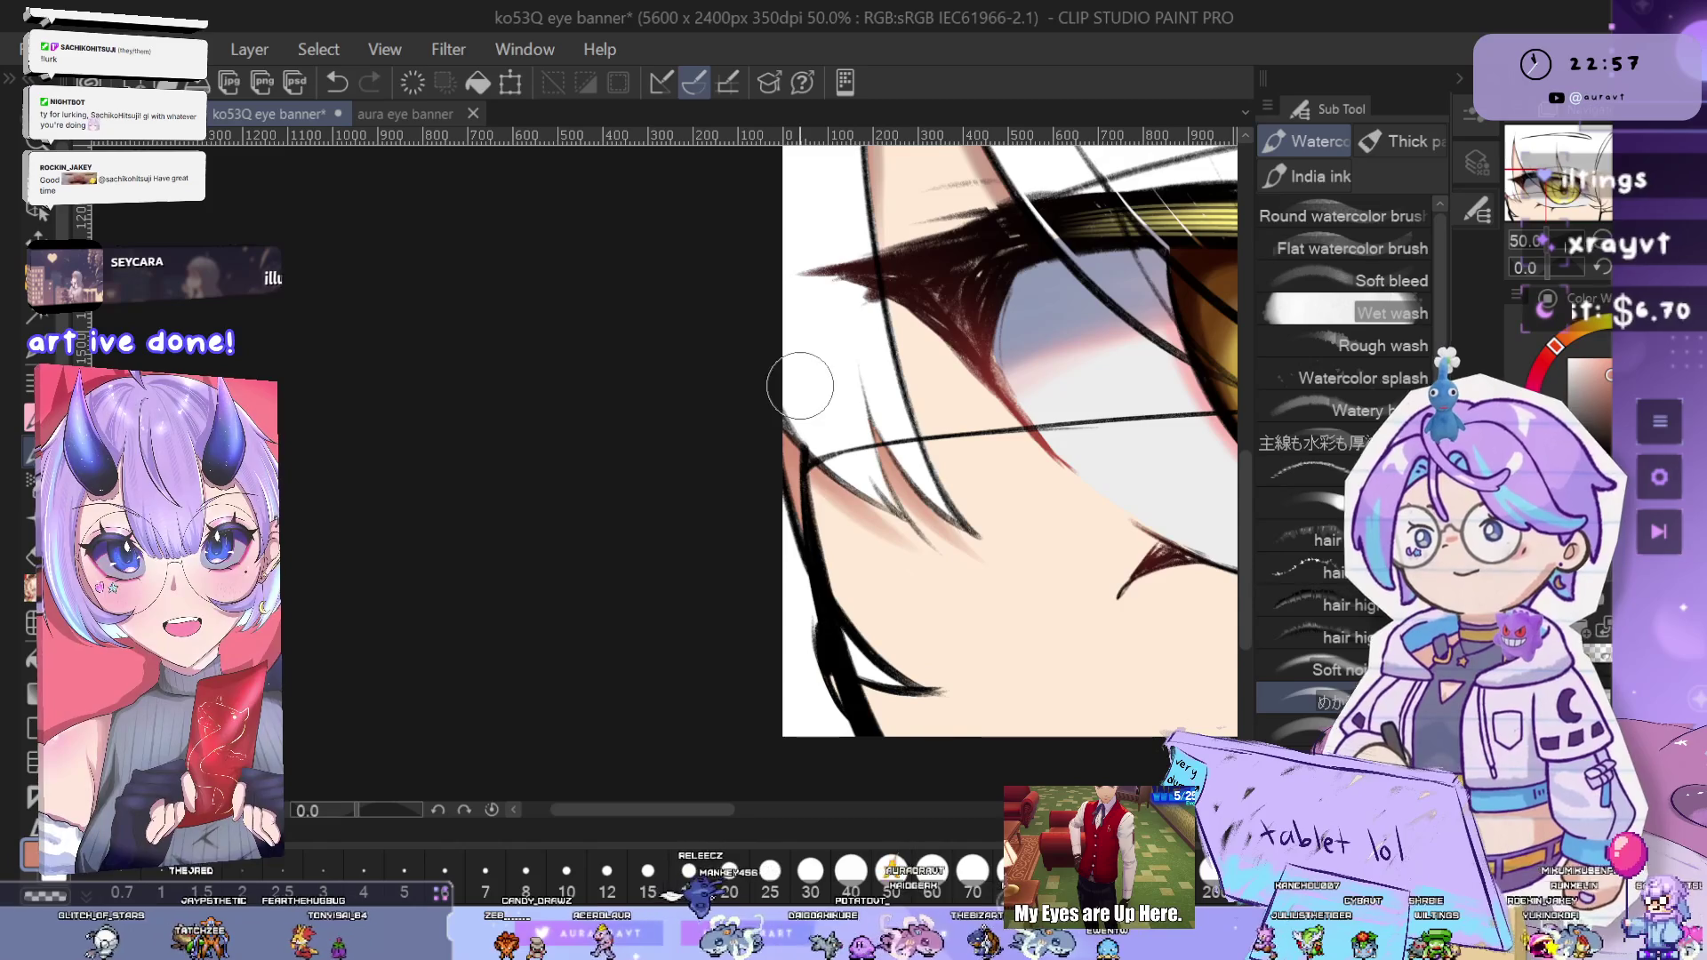
pyautogui.moveTo(800, 386); pyautogui.dragTo(1103, 573)
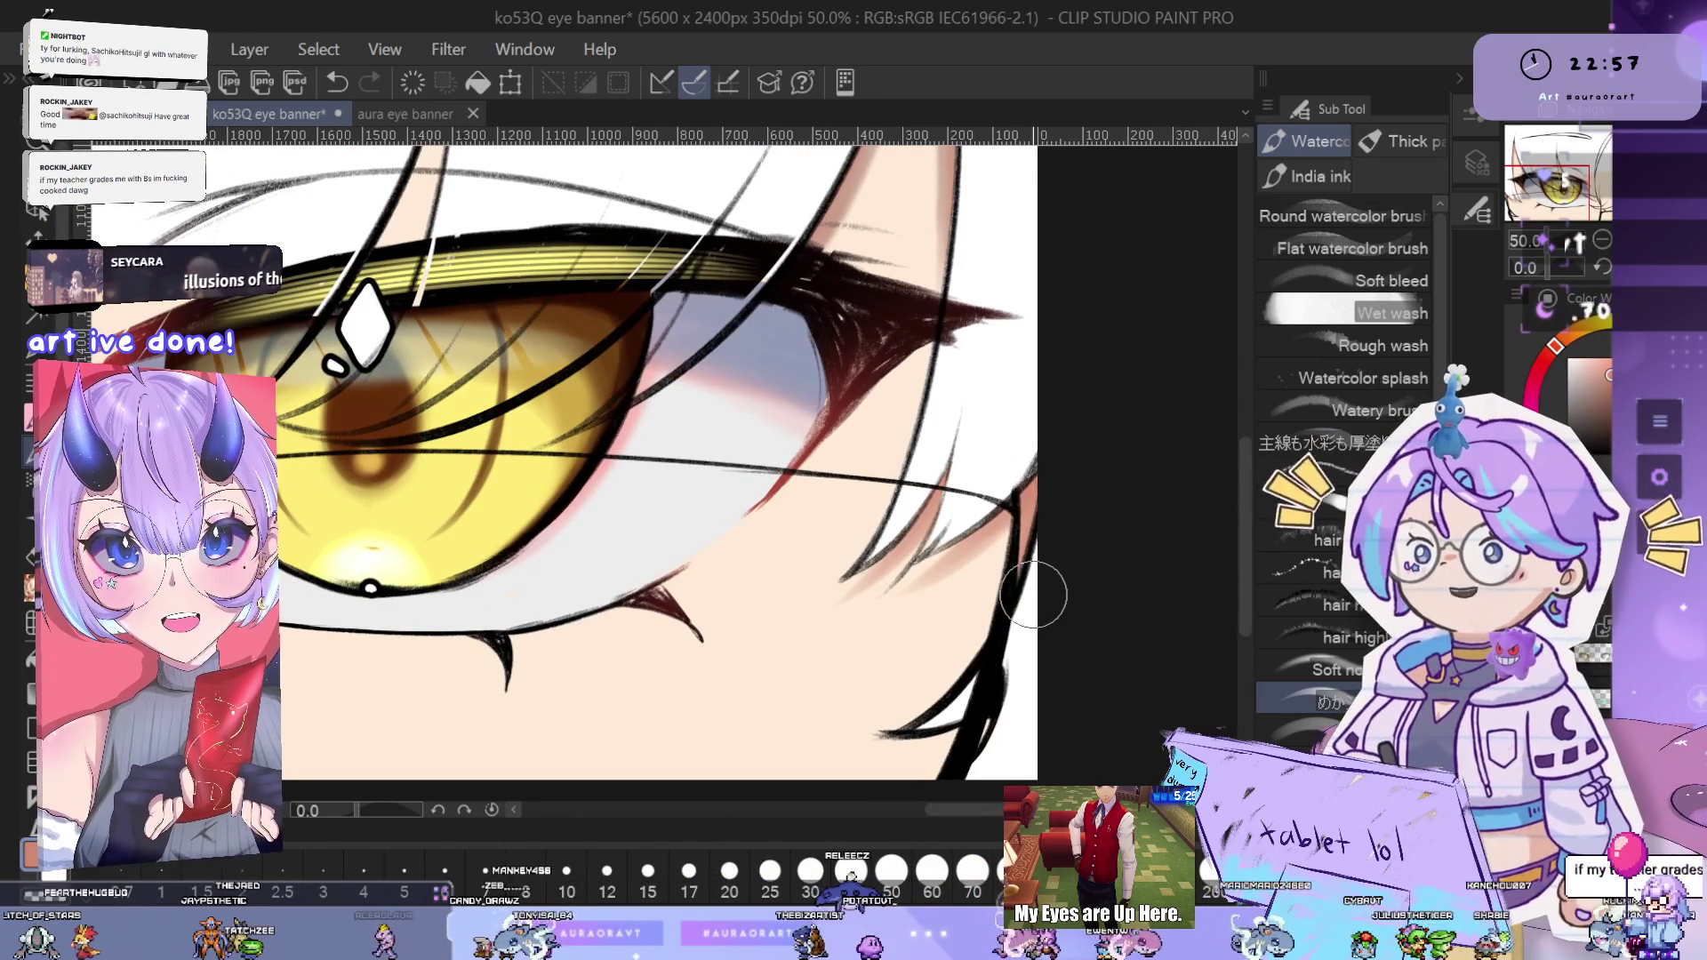
# - Undo the last stroke and blend pinkish skin shading along the right-side strands with Wet wash
pyautogui.hotkey('ctrl', 'z')
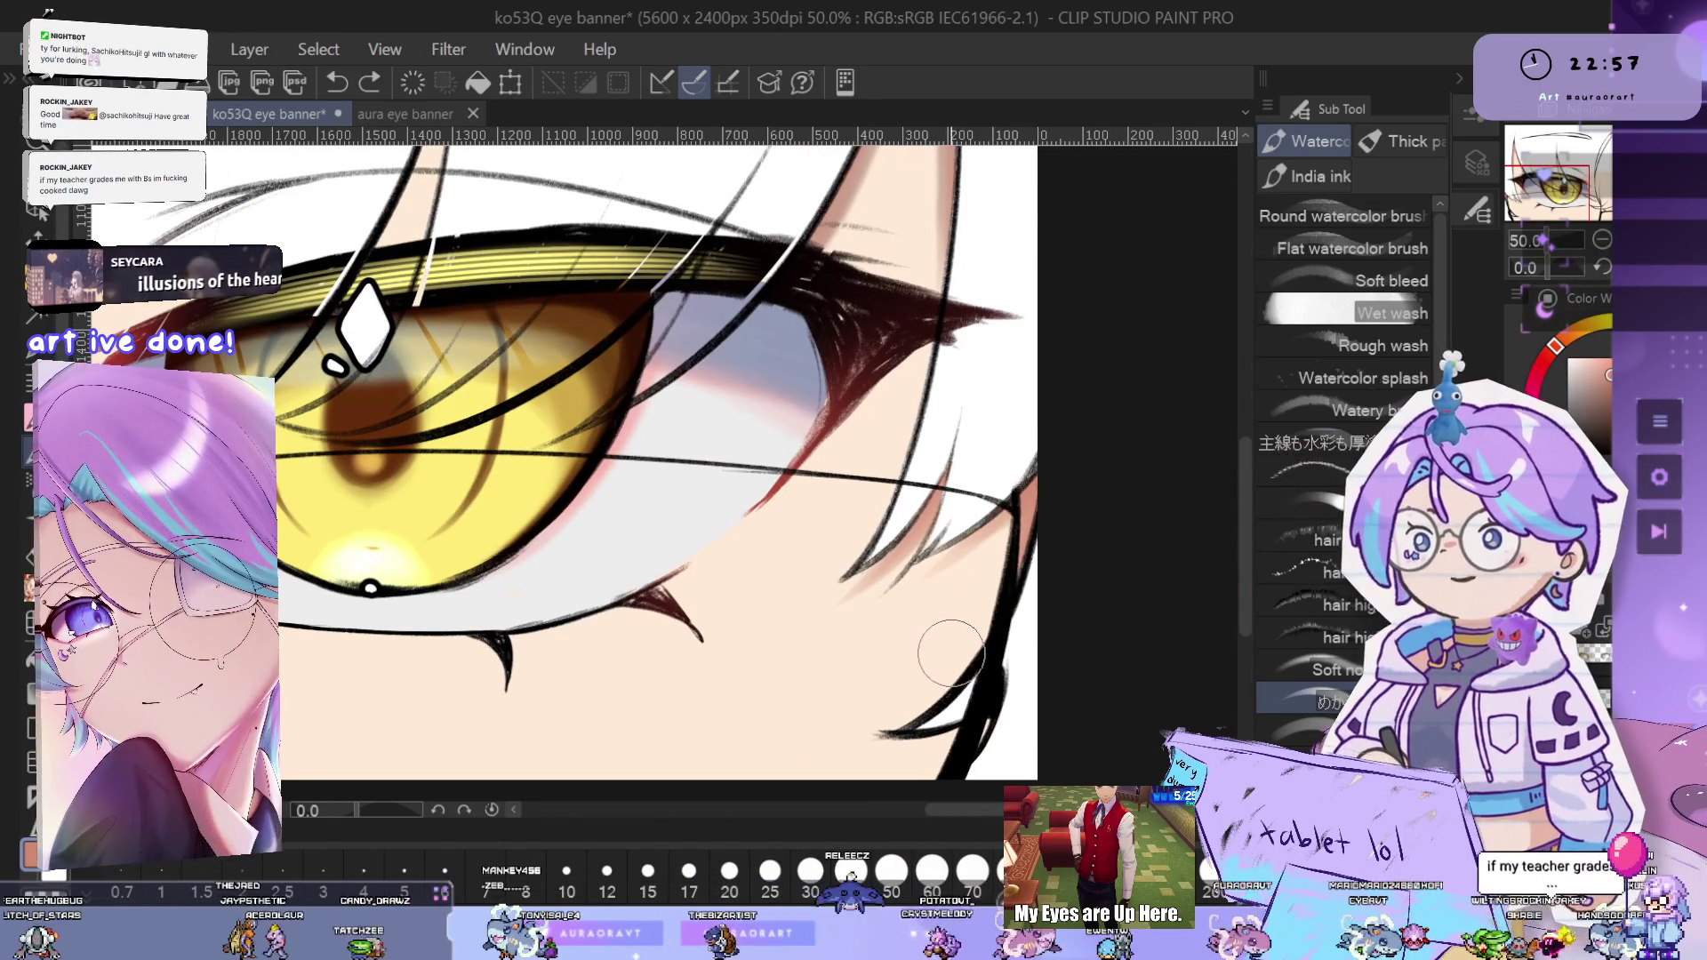
pyautogui.scroll(1, 920, 636)
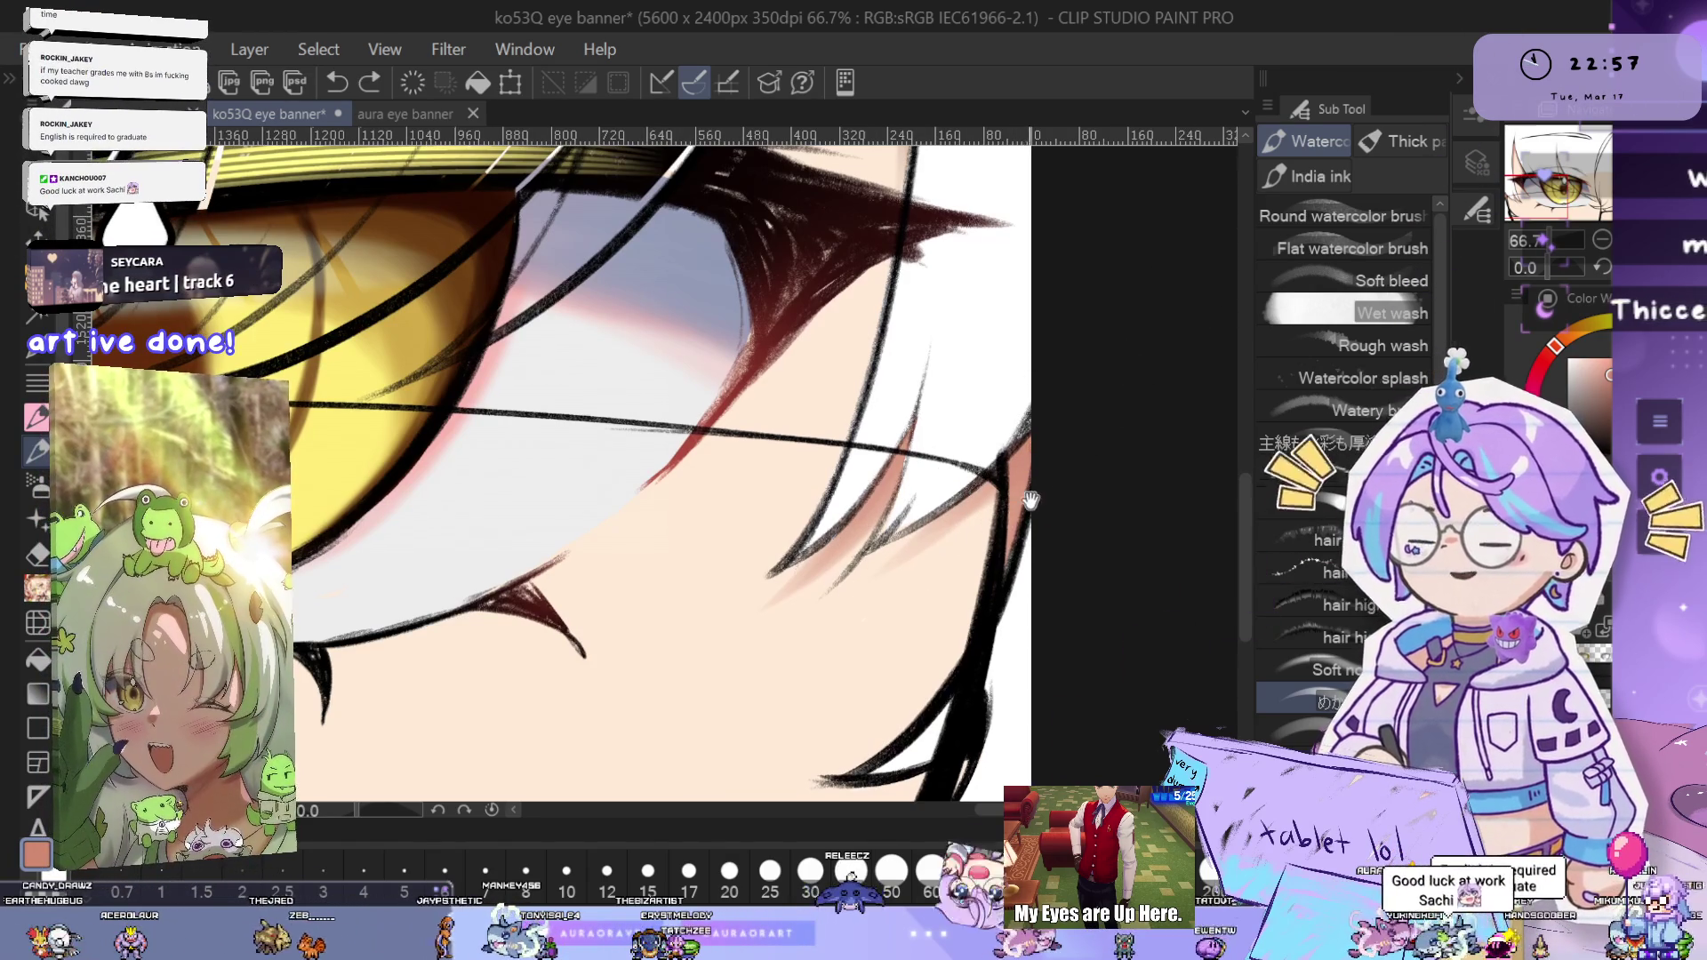
pyautogui.moveTo(1011, 513); pyautogui.dragTo(1032, 521)
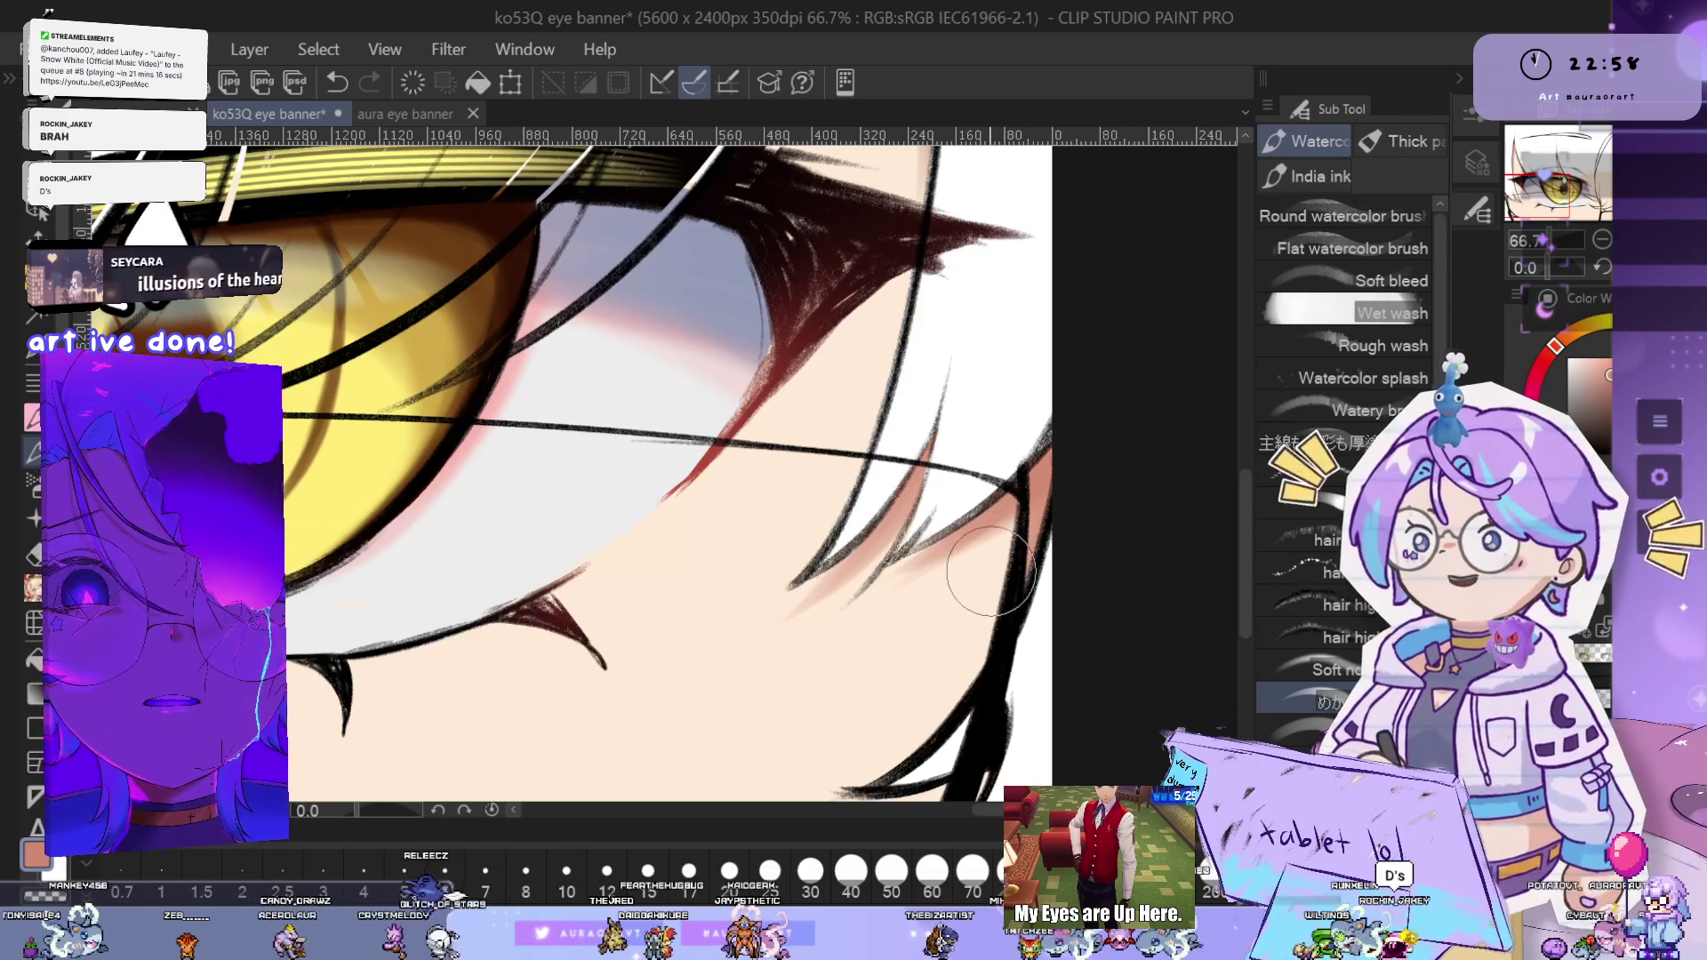
pyautogui.scroll(-2, 990, 572)
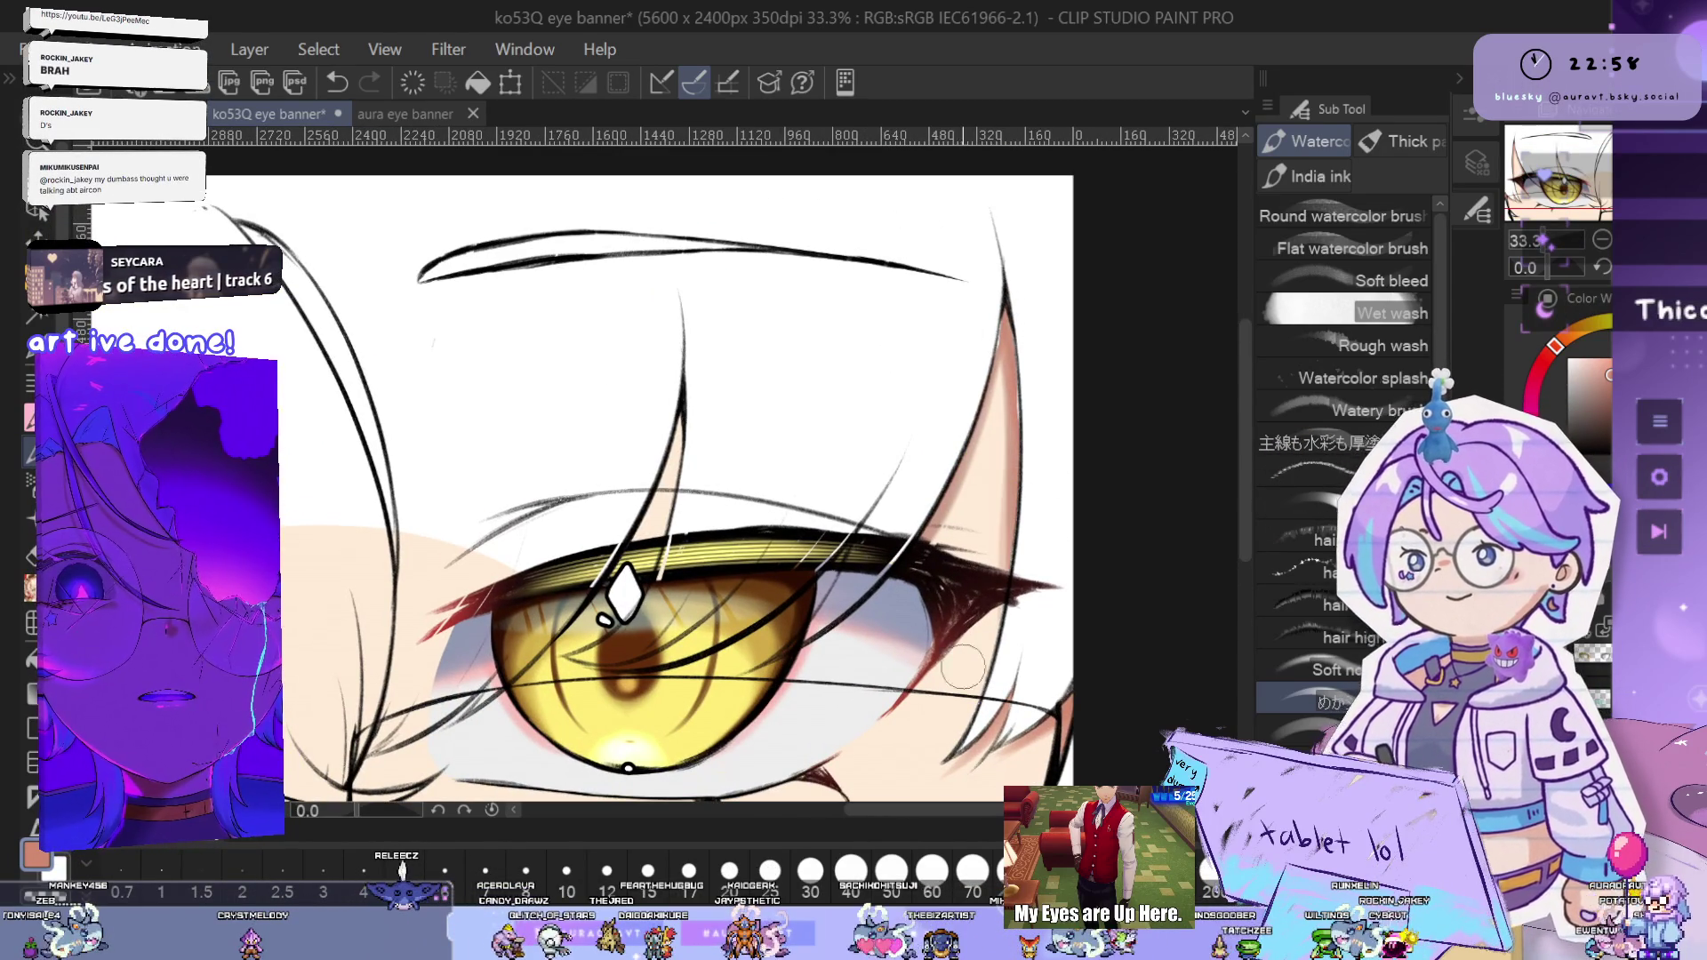
# - Undo the small stroke painted by the golden eye's right corner
pyautogui.hotkey('ctrl', 'z')
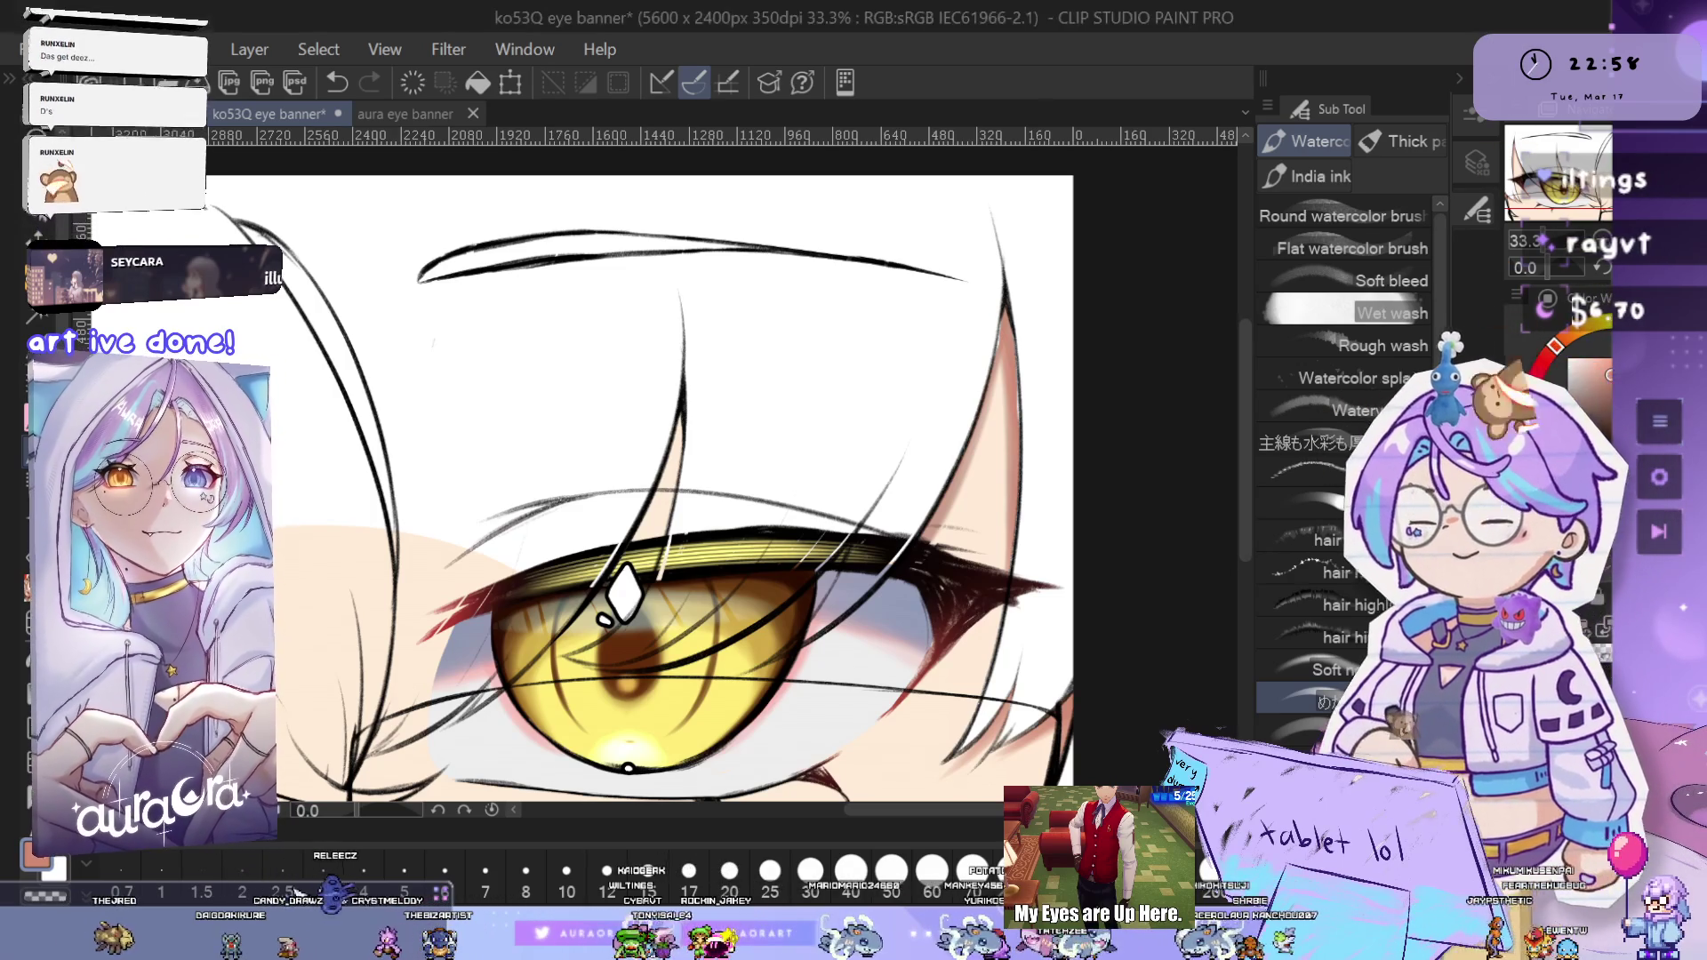
pyautogui.scroll(2, 991, 427)
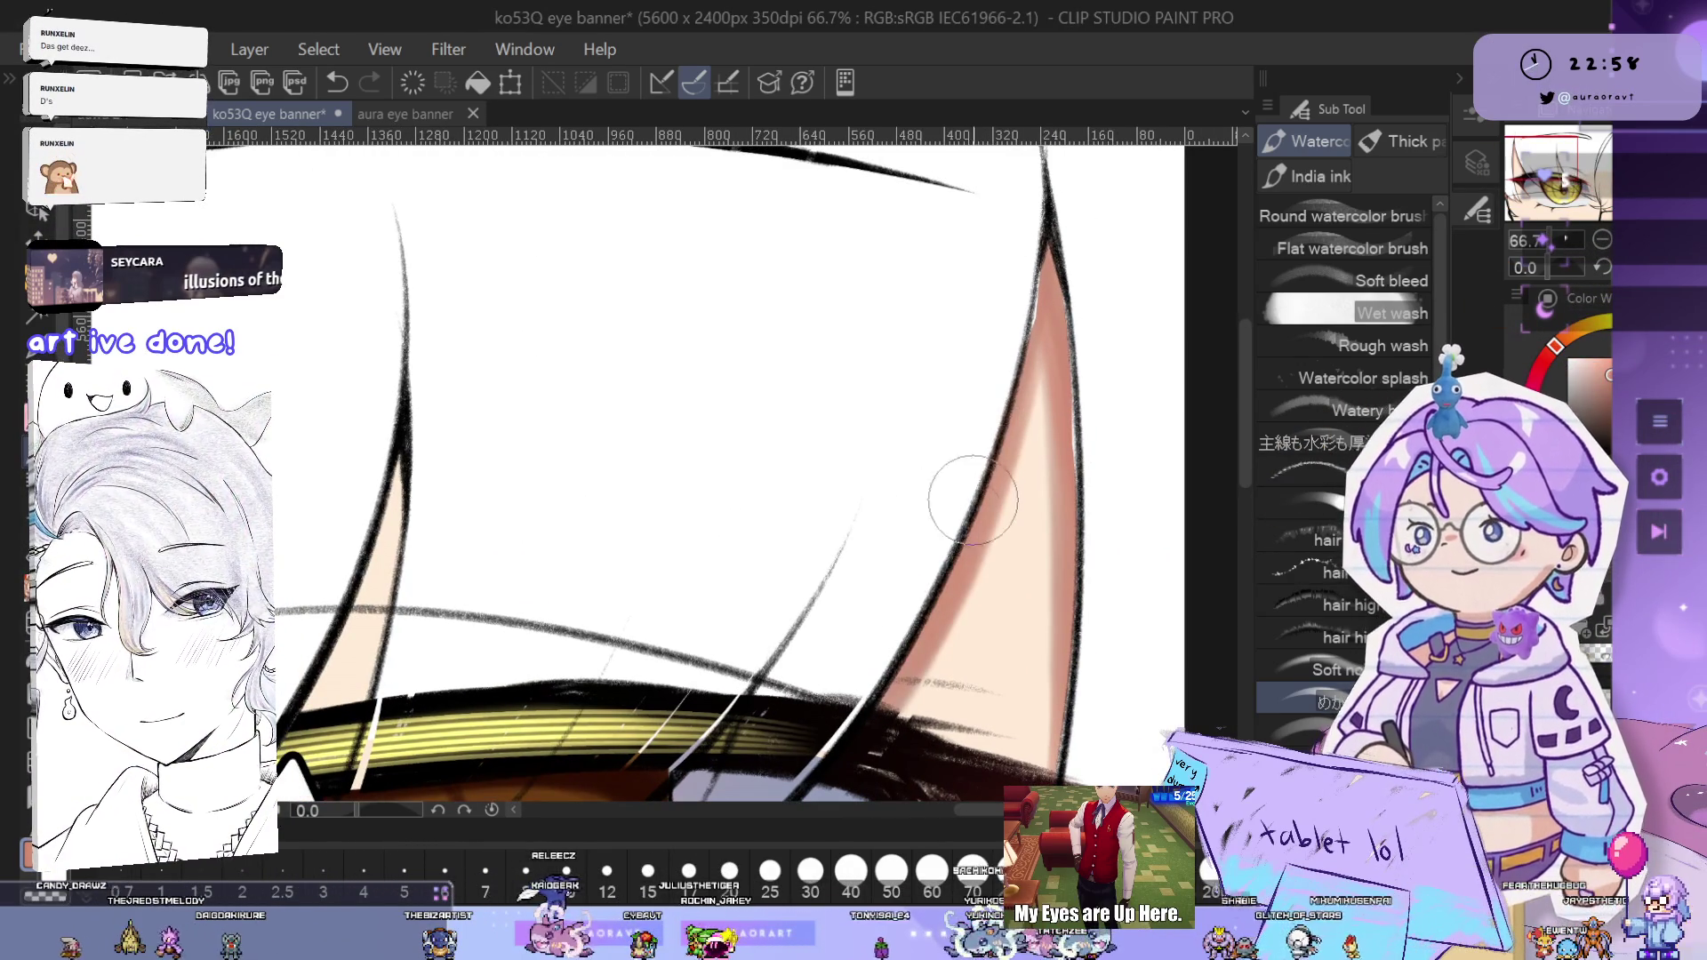
# - Darken the hair strand line over the golden eye and restore the unmirrored canvas view
pyautogui.scroll(3, 1044, 476)
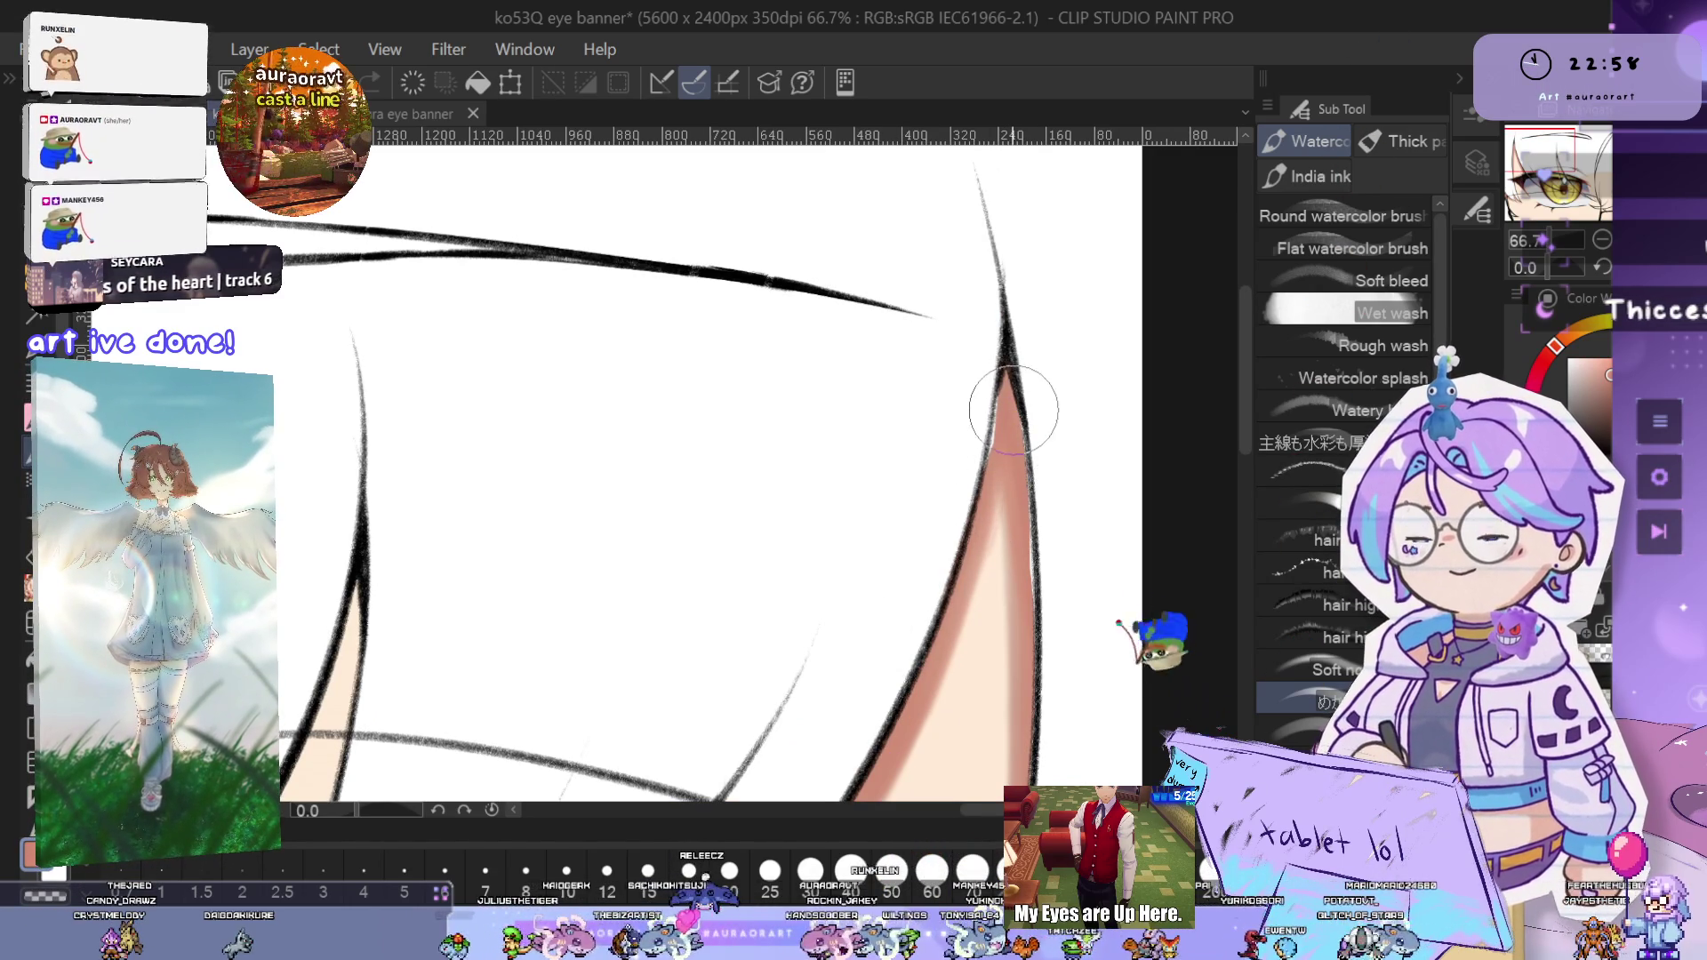
pyautogui.scroll(-2, 1009, 400)
pyautogui.moveTo(1028, 591); pyautogui.dragTo(1044, 468)
pyautogui.scroll(-1, 1045, 469)
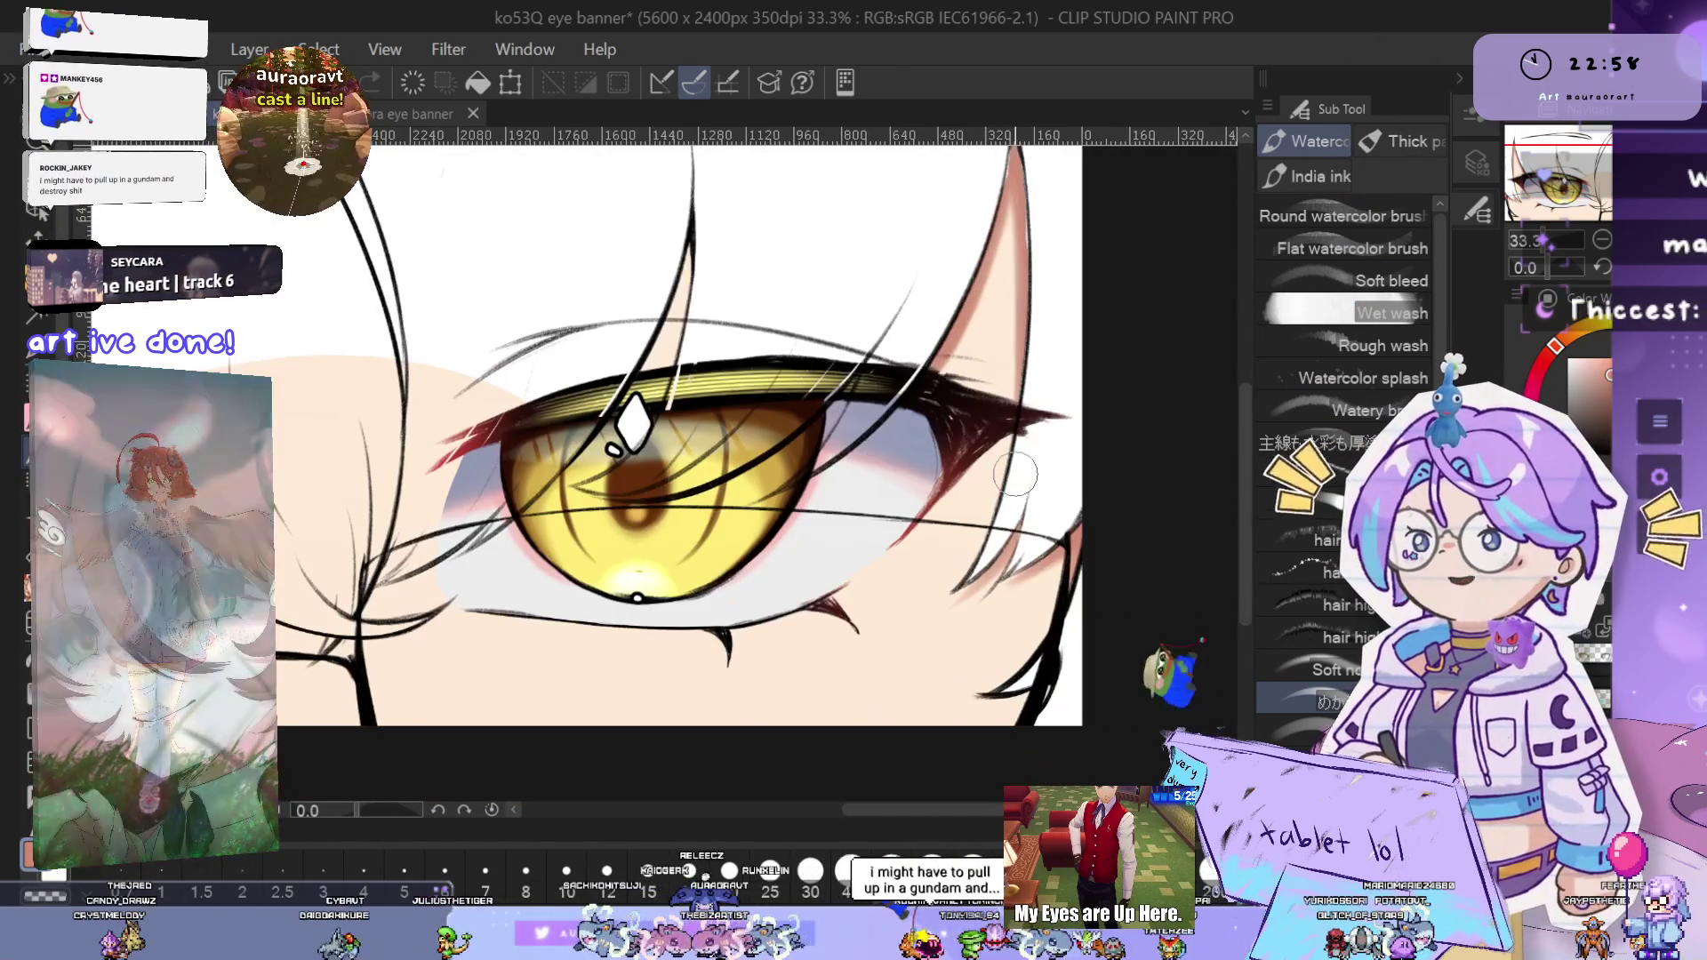
pyautogui.moveTo(803, 335); pyautogui.dragTo(1007, 373)
pyautogui.scroll(3, 1007, 373)
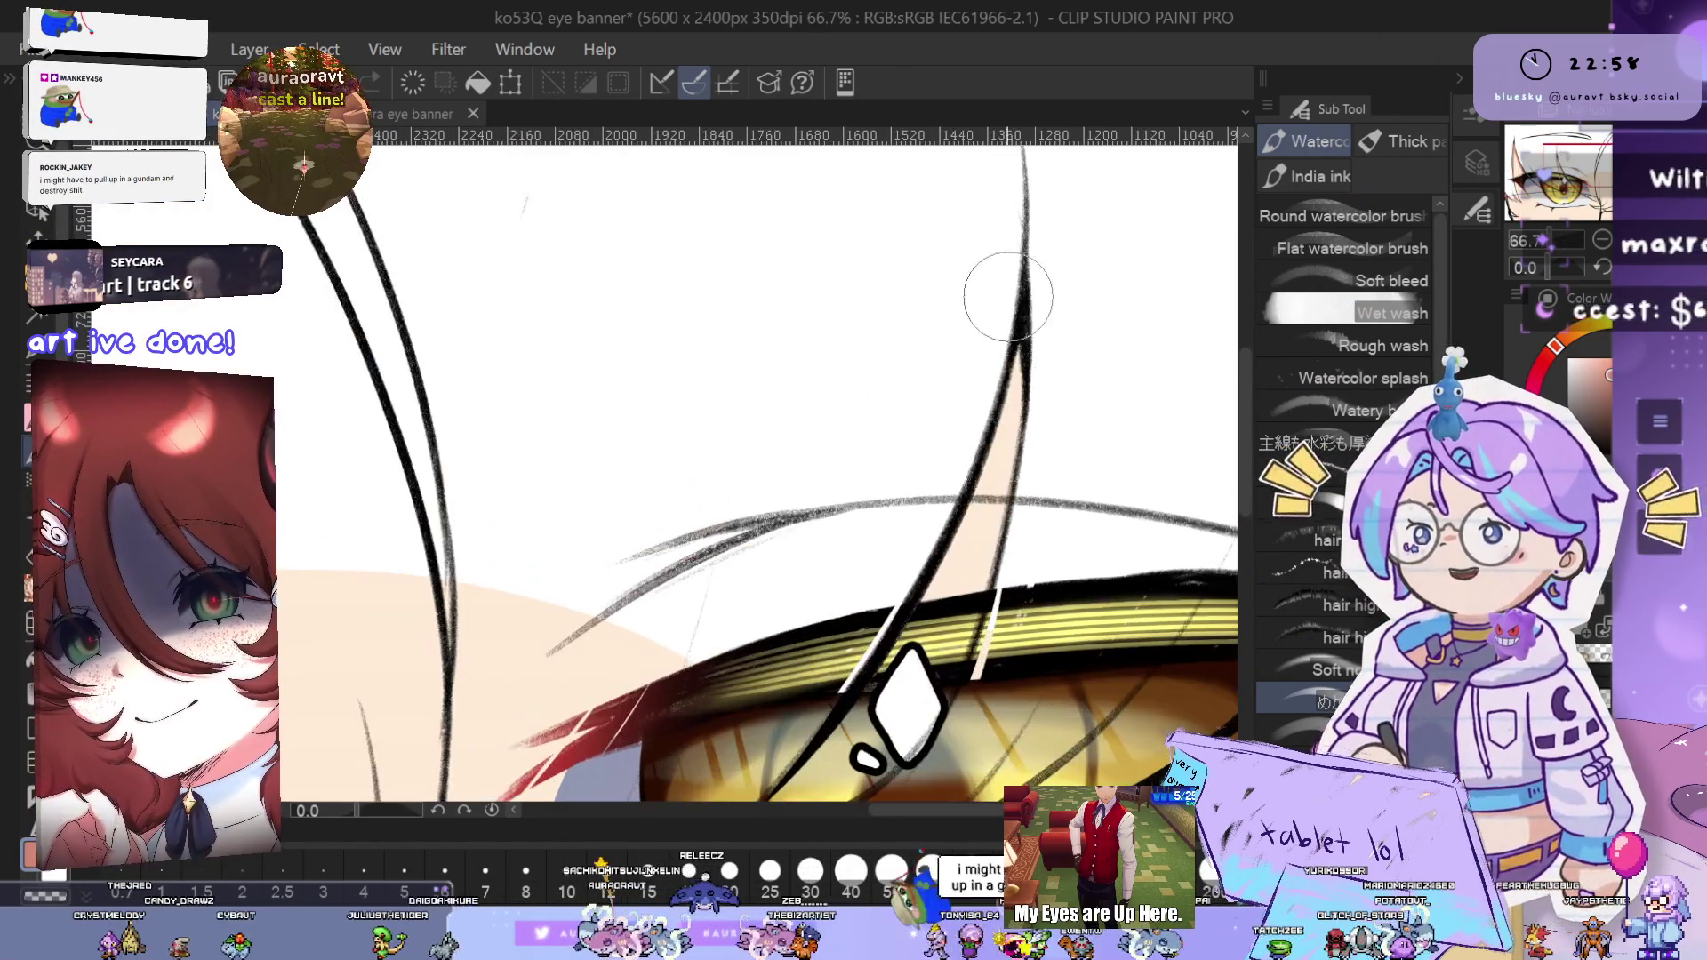
pyautogui.moveTo(1023, 350); pyautogui.dragTo(989, 565)
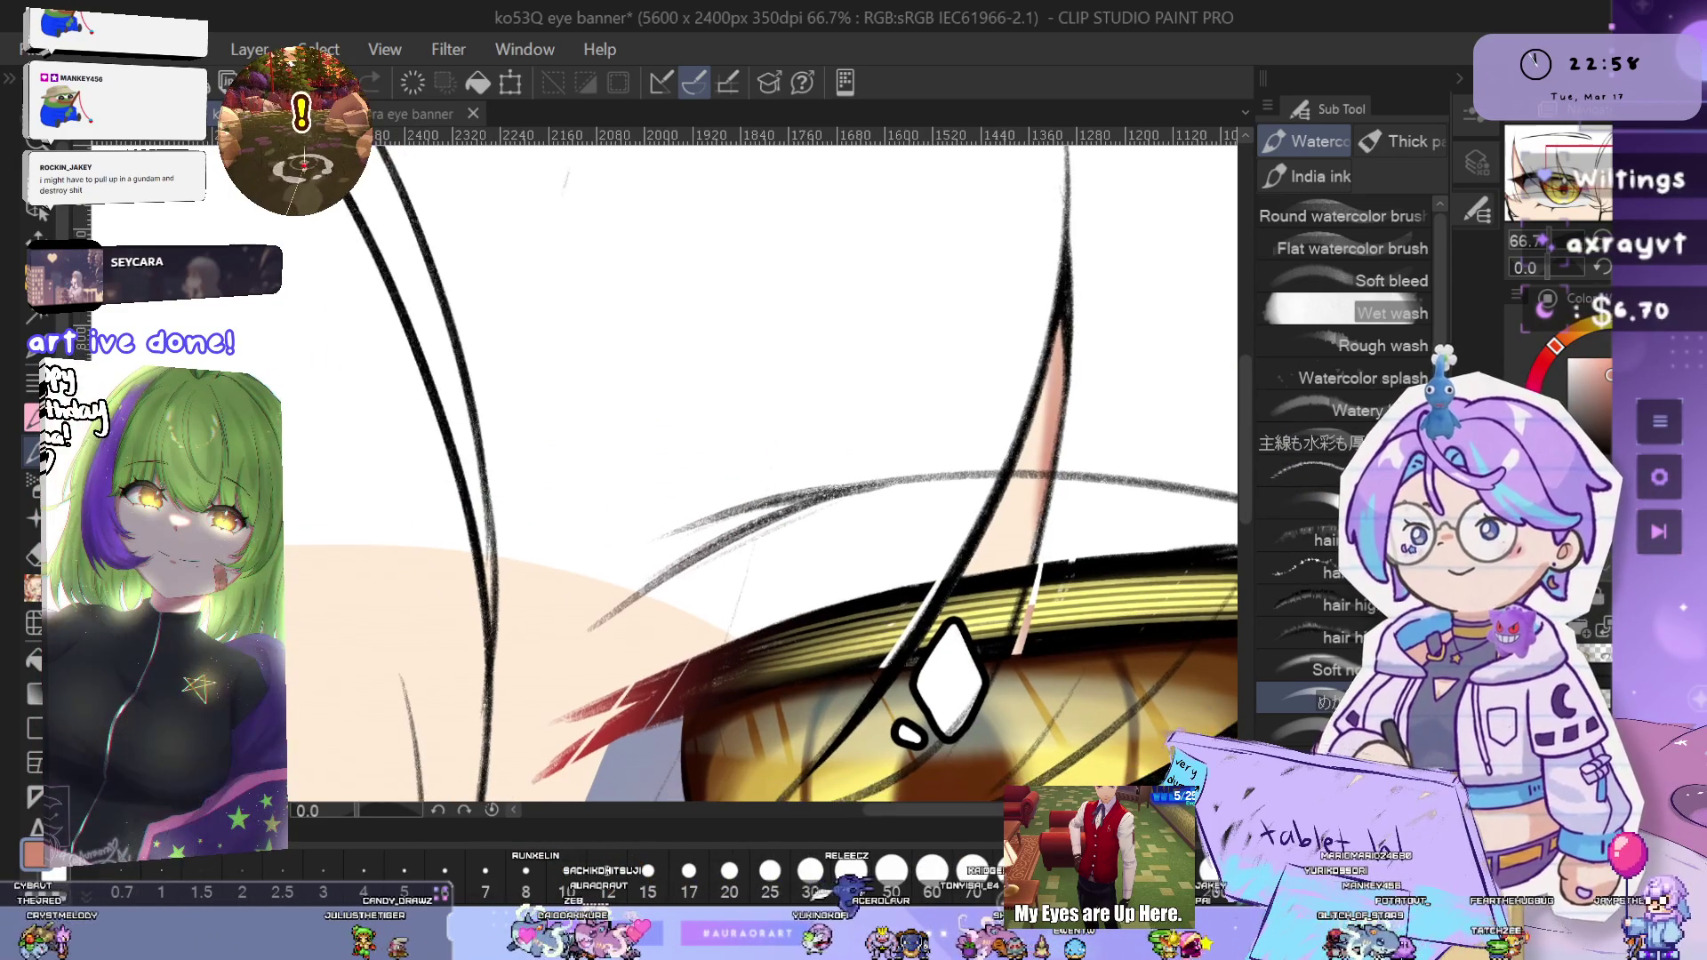
pyautogui.hotkey('ctrl', 'shift', 'h')
# - Blend and soften the skin tone down the narrow strand over the iris
pyautogui.moveTo(716, 579); pyautogui.dragTo(1082, 539)
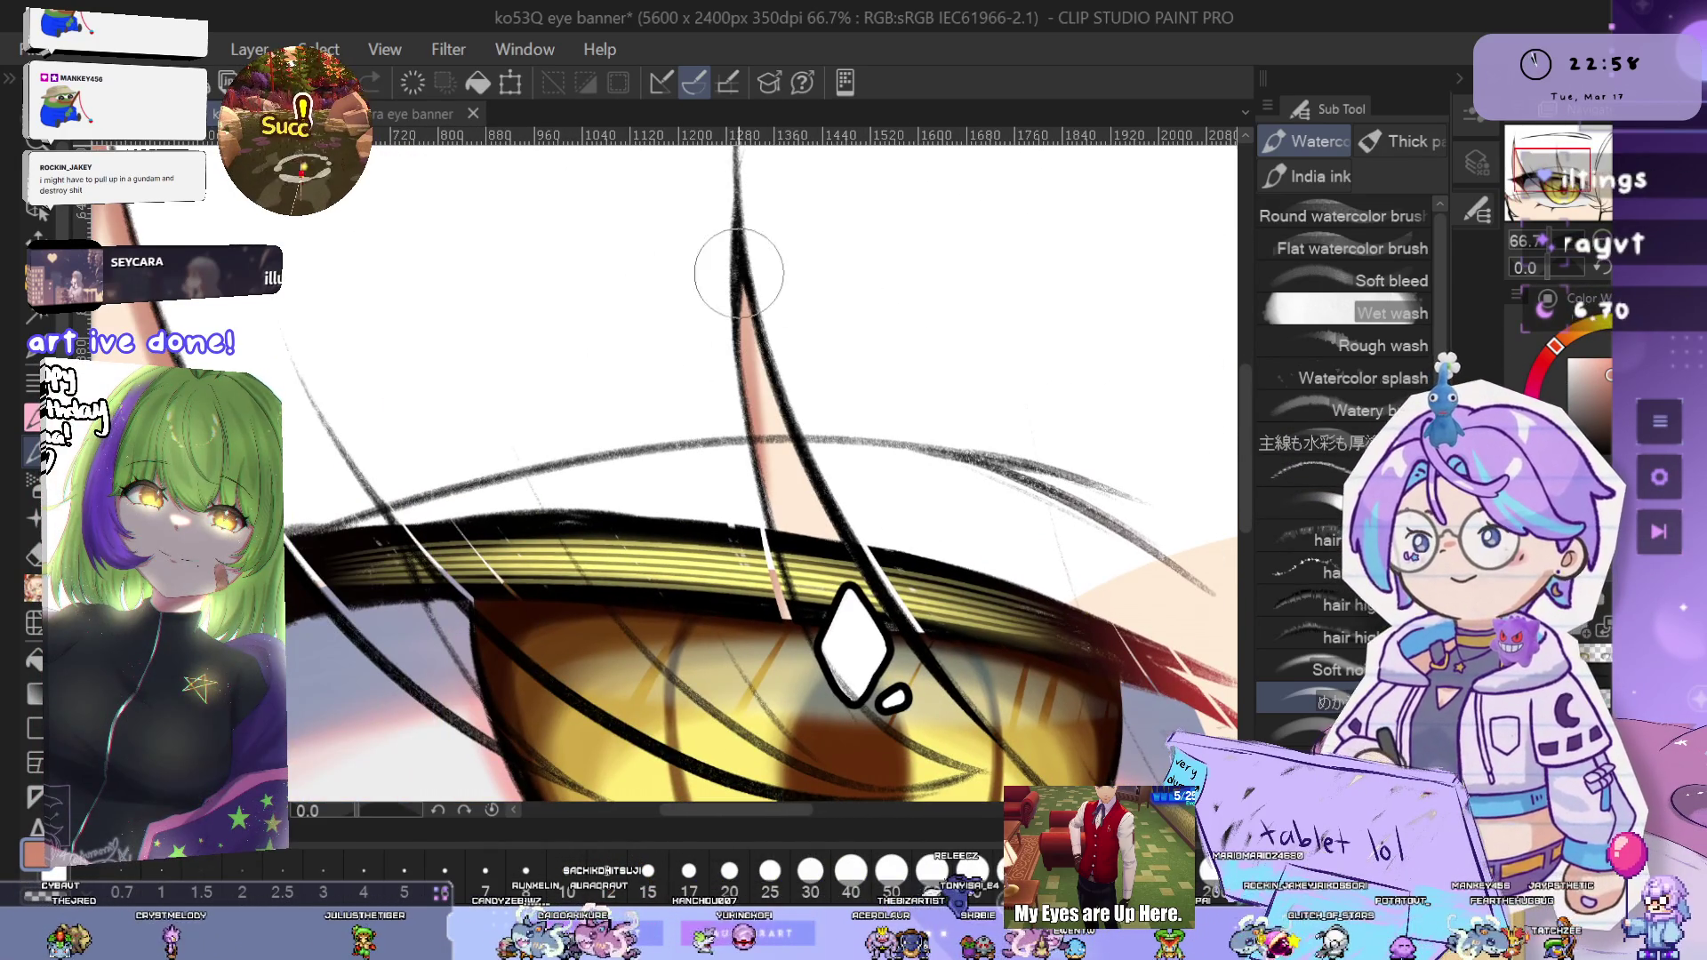
pyautogui.moveTo(753, 316); pyautogui.dragTo(941, 631)
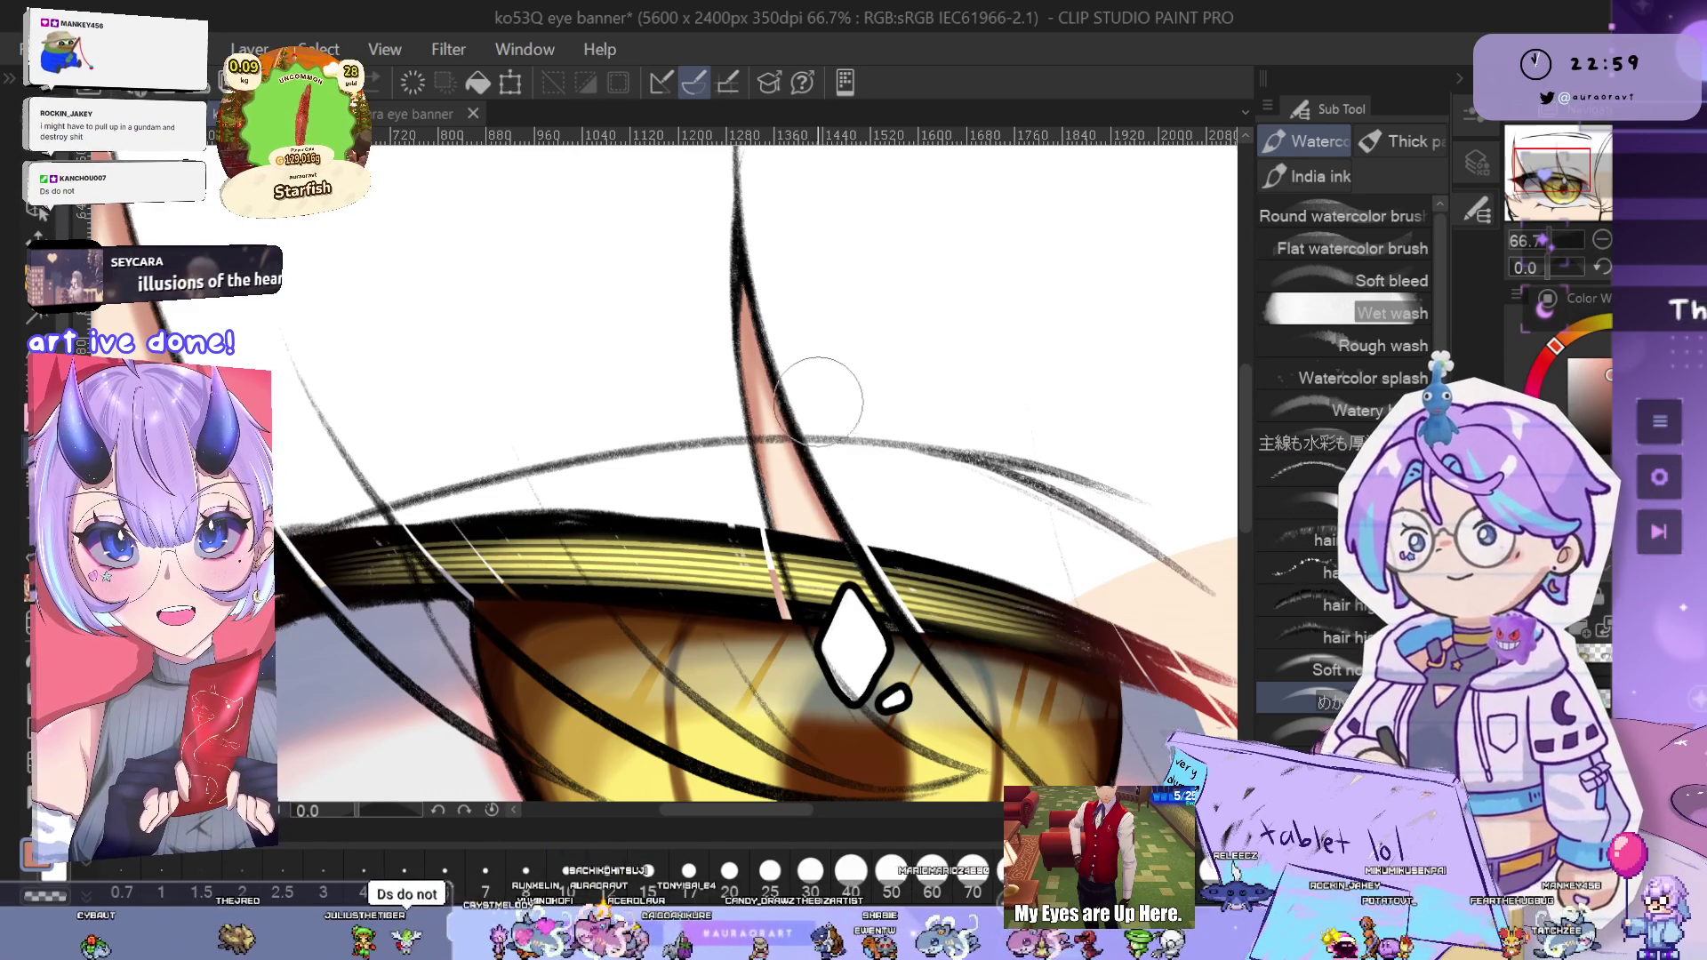
pyautogui.moveTo(840, 393); pyautogui.dragTo(866, 439)
pyautogui.moveTo(783, 307); pyautogui.dragTo(787, 457)
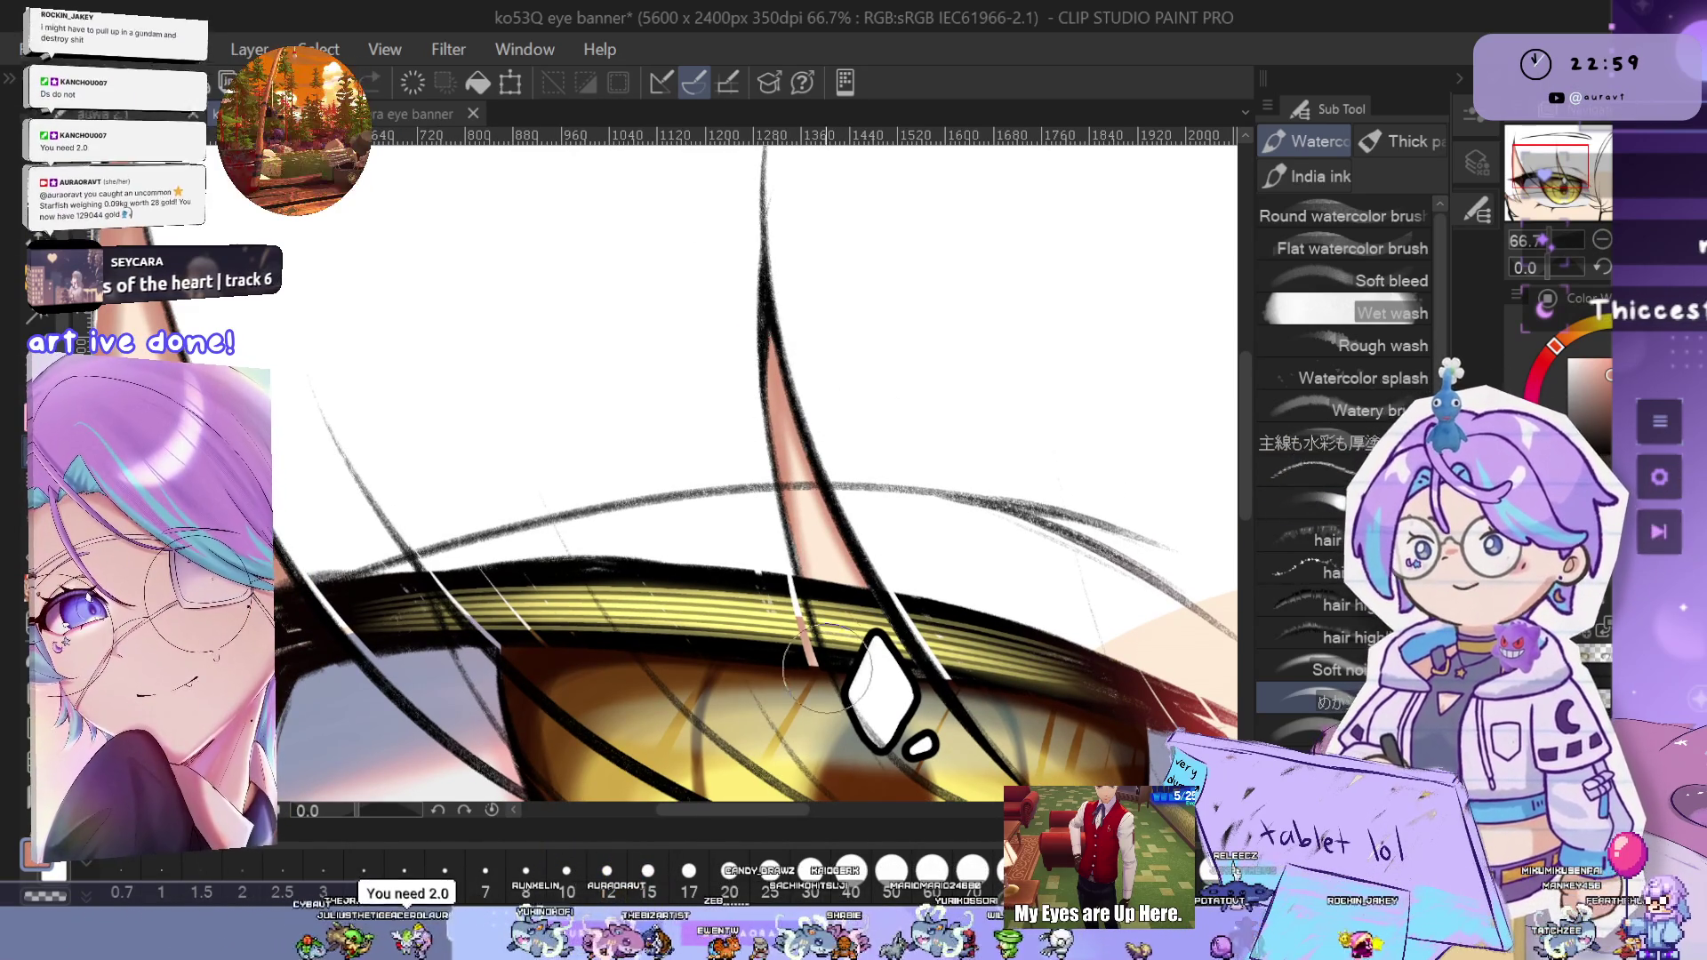
# - Zoom in and out around the eye's upper left to review the strands and skin
pyautogui.hotkey('ctrl', '+')
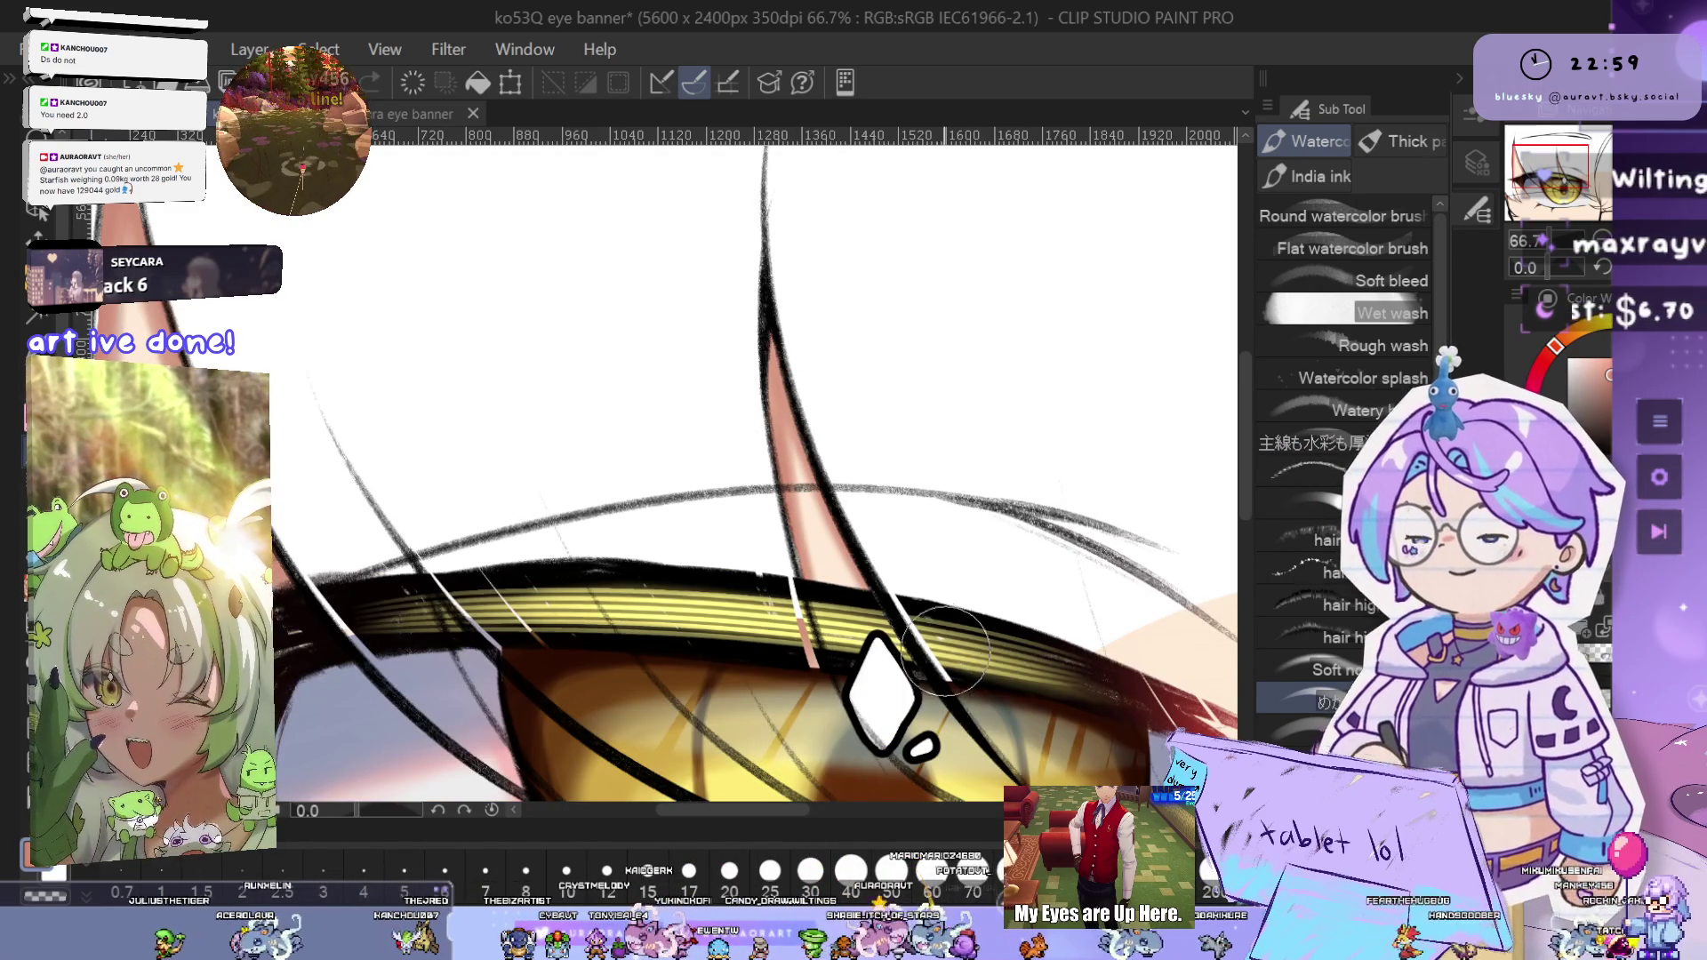
pyautogui.hotkey('ctrl', '-')
pyautogui.hotkey('ctrl', '-')
pyautogui.hotkey('ctrl', '-')
pyautogui.hotkey('ctrl', '+')
pyautogui.hotkey('ctrl', '+')
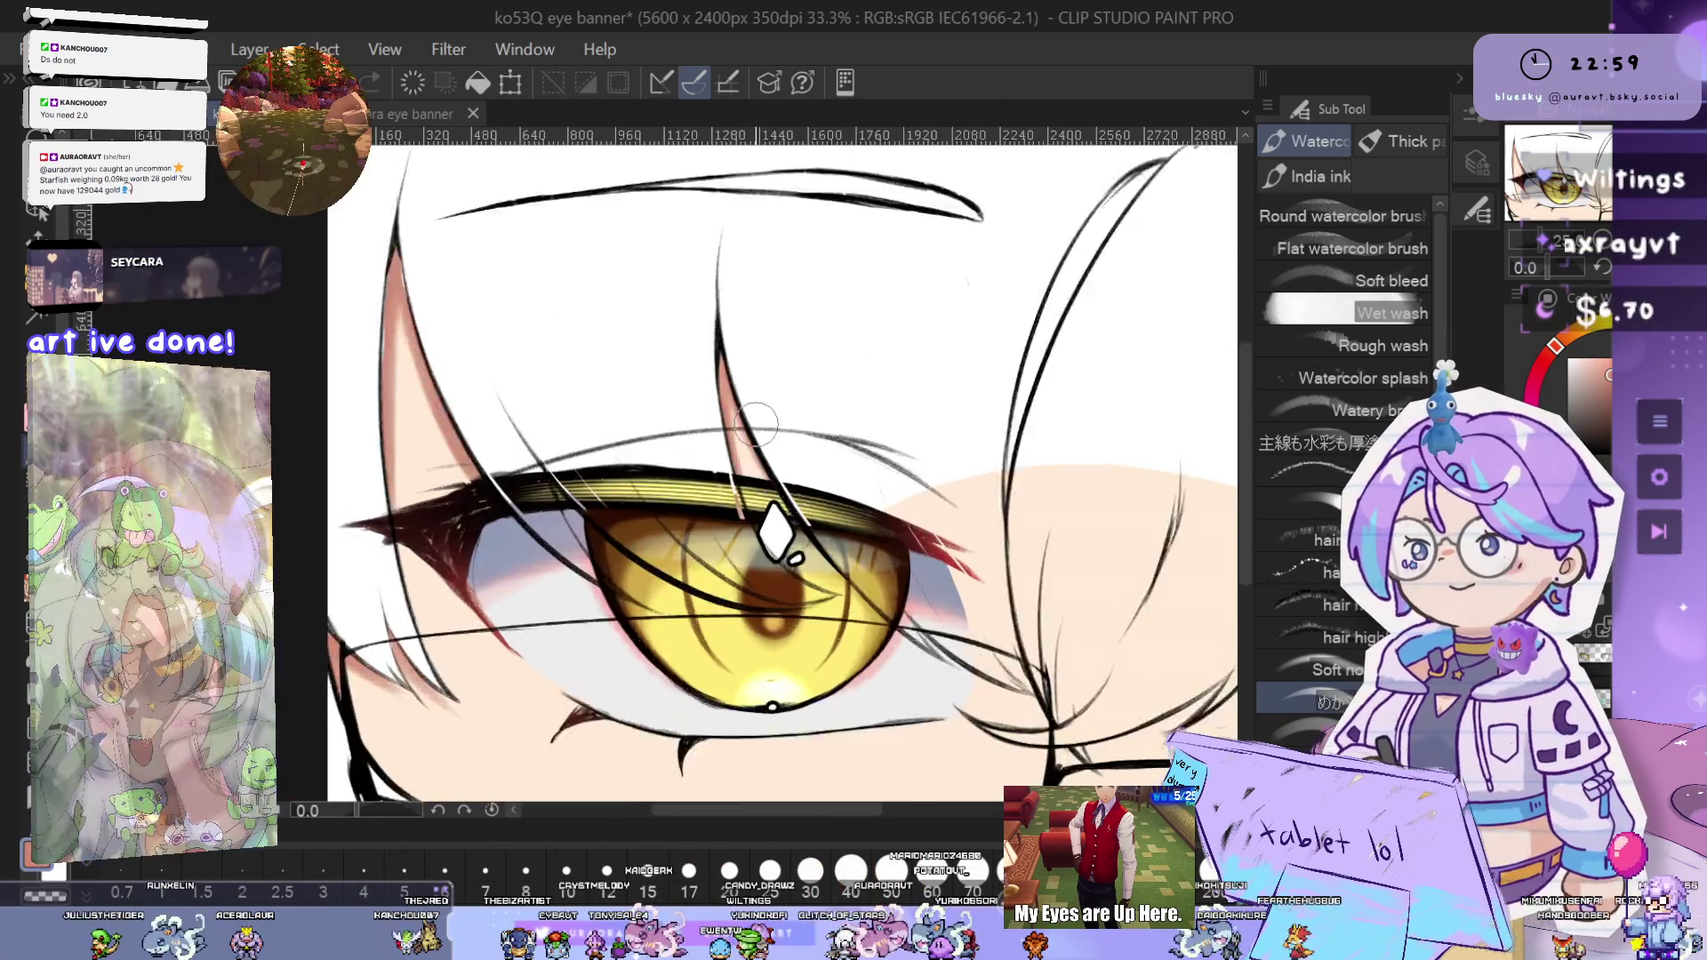
pyautogui.hotkey('ctrl', '+')
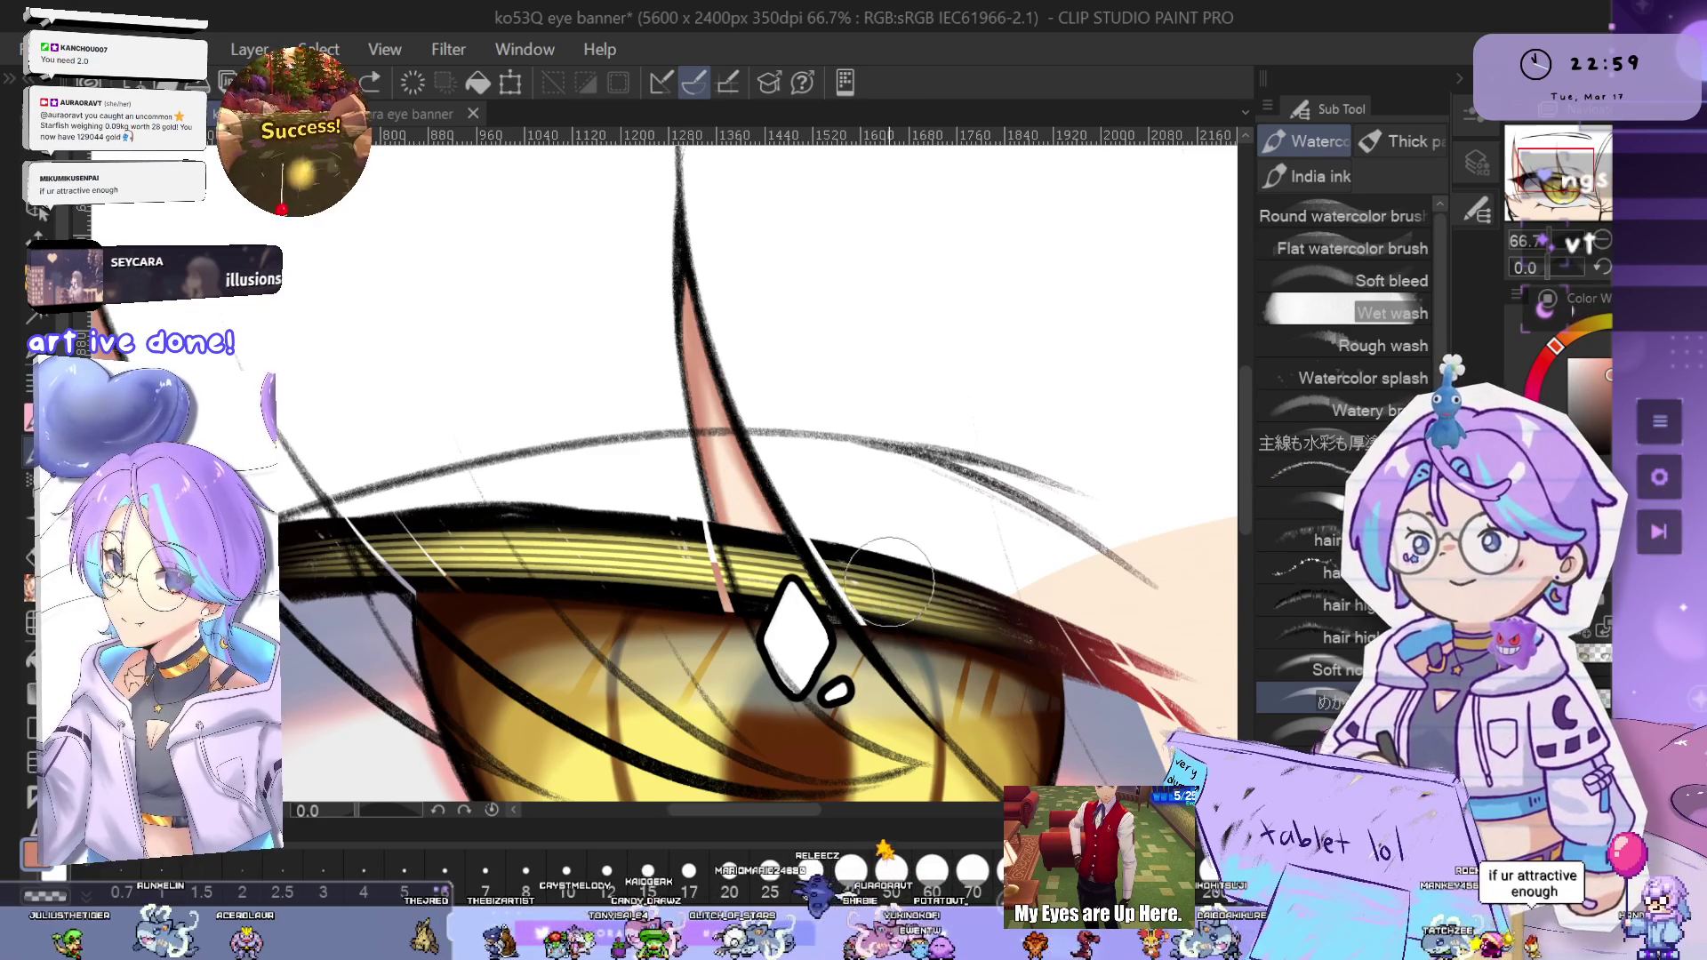
pyautogui.hotkey('ctrl', '-')
pyautogui.scroll(3, 711, 525)
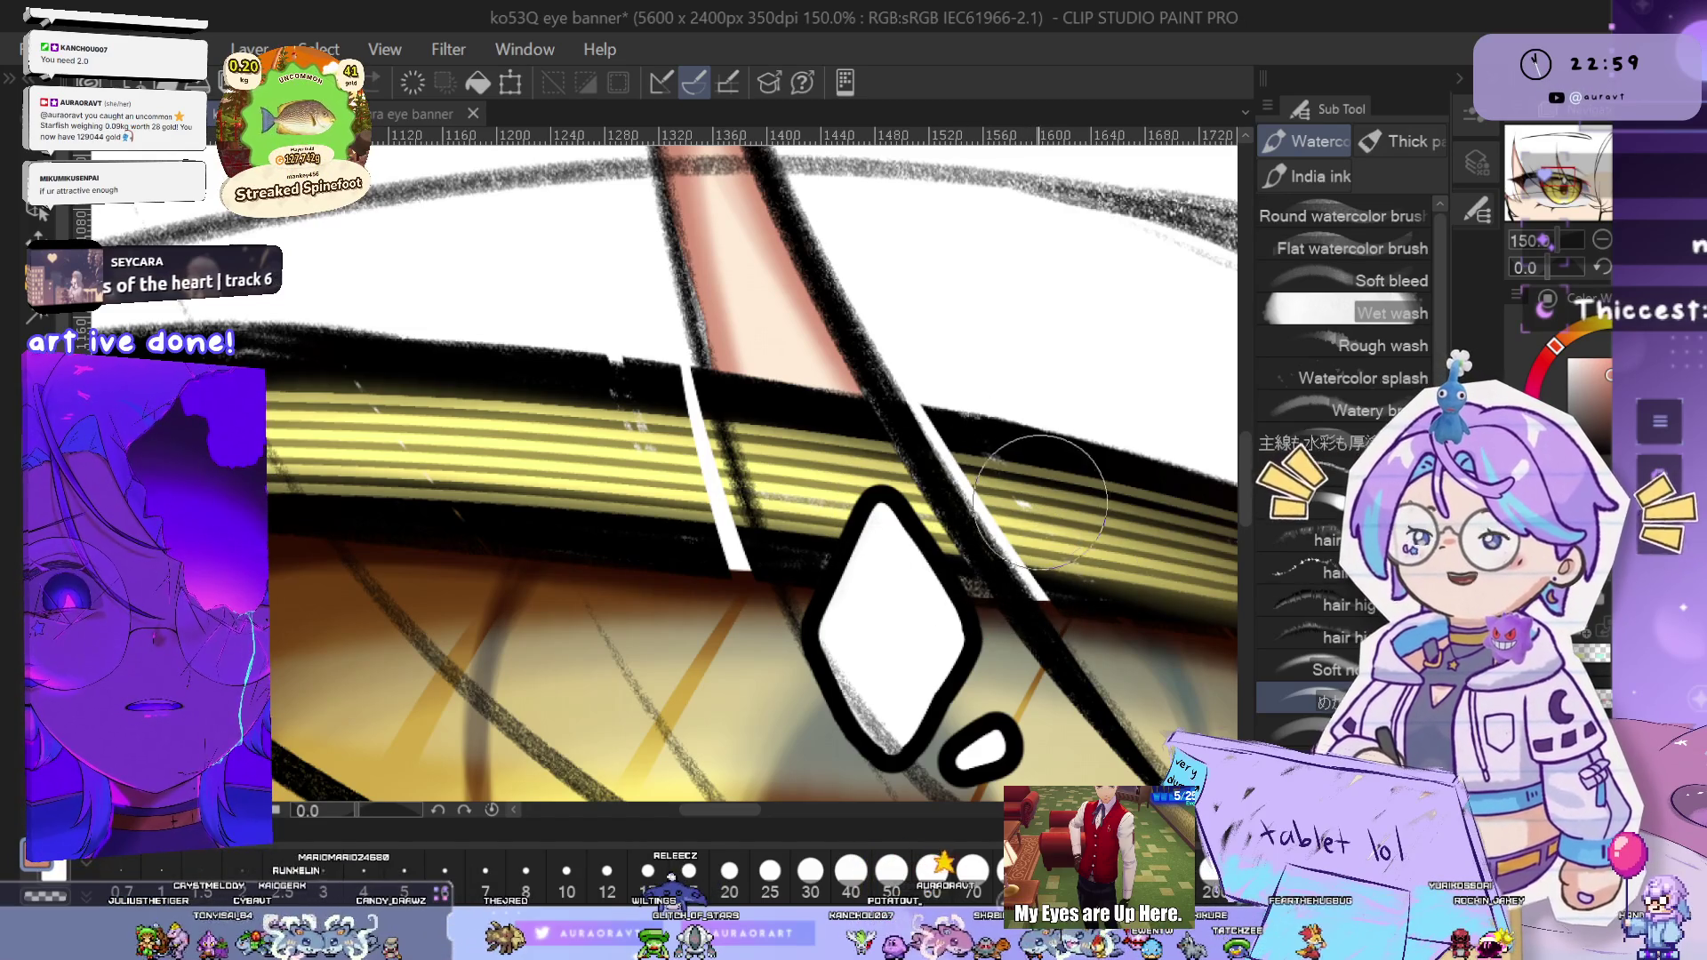
pyautogui.scroll(-2, 1031, 480)
pyautogui.scroll(-1, 1013, 444)
pyautogui.scroll(-1, 995, 409)
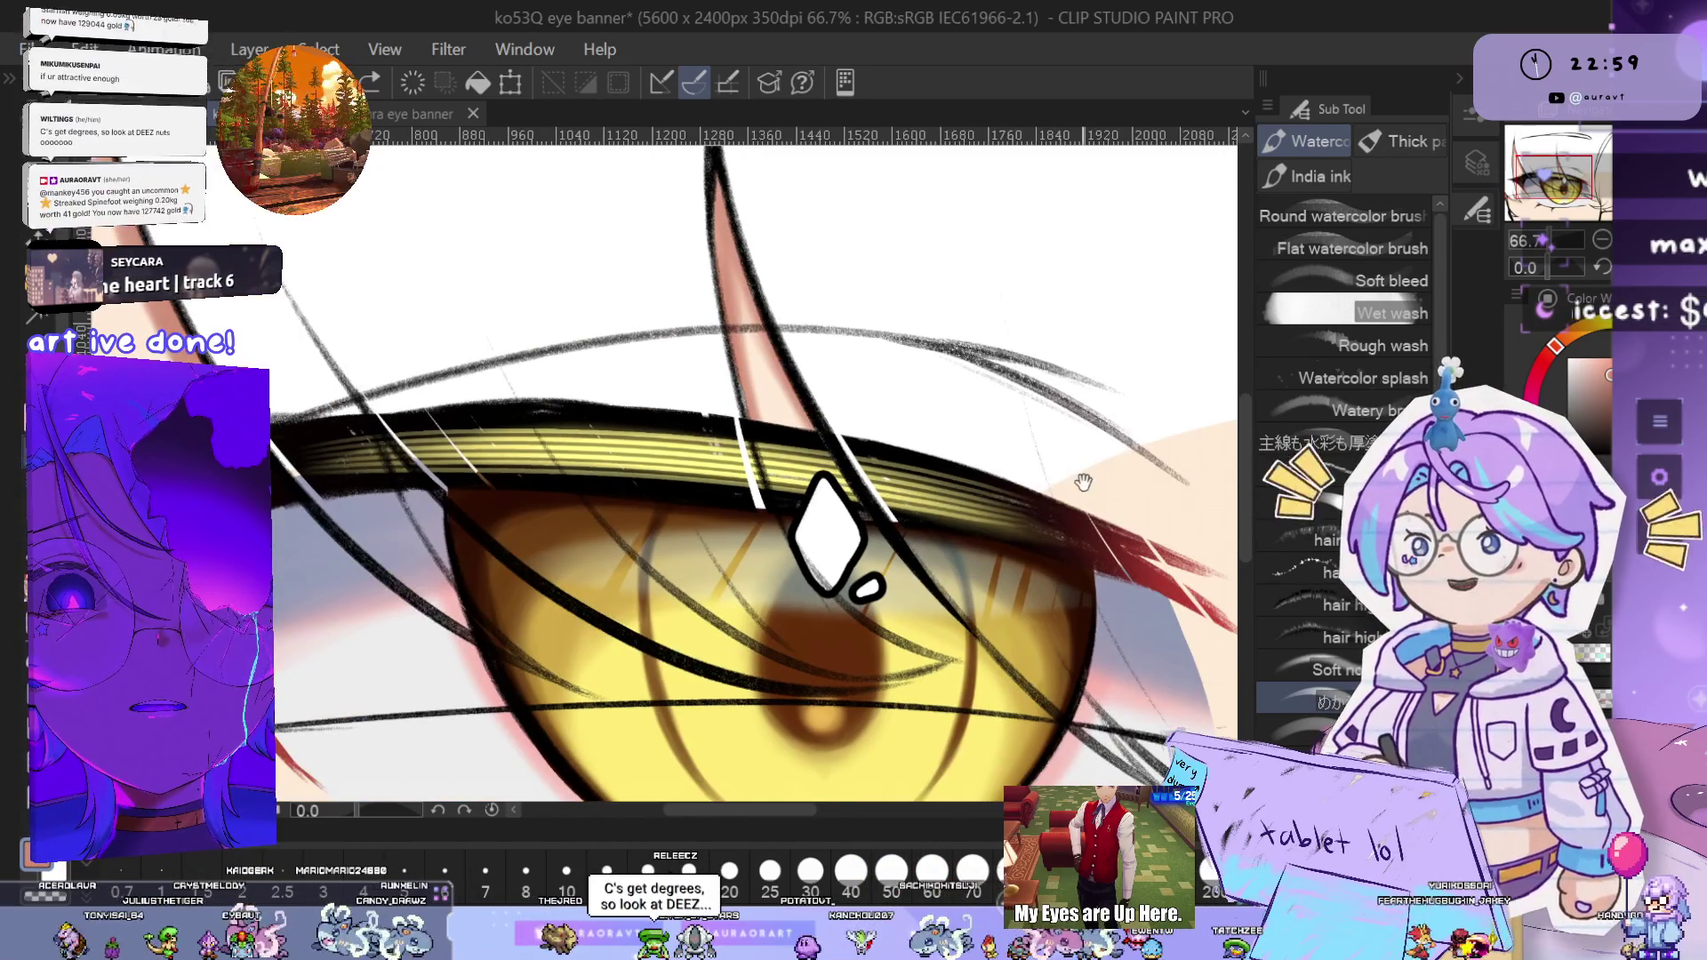
pyautogui.scroll(-1, 977, 376)
pyautogui.hscroll(2, 1005, 427)
pyautogui.hscroll(2, 1040, 445)
# - Enlarge the brush, review the eye, and switch to the G-pen inking tool
pyautogui.press(']')
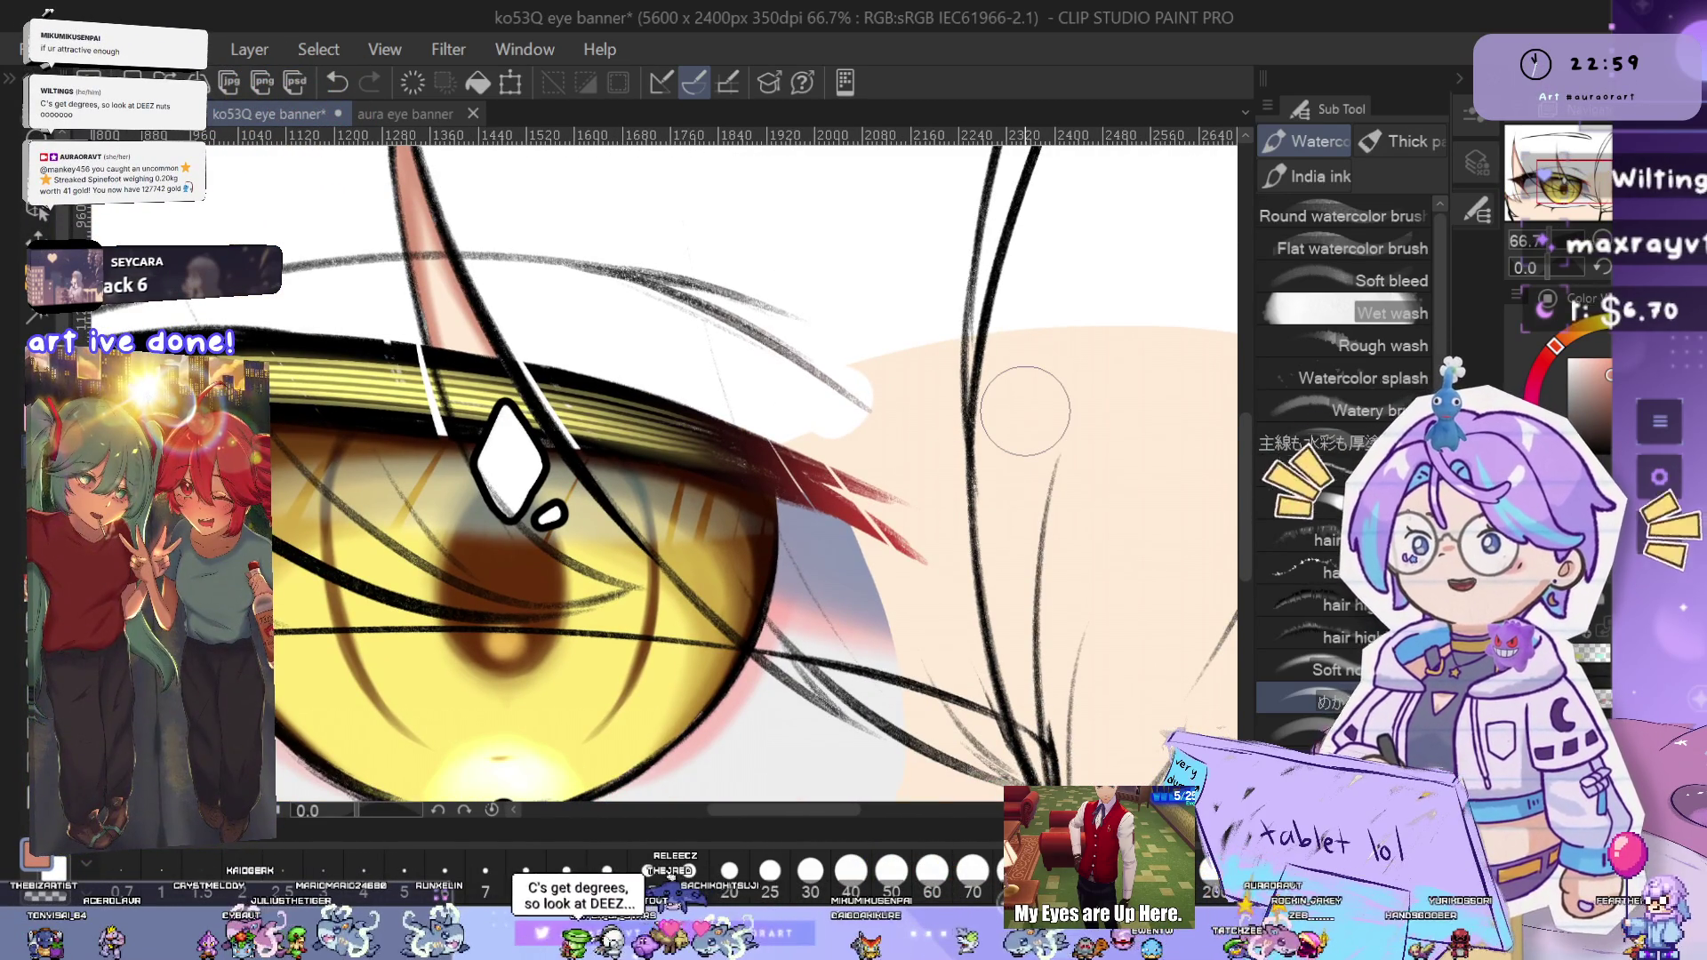
pyautogui.hscroll(2, 889, 391)
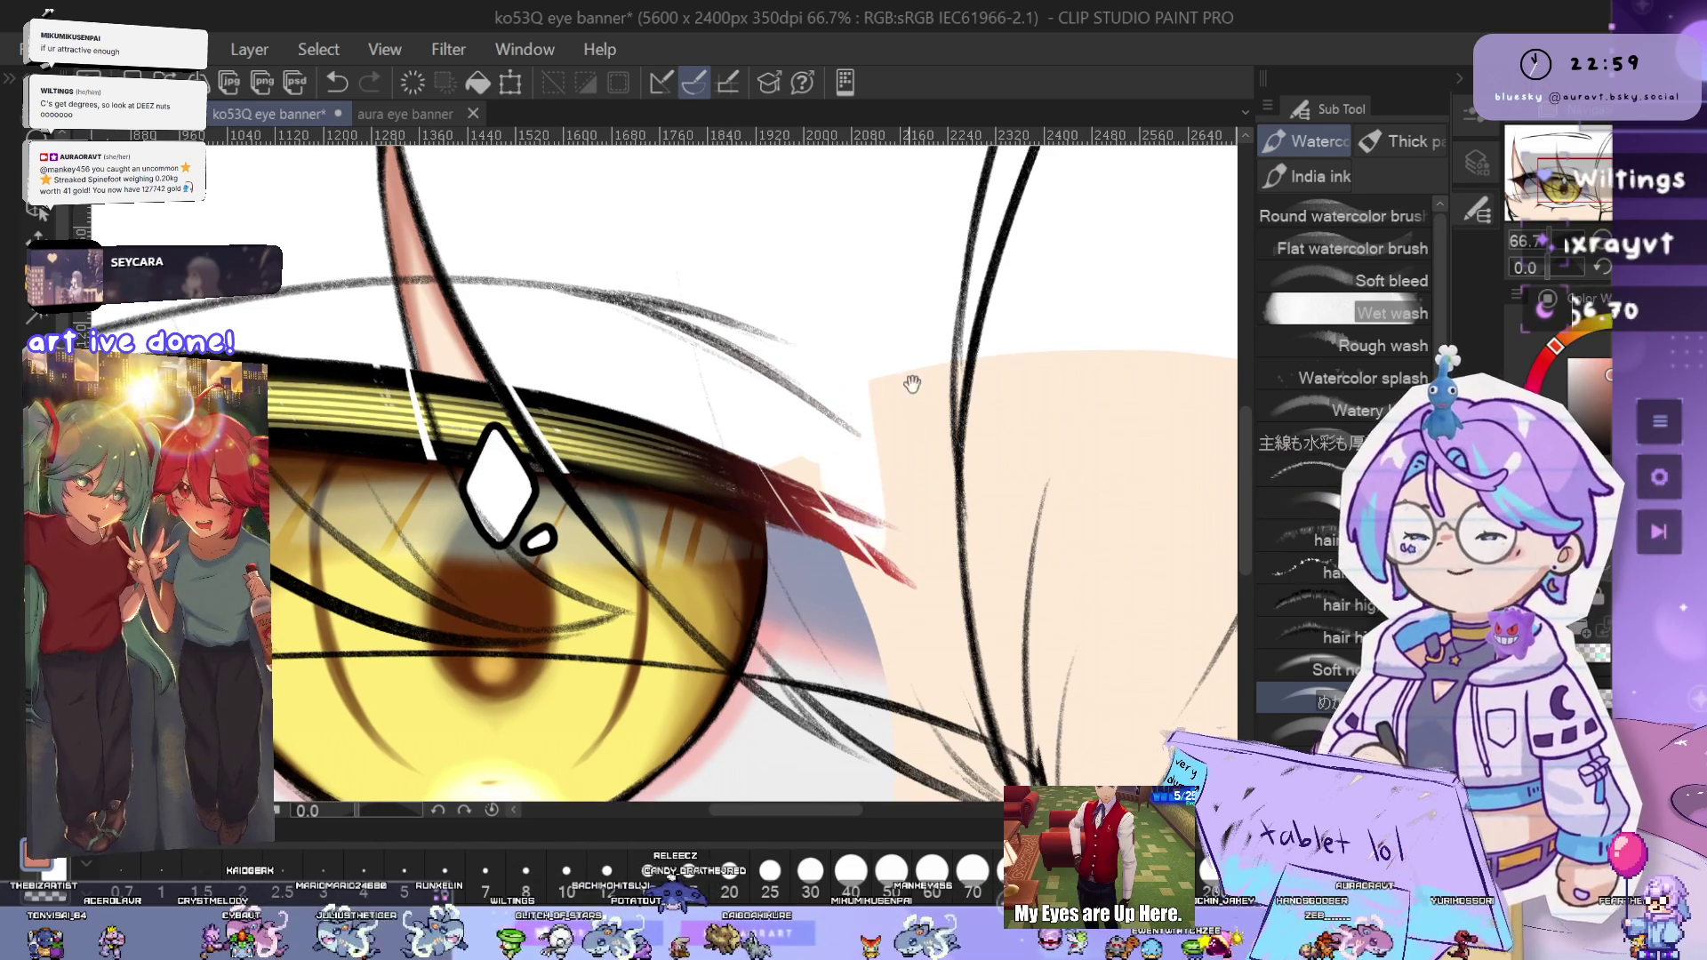
pyautogui.scroll(3, 884, 427)
pyautogui.scroll(-2, 885, 477)
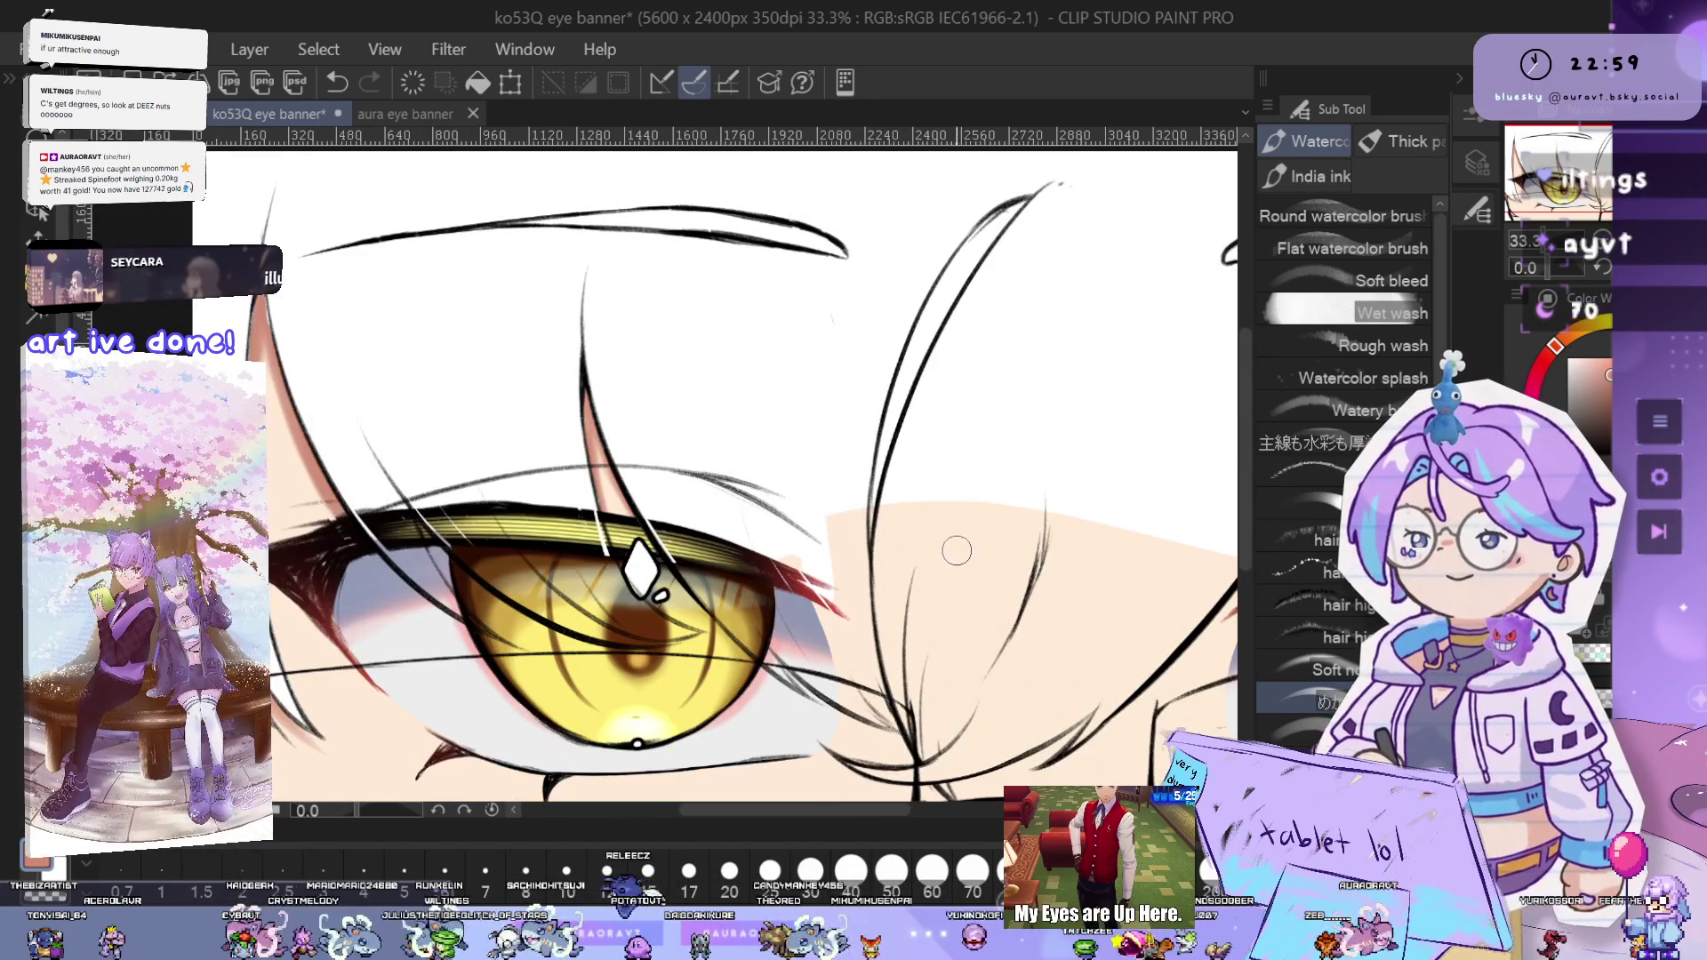
pyautogui.scroll(1, 990, 255)
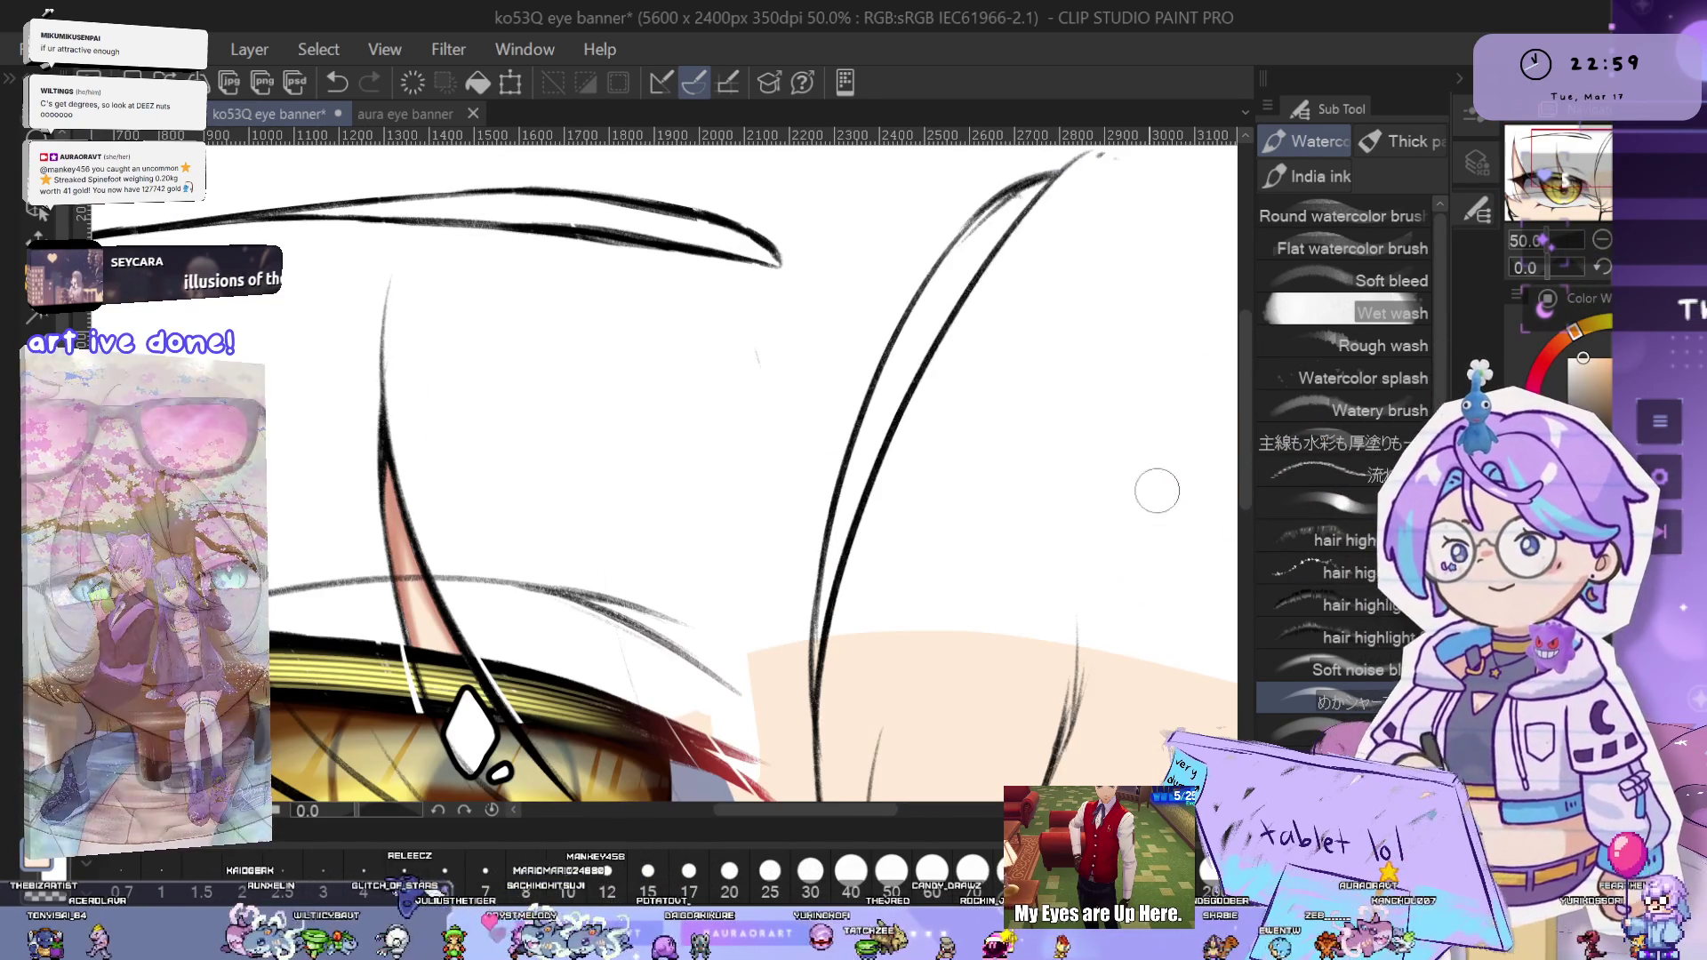
pyautogui.press('p')
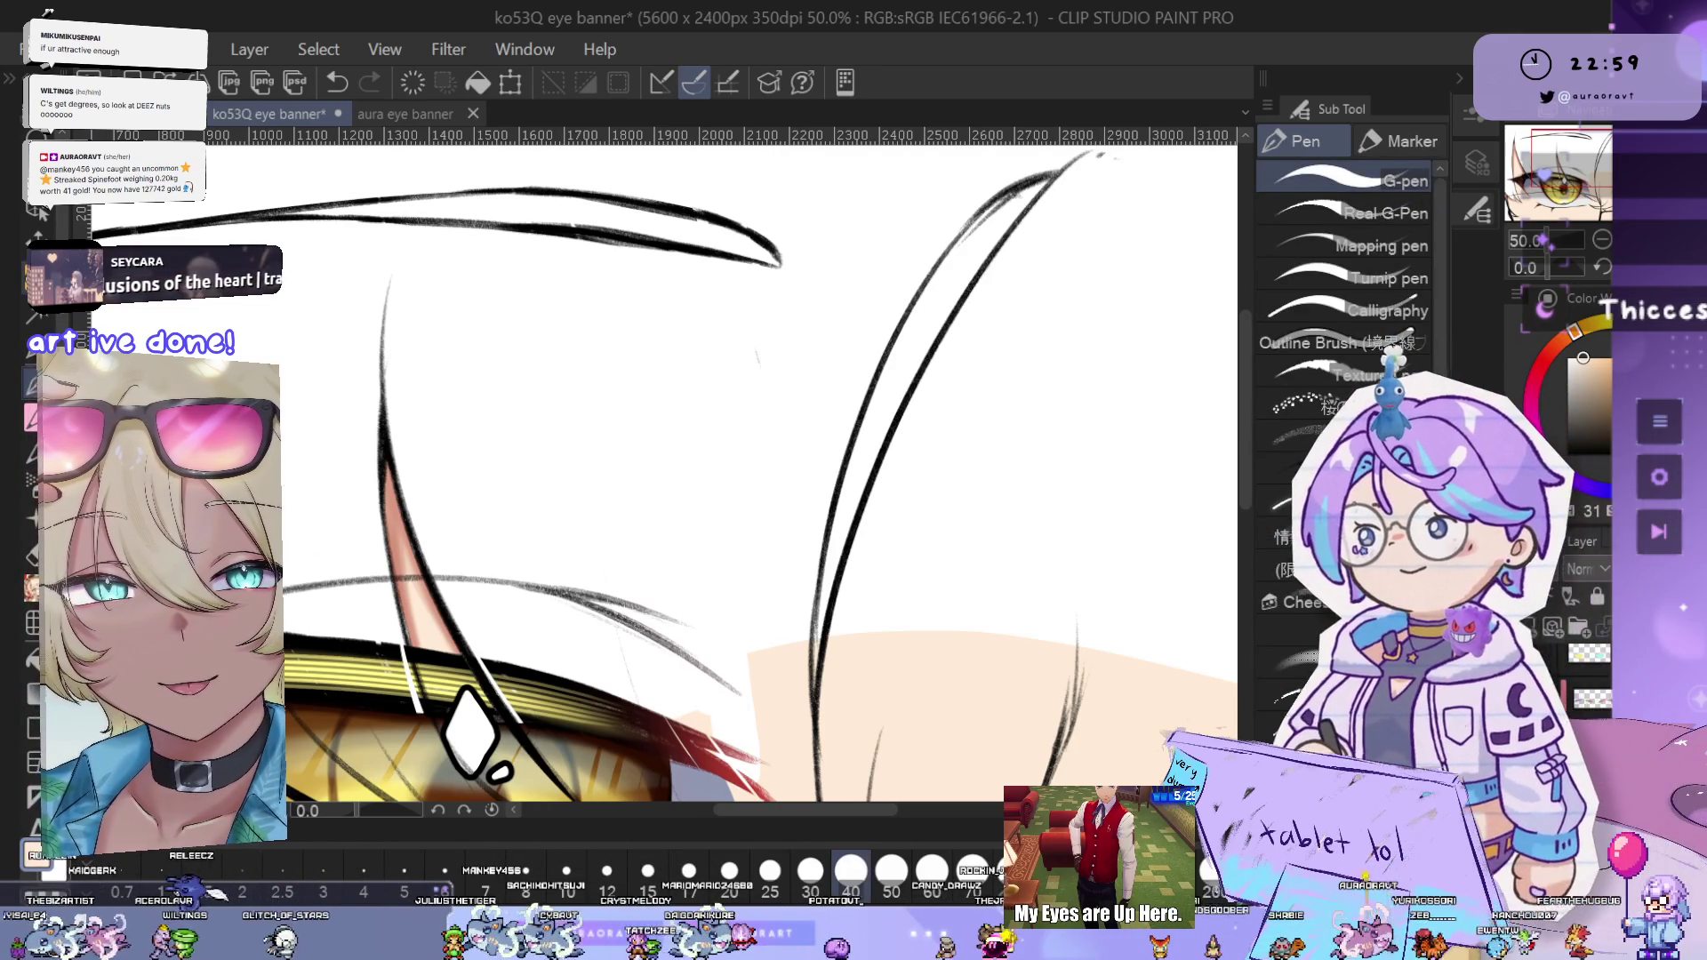
# - Try a freehand selection and peach fill between the hair lines, then undo them
pyautogui.press('m')
pyautogui.moveTo(837, 549); pyautogui.dragTo(1061, 164)
pyautogui.hotkey('ctrl', 'z')
pyautogui.moveTo(826, 538); pyautogui.dragTo(825, 613)
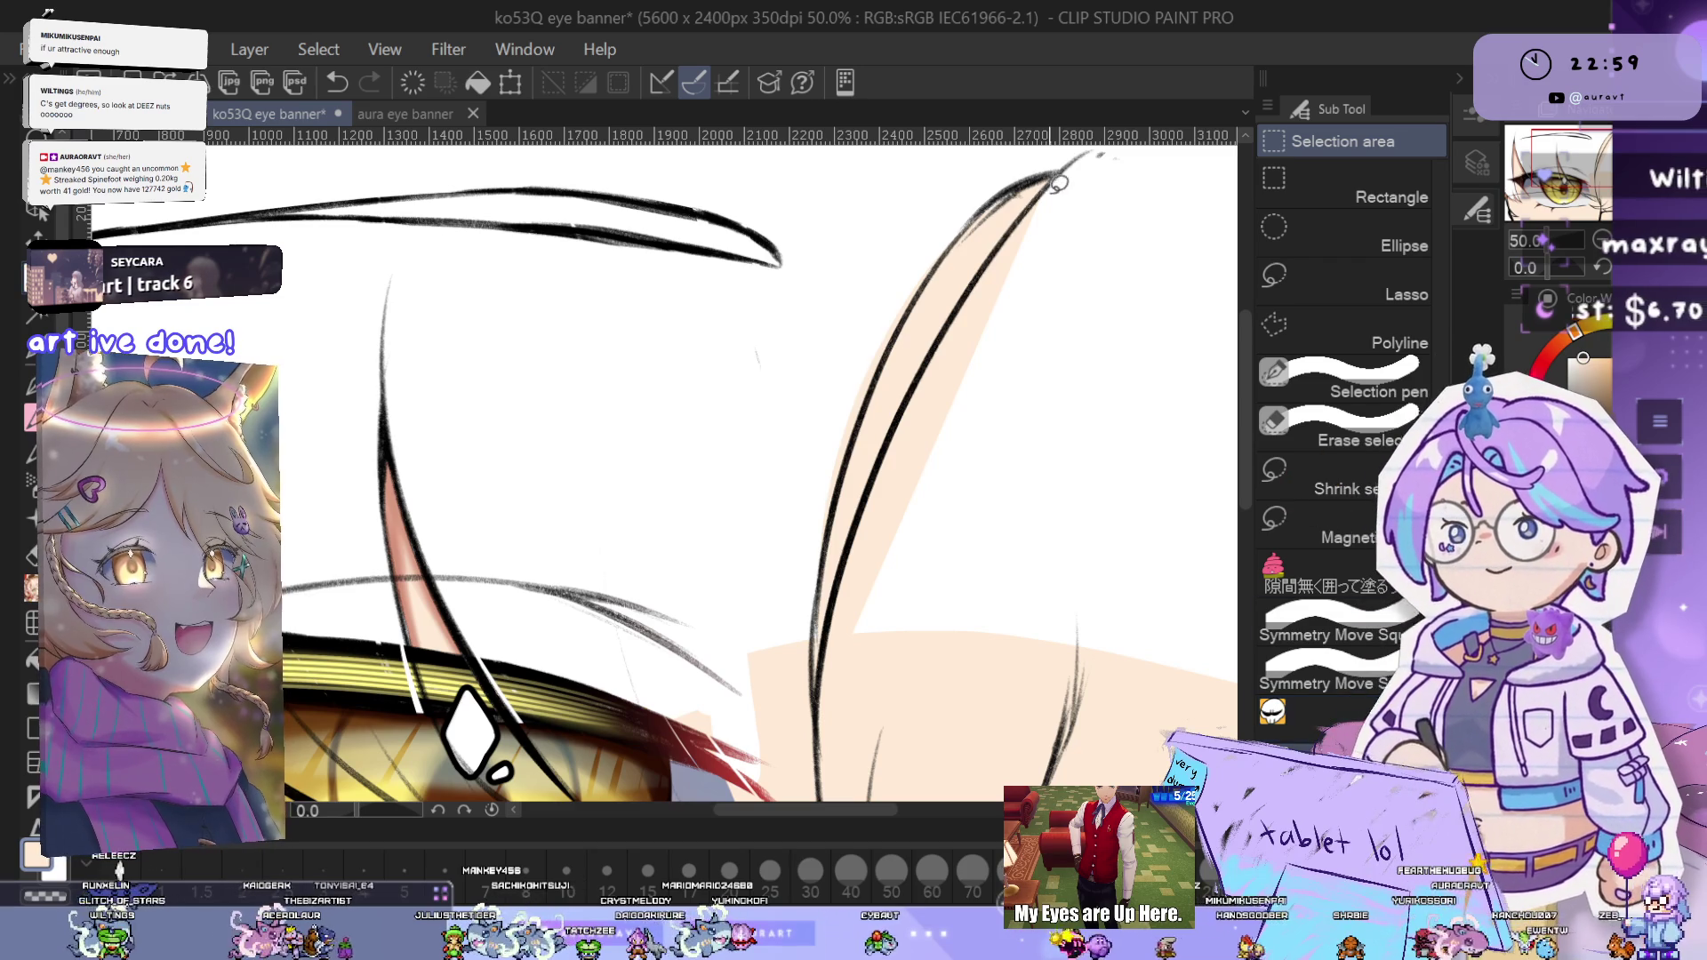
pyautogui.hotkey('ctrl', 'z')
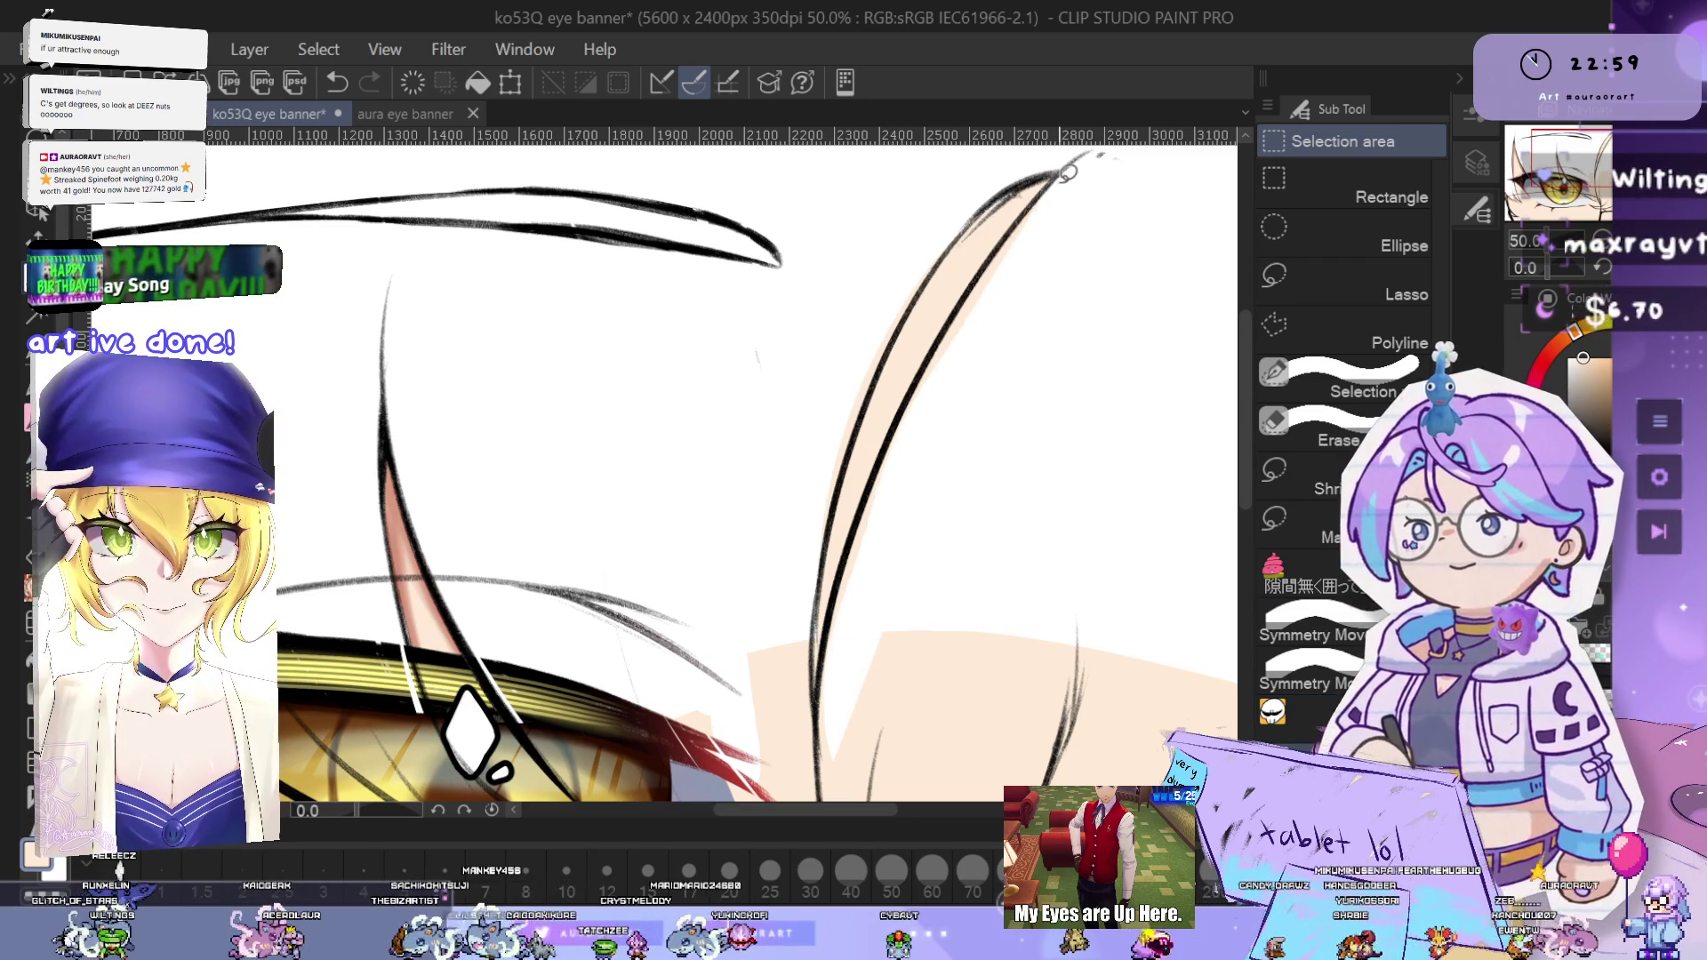
# - Whiten the skin strips and peach triangle beside the dark hair-strand line
pyautogui.scroll(1, 942, 498)
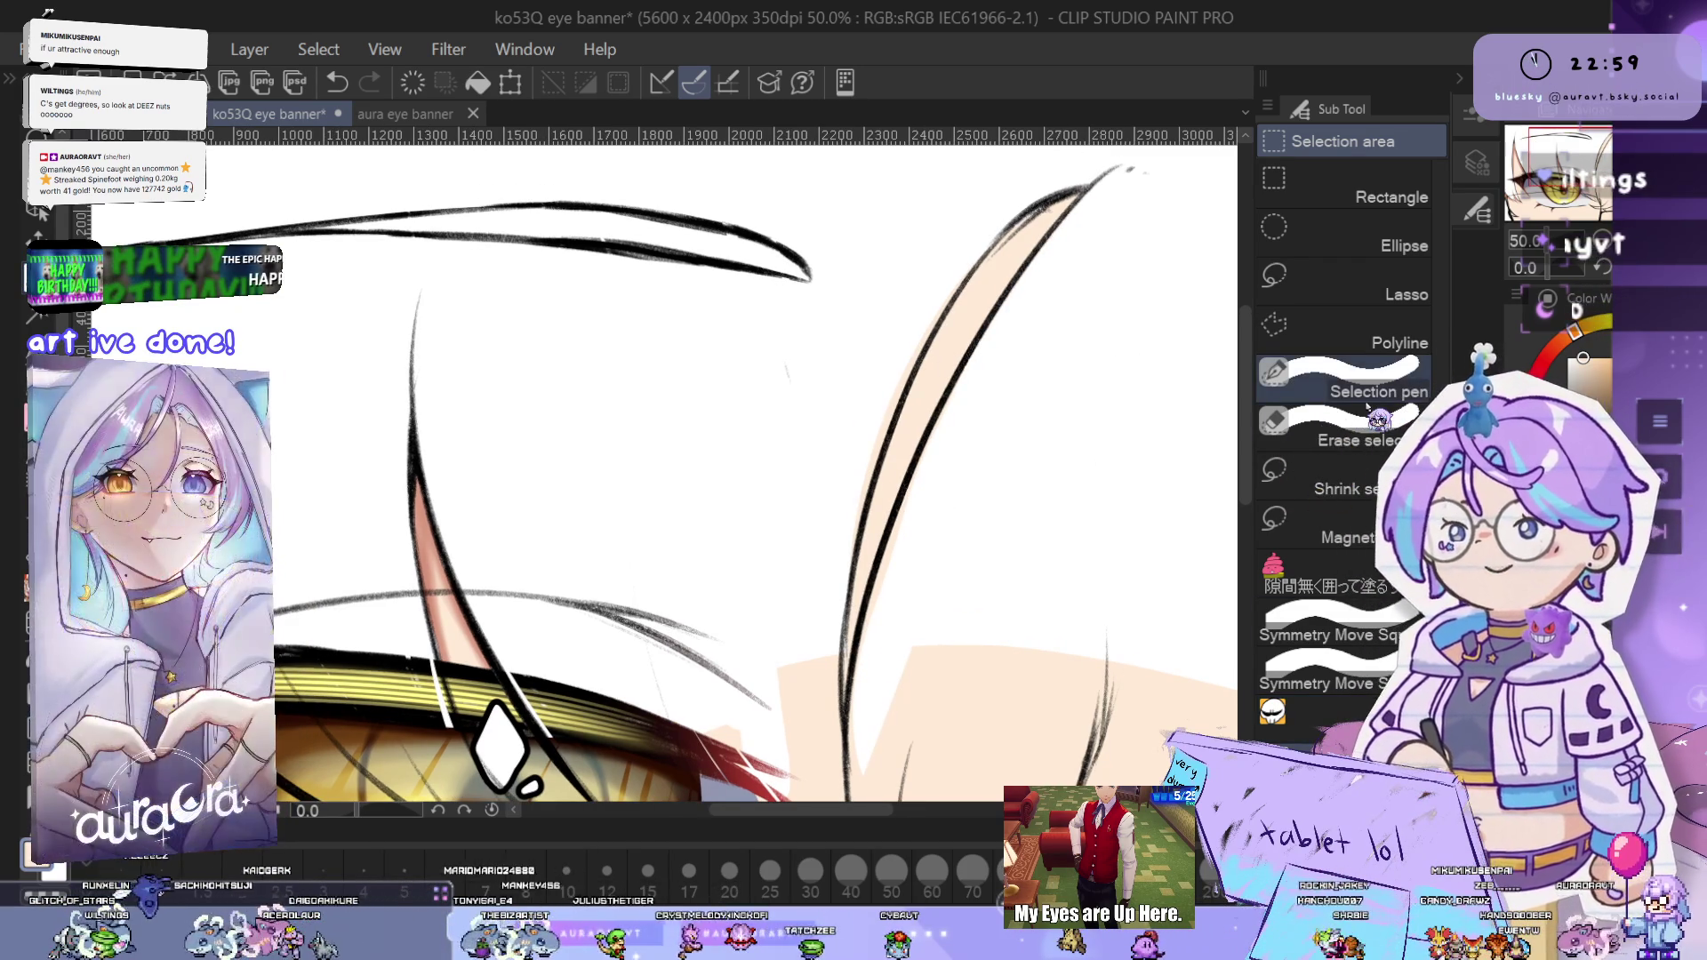
pyautogui.moveTo(913, 537); pyautogui.dragTo(1214, 532)
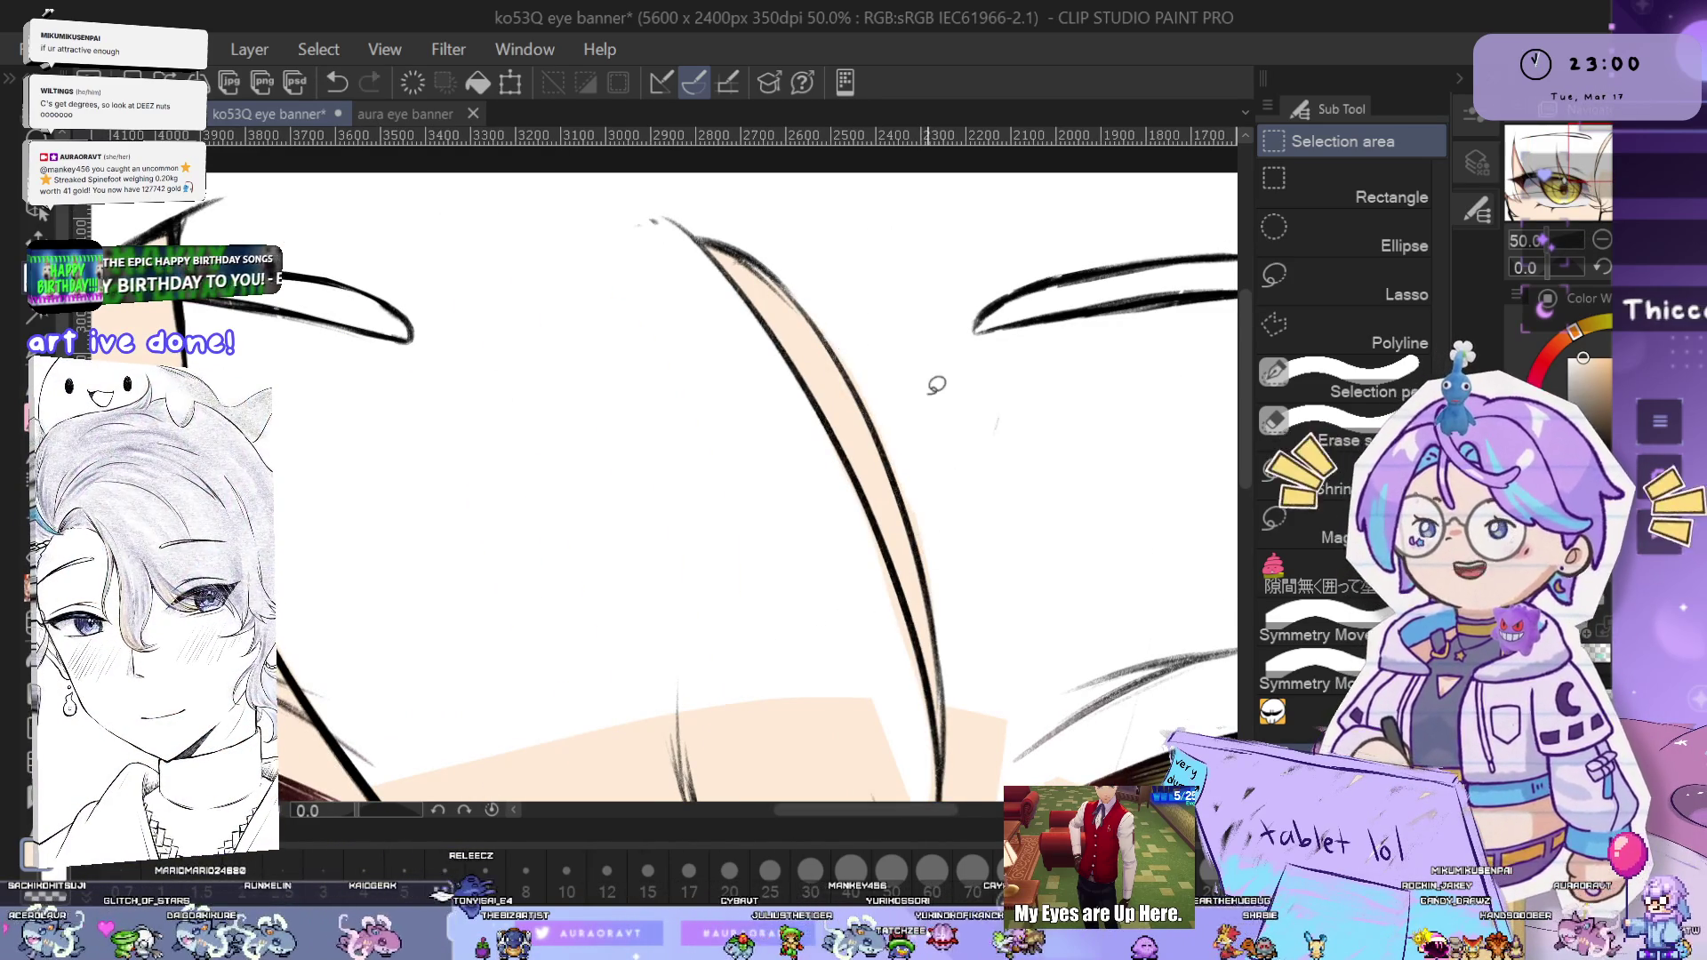
pyautogui.scroll(3, 880, 394)
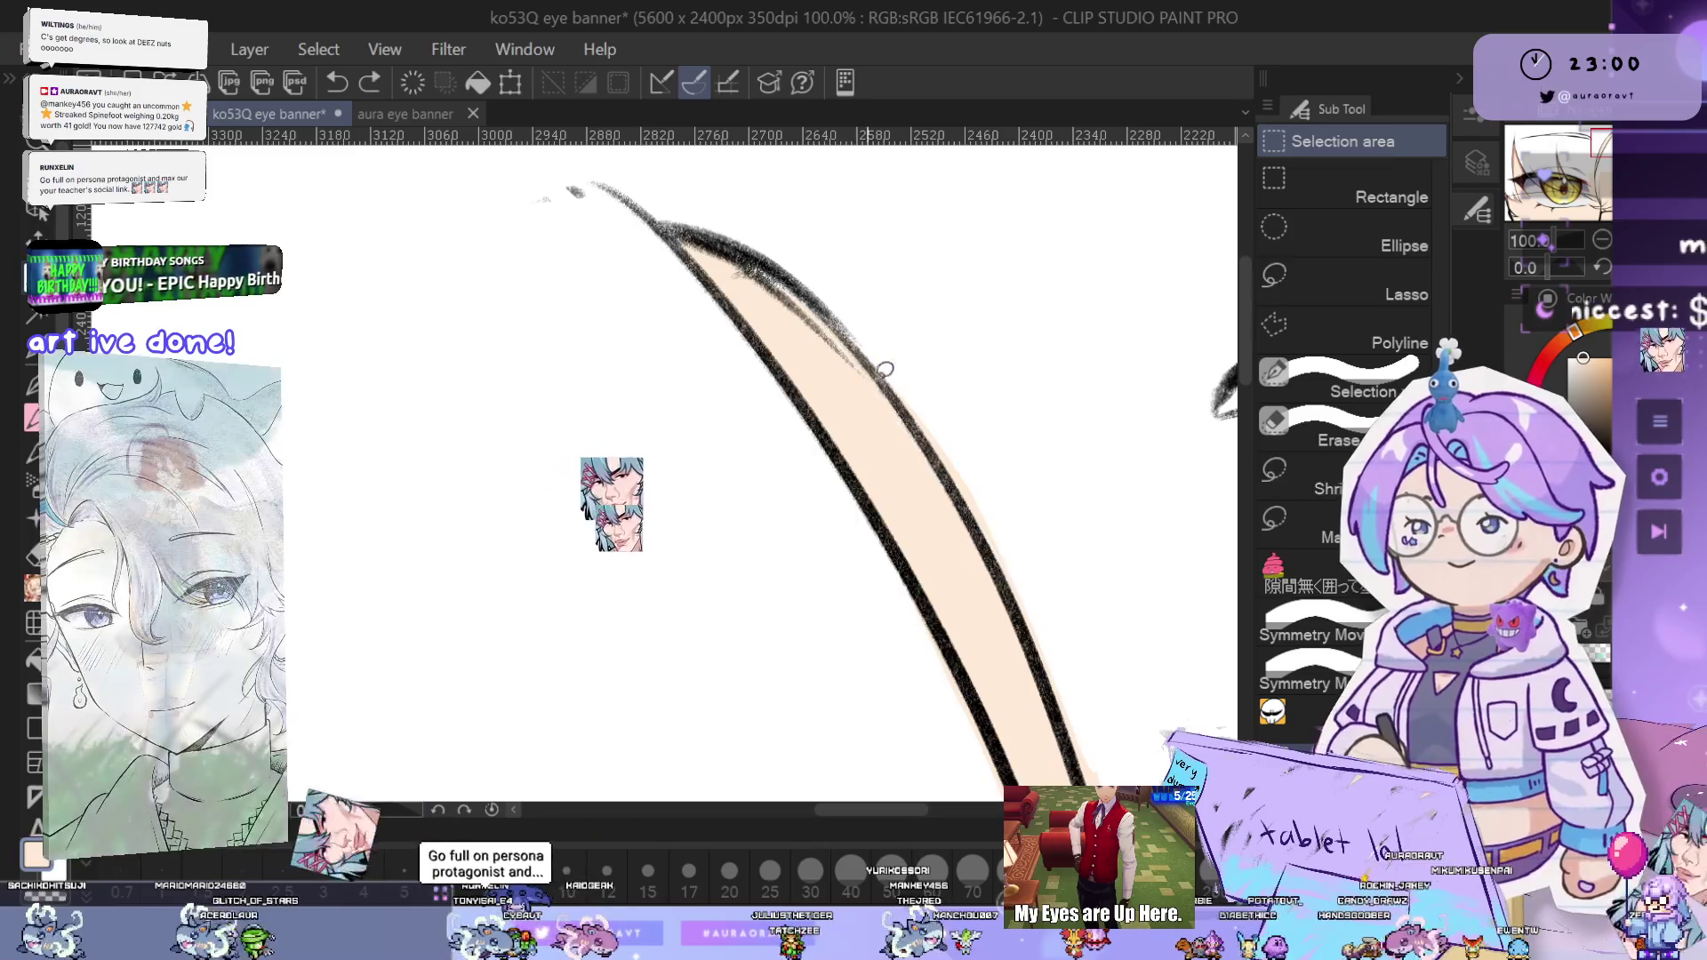
pyautogui.moveTo(1147, 622); pyautogui.dragTo(1010, 347)
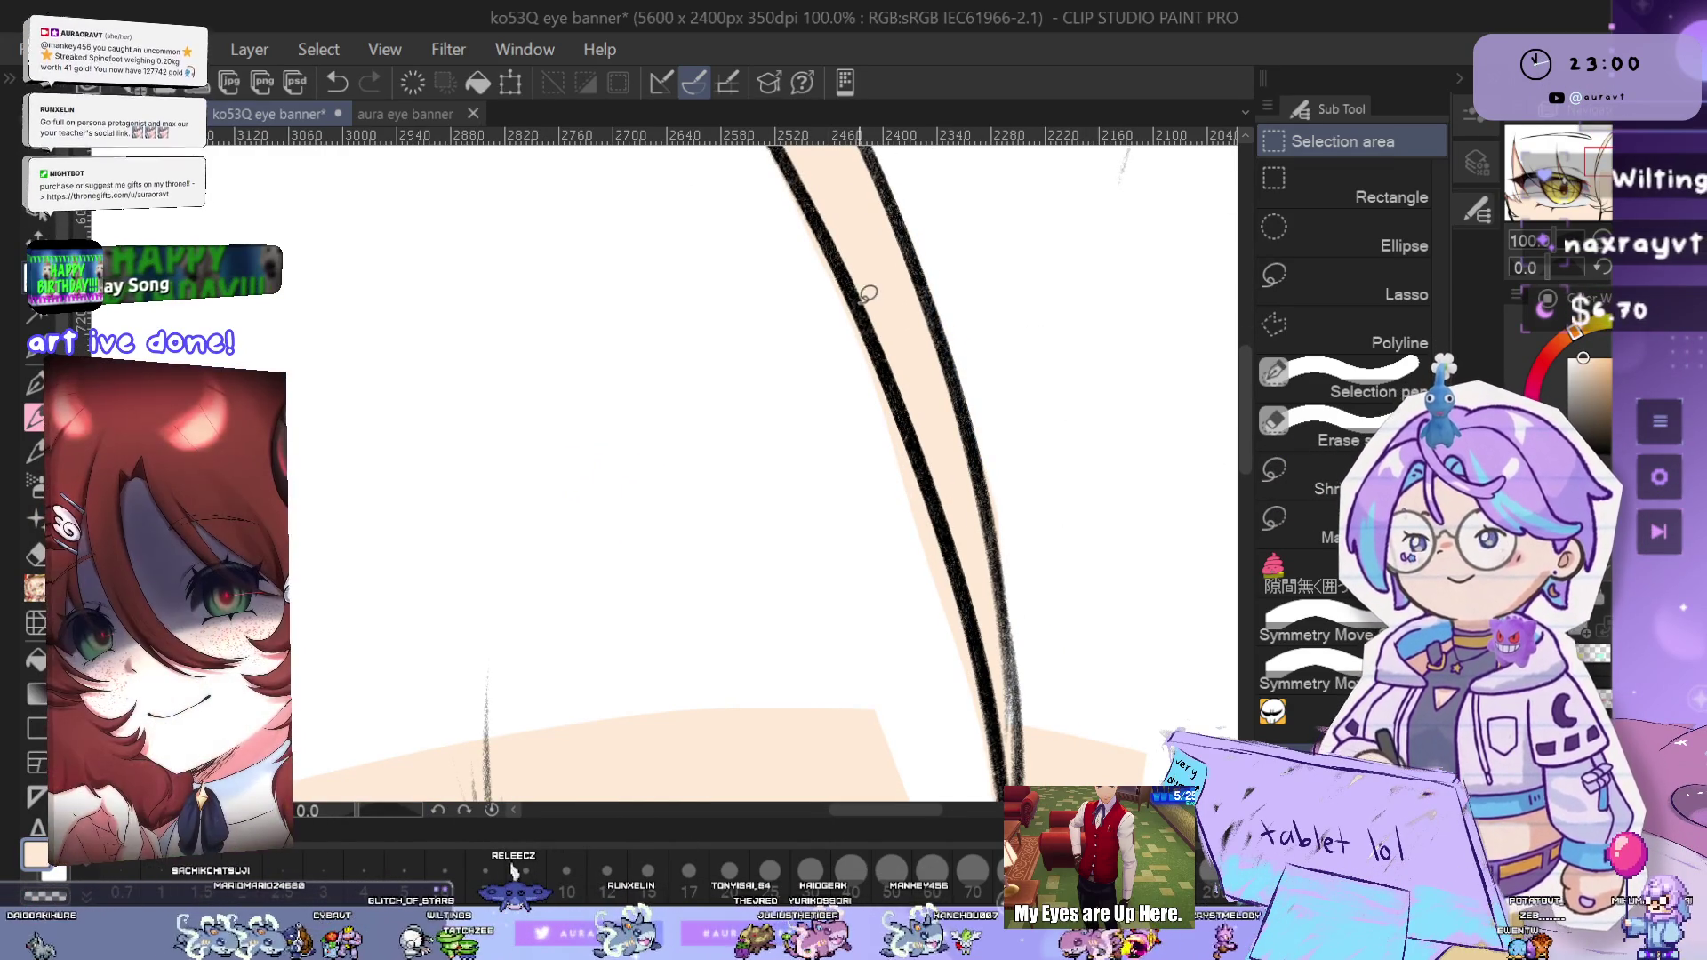
pyautogui.hotkey('ctrl', '-')
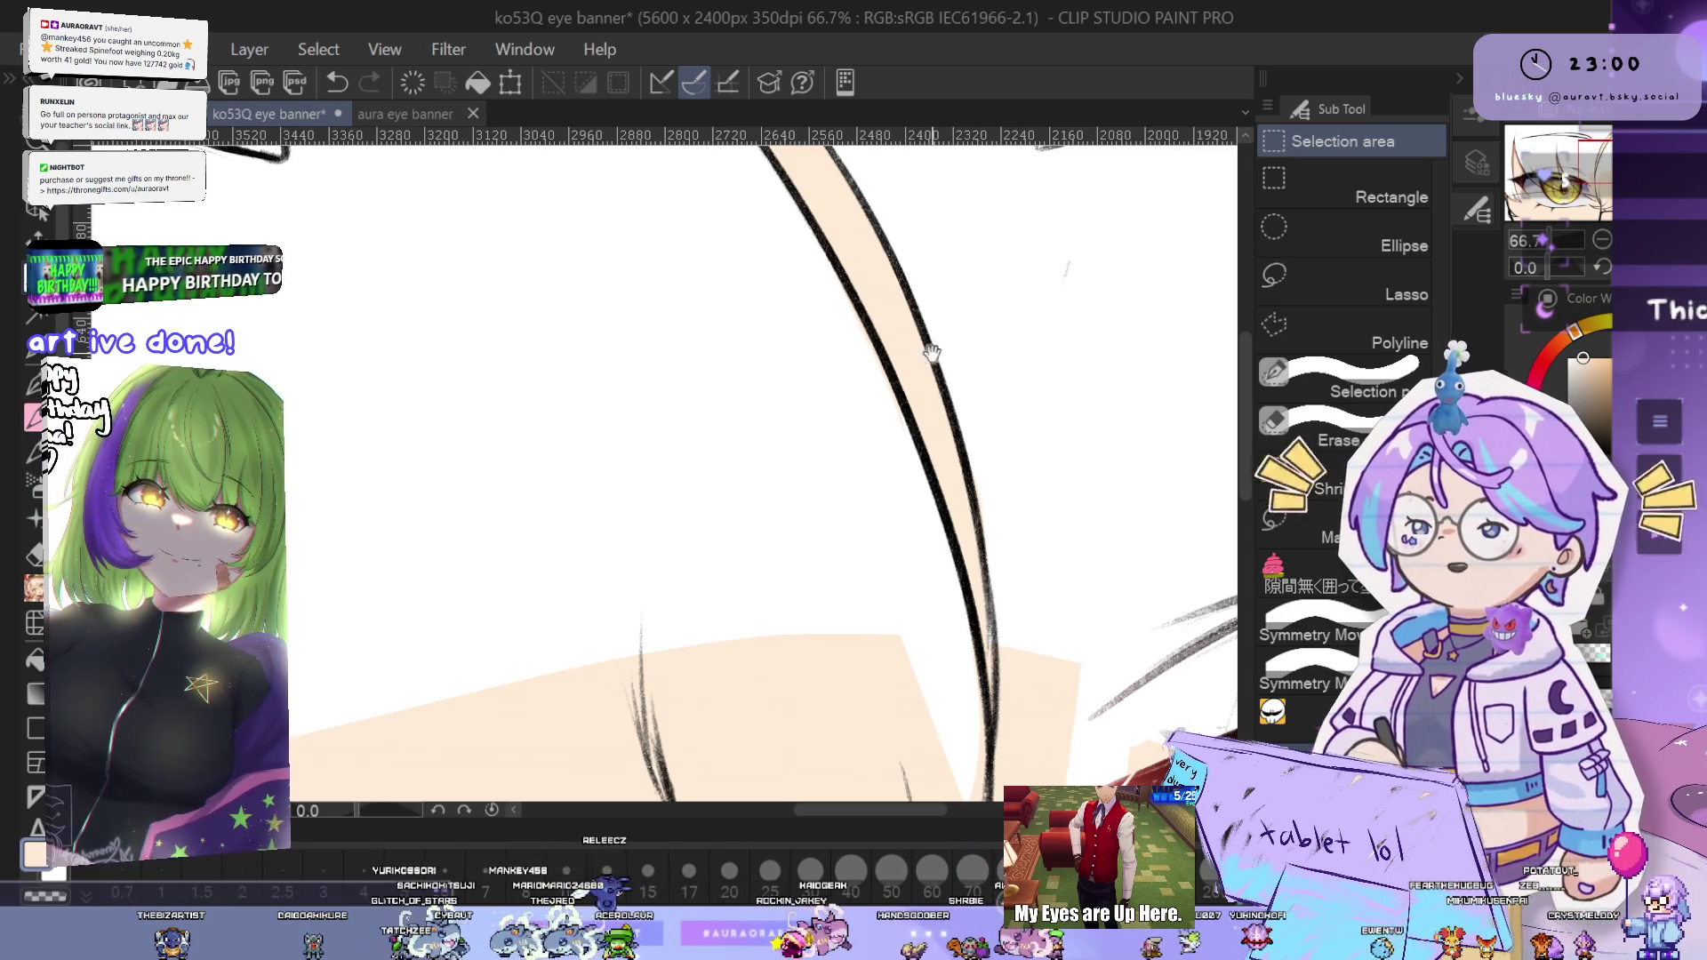
pyautogui.hotkey('ctrl', '+')
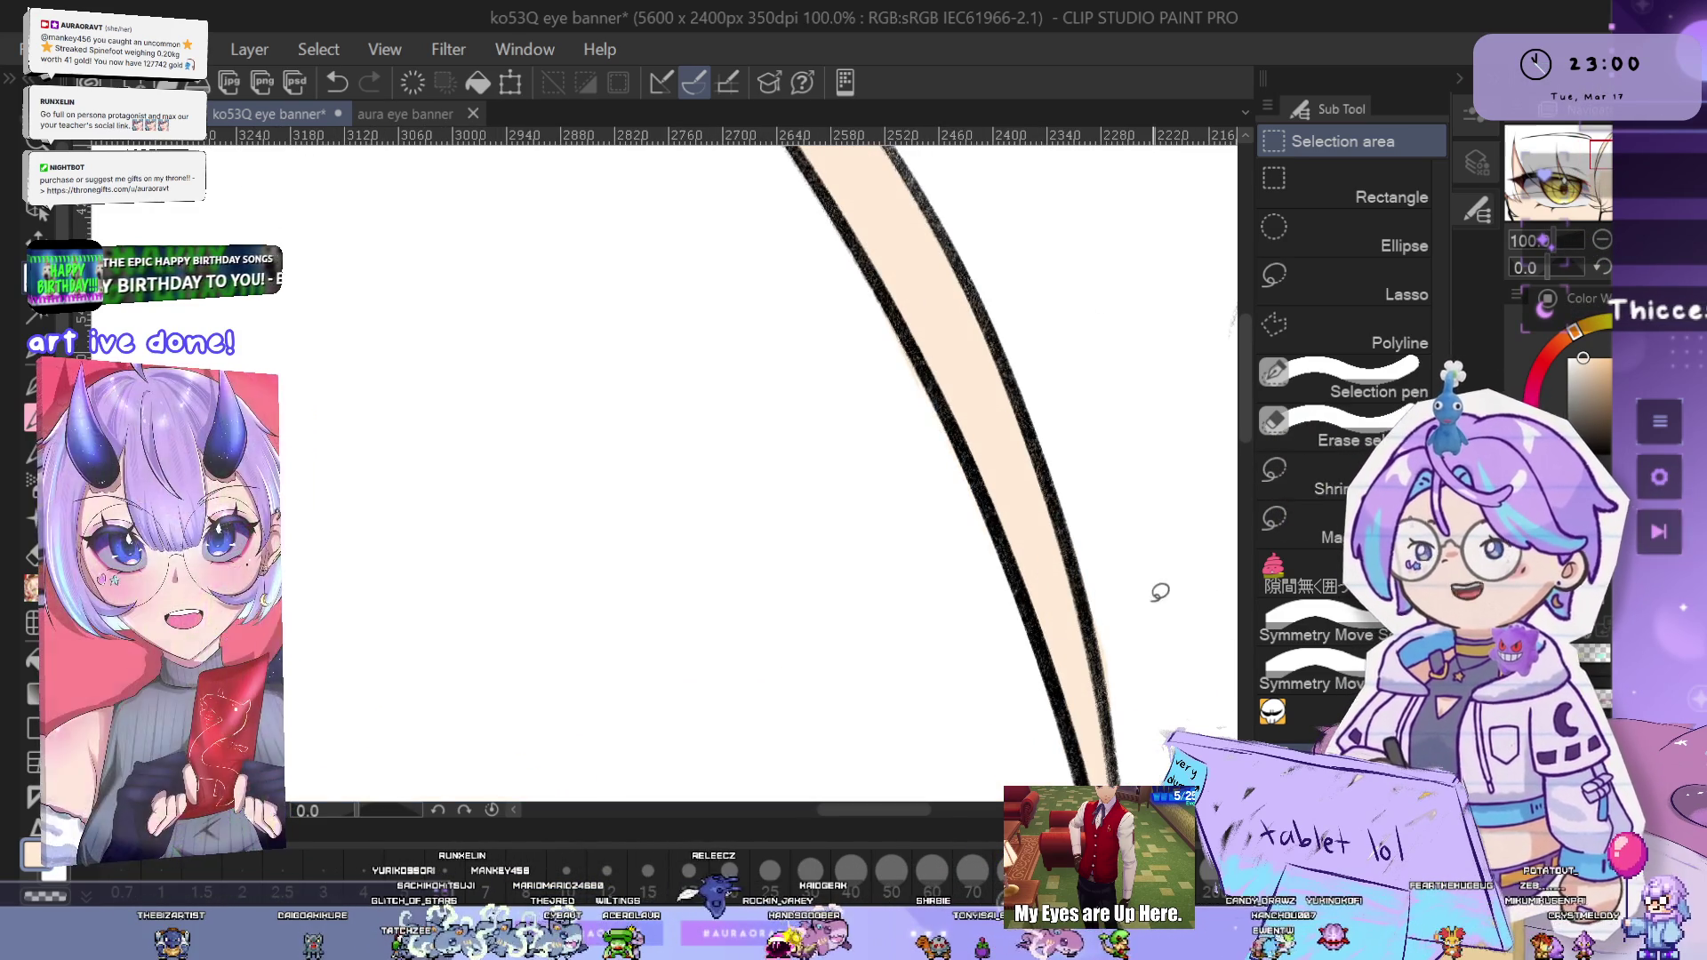
pyautogui.moveTo(1167, 609); pyautogui.dragTo(889, 378)
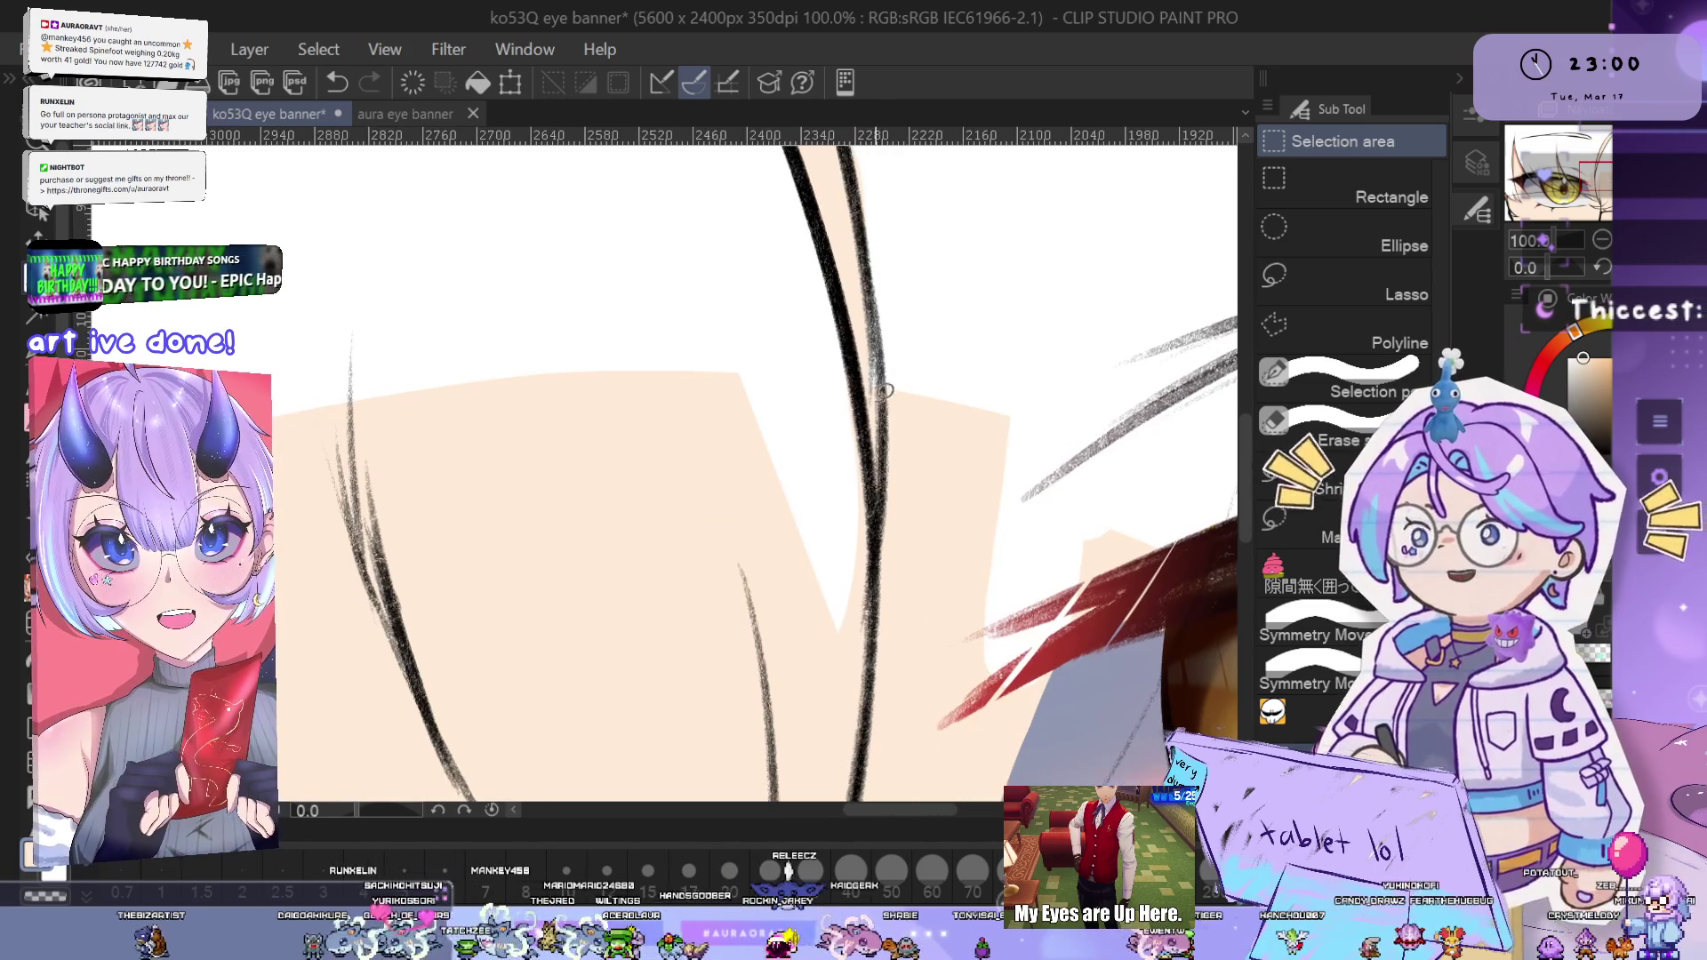
pyautogui.moveTo(893, 378); pyautogui.dragTo(921, 691)
pyautogui.moveTo(927, 353); pyautogui.dragTo(1069, 456)
pyautogui.moveTo(935, 342); pyautogui.dragTo(924, 498)
# - Whiten the skin wedge below the red stroke, the area left of the eye, and the patch between strands
pyautogui.moveTo(1040, 364); pyautogui.dragTo(940, 286)
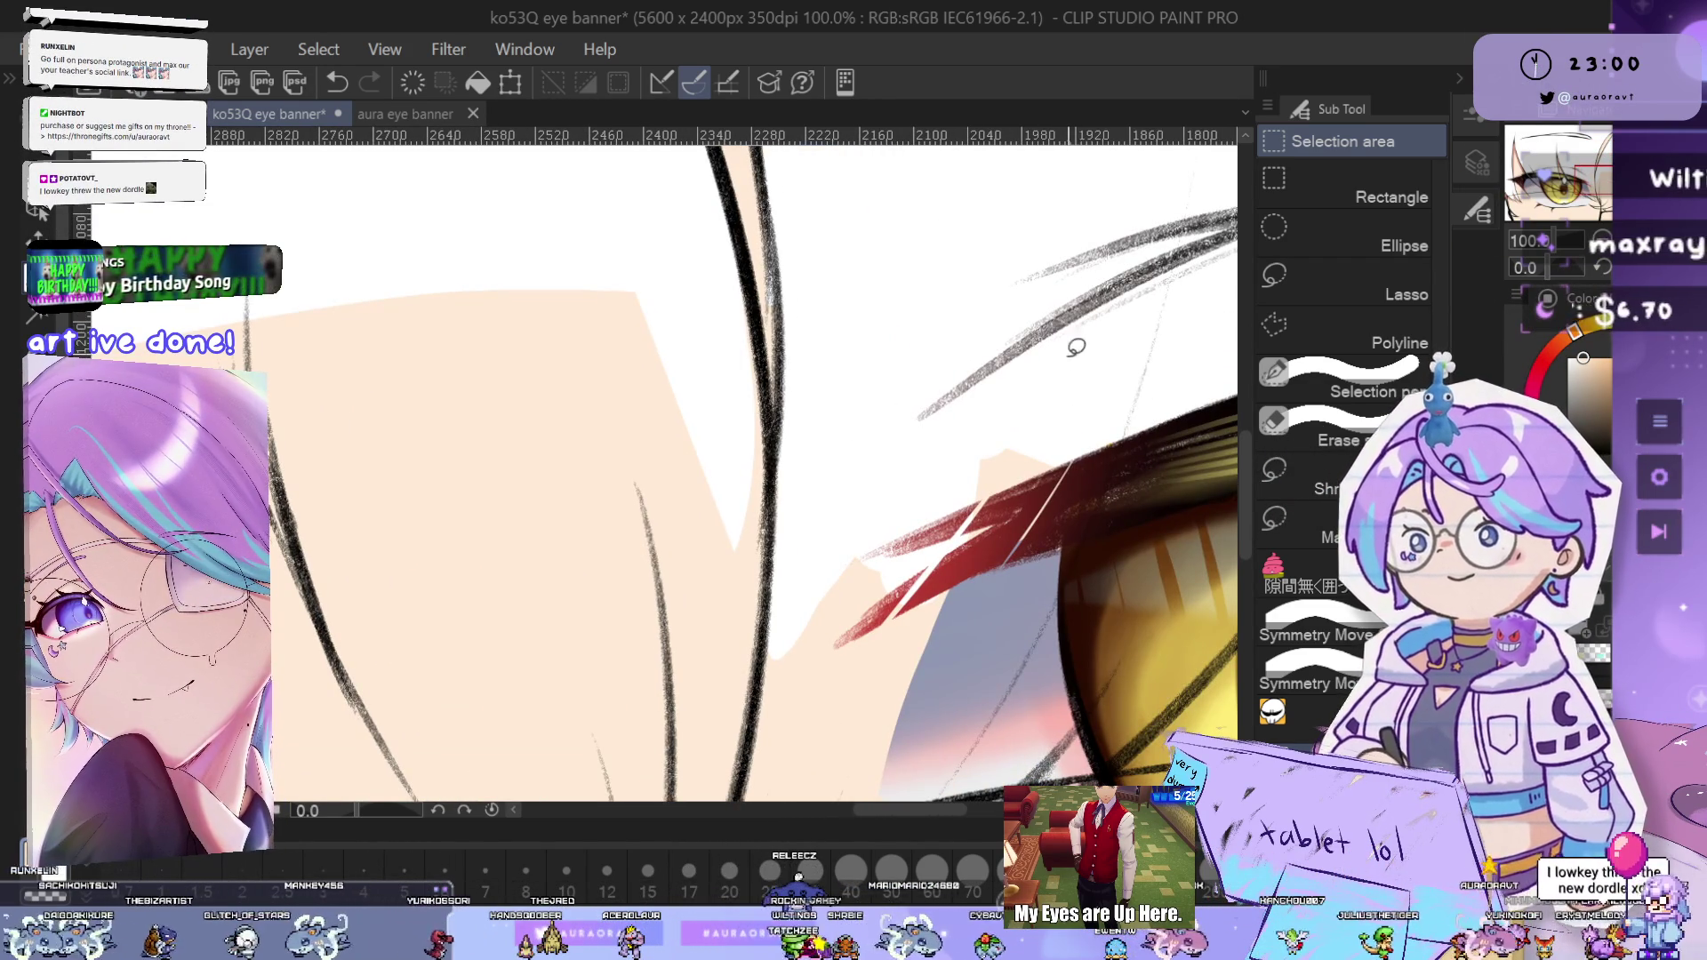
pyautogui.moveTo(1091, 425); pyautogui.dragTo(1071, 277)
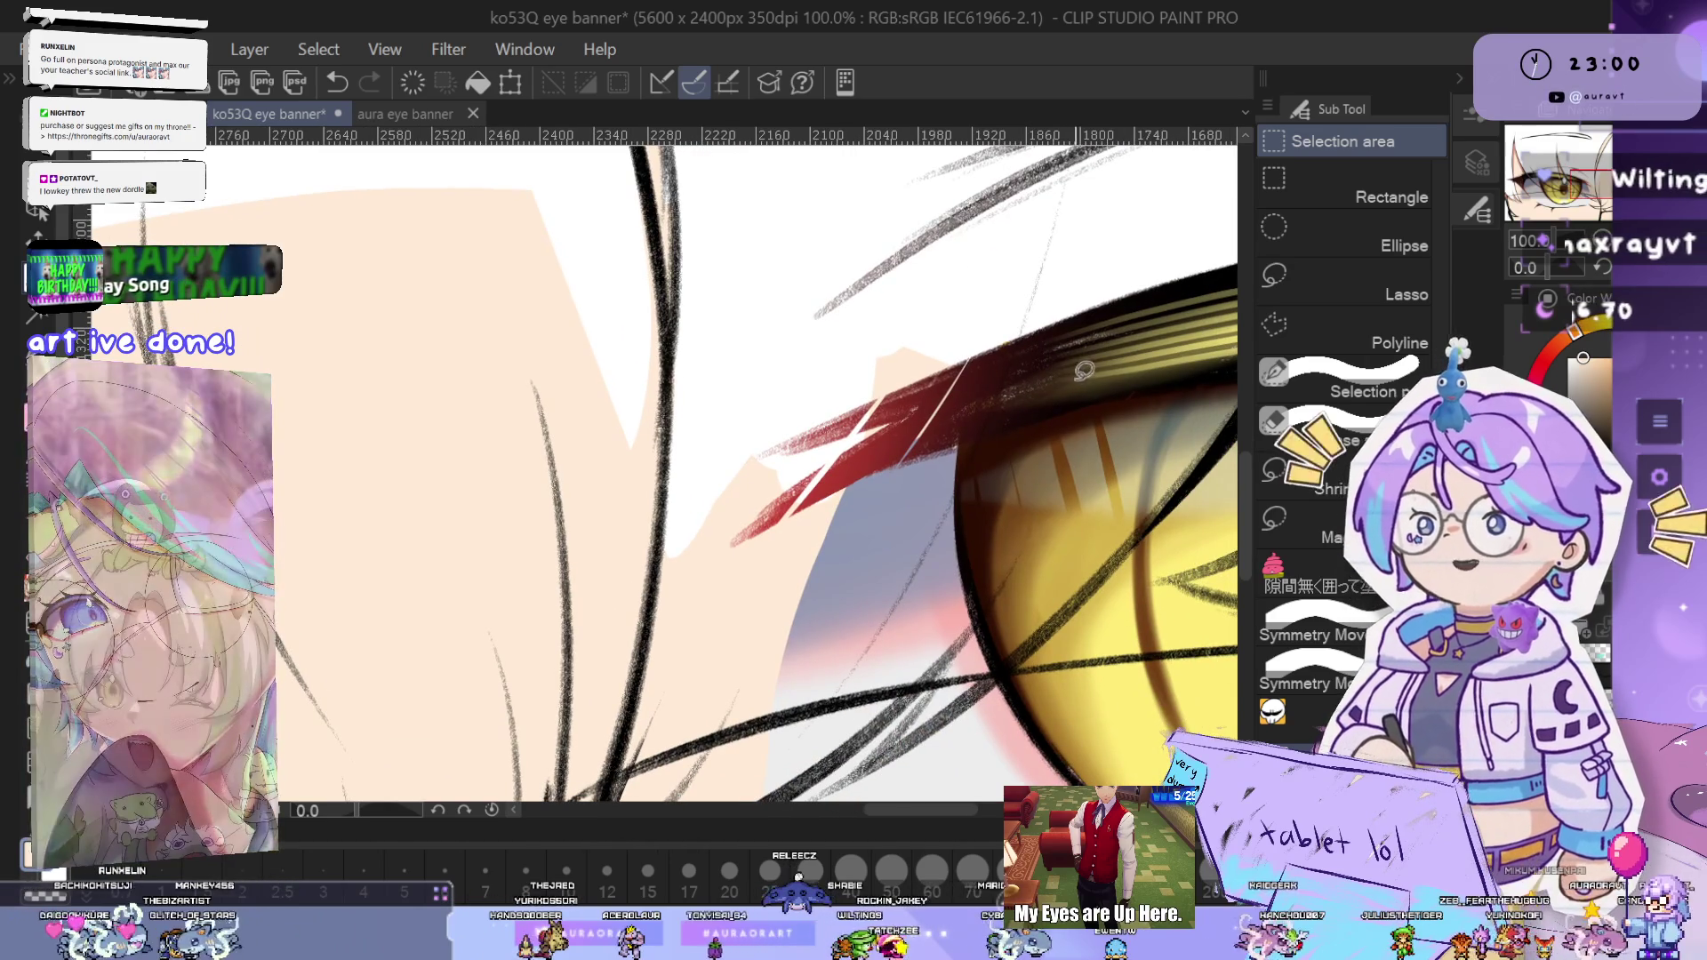
pyautogui.moveTo(787, 613)
pyautogui.mouseDown()
pyautogui.moveTo(811, 465)
pyautogui.moveTo(969, 373)
pyautogui.mouseUp()
pyautogui.moveTo(840, 347); pyautogui.dragTo(903, 283)
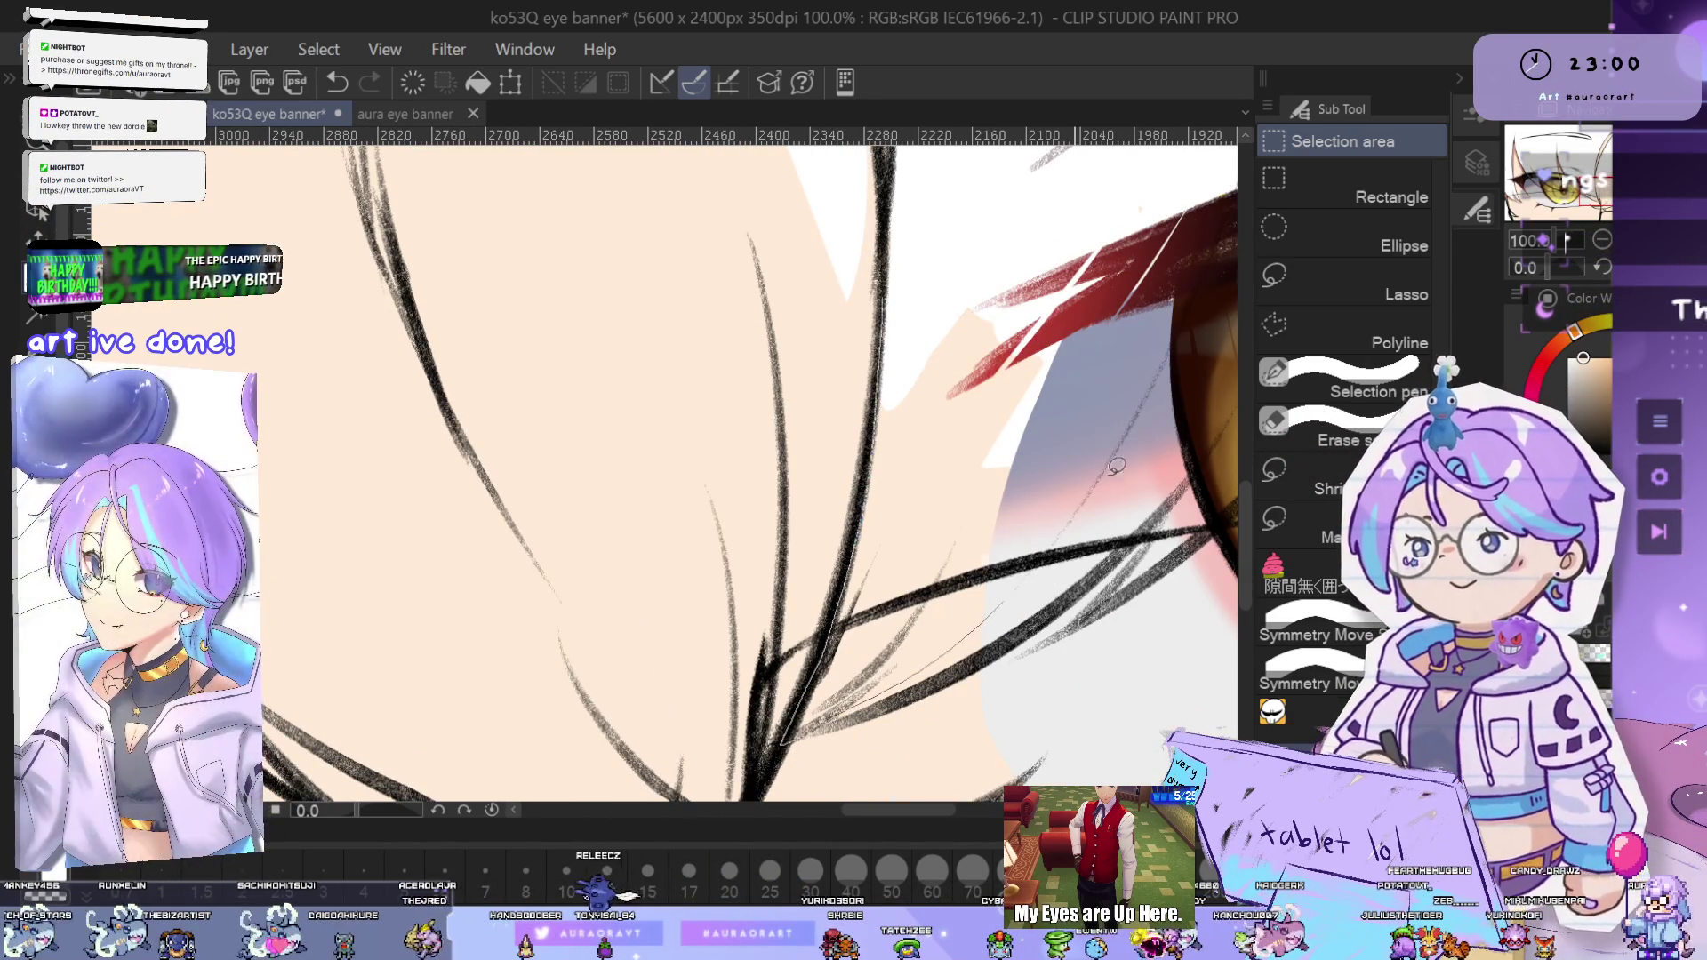
pyautogui.moveTo(1069, 531); pyautogui.dragTo(894, 675)
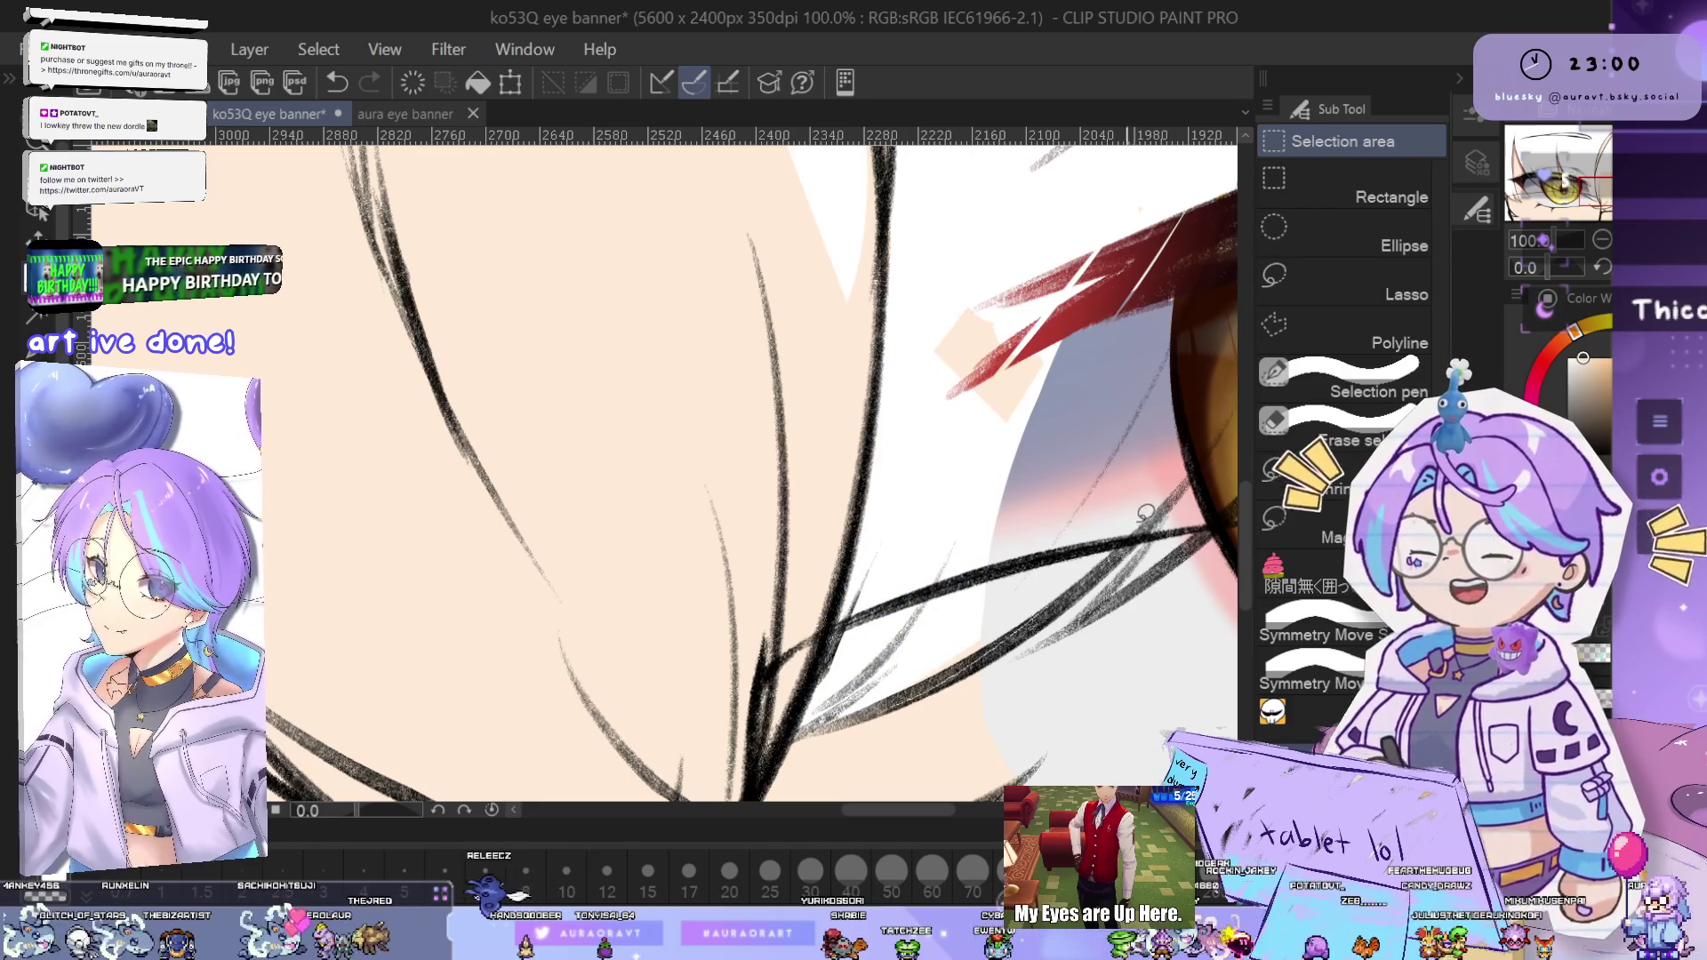
pyautogui.moveTo(1126, 505); pyautogui.dragTo(948, 595)
pyautogui.scroll(-2, 1010, 488)
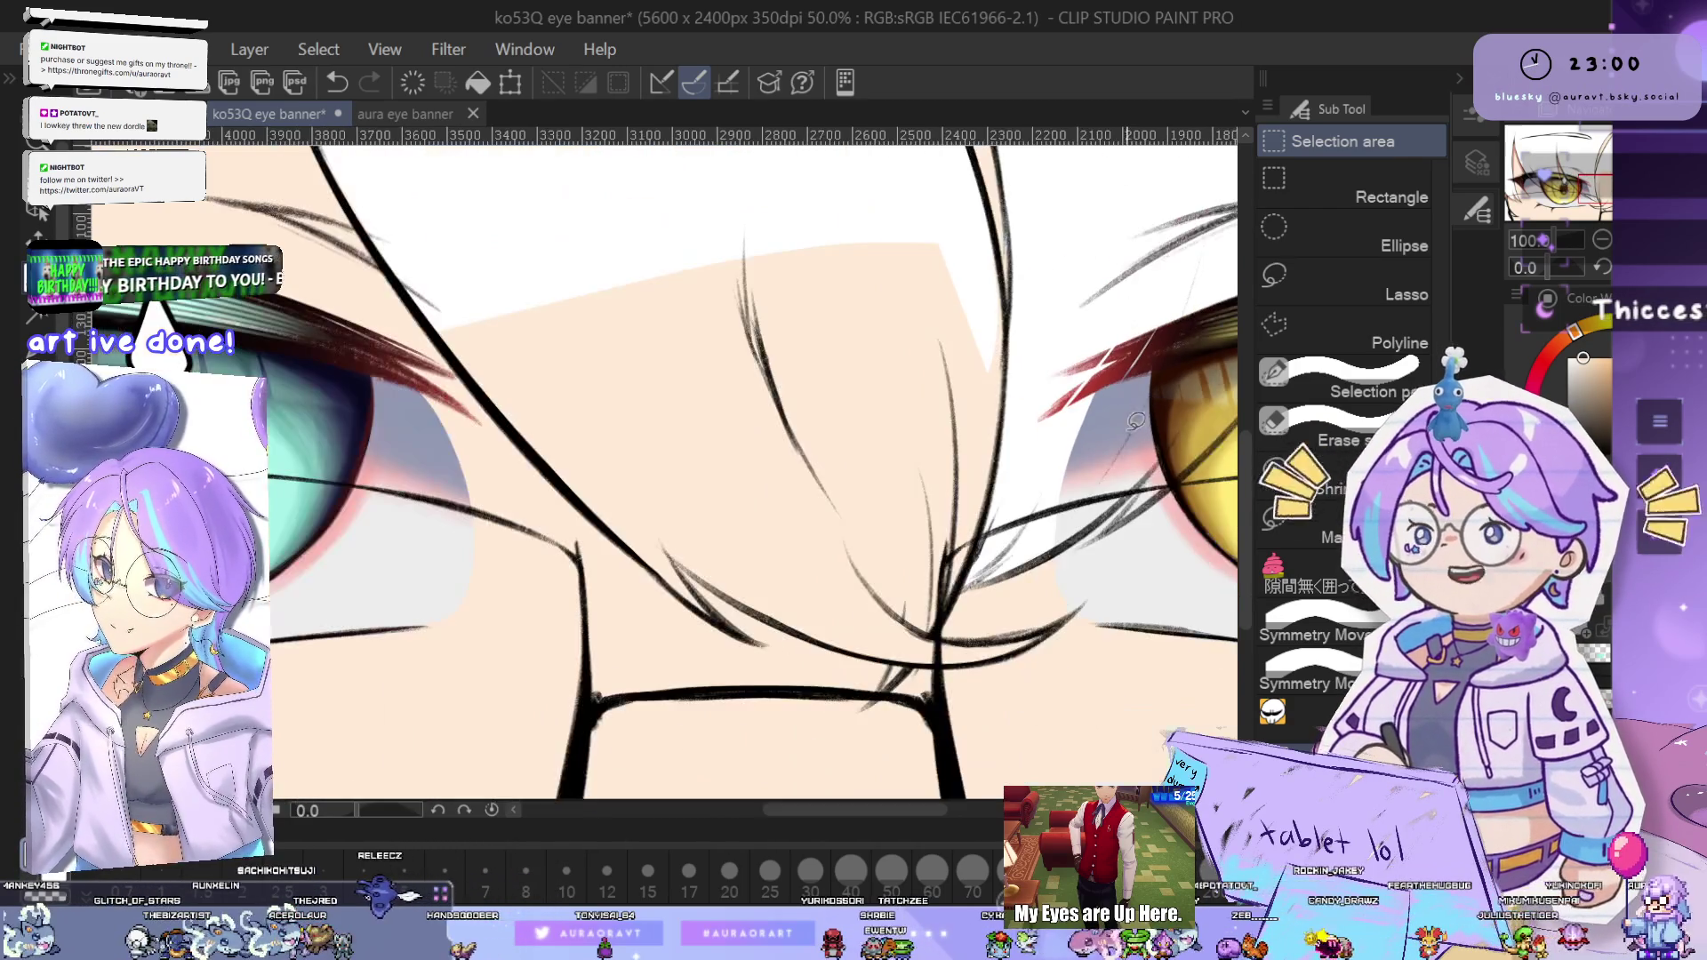
pyautogui.moveTo(1011, 488)
pyautogui.mouseDown()
pyautogui.moveTo(999, 513)
pyautogui.moveTo(859, 587)
pyautogui.moveTo(1026, 459)
pyautogui.mouseUp()
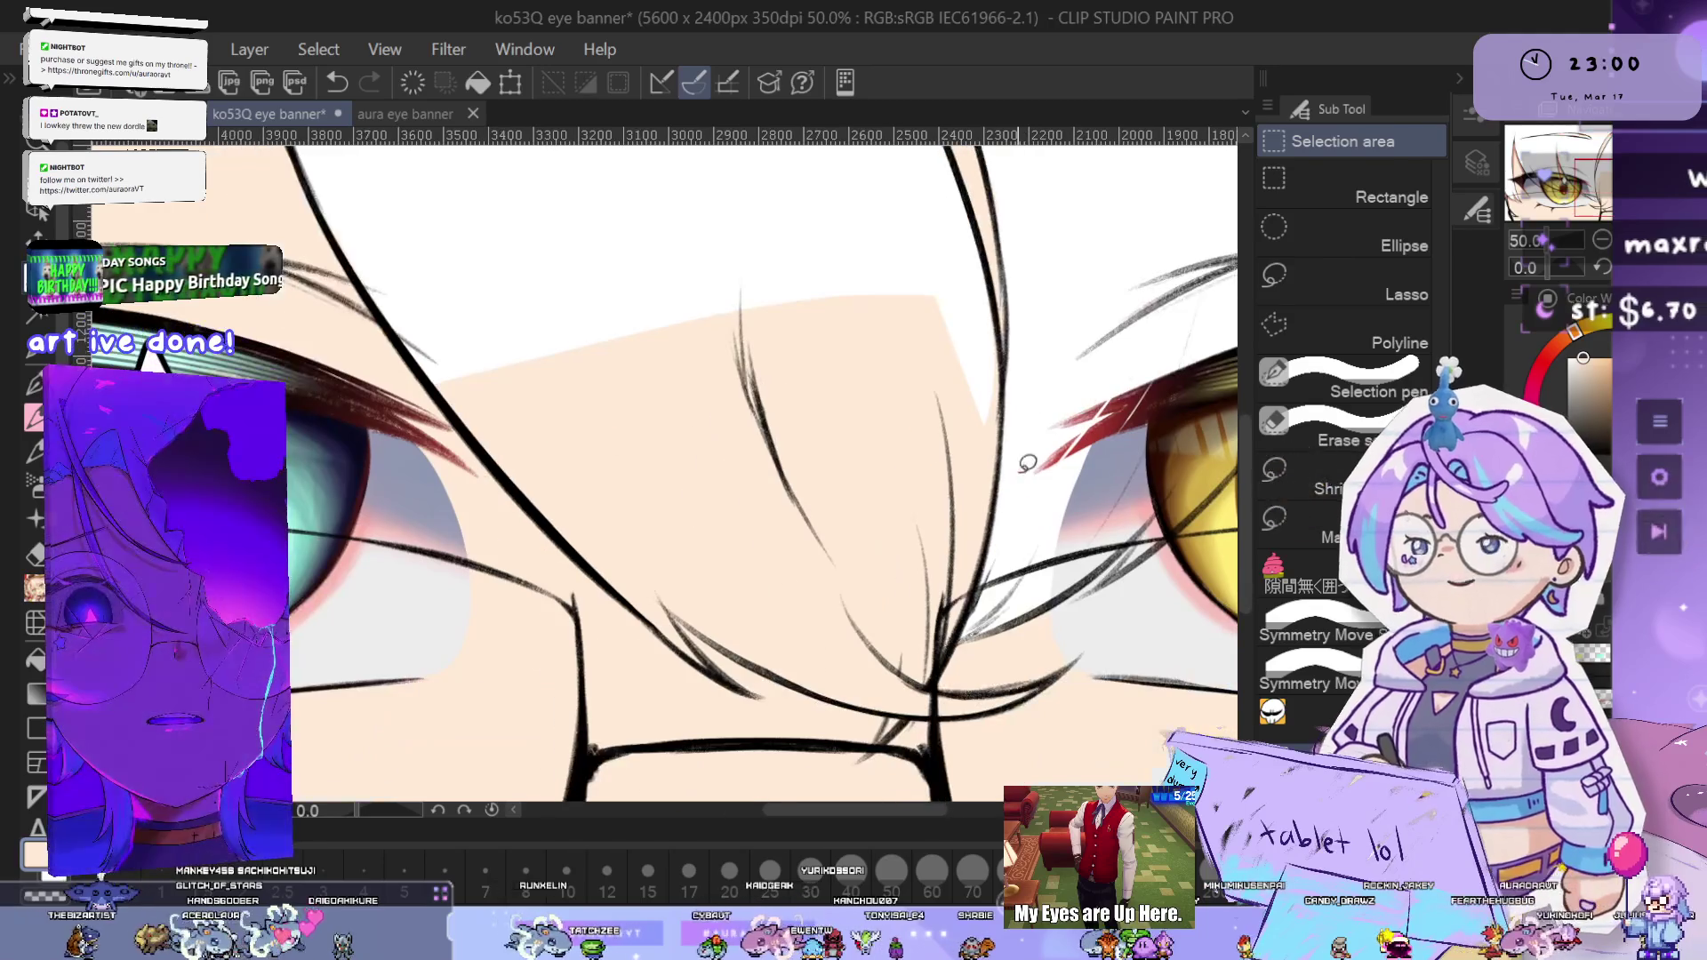
pyautogui.scroll(1, 1011, 367)
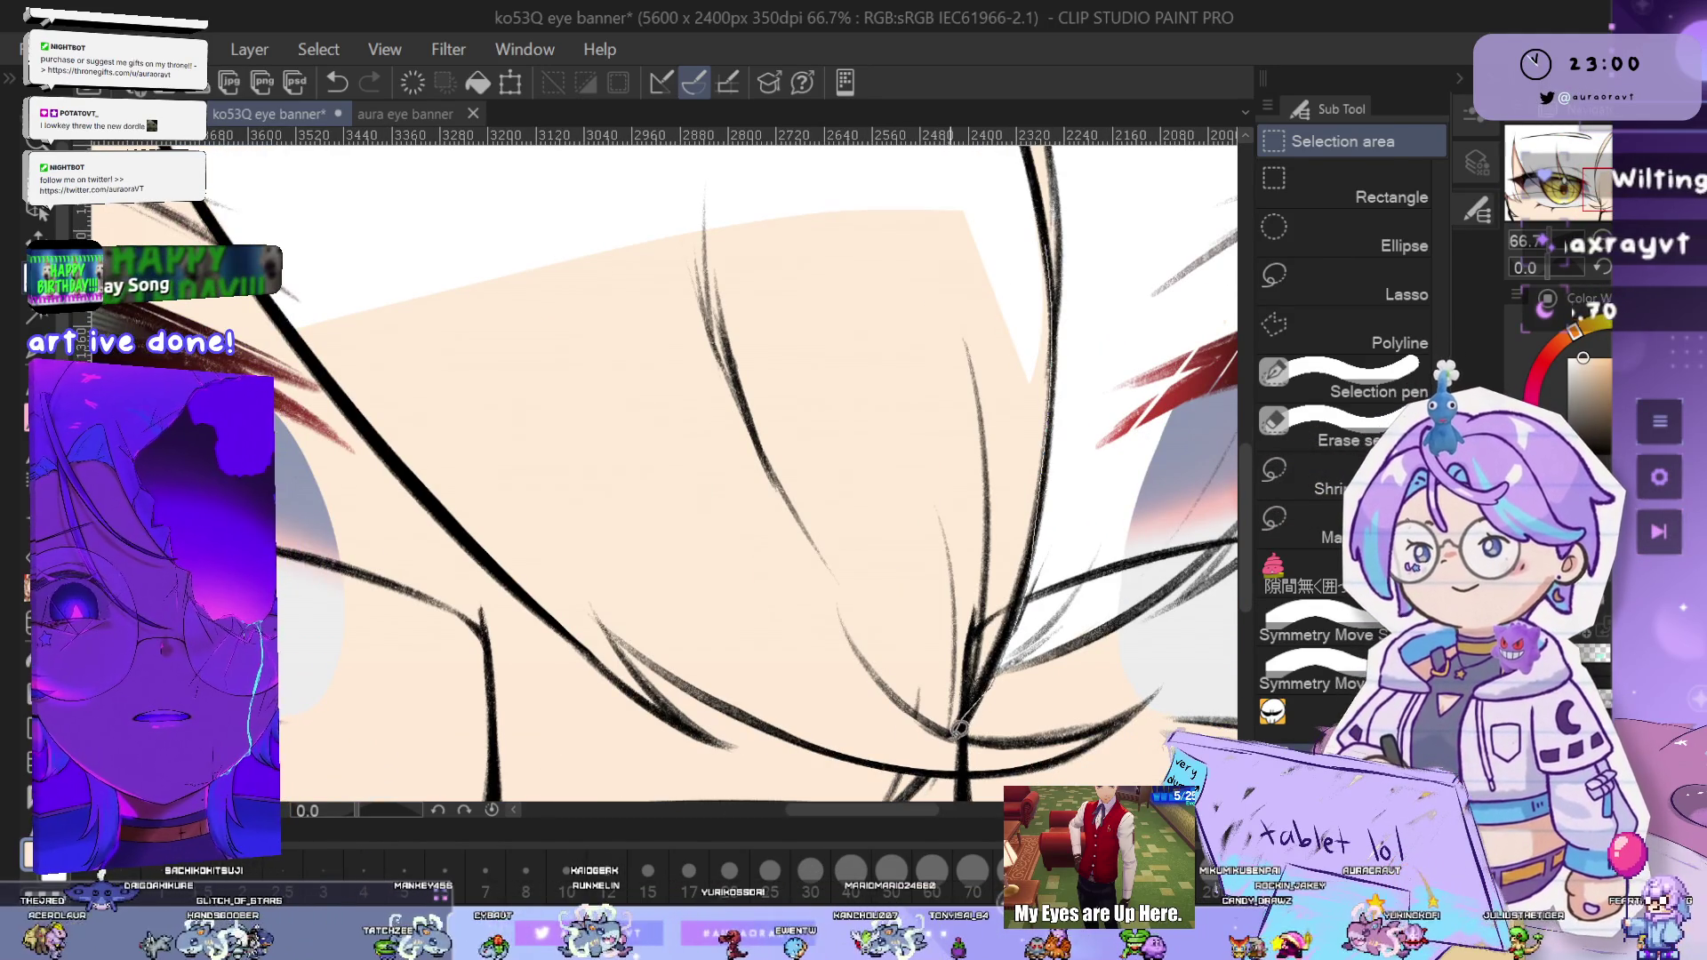
pyautogui.moveTo(814, 605); pyautogui.dragTo(788, 258)
pyautogui.moveTo(1089, 430)
pyautogui.mouseDown()
pyautogui.moveTo(1101, 572)
pyautogui.moveTo(1064, 404)
pyautogui.mouseUp()
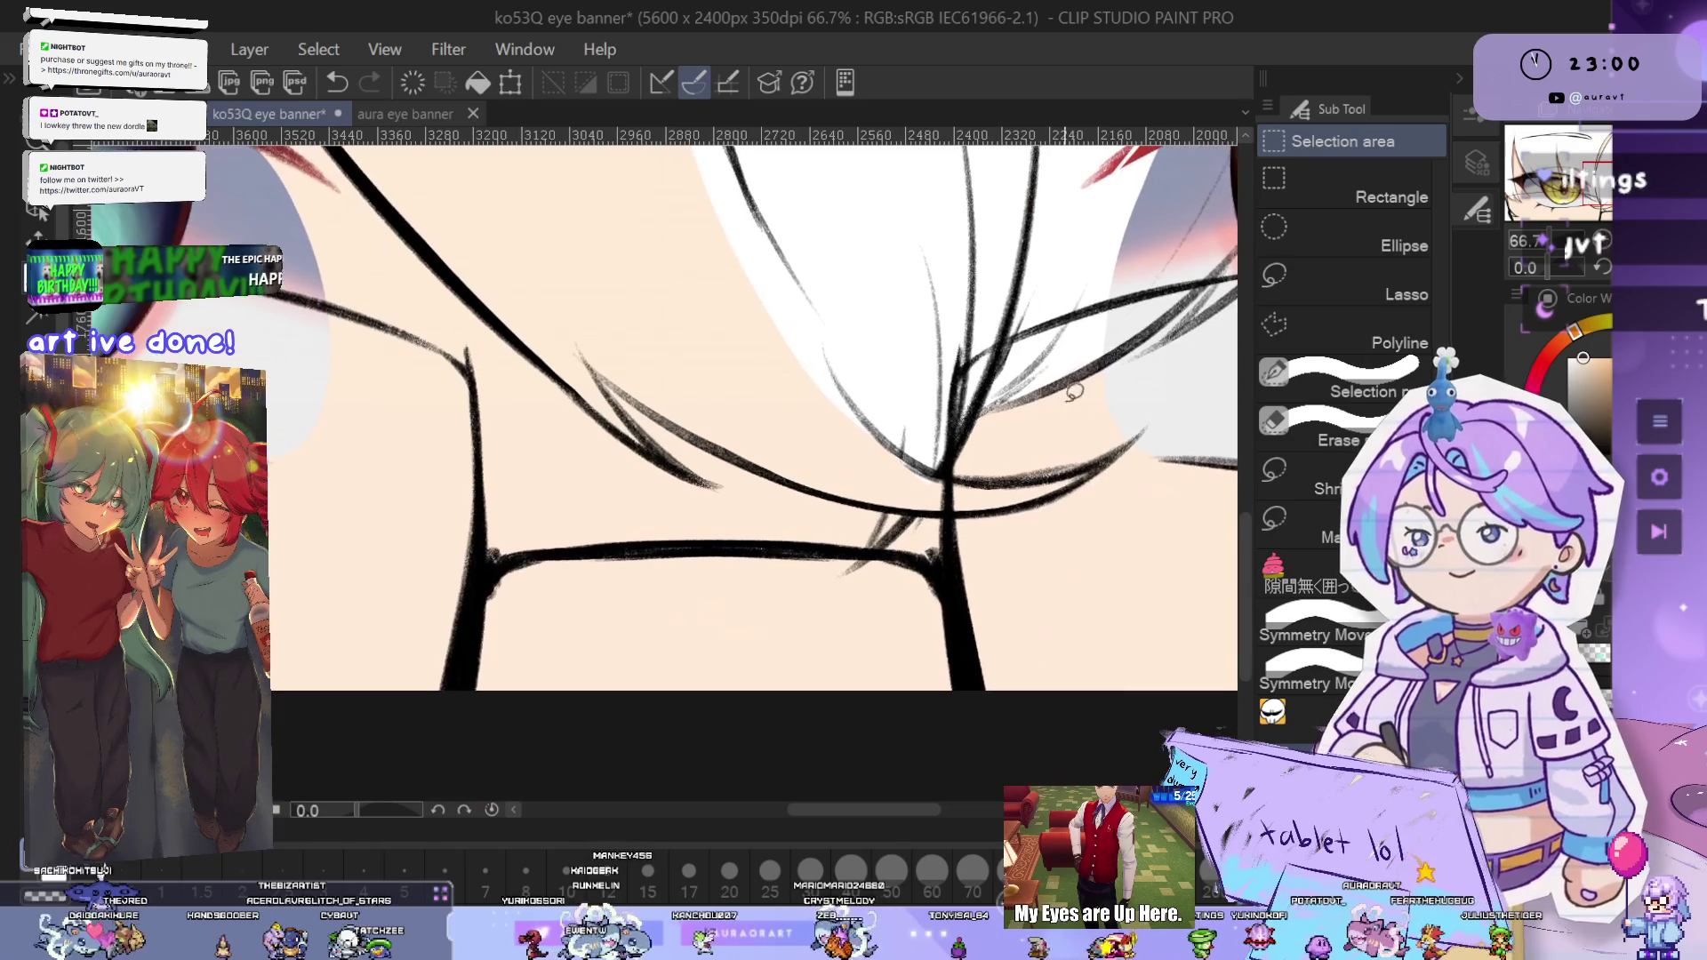
# - Draw a tapering black hair stroke and ink a line along the hair and face edge
pyautogui.press('h')
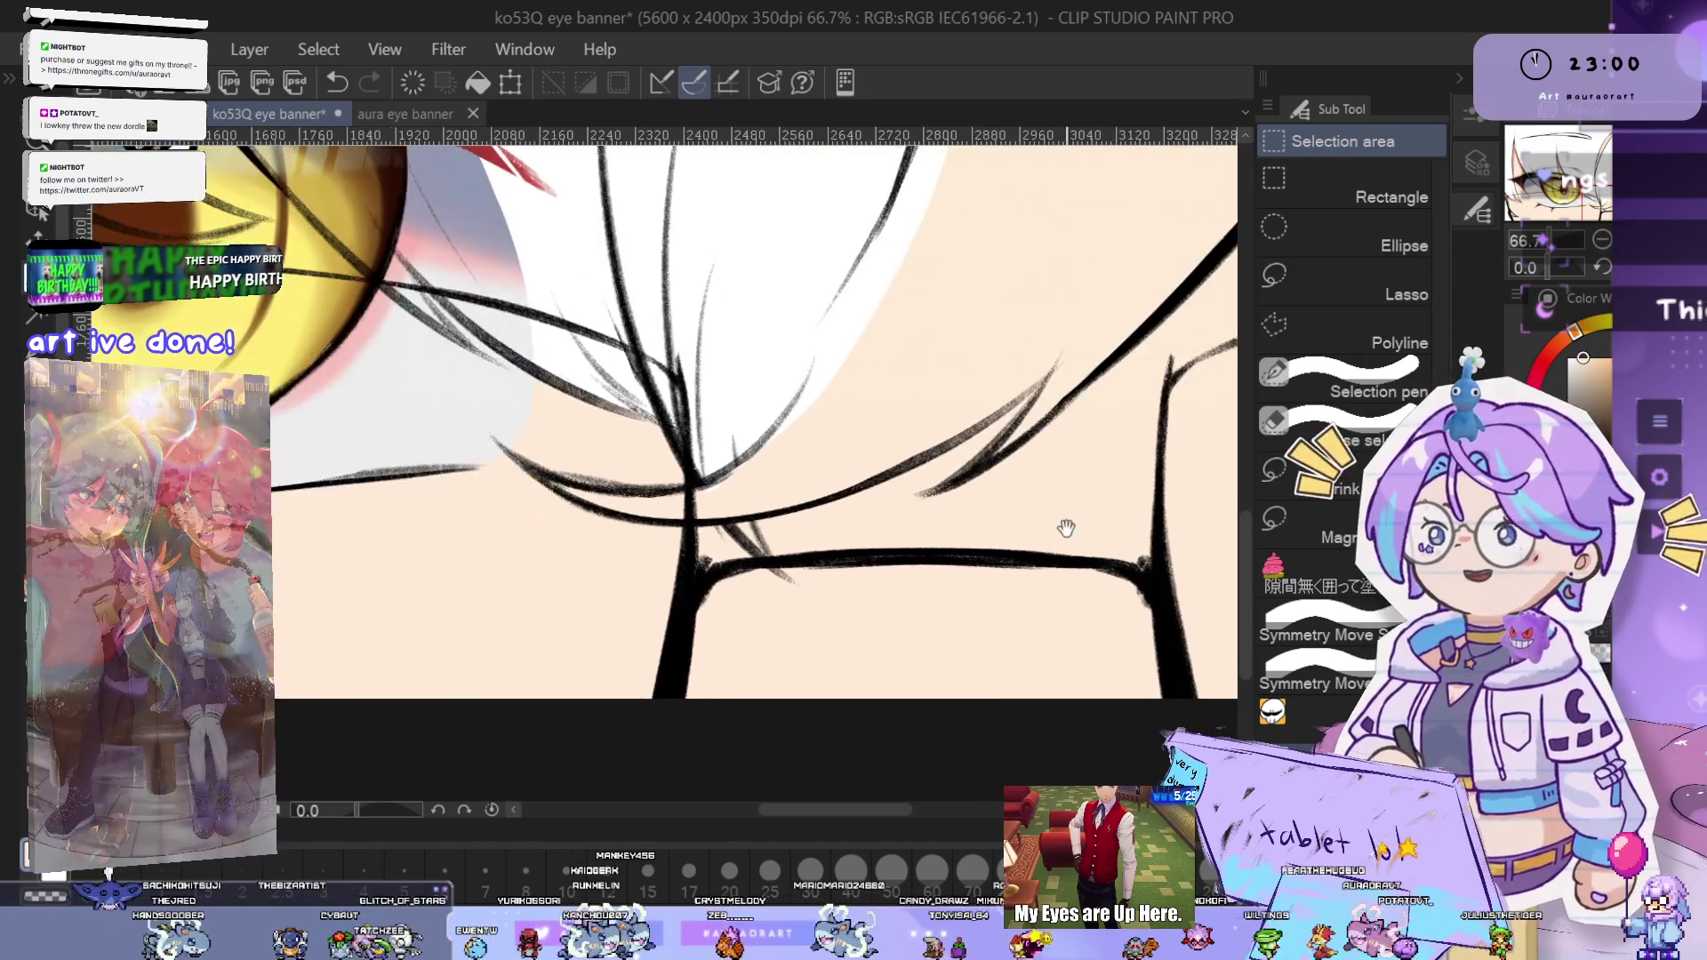
pyautogui.scroll(2, 1031, 376)
pyautogui.moveTo(889, 266); pyautogui.dragTo(1031, 376)
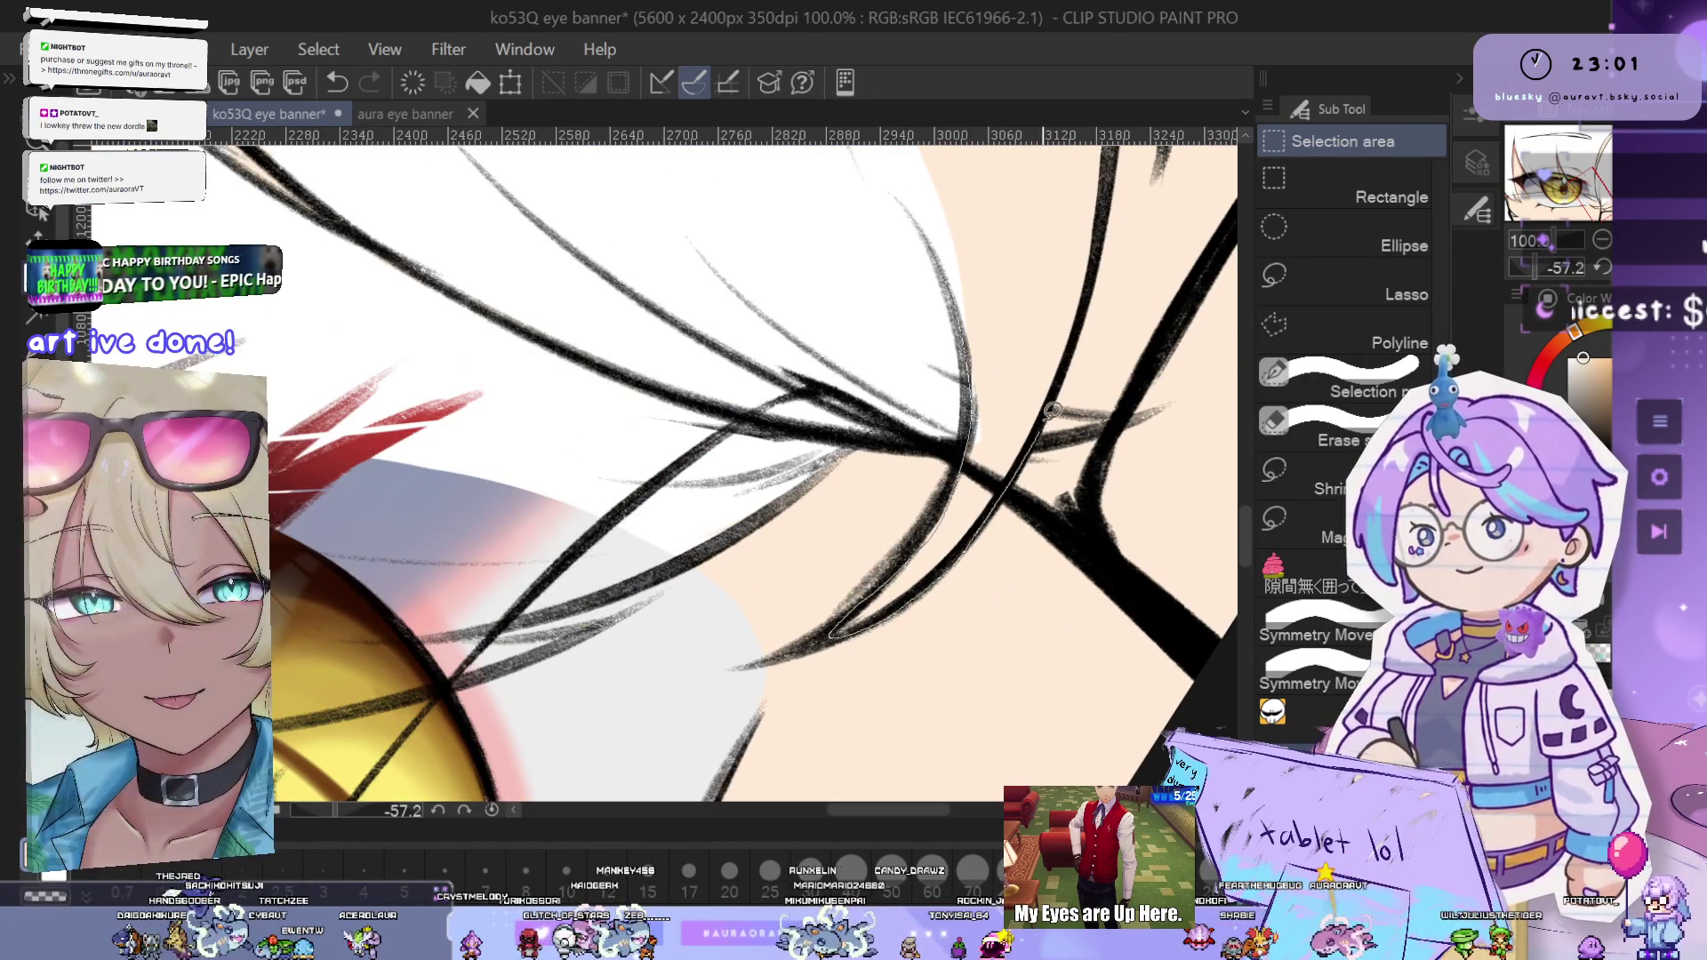
pyautogui.moveTo(1049, 418); pyautogui.dragTo(1084, 295)
pyautogui.scroll(-3, 1113, 416)
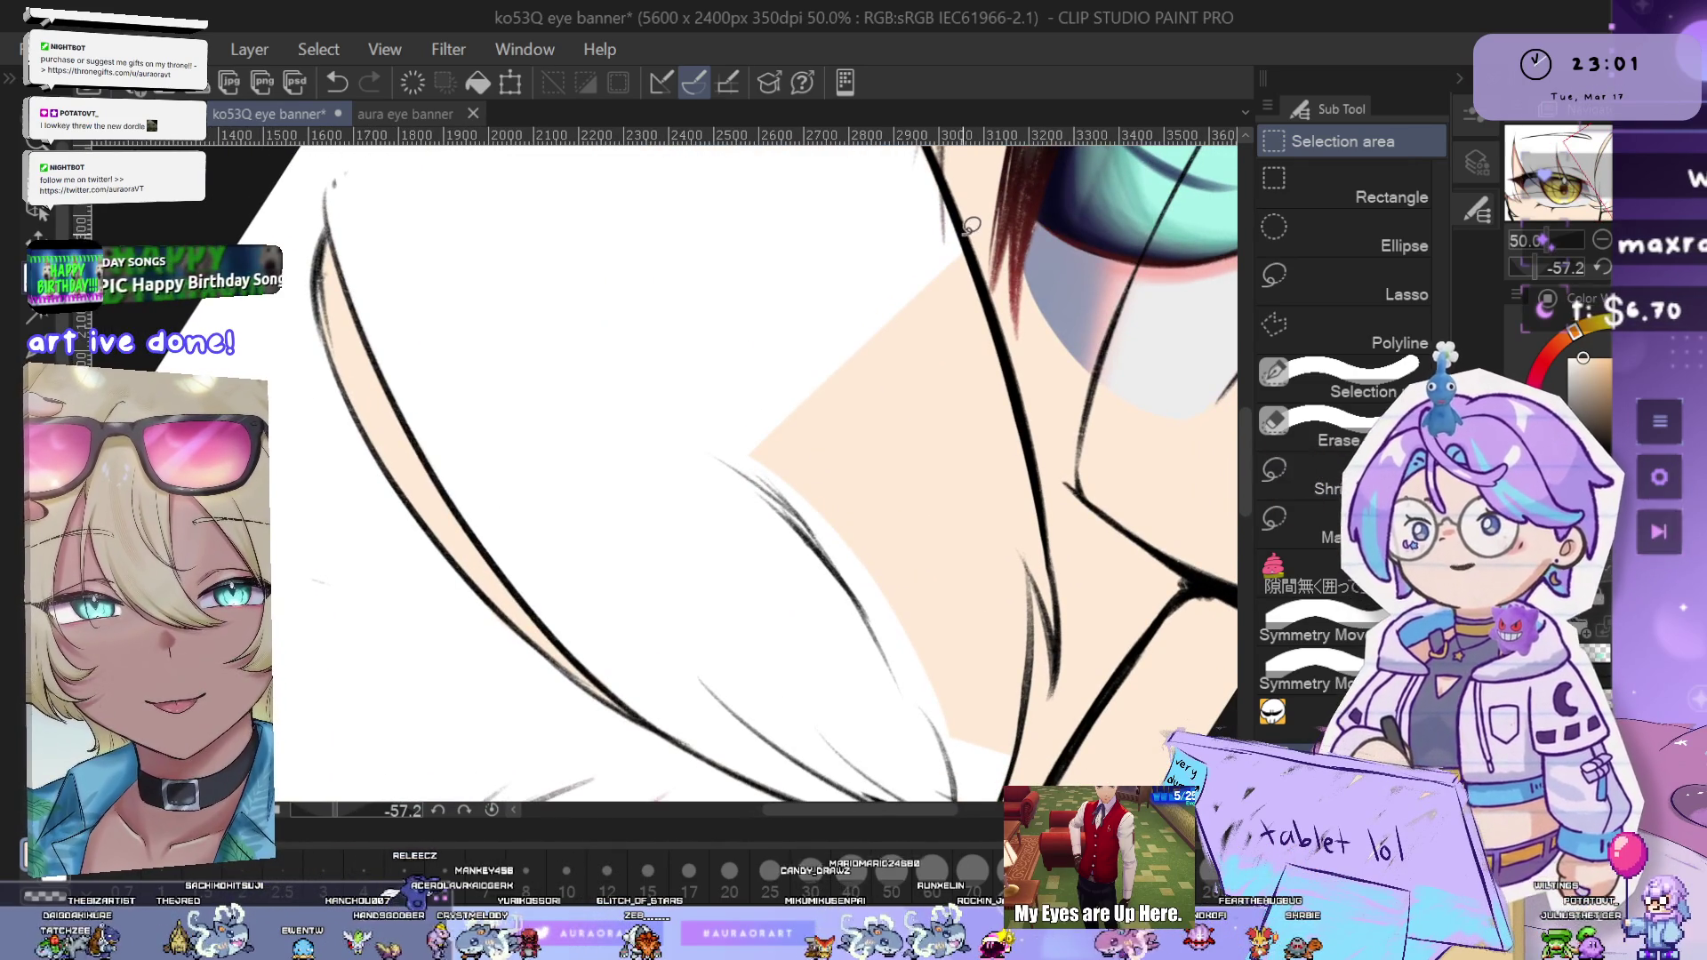
pyautogui.moveTo(971, 225)
pyautogui.mouseDown()
pyautogui.moveTo(1063, 634)
pyautogui.moveTo(1045, 329)
pyautogui.mouseUp()
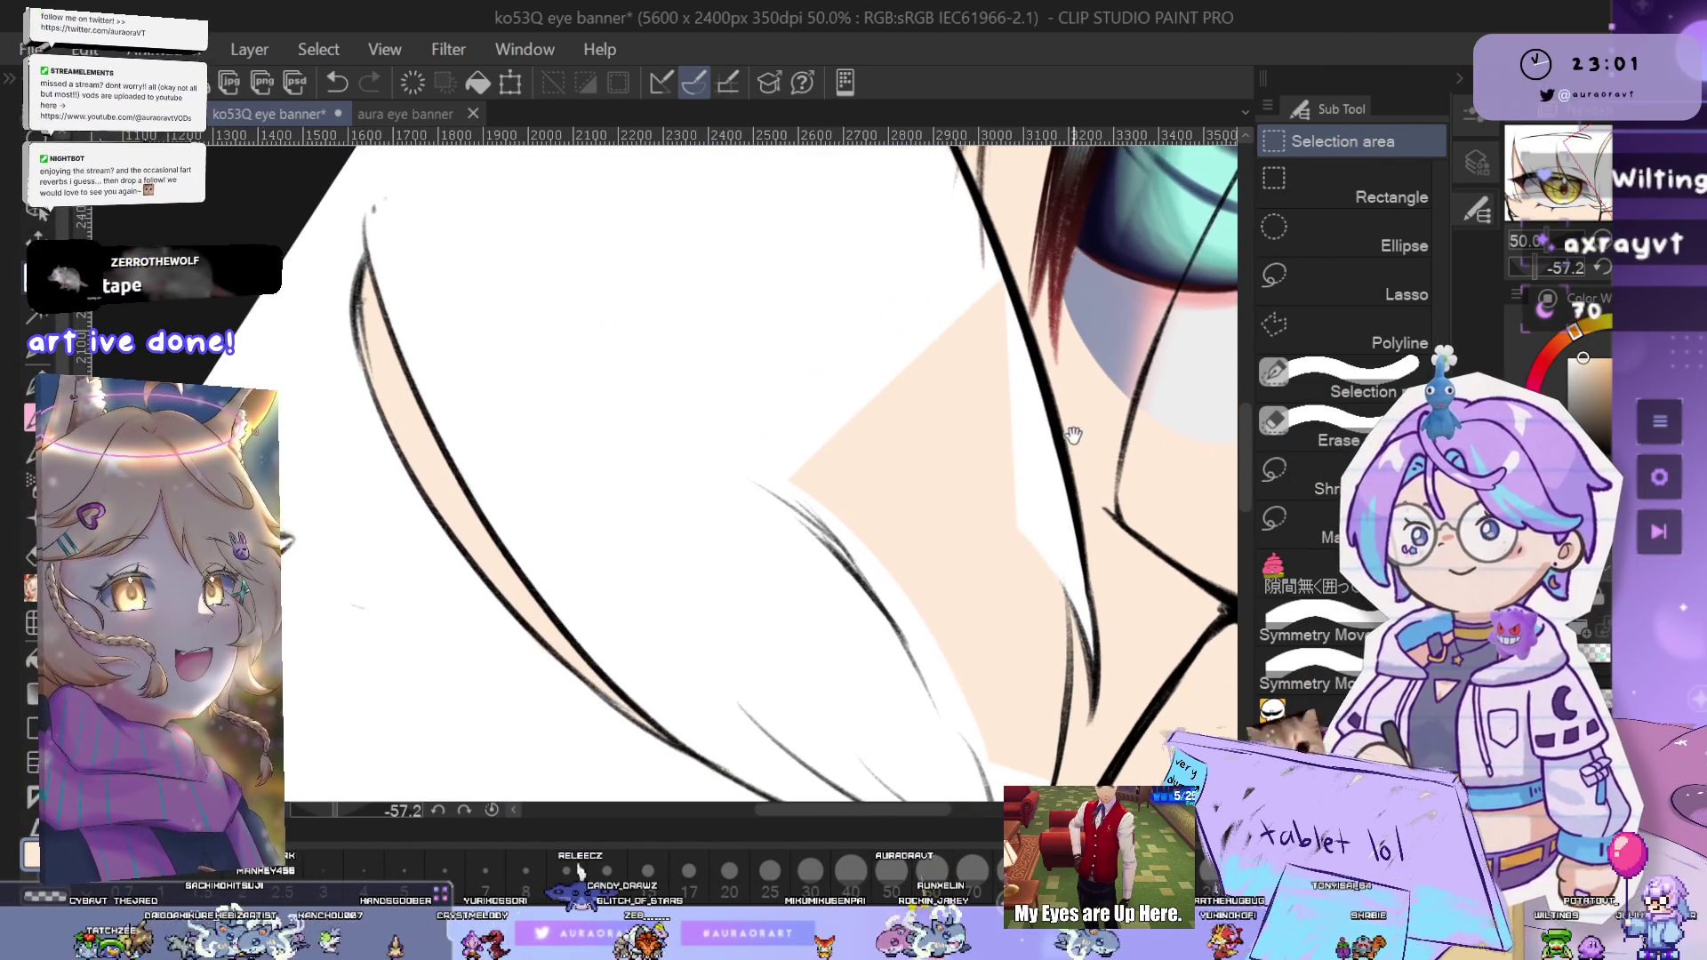
# - Erase the peach fill inside the traced area near the red hair
pyautogui.moveTo(1061, 804); pyautogui.dragTo(1031, 646)
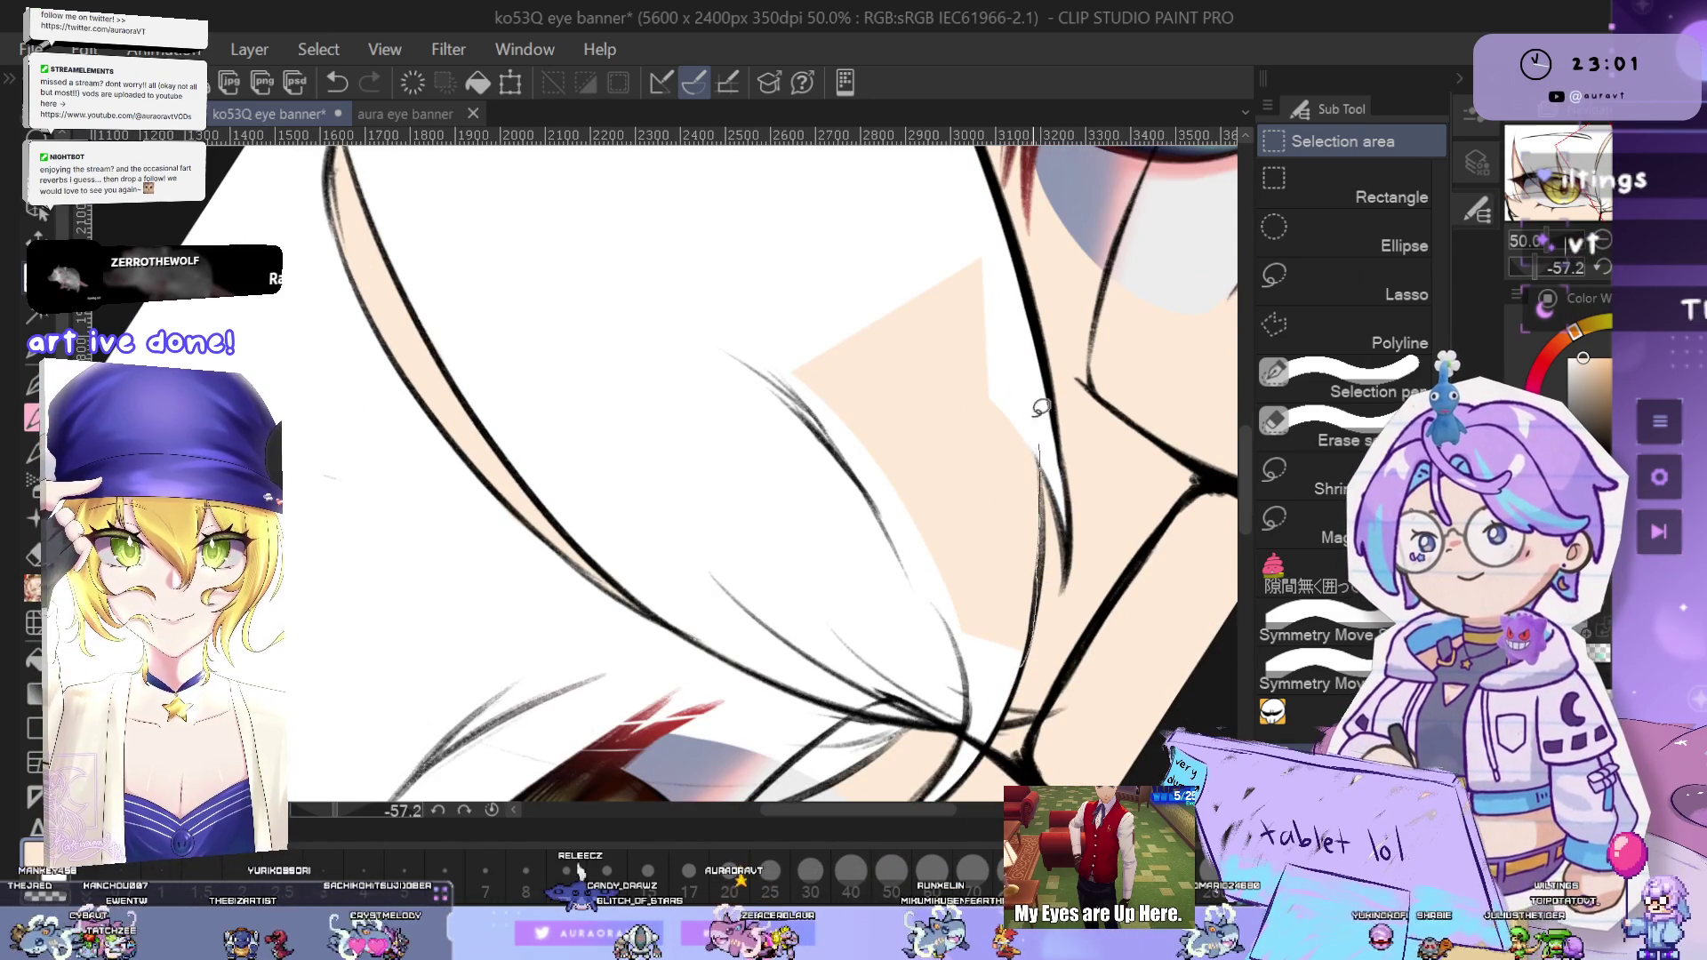
pyautogui.scroll(3, 1048, 524)
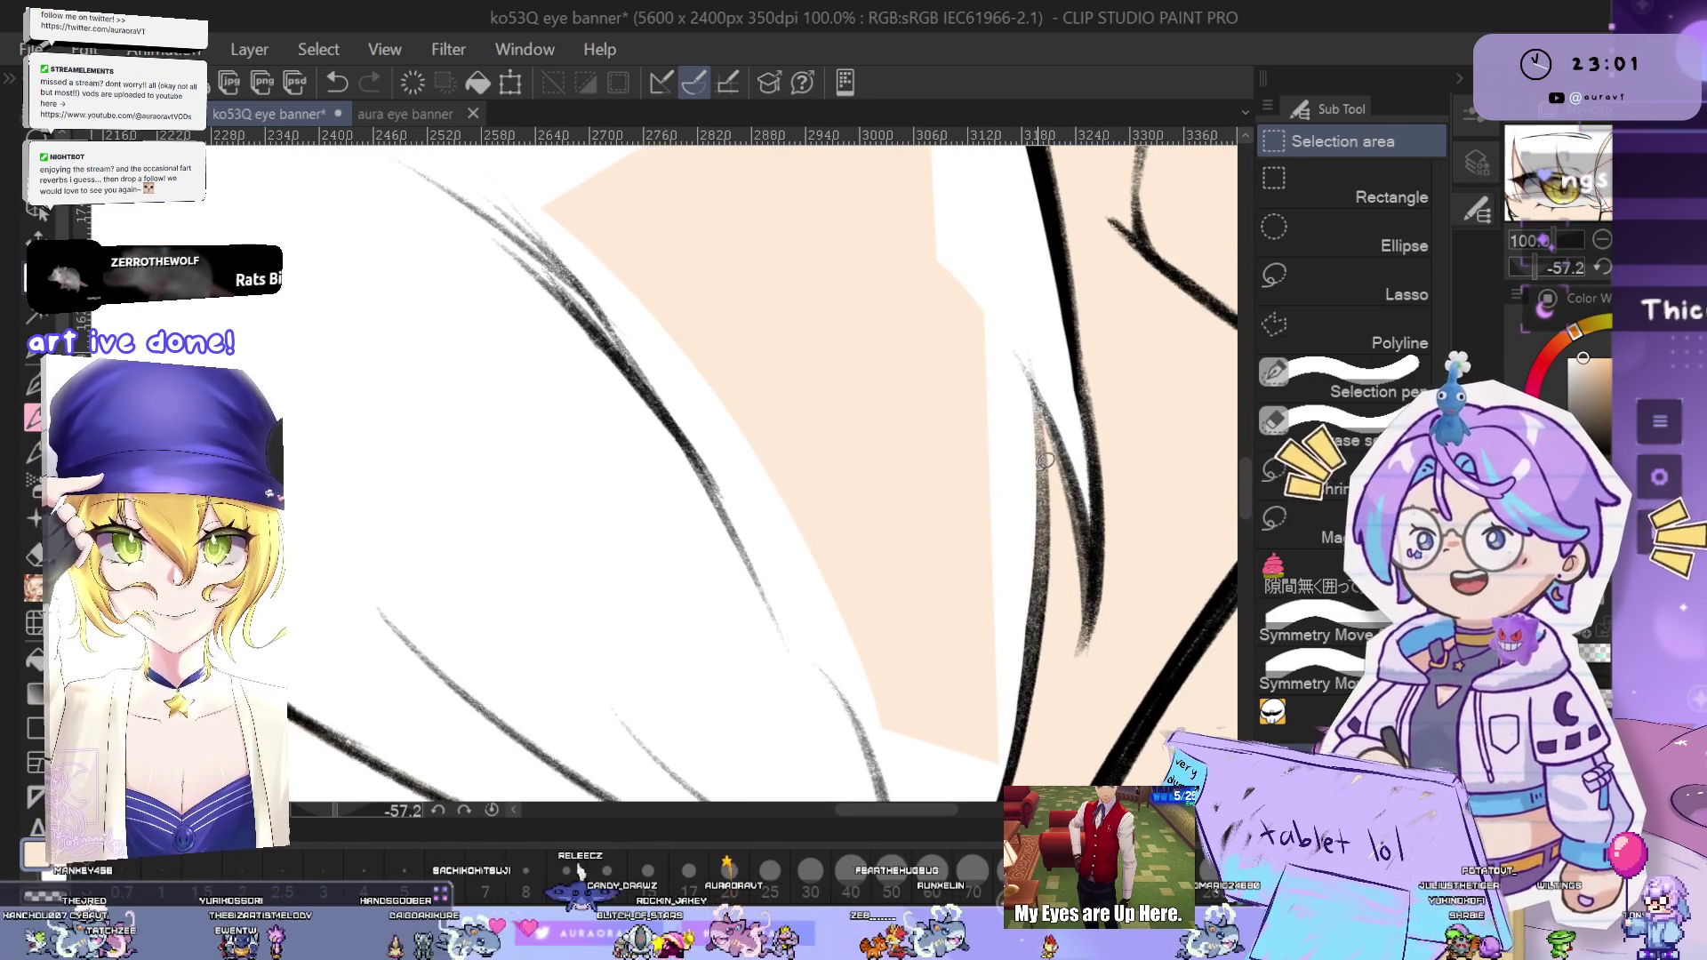
pyautogui.scroll(-2, 998, 680)
pyautogui.scroll(-2, 1078, 579)
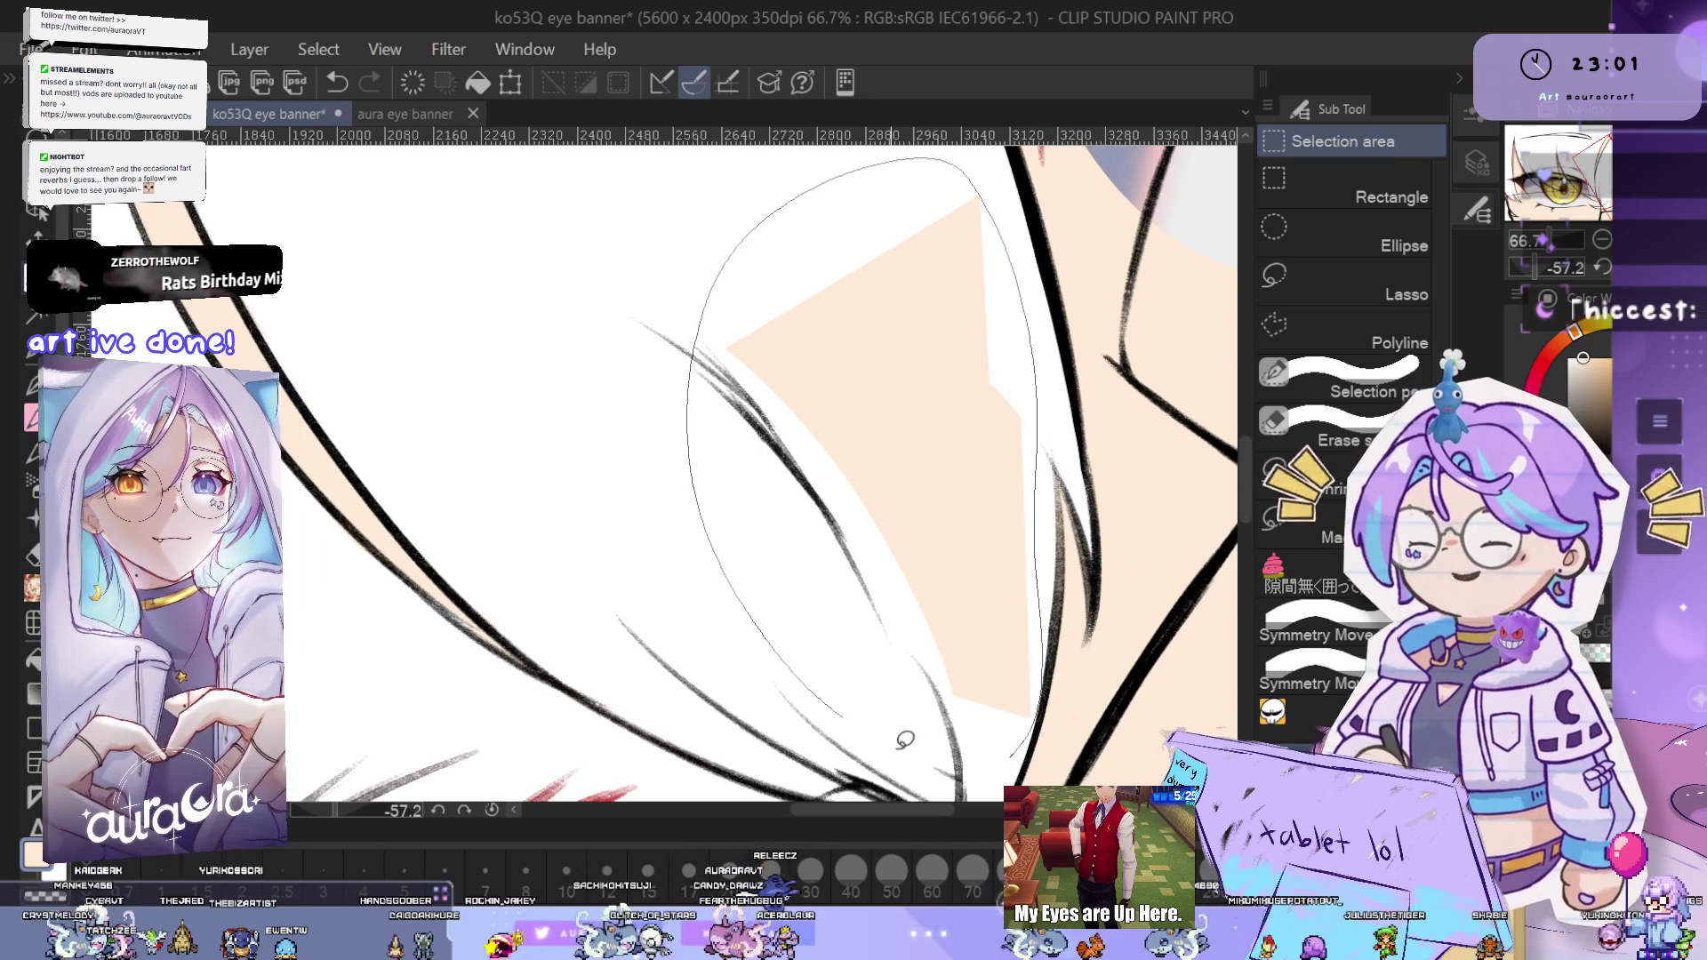
pyautogui.moveTo(865, 720); pyautogui.dragTo(867, 719)
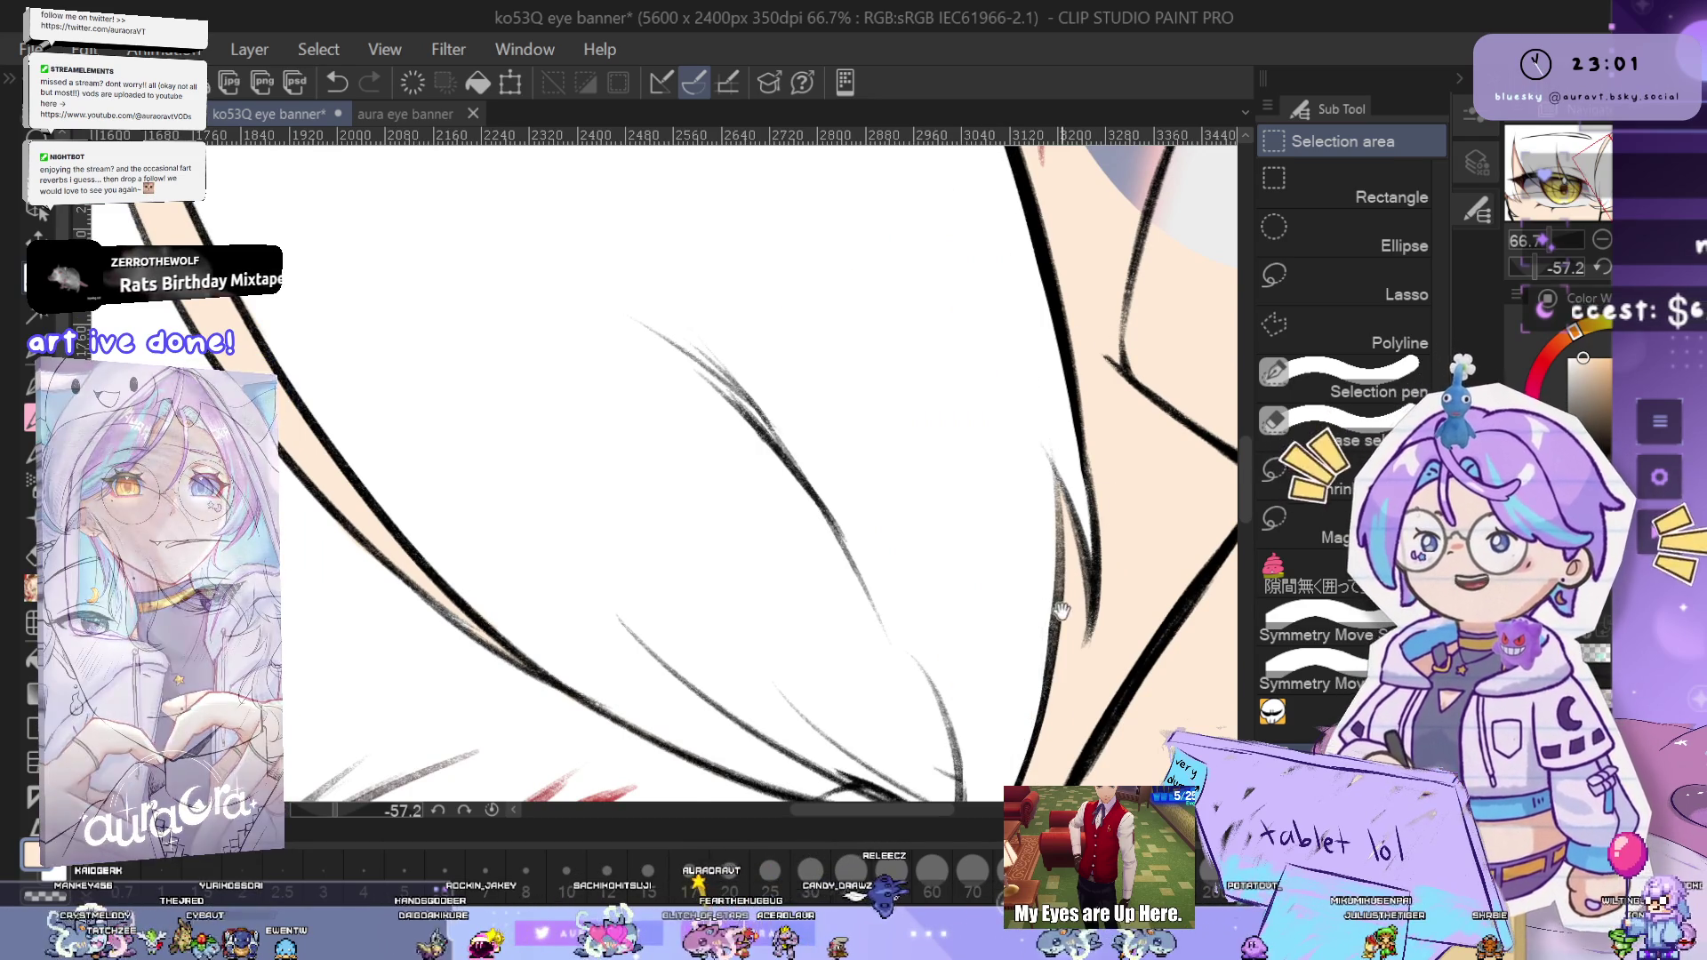
pyautogui.scroll(1, 1062, 612)
pyautogui.scroll(1, 1062, 612)
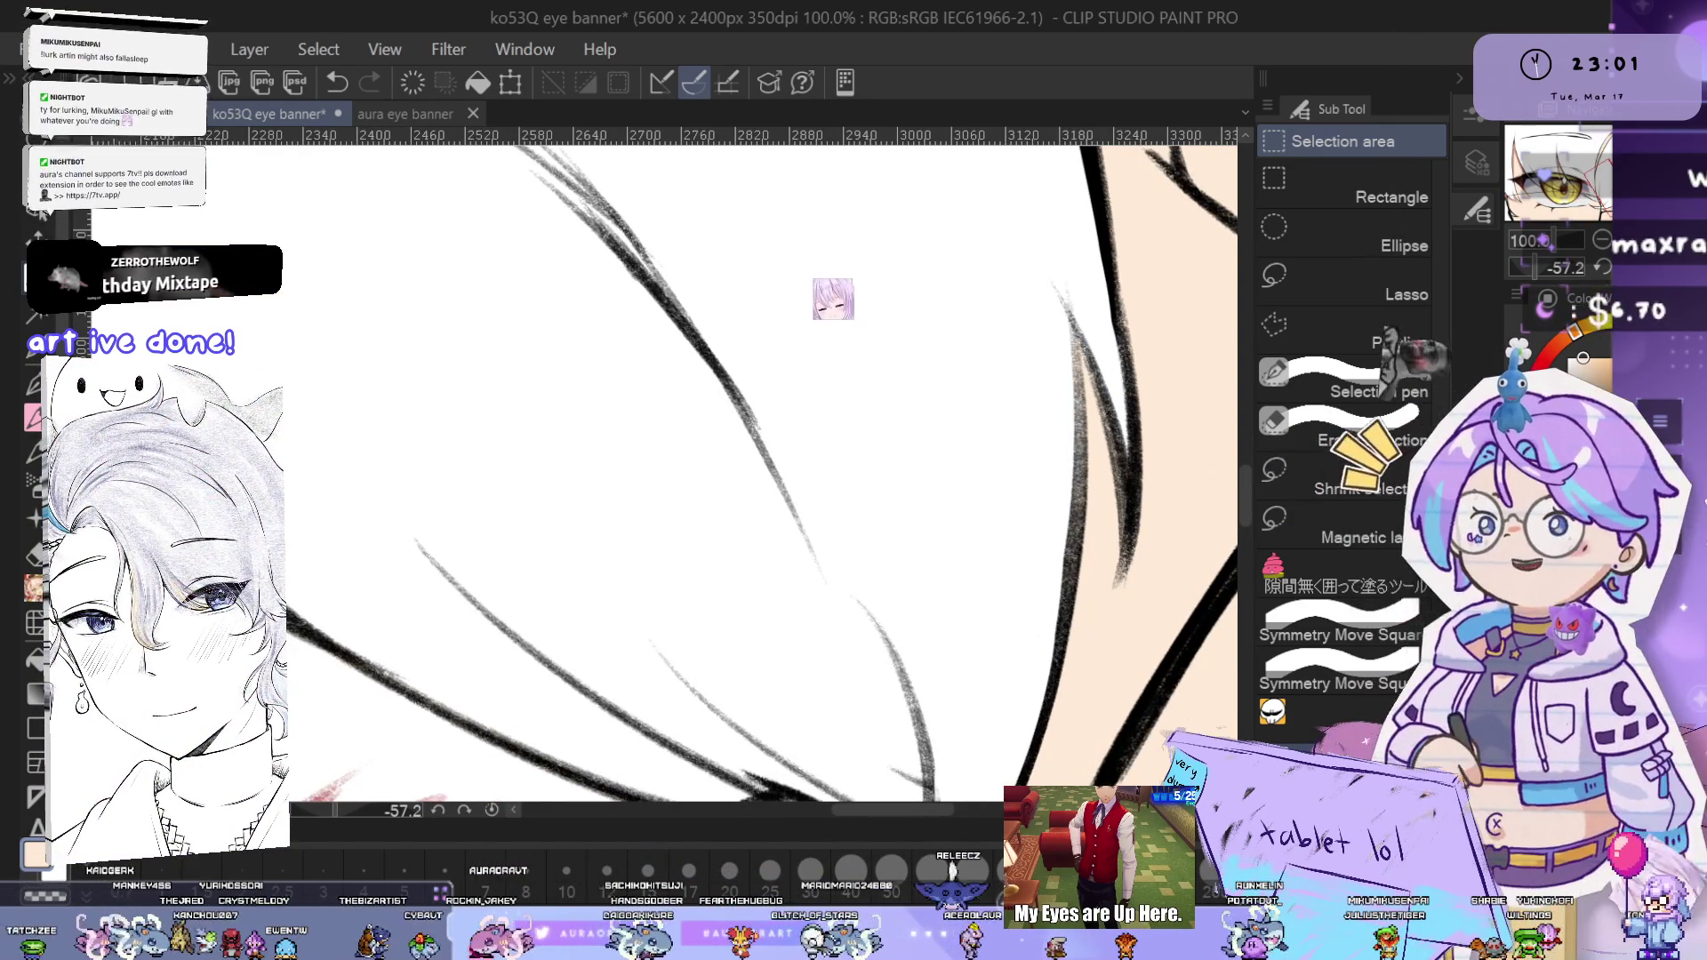
# - Reset the canvas rotation to zero and zoom around to review the banner
pyautogui.hotkey('ctrl', 'alt', '0')
pyautogui.scroll(-1, 922, 584)
pyautogui.scroll(-1, 900, 503)
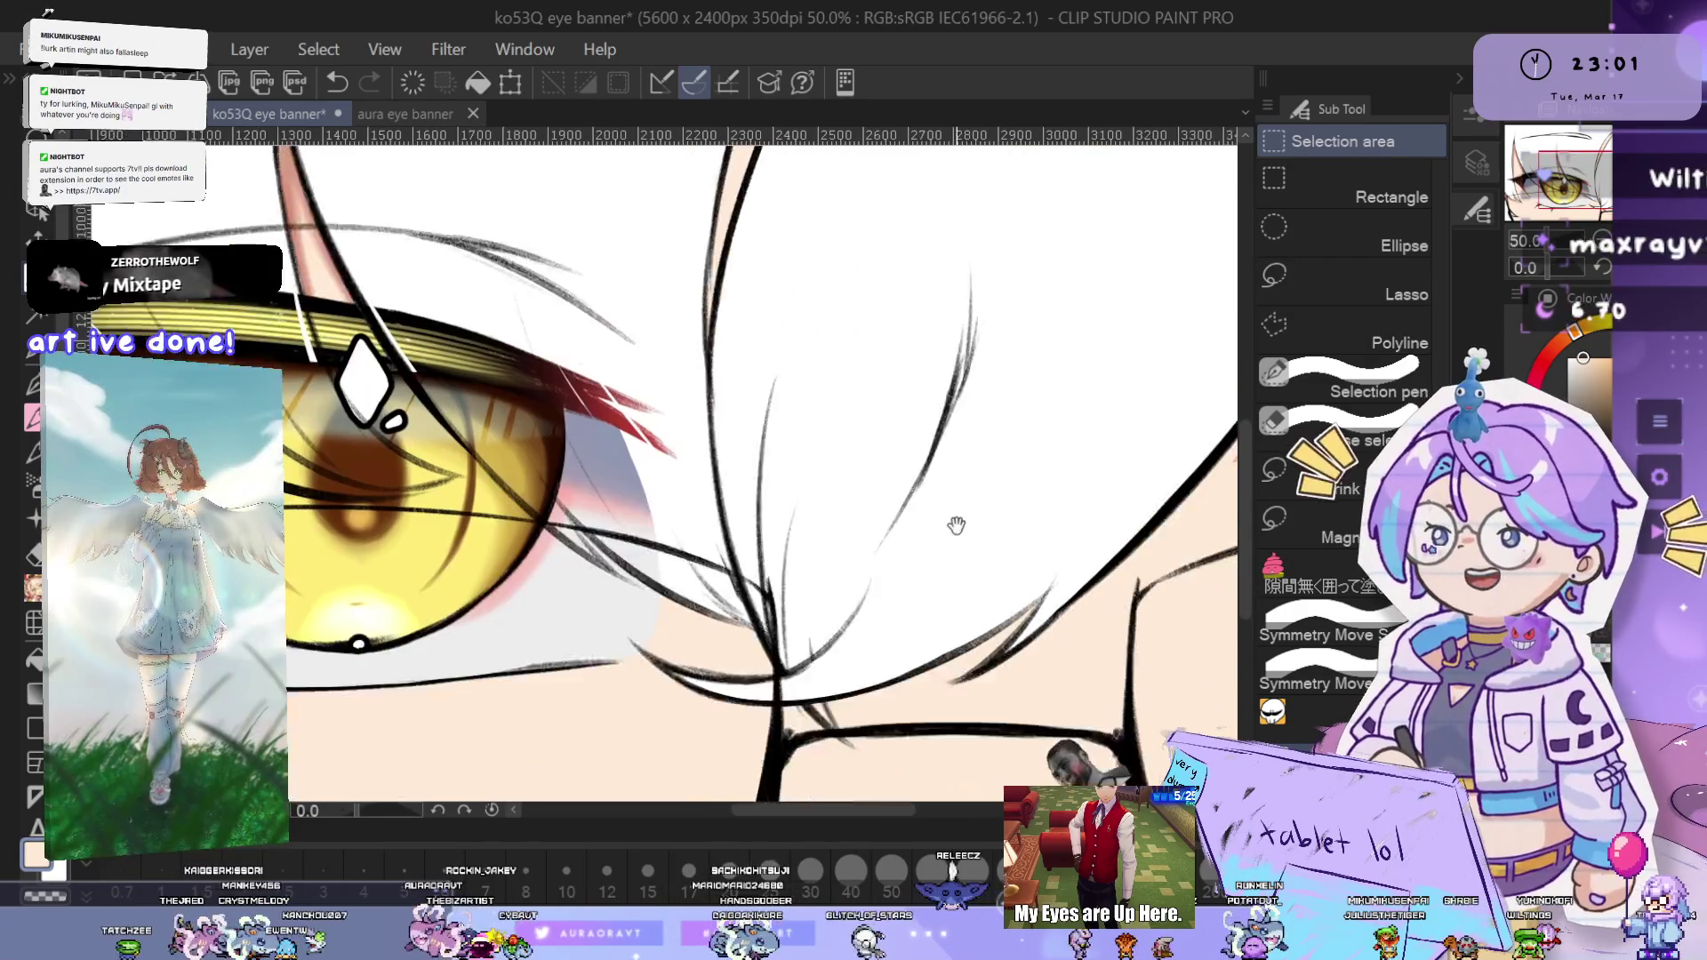
pyautogui.scroll(2, 845, 594)
pyautogui.scroll(2, 835, 601)
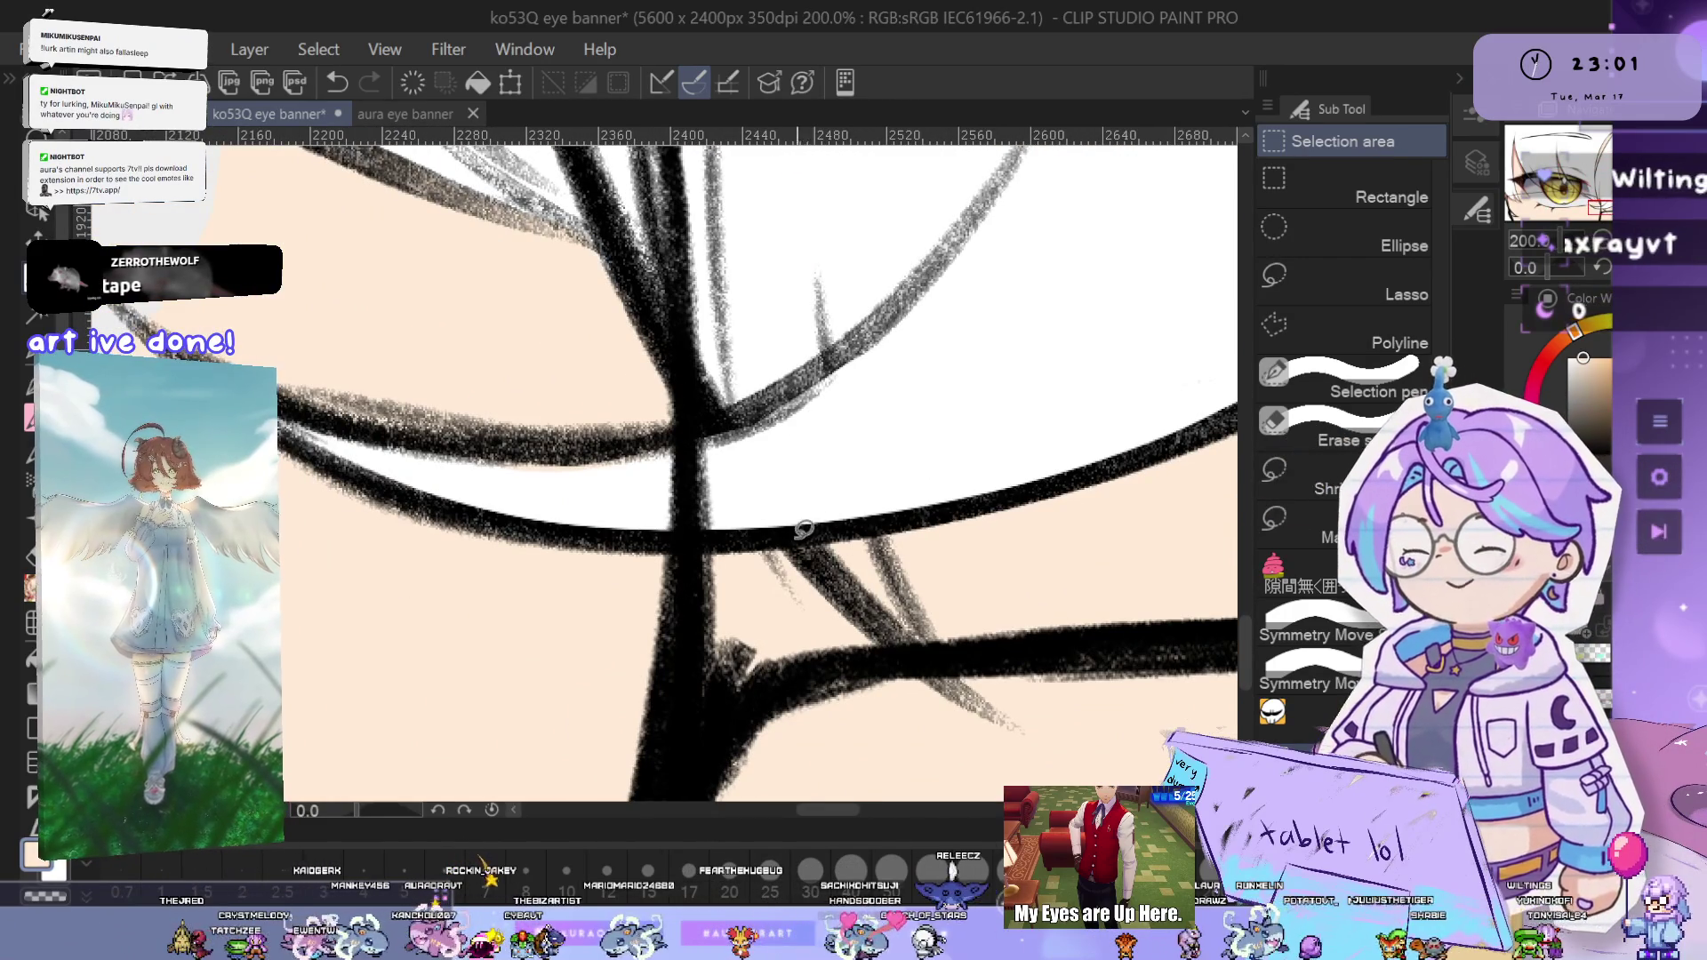
pyautogui.scroll(-1, 940, 632)
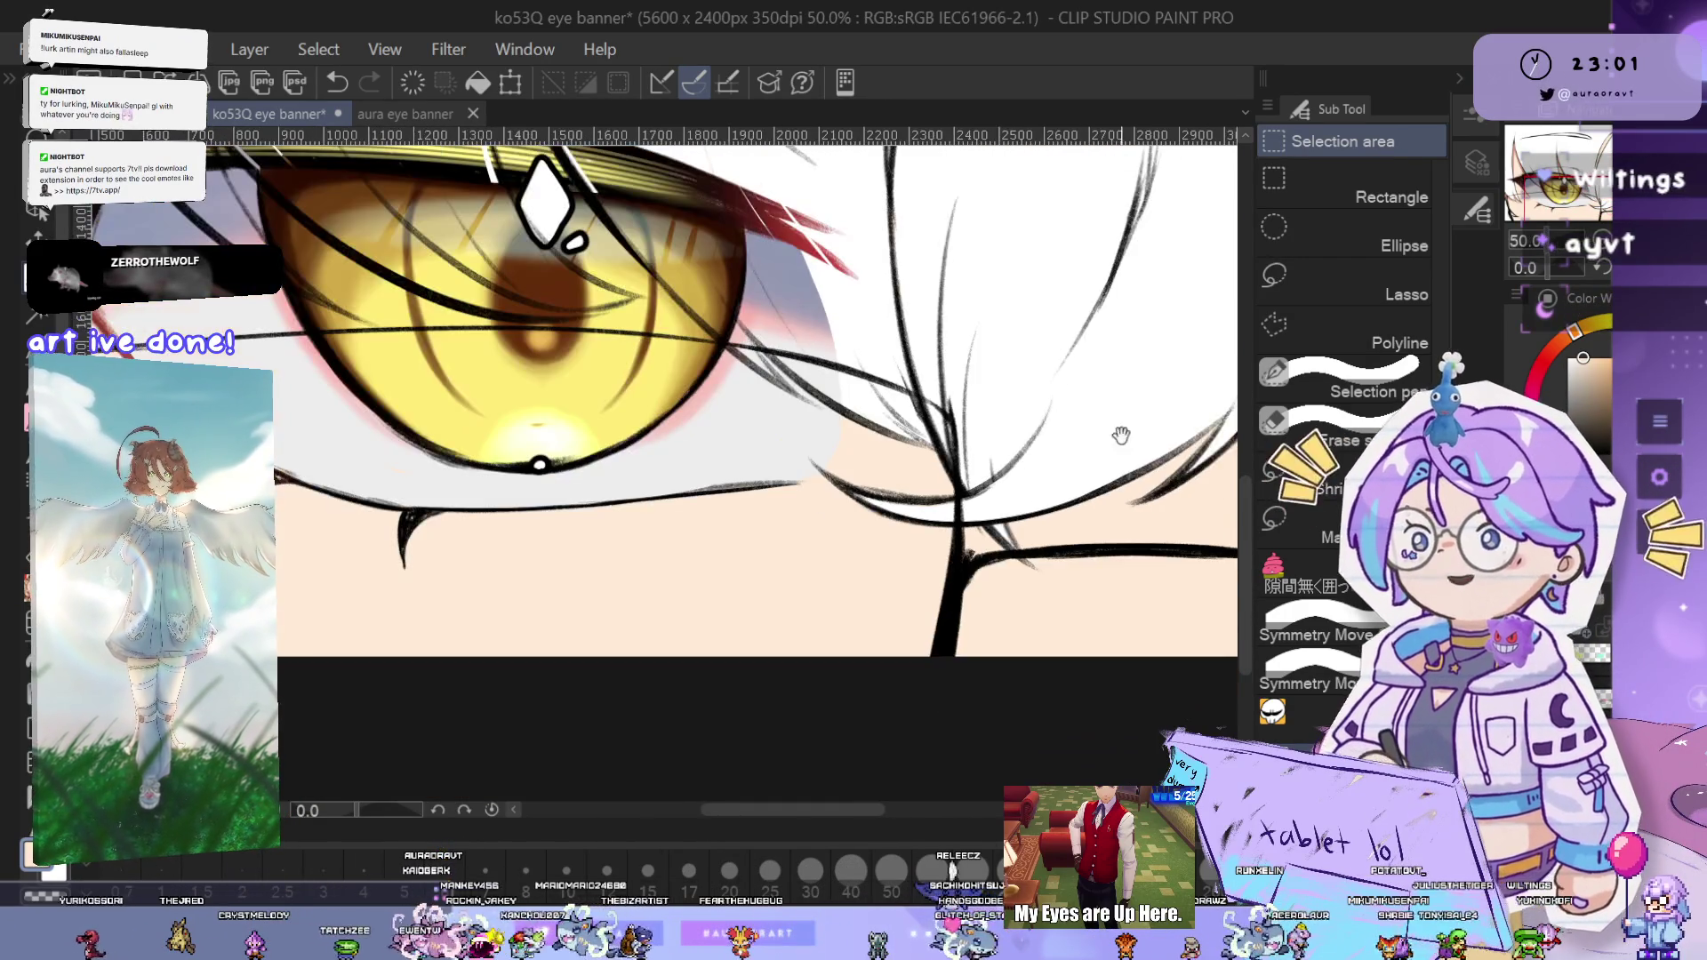
pyautogui.scroll(-1, 1036, 558)
pyautogui.moveTo(1065, 537); pyautogui.dragTo(1050, 544)
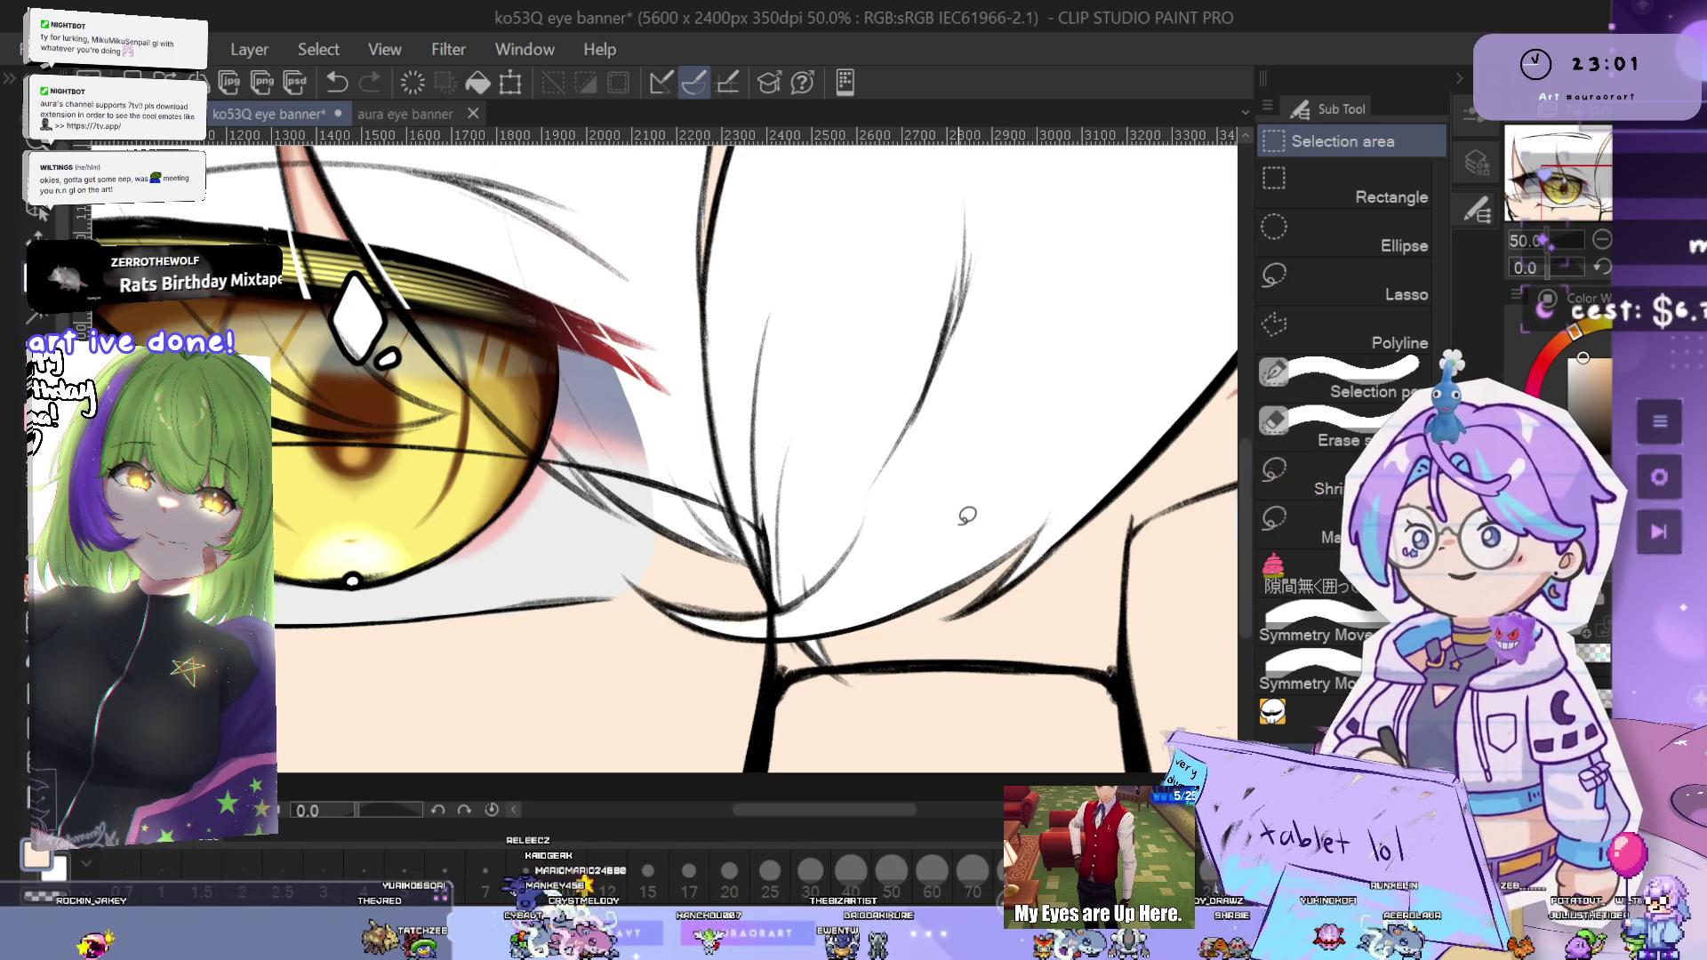
pyautogui.scroll(-4, 967, 516)
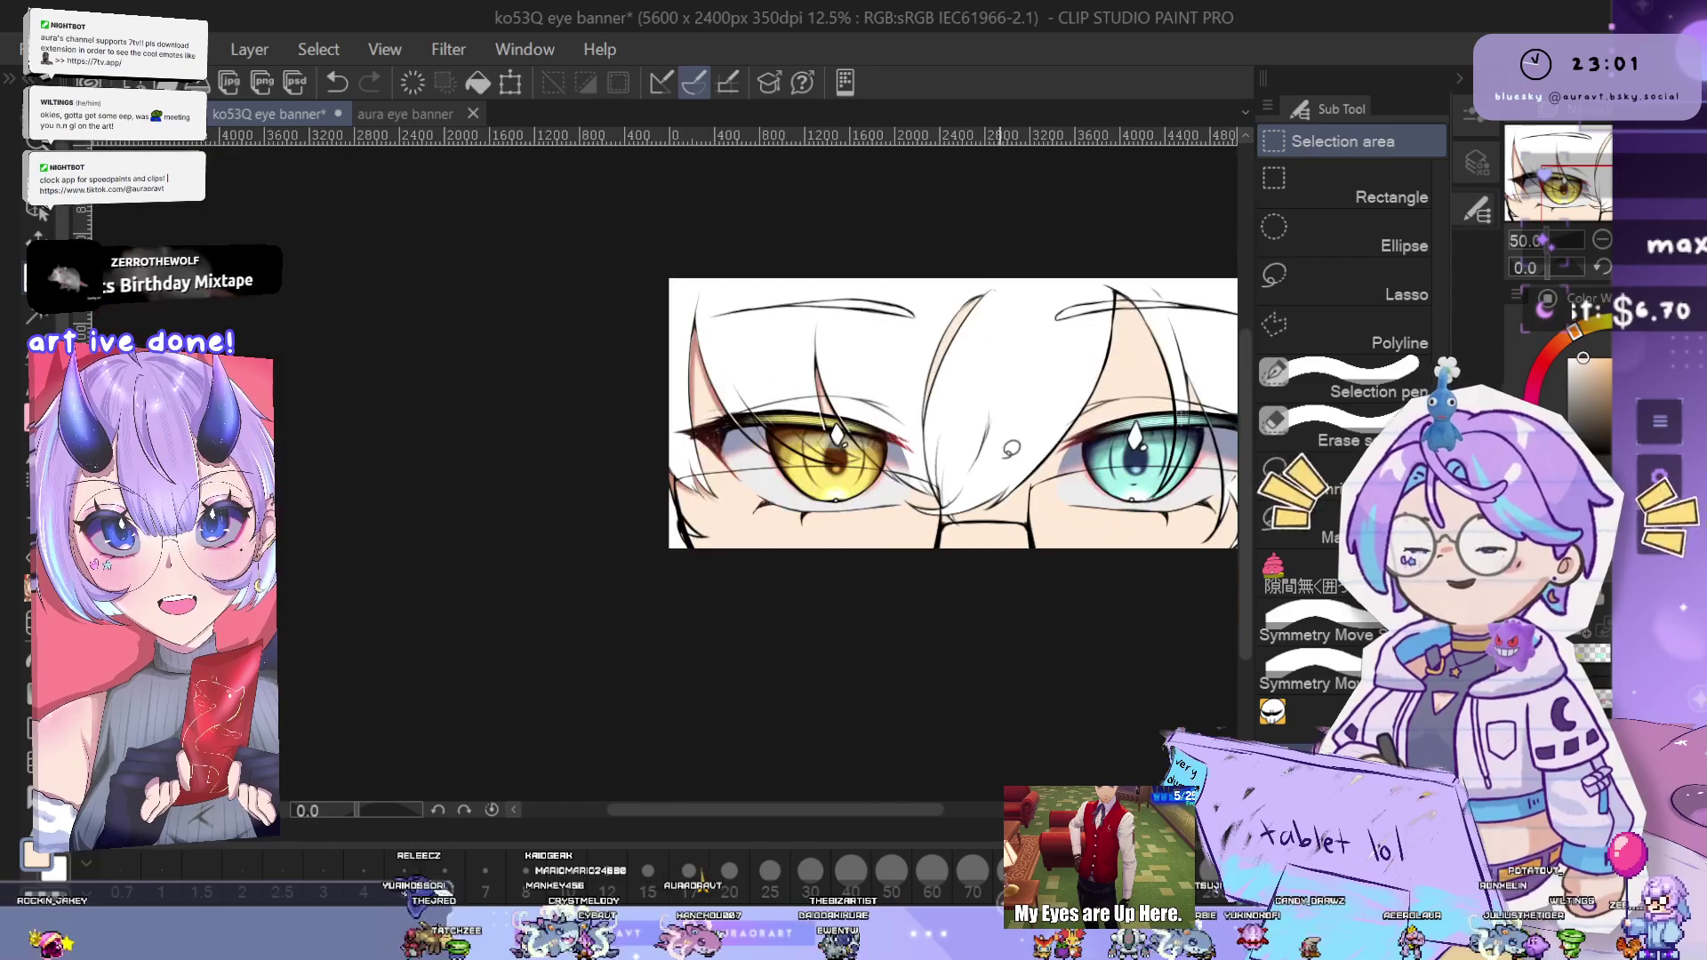
# - Follow the hair strand lines near the teal eye, then zoom out to the golden eye's outer corner
pyautogui.scroll(2, 1005, 471)
pyautogui.scroll(3, 978, 400)
pyautogui.scroll(2, 962, 356)
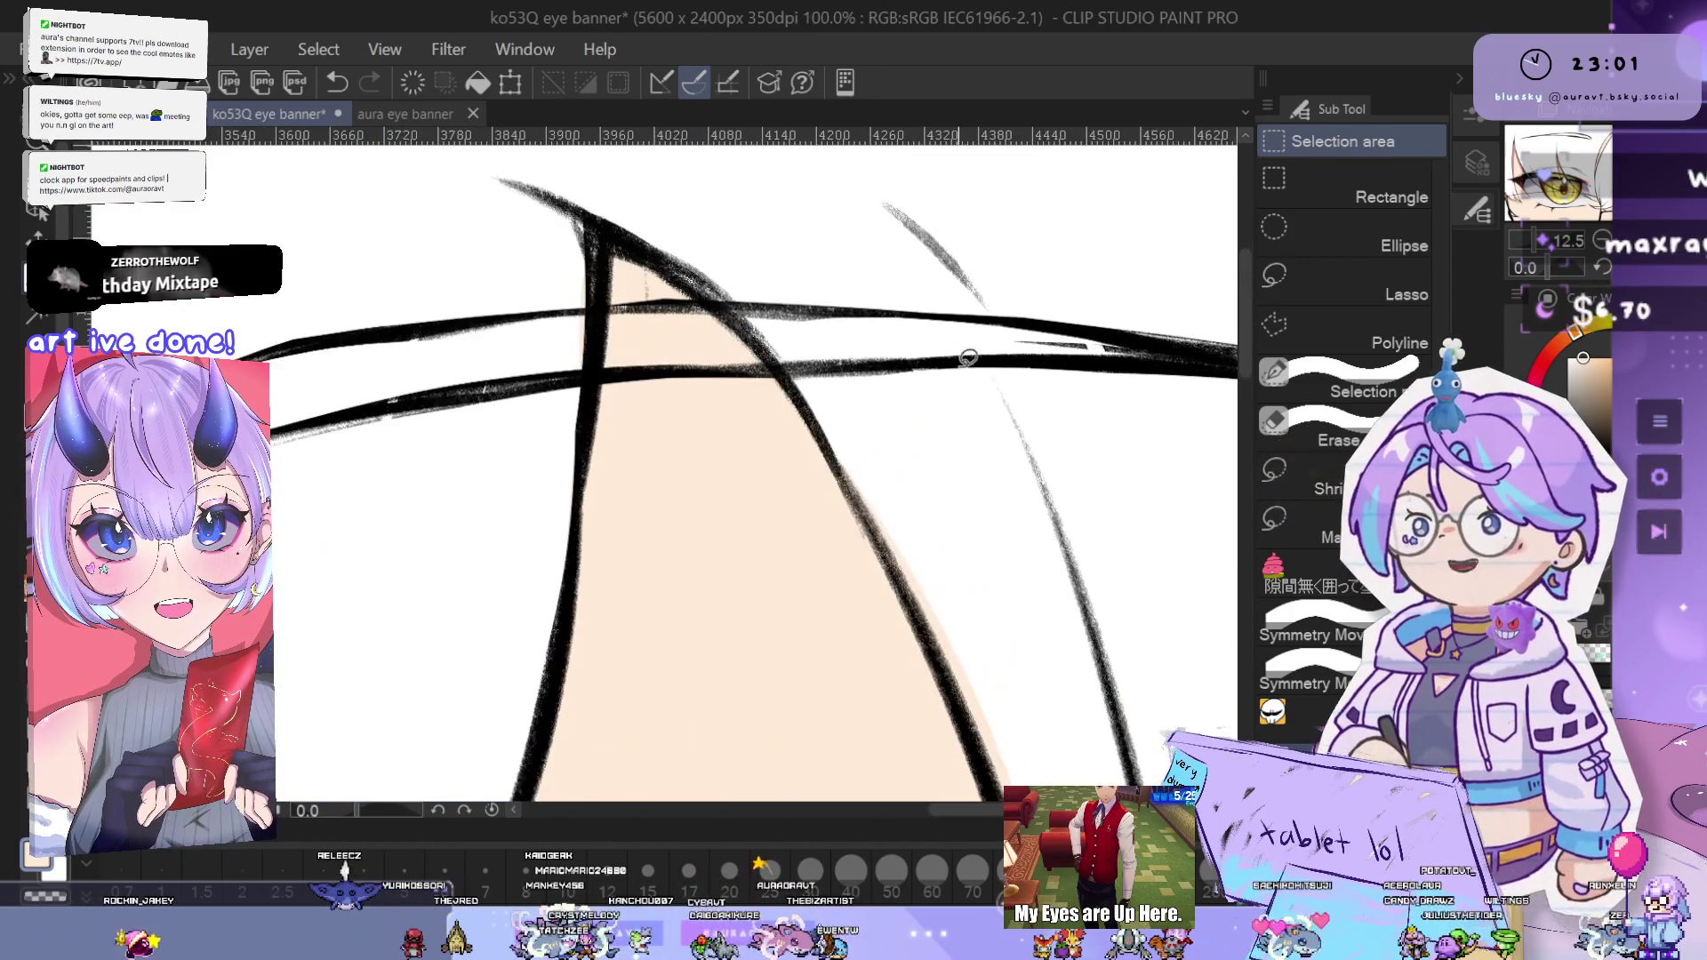
pyautogui.moveTo(895, 420)
pyautogui.mouseDown()
pyautogui.moveTo(990, 465)
pyautogui.moveTo(934, 408)
pyautogui.mouseUp()
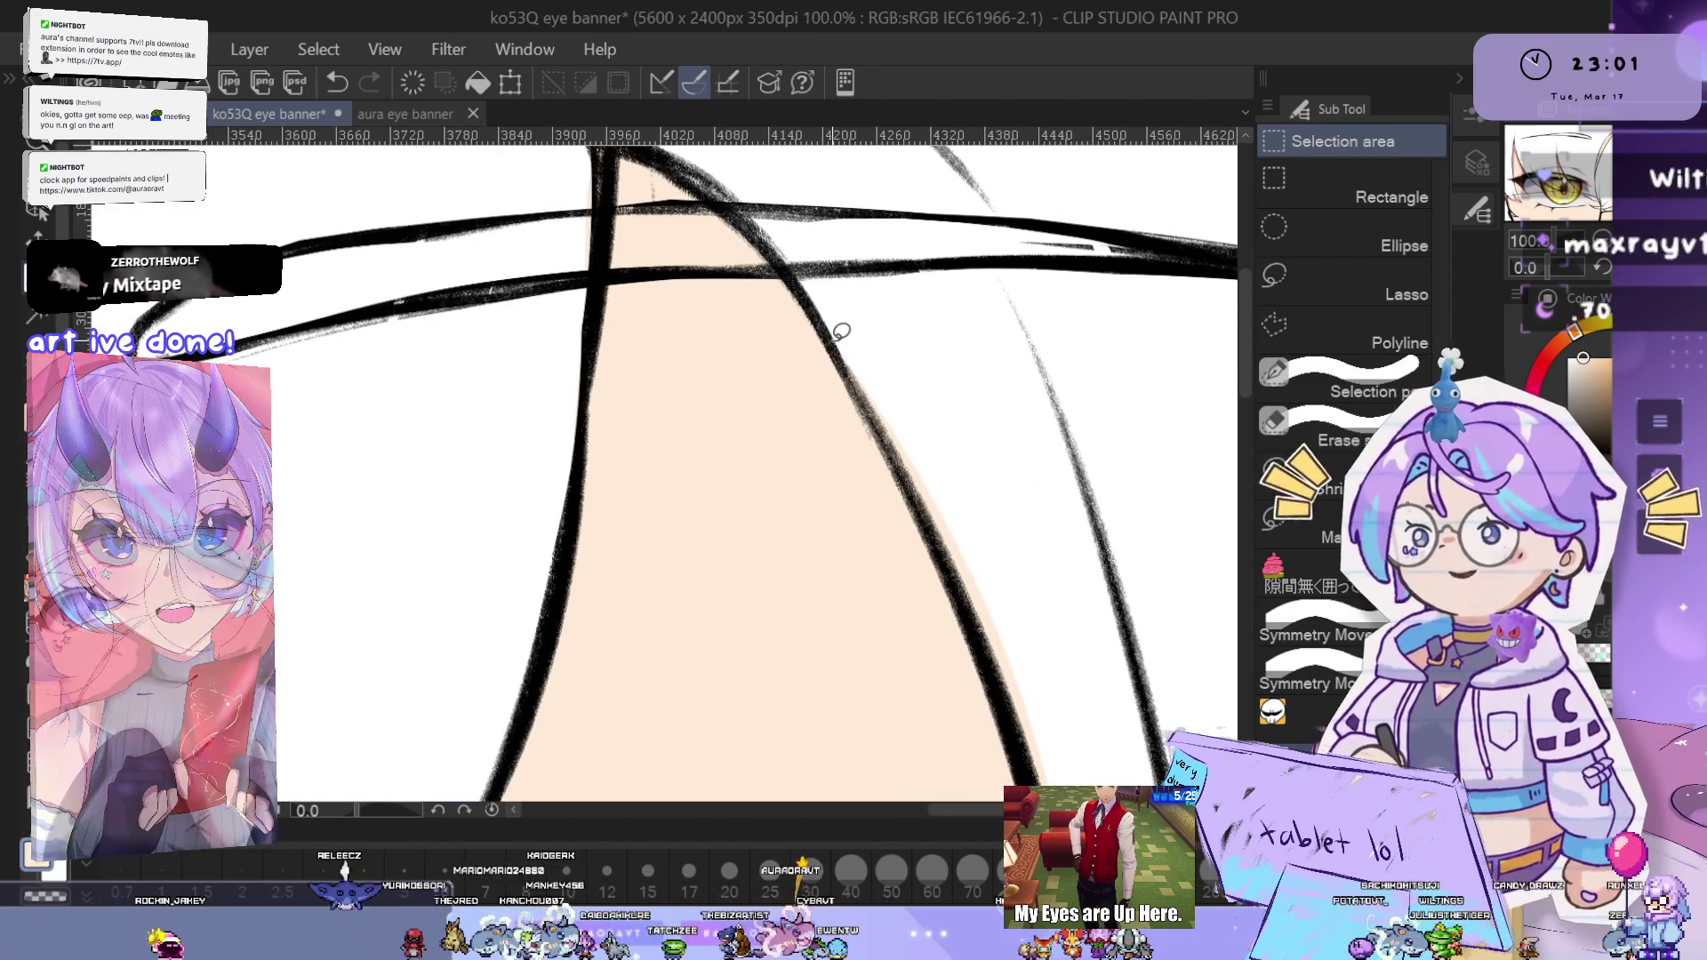
pyautogui.moveTo(1131, 636); pyautogui.dragTo(979, 419)
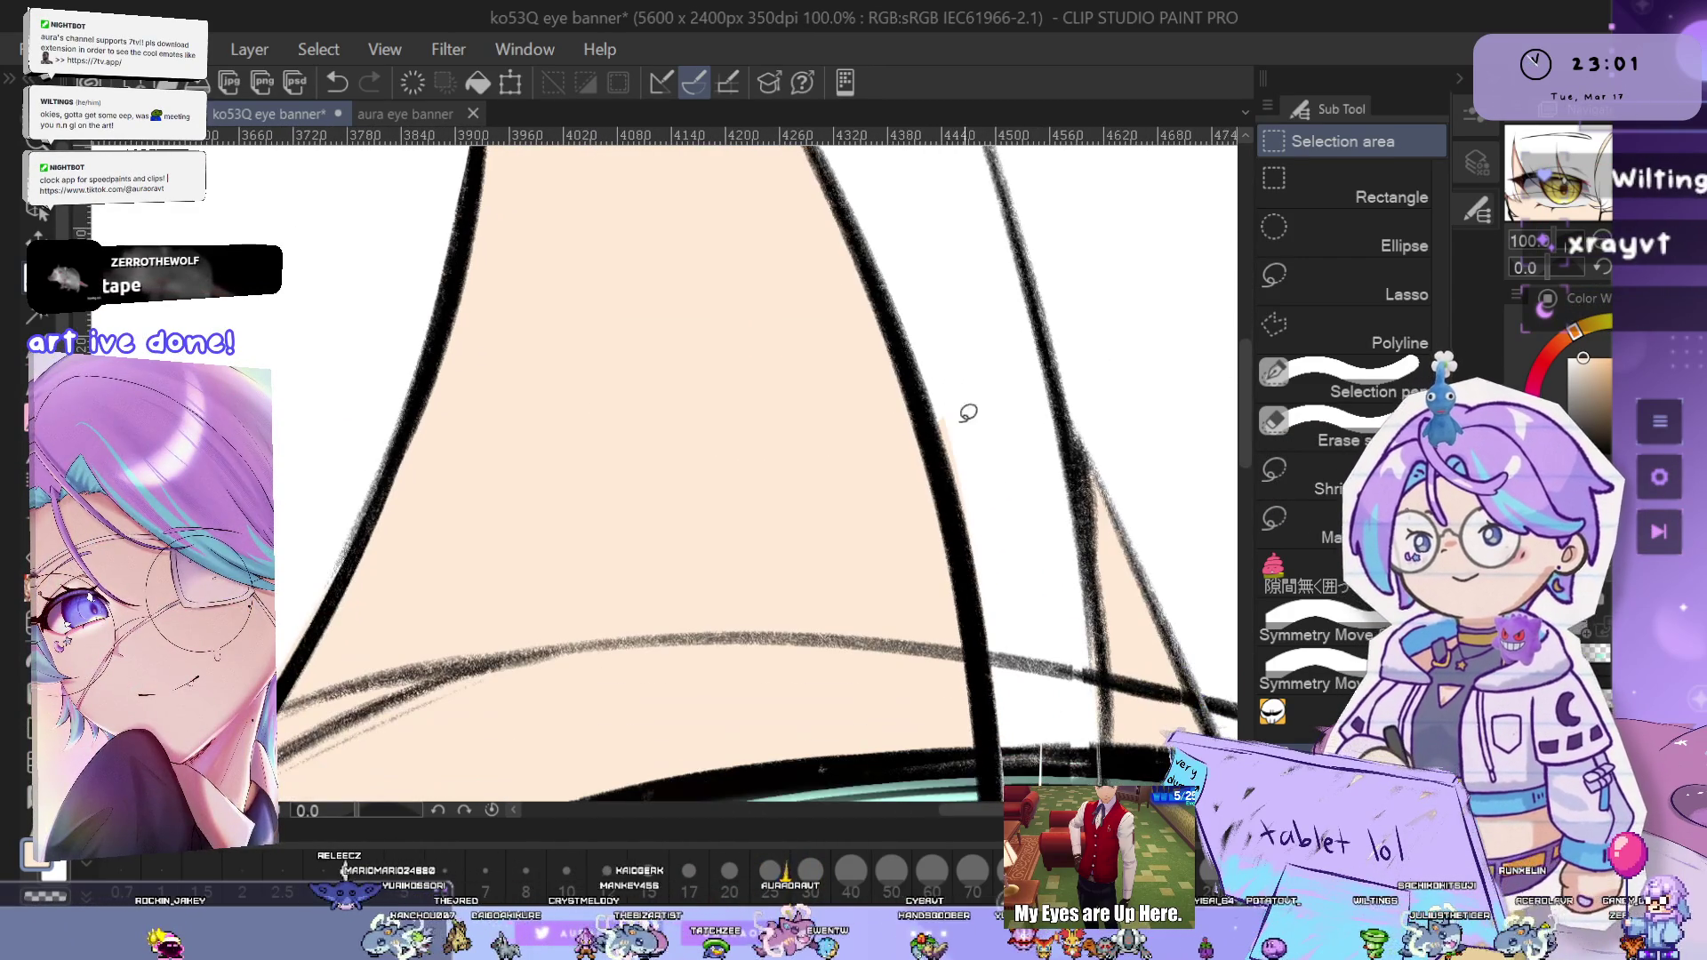
pyautogui.moveTo(1147, 533); pyautogui.dragTo(1031, 416)
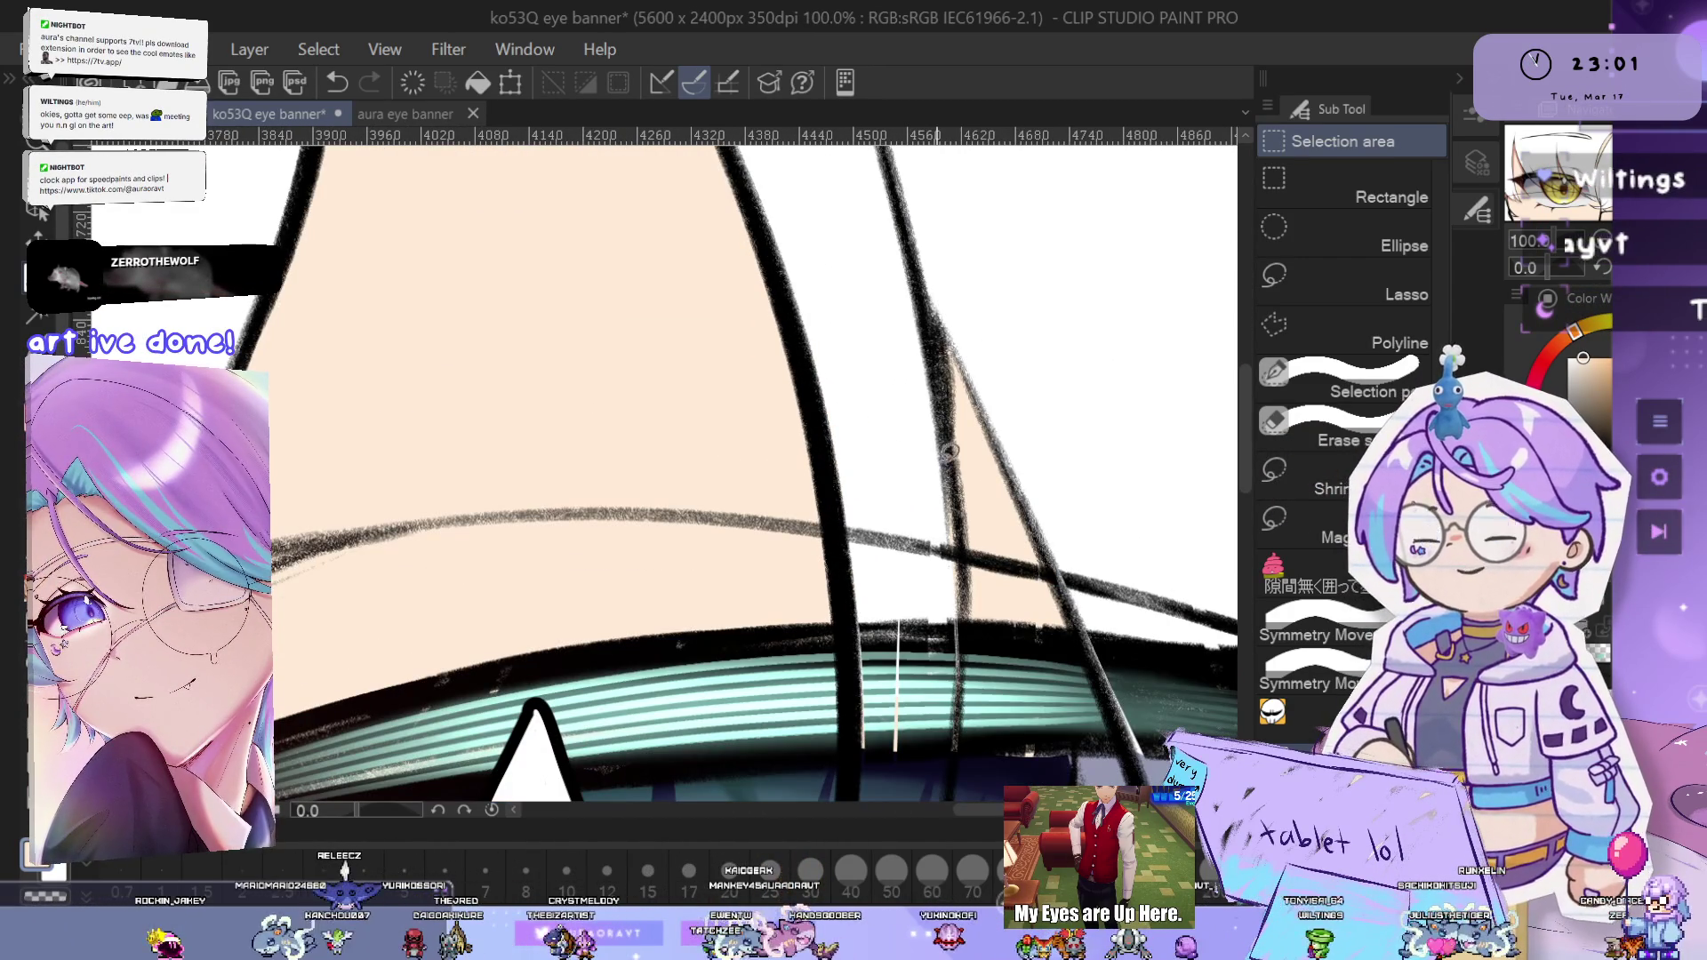
pyautogui.hotkey('ctrl', '-')
pyautogui.moveTo(1181, 552); pyautogui.dragTo(1055, 456)
pyautogui.scroll(-5, 1014, 397)
pyautogui.scroll(5, 855, 508)
pyautogui.scroll(1, 854, 508)
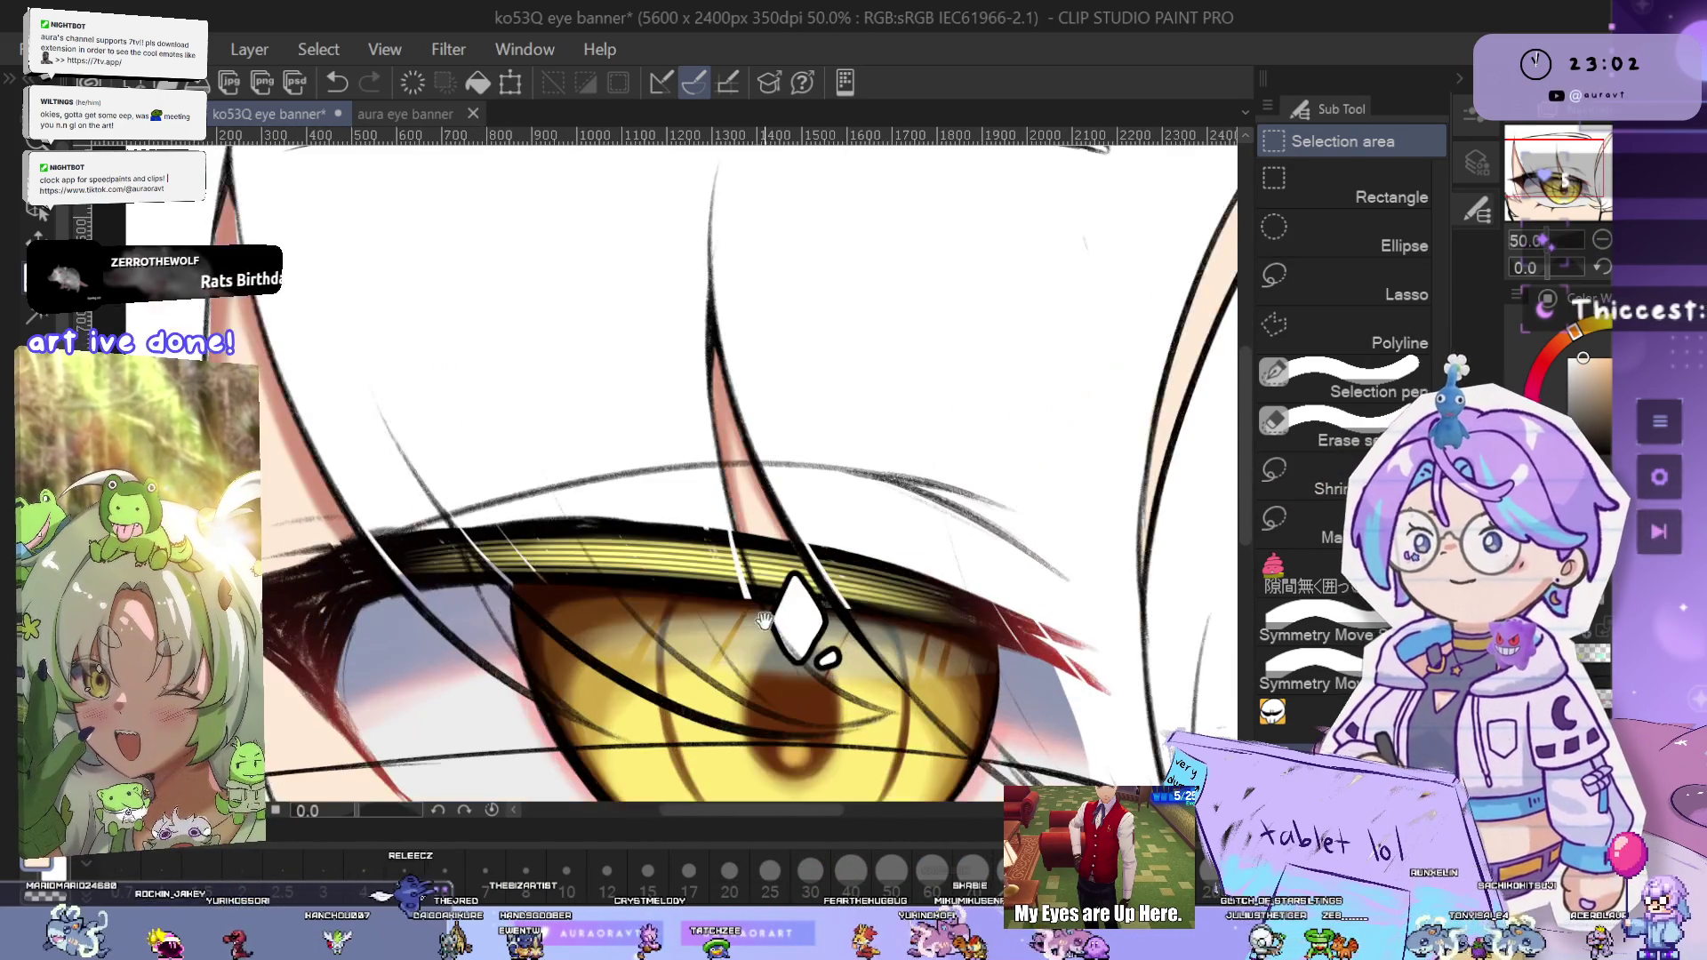
pyautogui.moveTo(524, 875); pyautogui.dragTo(880, 516)
pyautogui.scroll(-4, 880, 515)
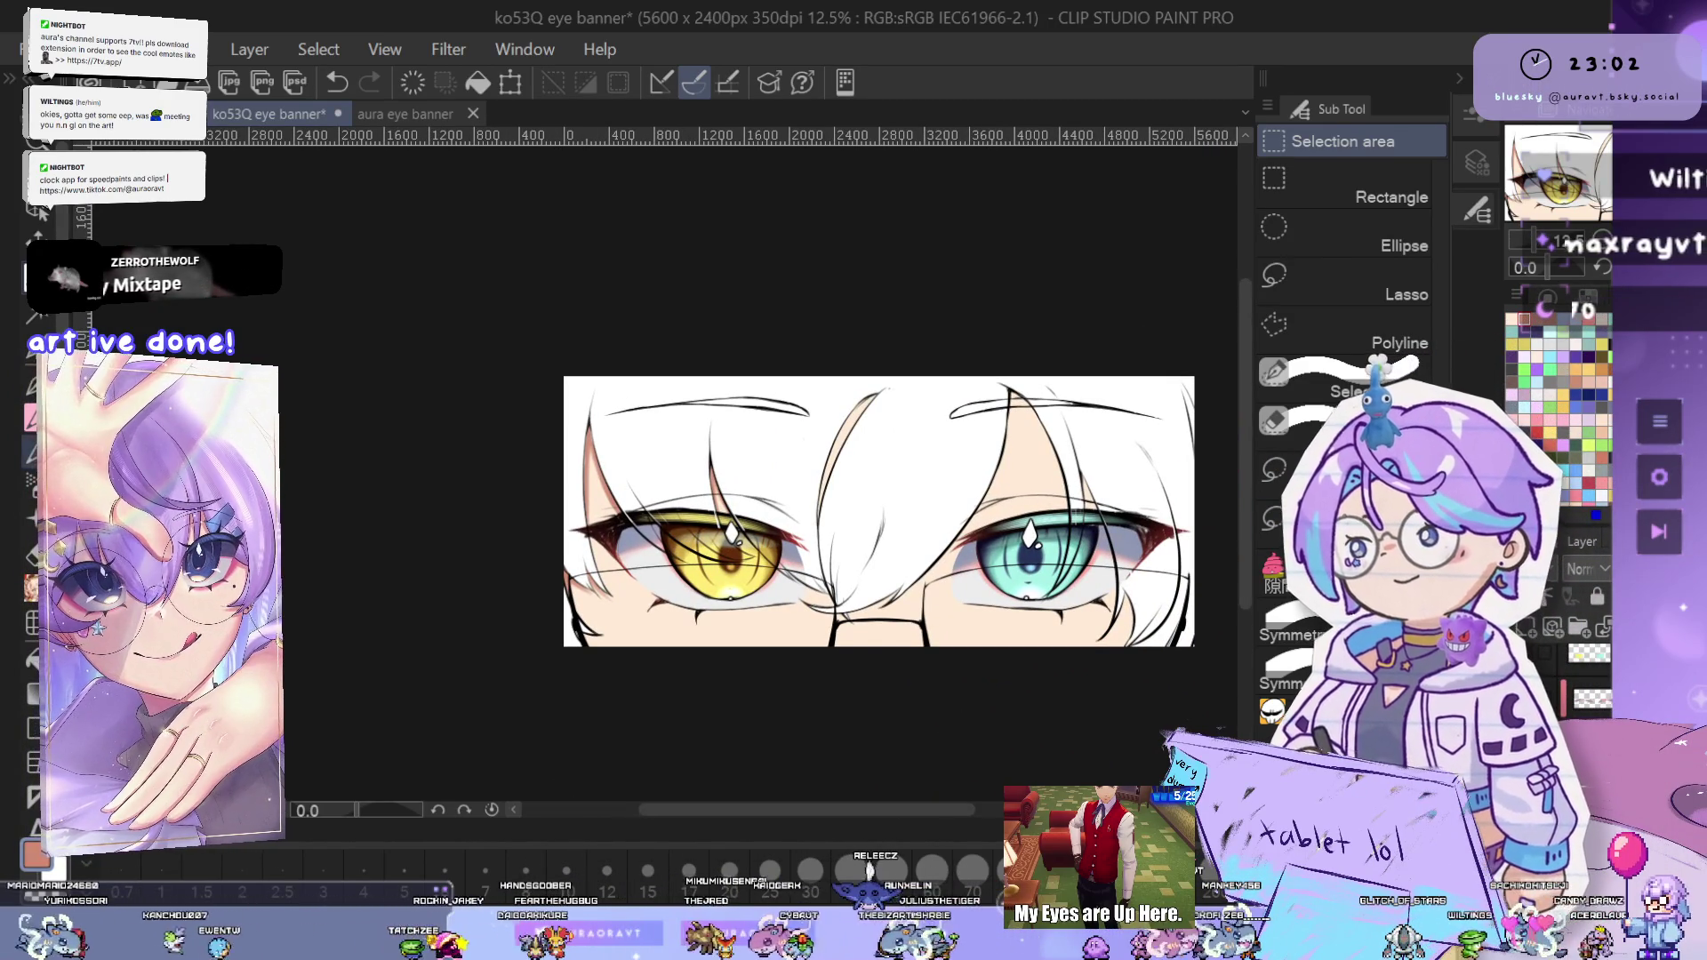
# - Switch to the Wet wash watercolor brush and undo the last stroke on the hair strand
pyautogui.press('b')
pyautogui.scroll(4, 894, 477)
pyautogui.scroll(1, 923, 391)
pyautogui.scroll(-1, 923, 391)
pyautogui.moveTo(1011, 468)
pyautogui.mouseDown()
pyautogui.moveTo(1102, 488)
pyautogui.moveTo(1086, 462)
pyautogui.mouseUp()
pyautogui.hotkey('ctrl', 'z')
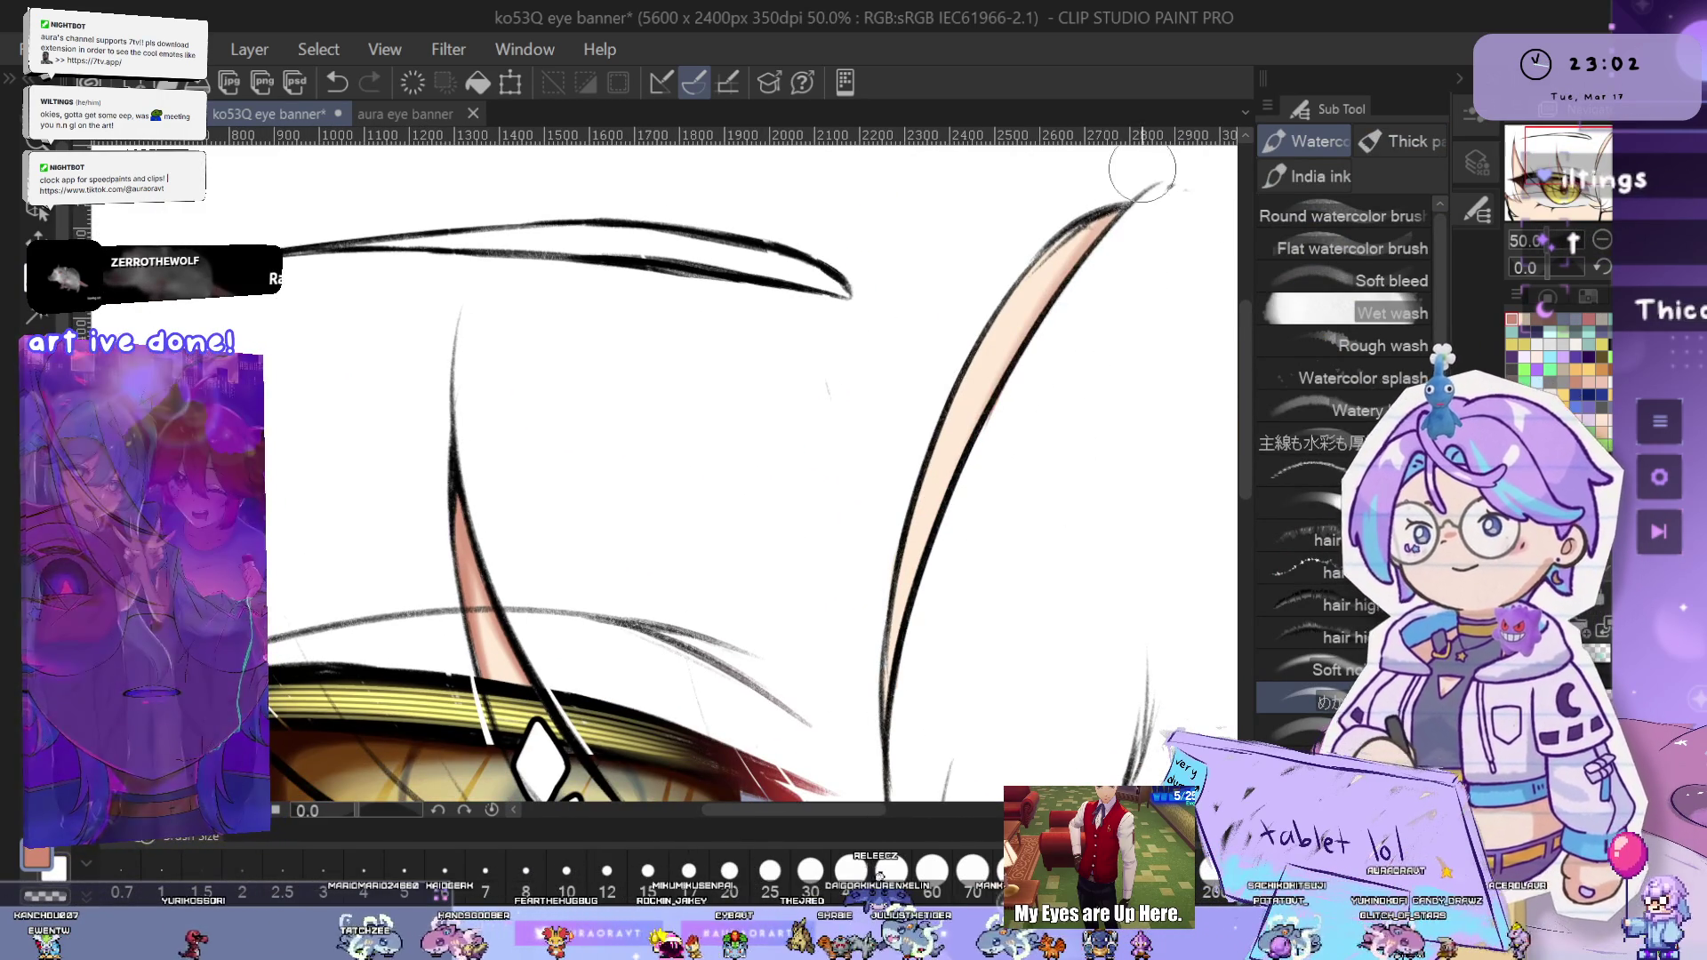
# - Shade down the hair strand over the golden eye in deeper salmon, undoing trial strokes
pyautogui.moveTo(1135, 177); pyautogui.dragTo(929, 604)
pyautogui.hotkey('ctrl', 'z')
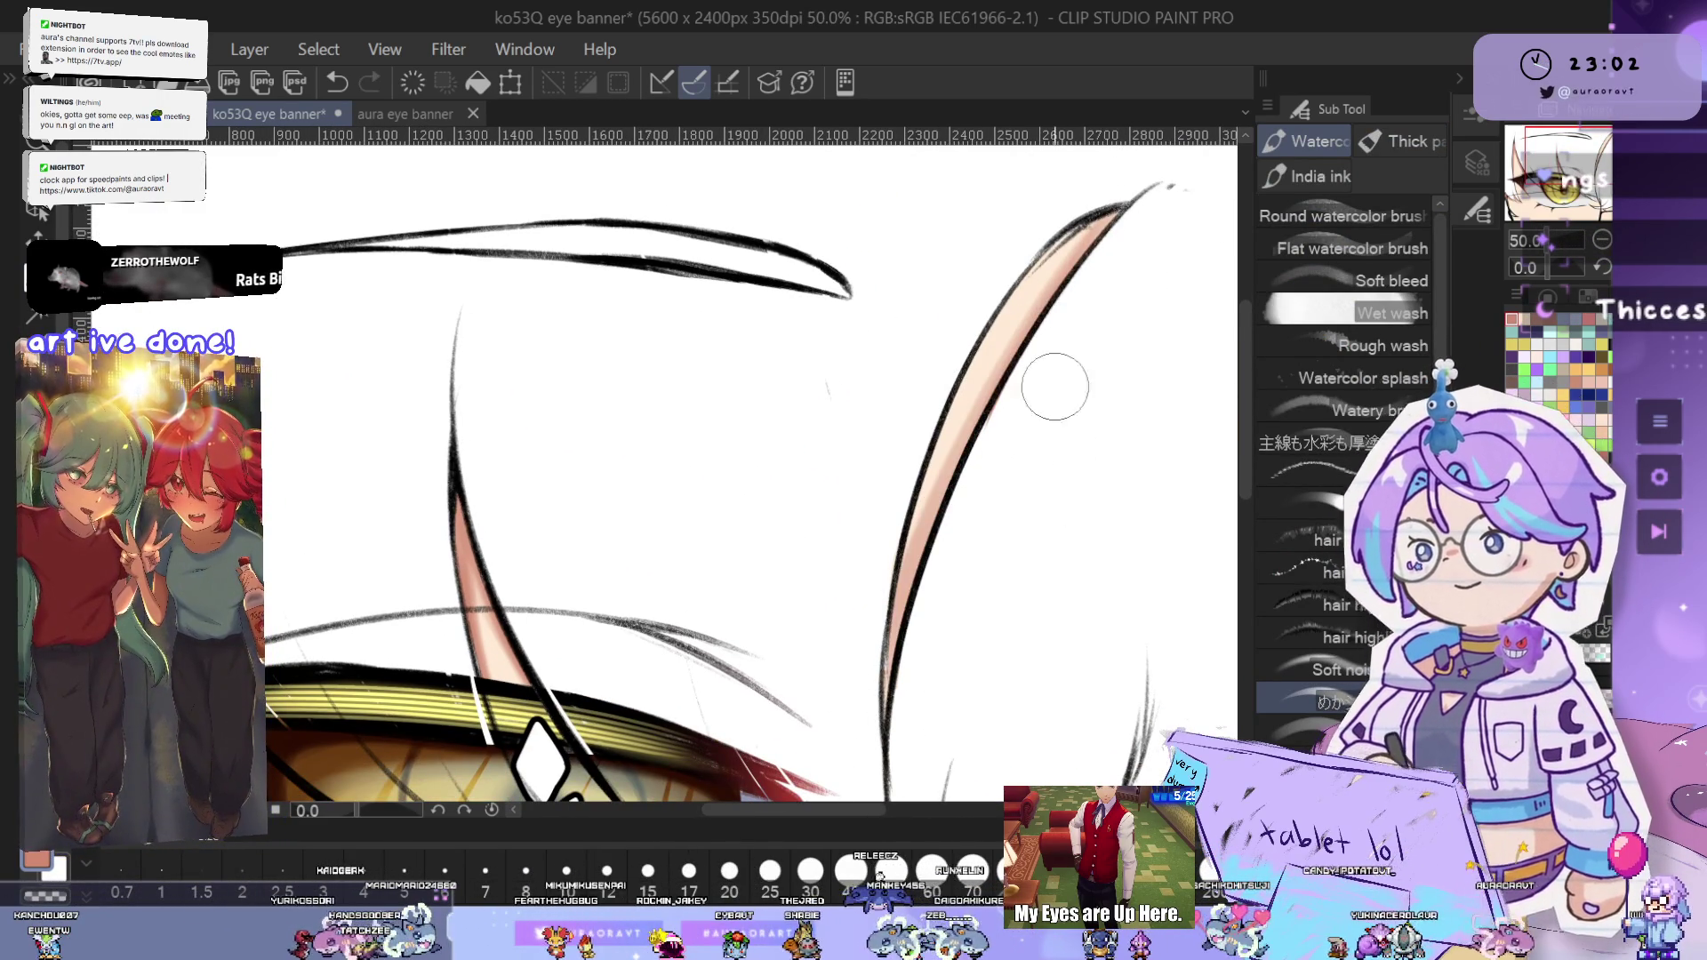
pyautogui.hotkey('ctrl', 'z')
pyautogui.moveTo(1118, 169); pyautogui.dragTo(879, 743)
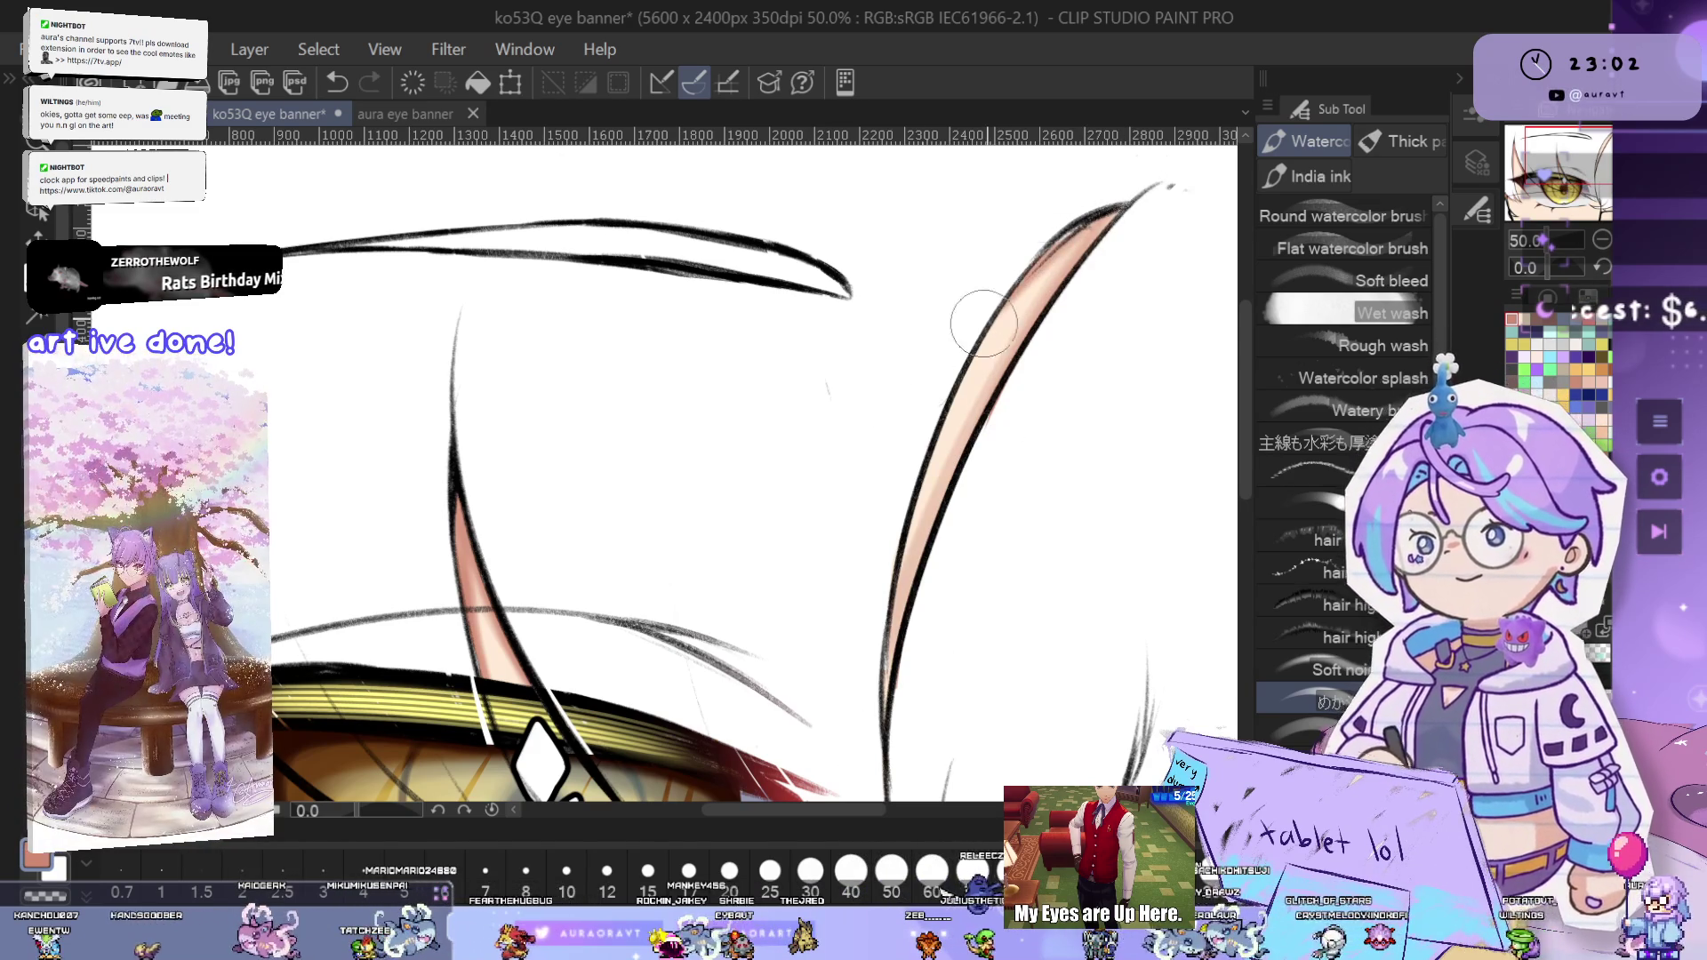
pyautogui.moveTo(1059, 234); pyautogui.dragTo(897, 578)
pyautogui.hotkey('ctrl', 'z')
pyautogui.moveTo(1013, 302); pyautogui.dragTo(889, 649)
pyautogui.hotkey('ctrl', 'z')
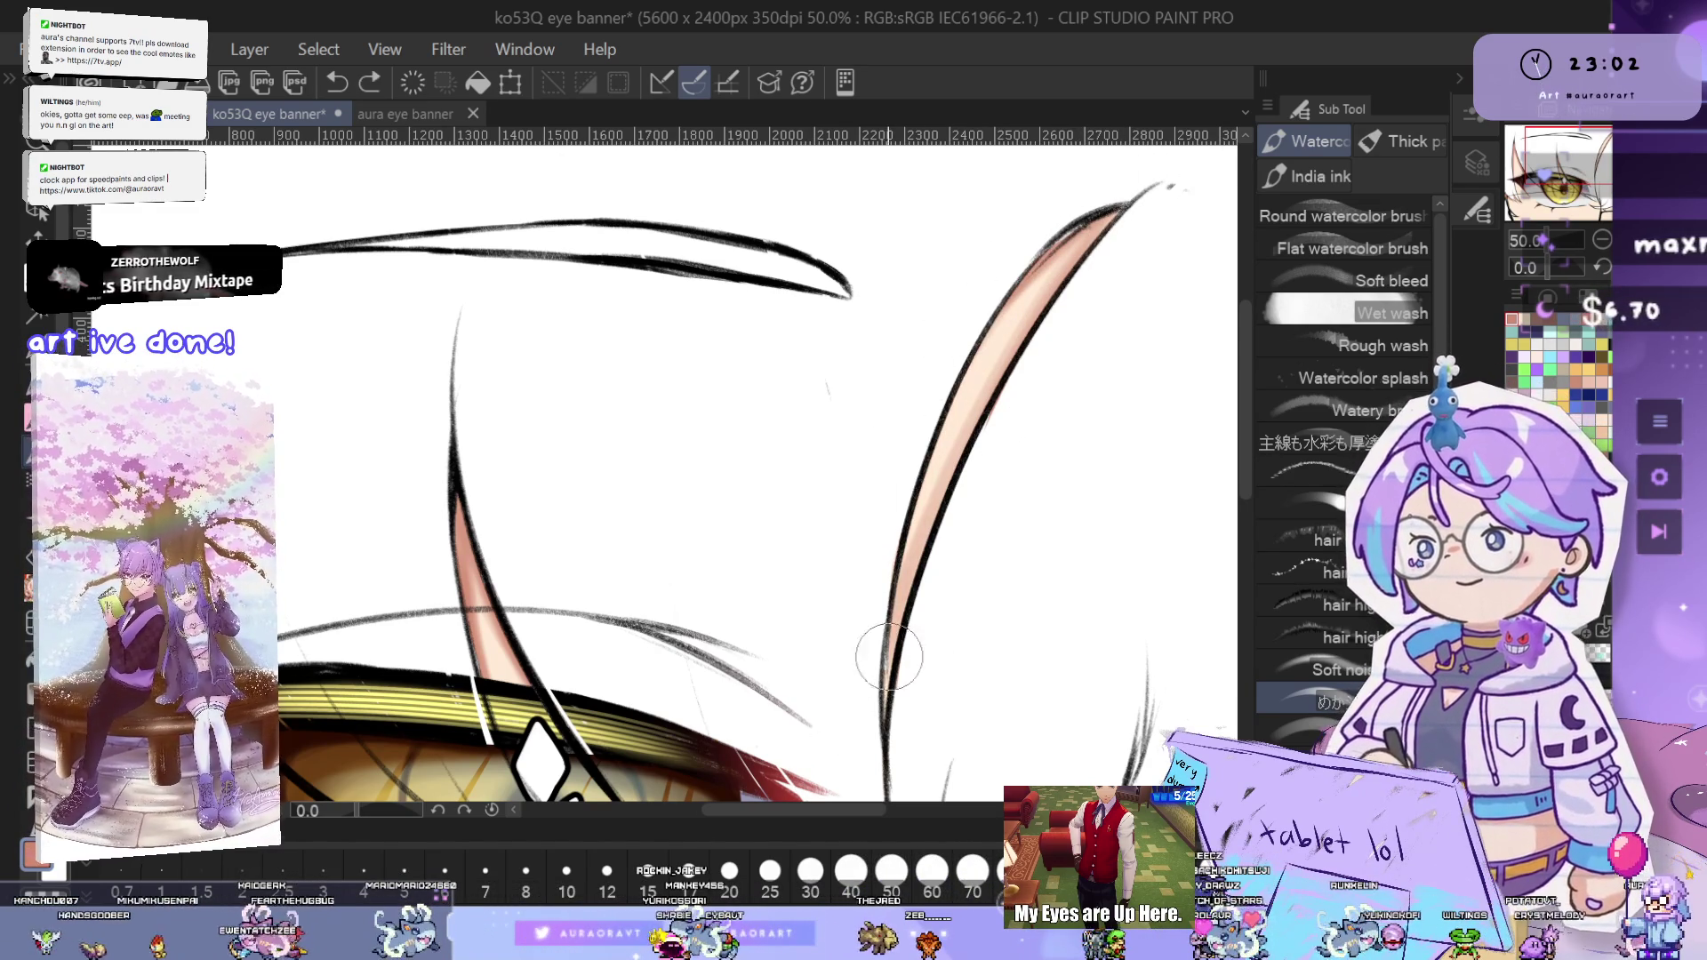
# - Try two shading strokes near the golden eye's lower eyelid and undo both
pyautogui.scroll(-5, 1137, 331)
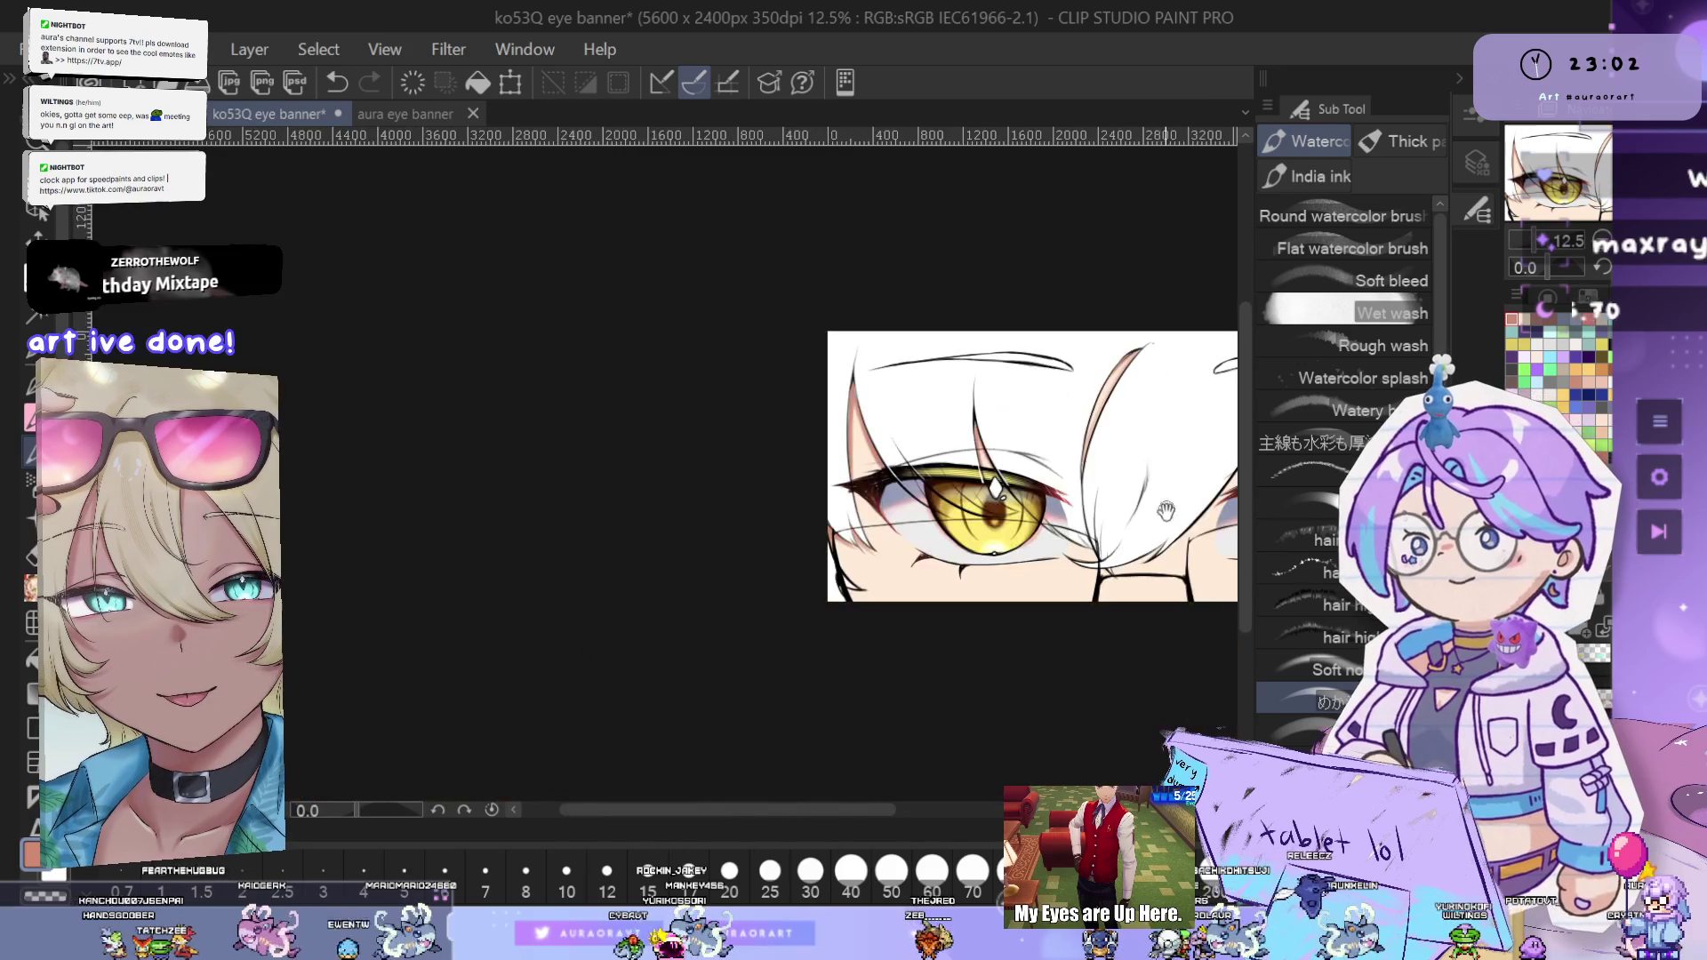
pyautogui.scroll(3, 1071, 458)
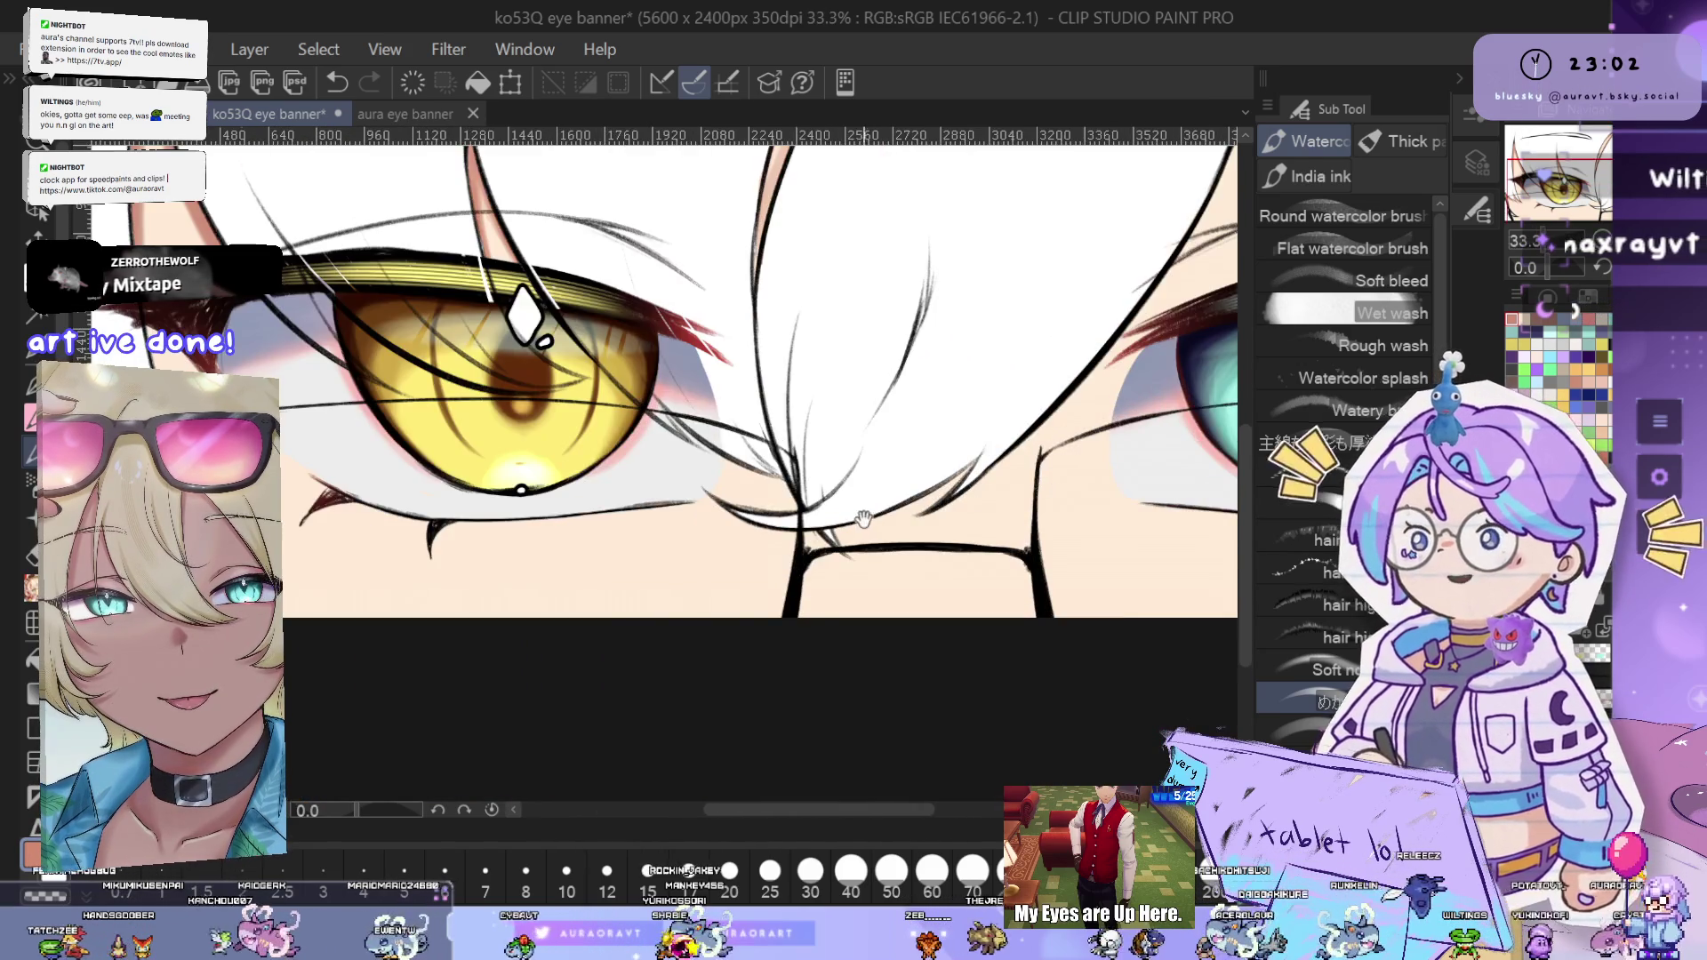
pyautogui.scroll(3, 895, 477)
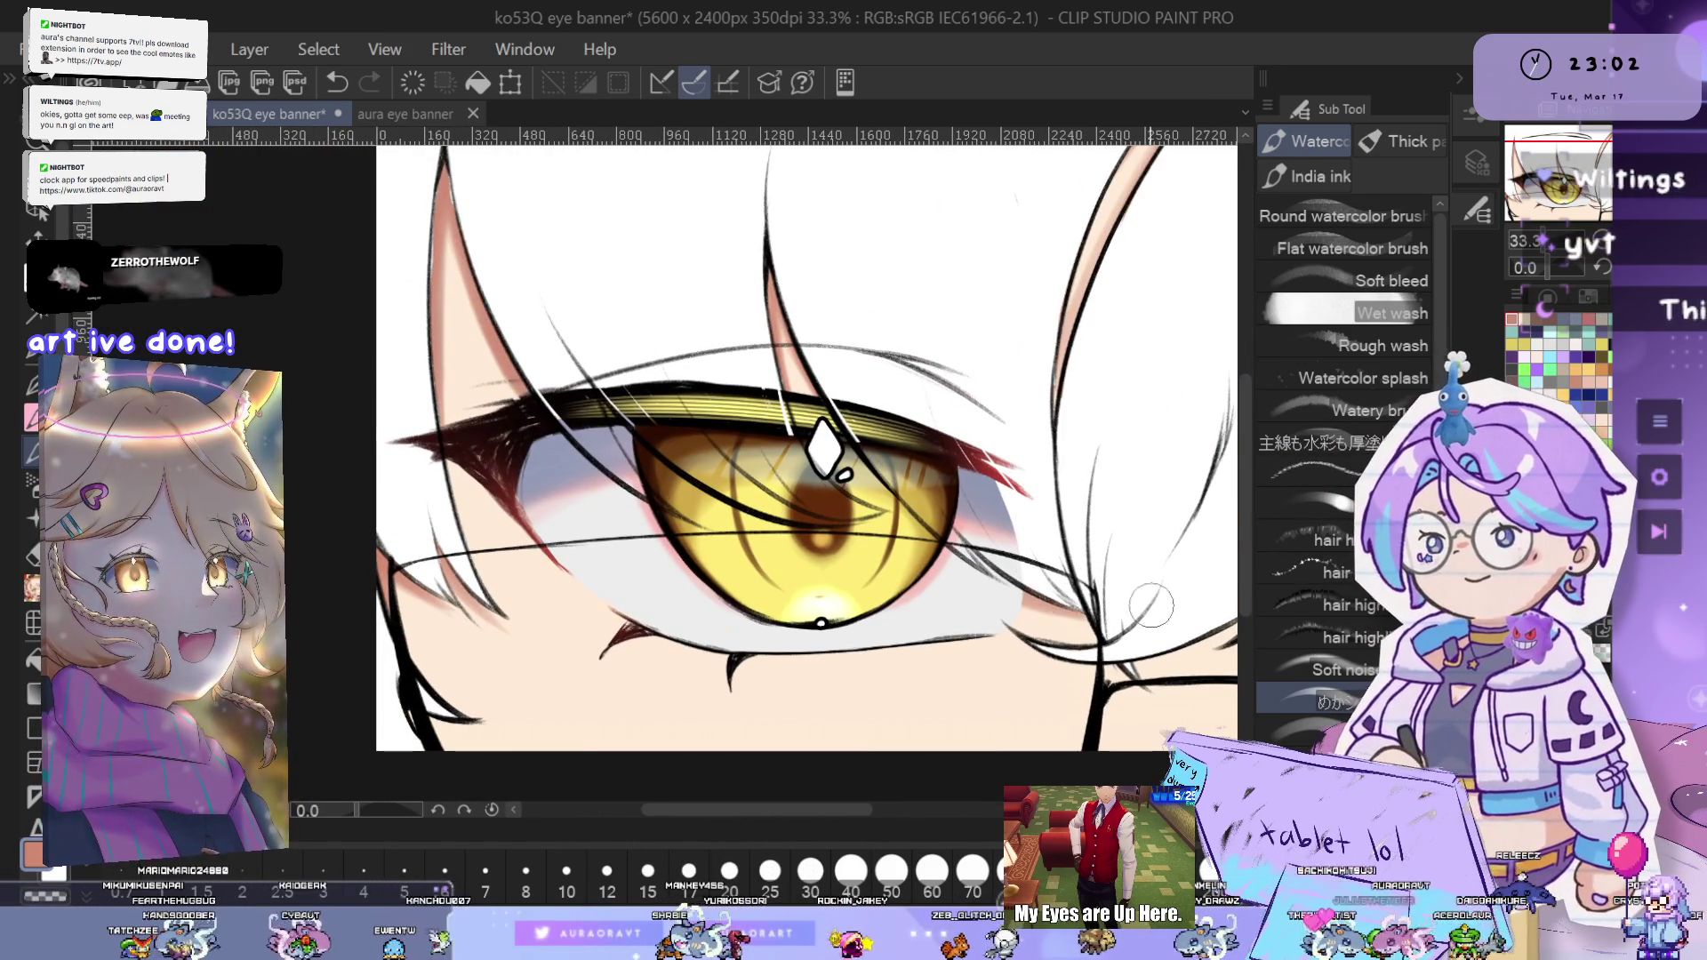
pyautogui.scroll(2, 1031, 600)
pyautogui.scroll(-3, 1144, 594)
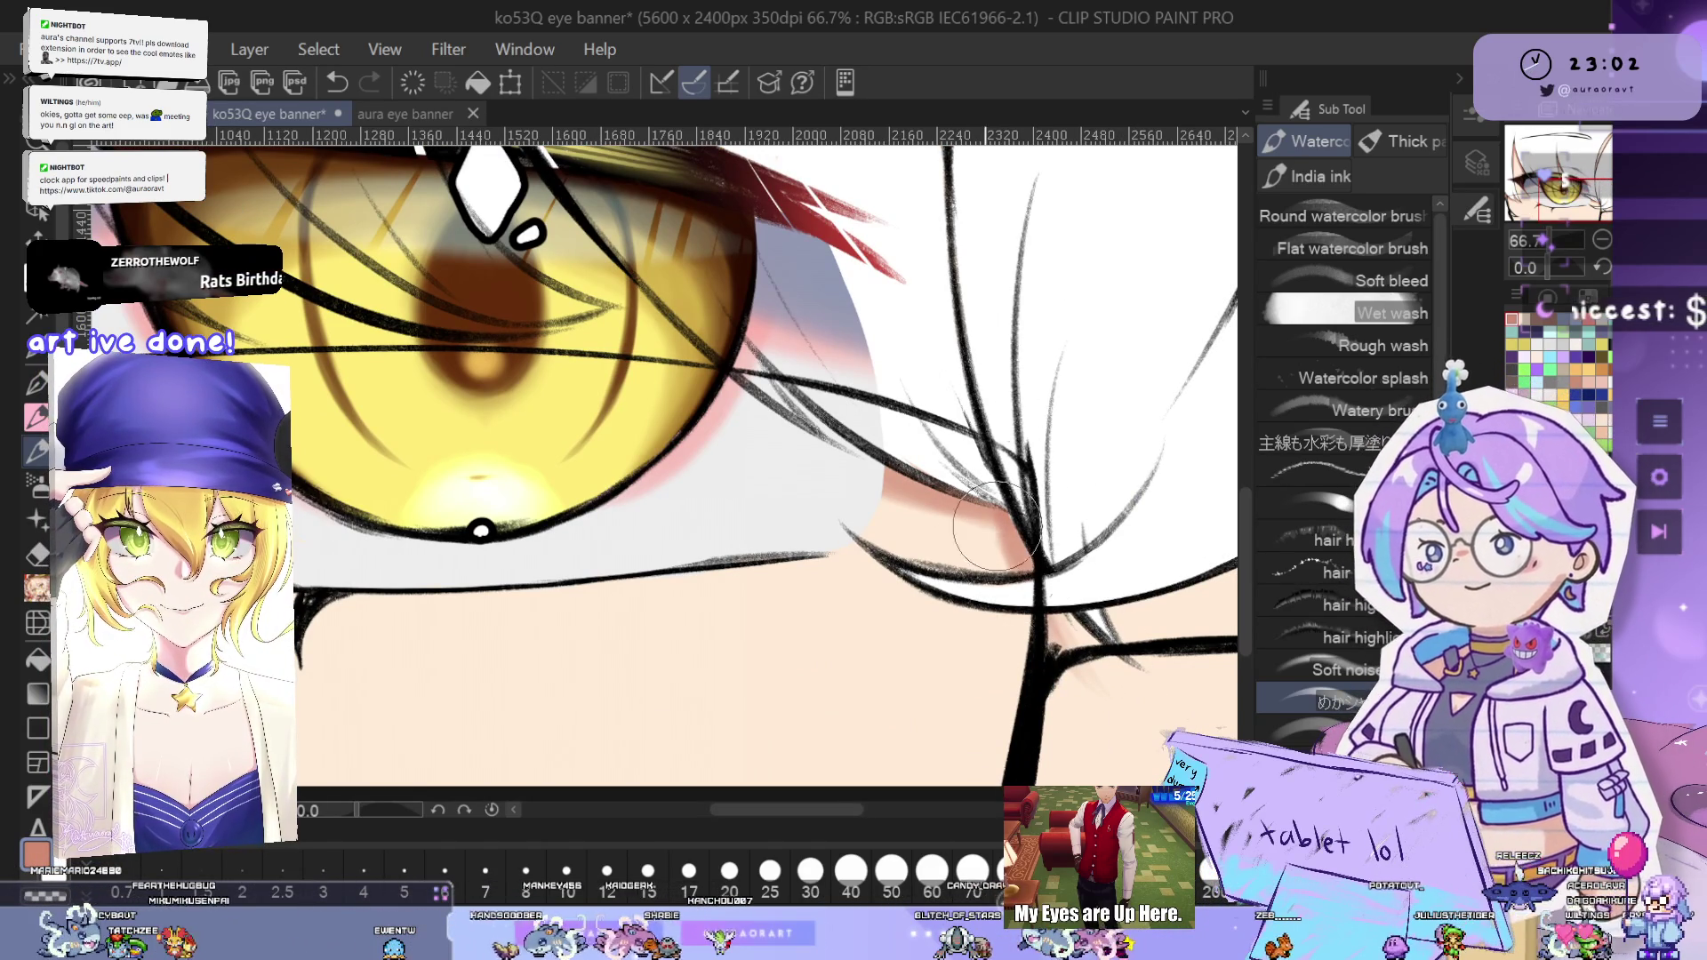
pyautogui.moveTo(1023, 622); pyautogui.dragTo(840, 636)
pyautogui.hotkey('ctrl', 'z')
pyautogui.moveTo(1027, 613)
pyautogui.mouseDown()
pyautogui.moveTo(871, 631)
pyautogui.moveTo(876, 602)
pyautogui.mouseUp()
pyautogui.hotkey('ctrl', 'z')
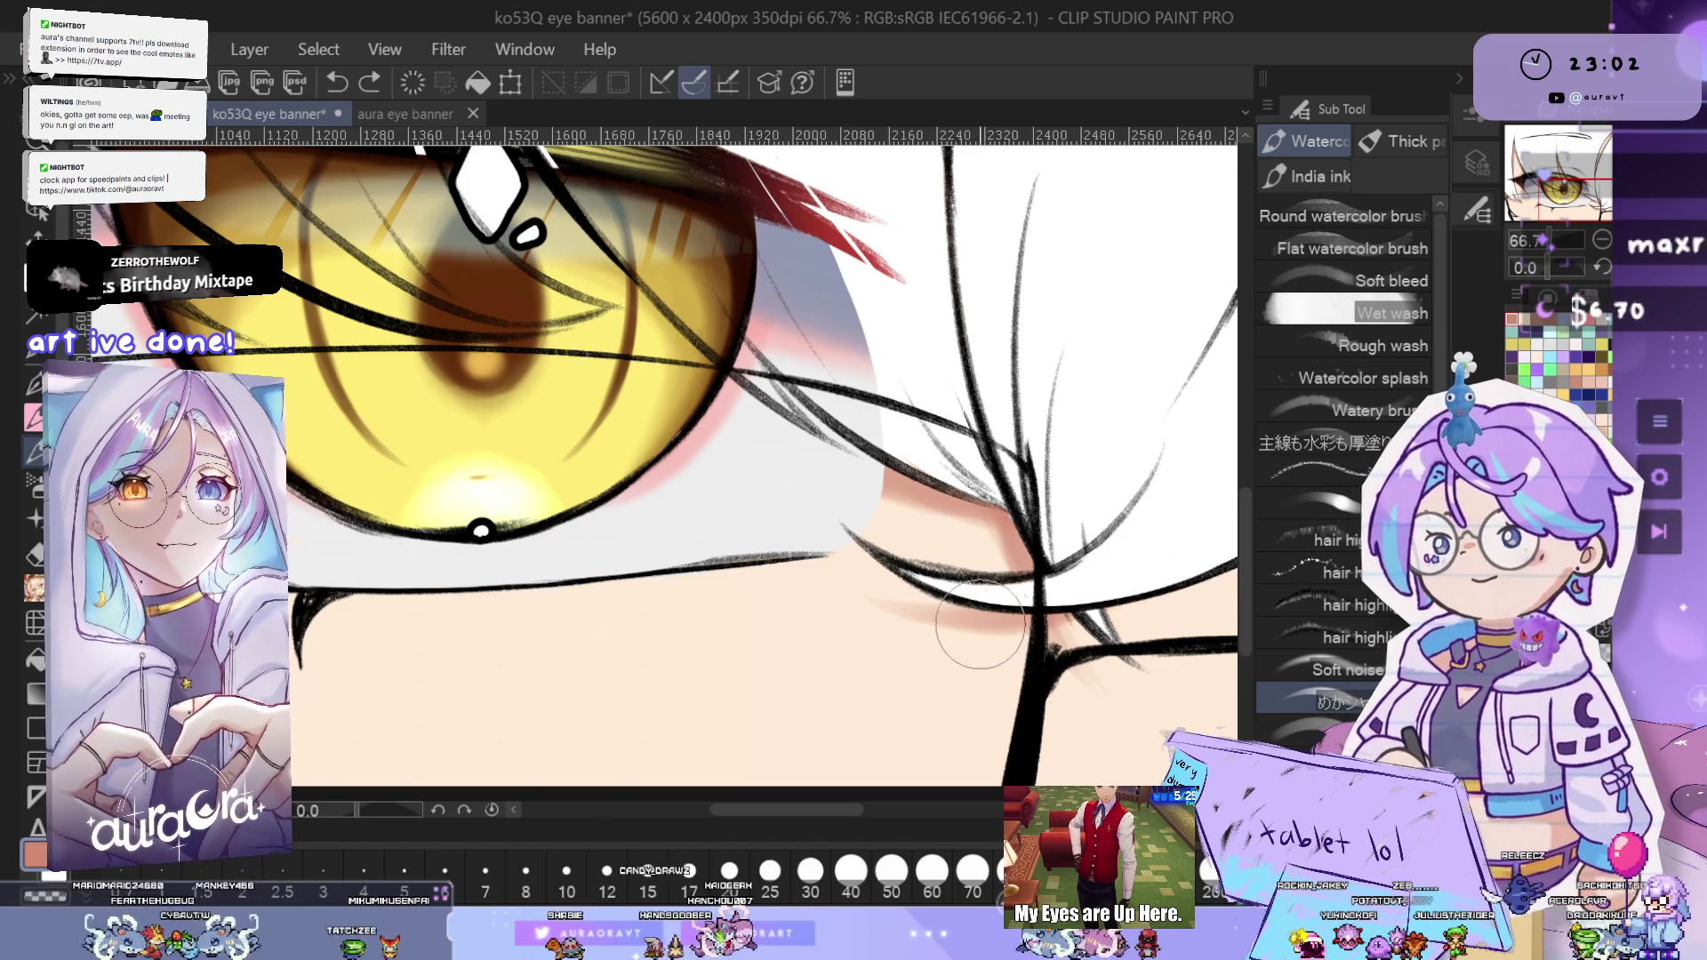
# - Mirror the canvas to check the drawing, then switch to the Lasso selection tool
pyautogui.scroll(-3, 1211, 543)
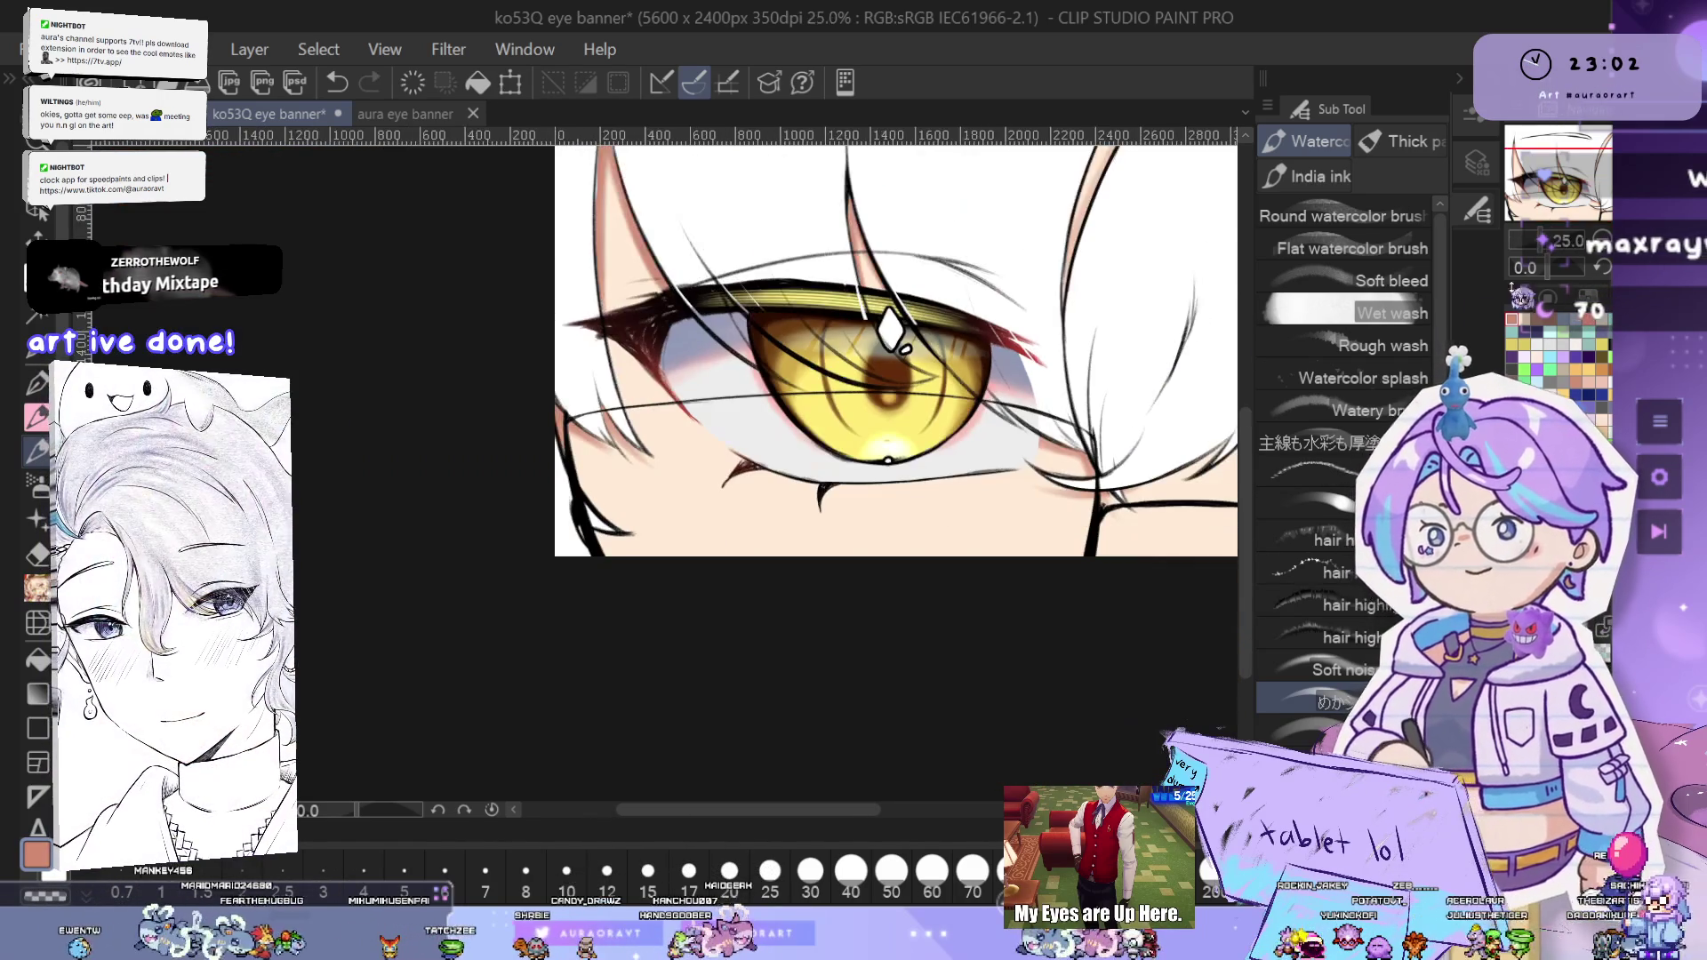
pyautogui.press('h')
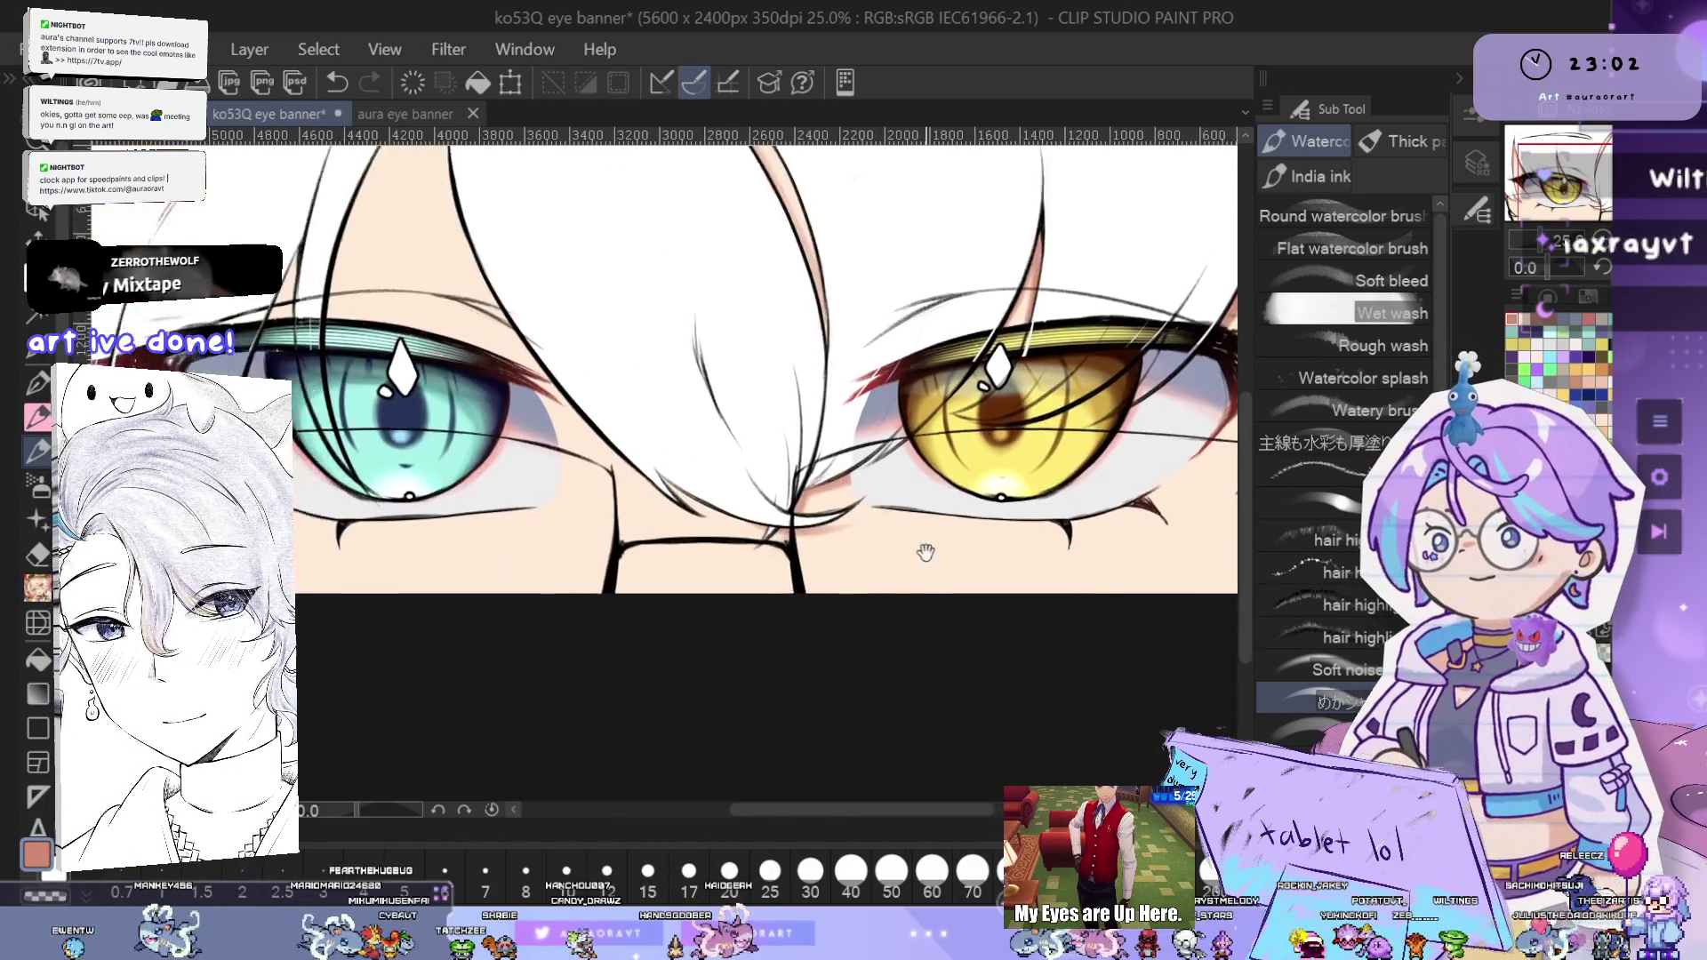
pyautogui.scroll(4, 1017, 569)
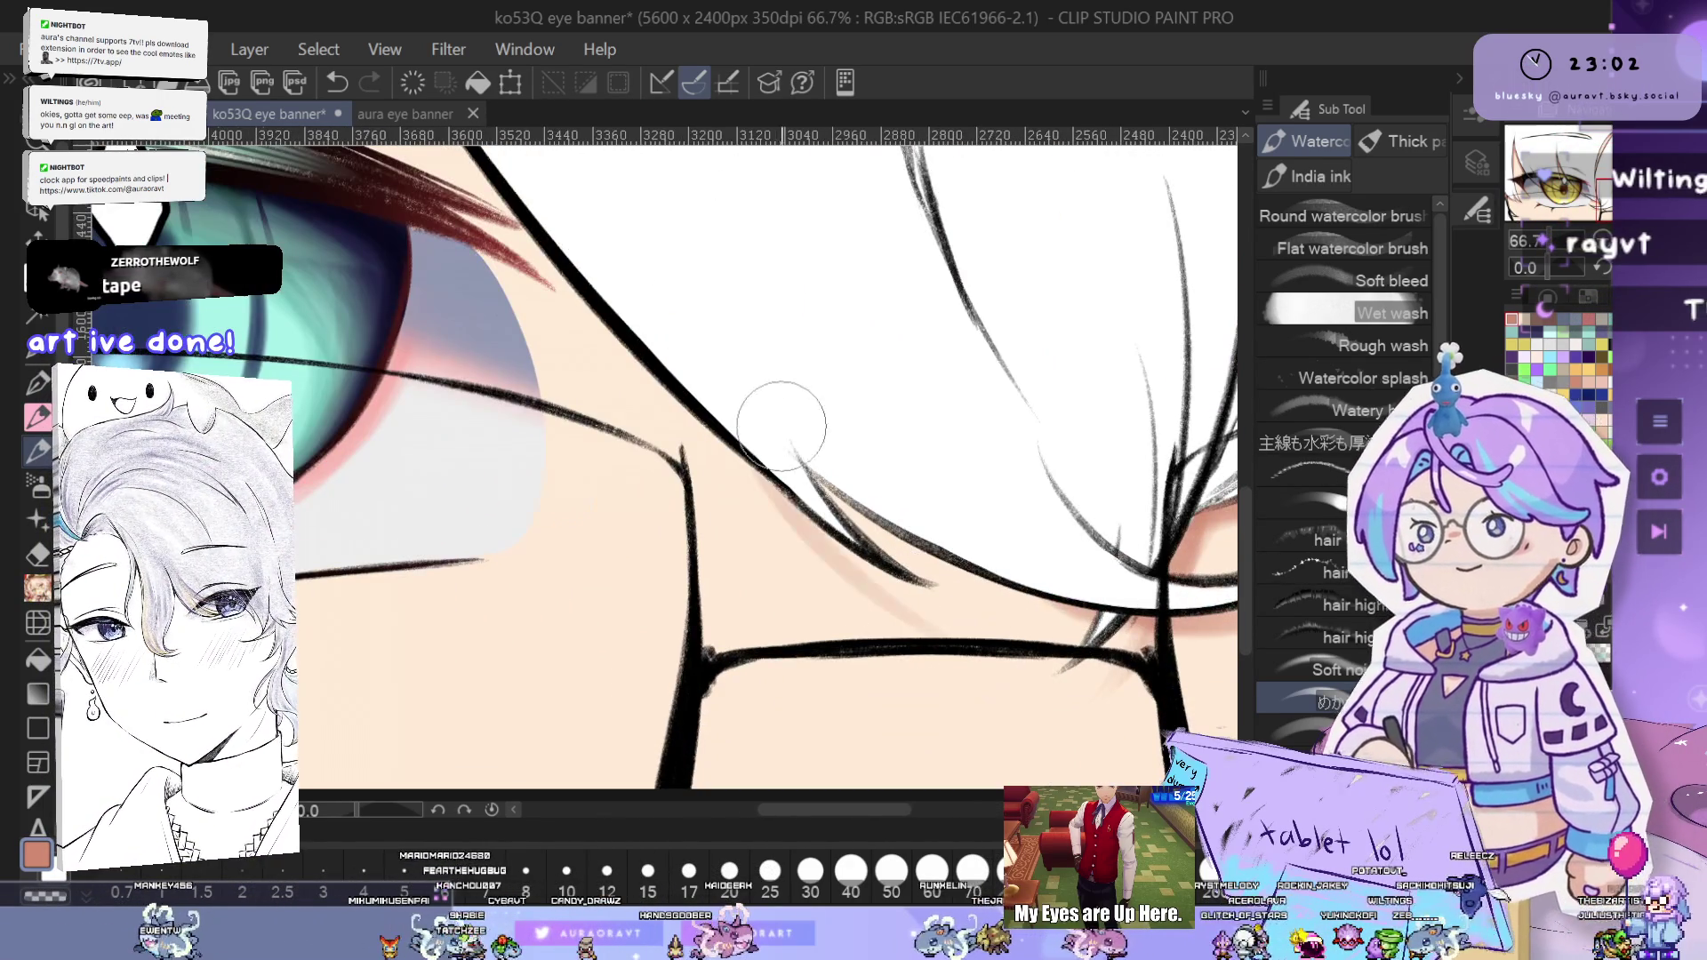
pyautogui.scroll(-2, 762, 417)
pyautogui.scroll(-1, 920, 484)
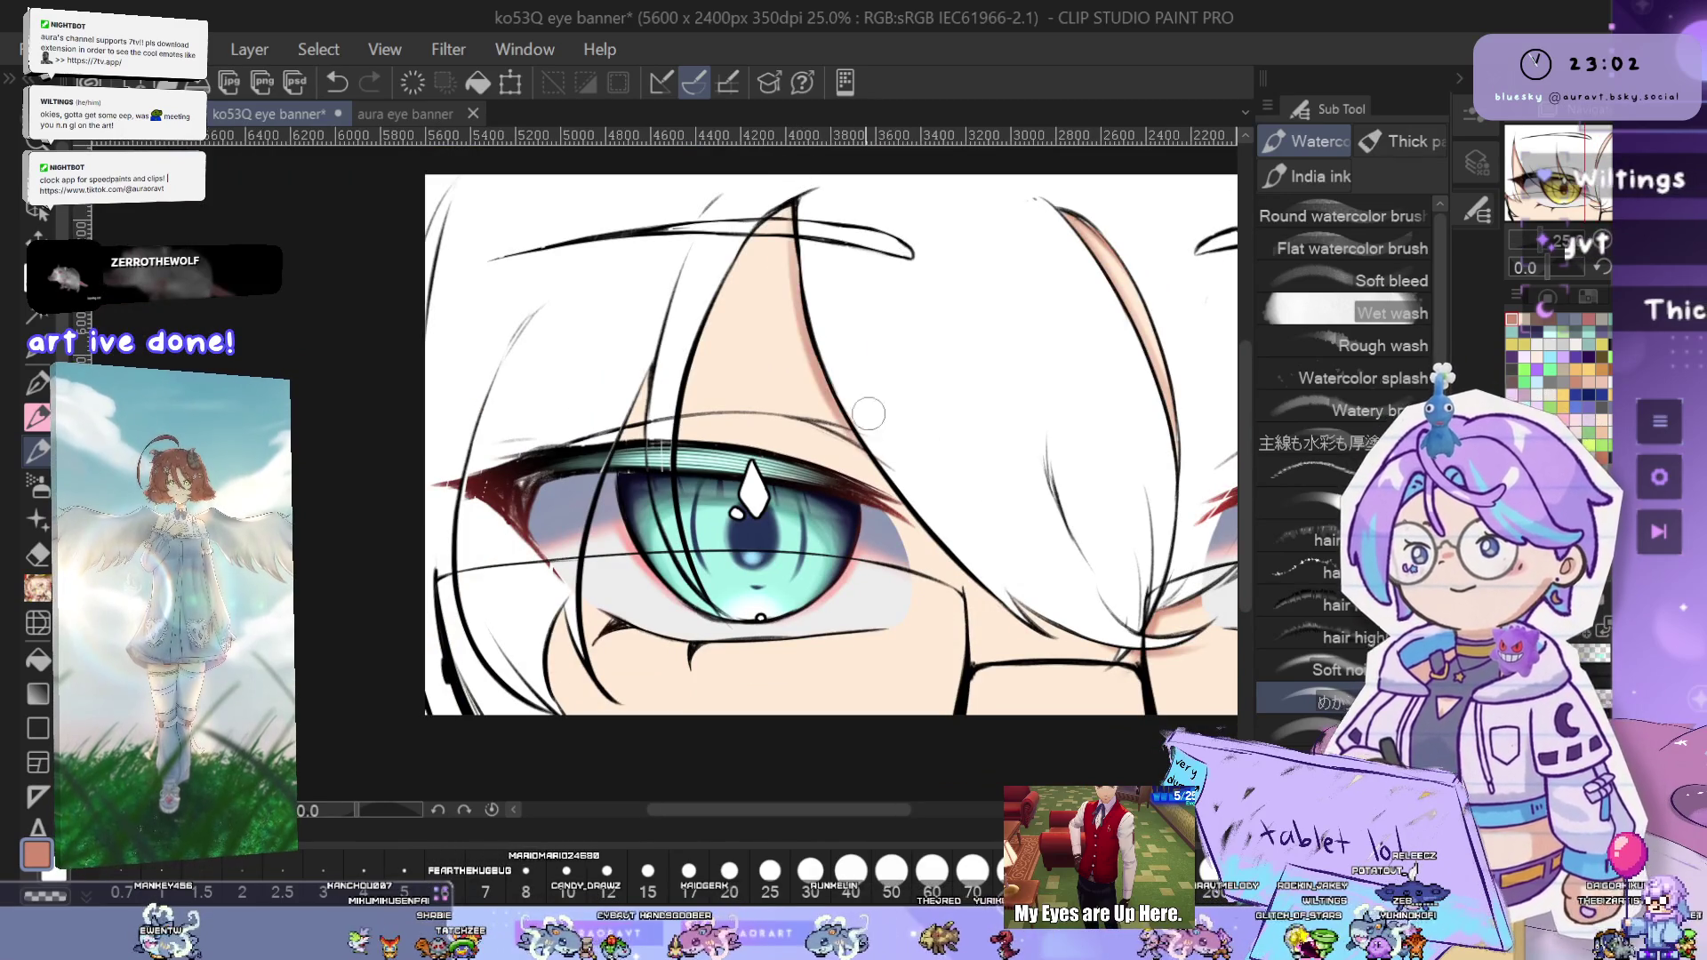
pyautogui.scroll(3, 871, 338)
pyautogui.scroll(1, 872, 338)
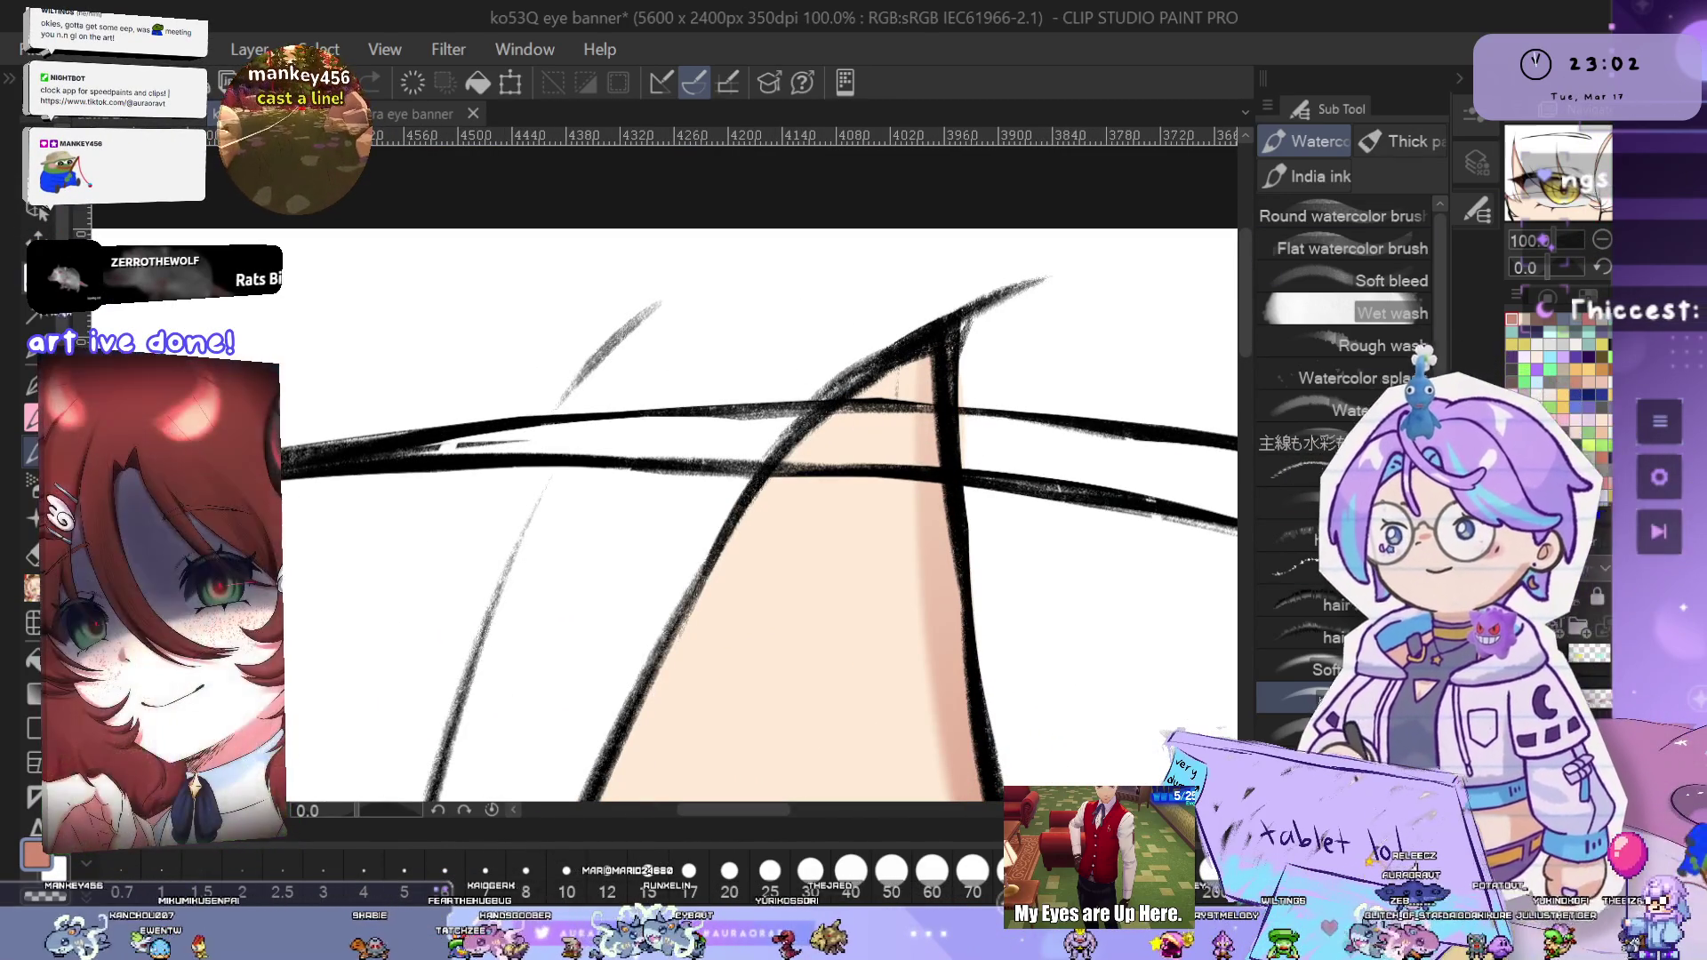
pyautogui.press('m')
pyautogui.moveTo(889, 374); pyautogui.dragTo(1010, 508)
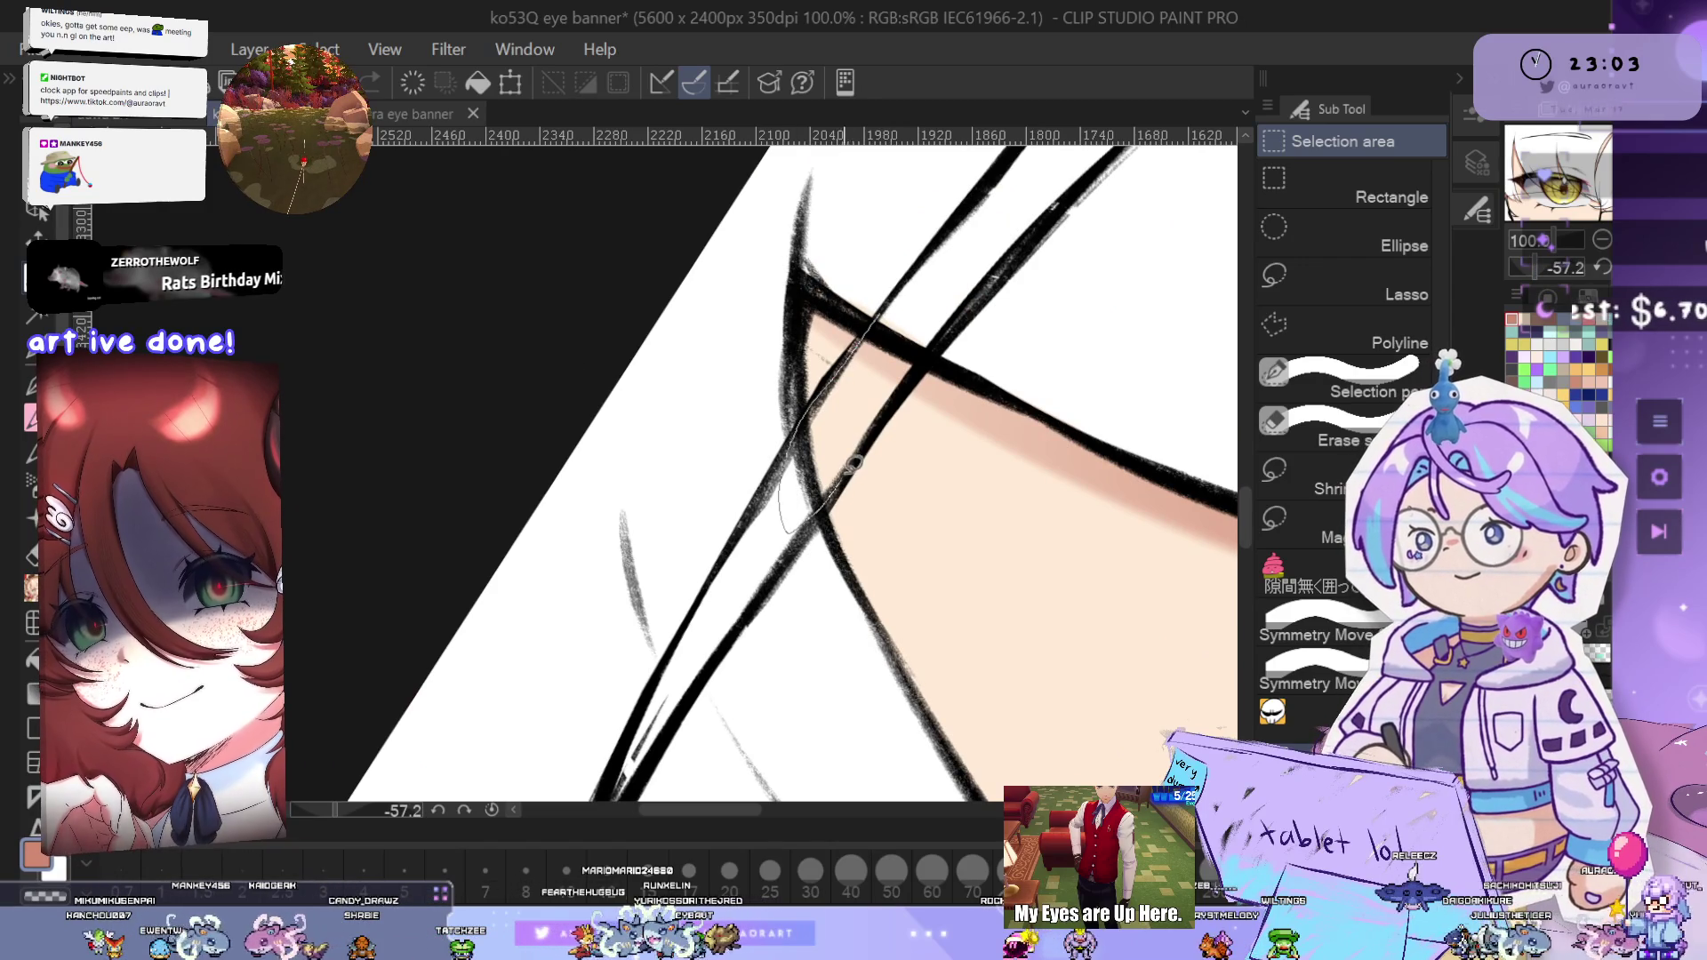
pyautogui.moveTo(929, 351); pyautogui.dragTo(931, 350)
pyautogui.scroll(-2, 1072, 456)
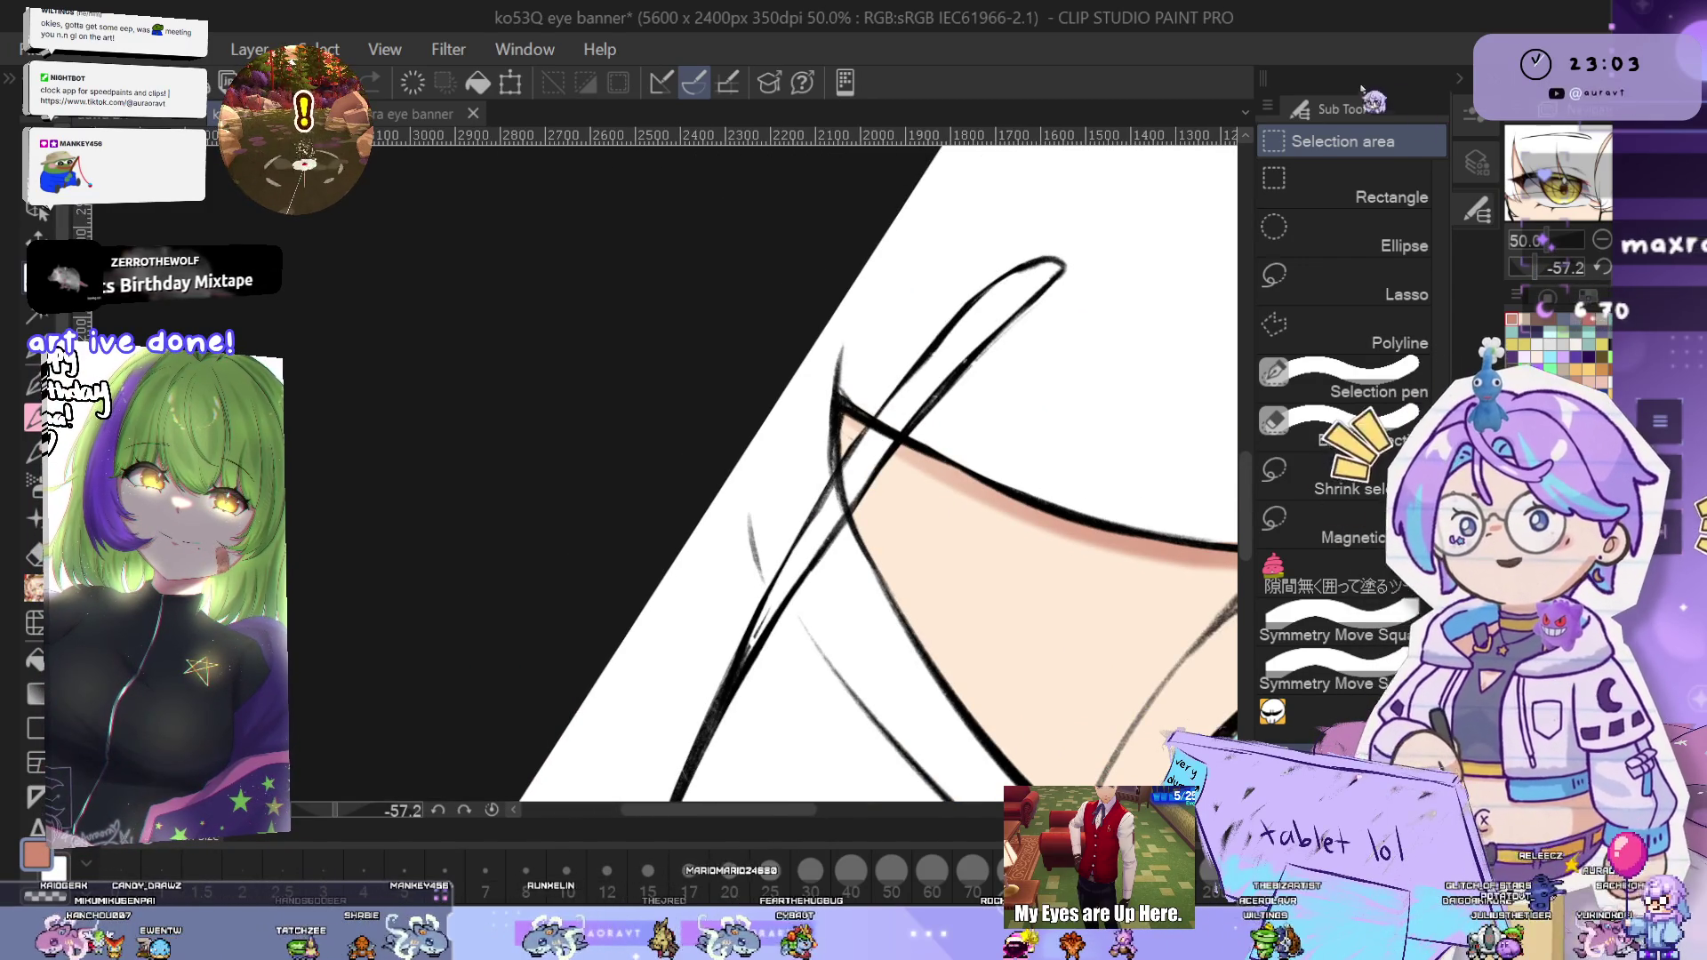
pyautogui.click(1459, 79)
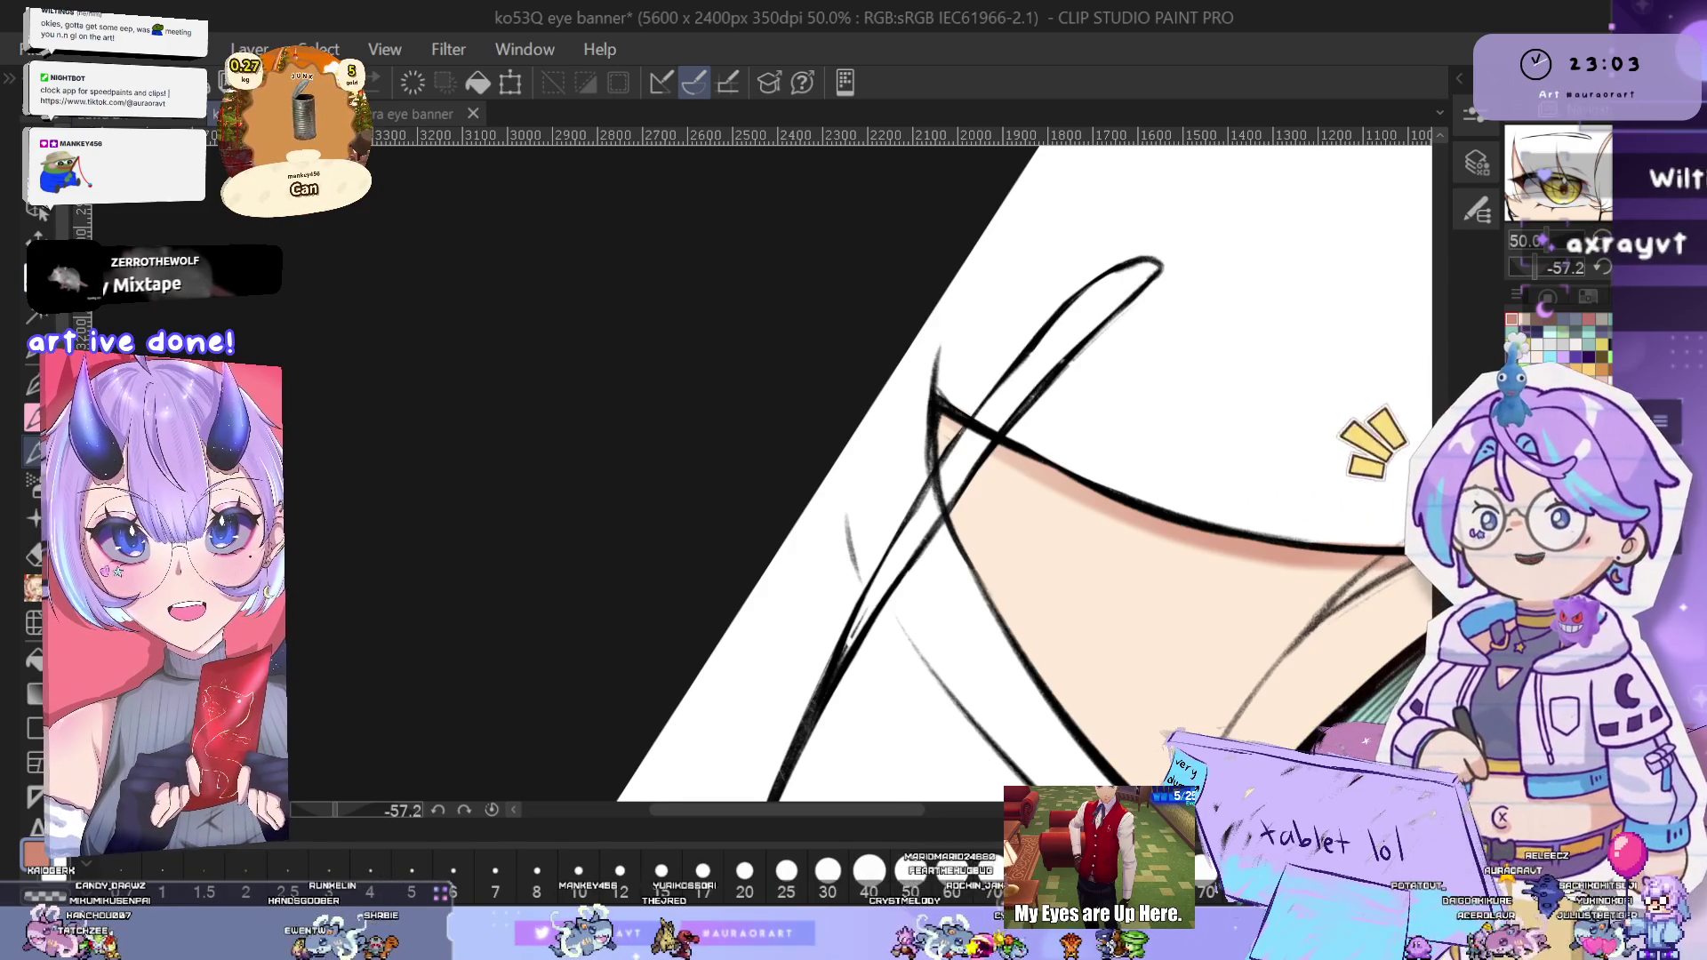
pyautogui.hotkey('ctrl', '@')
pyautogui.scroll(1, 885, 576)
pyautogui.scroll(1, 893, 569)
pyautogui.scroll(1, 906, 555)
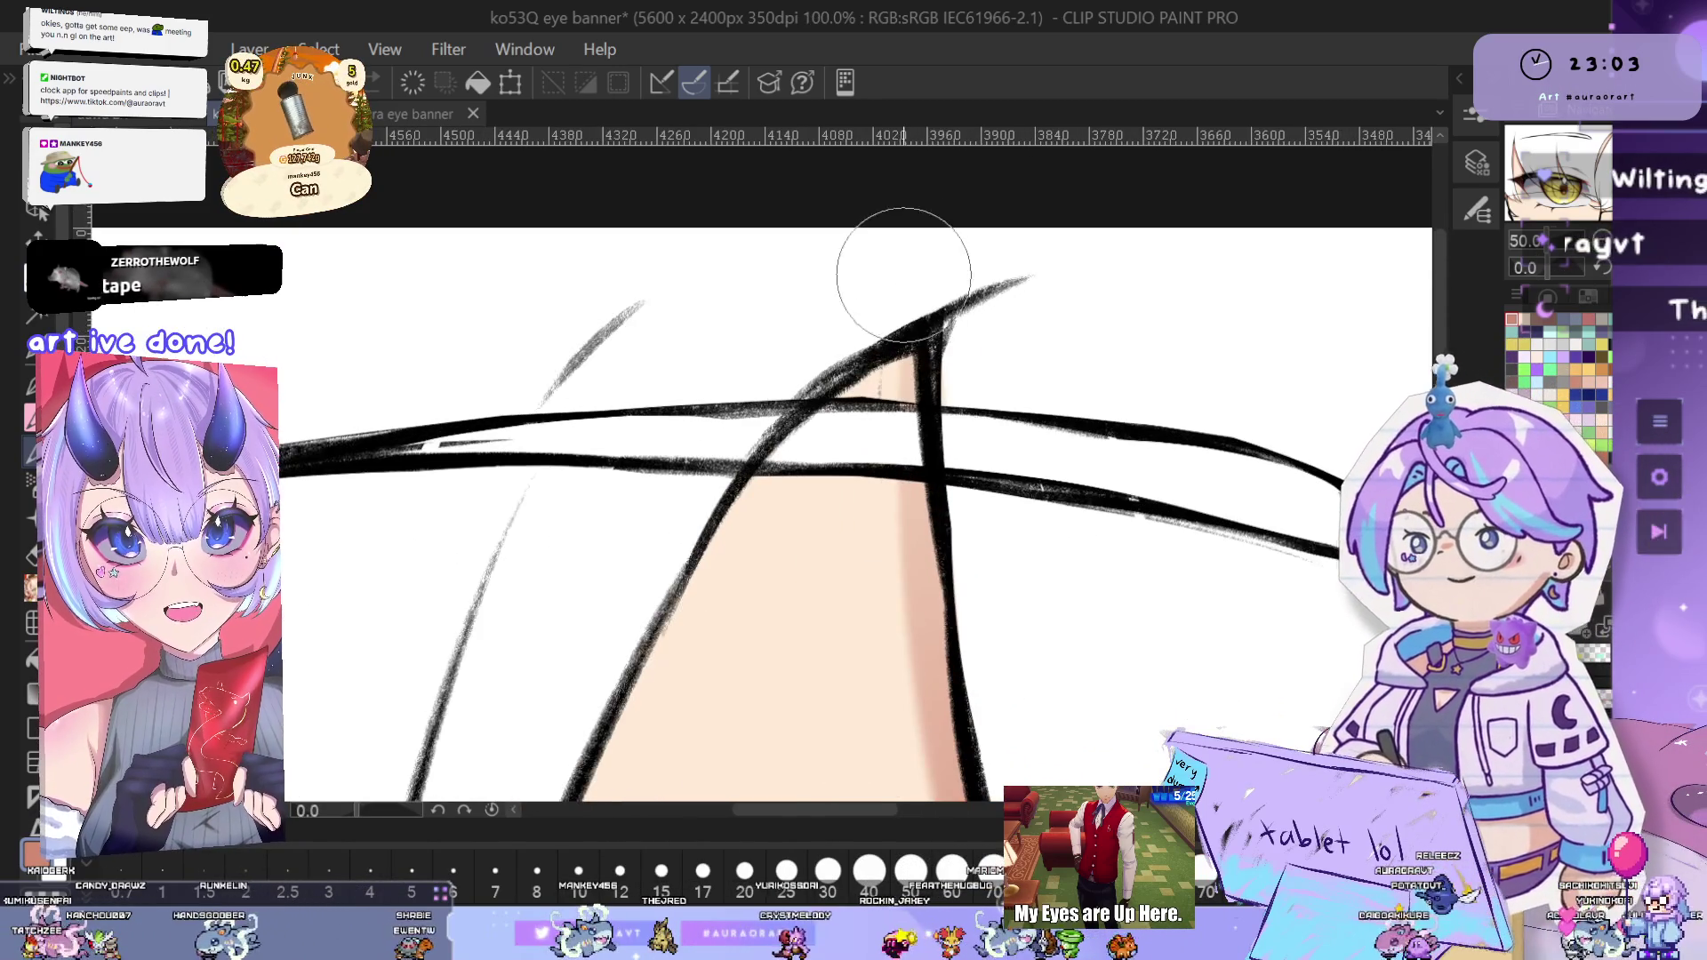
pyautogui.scroll(-1, 920, 533)
pyautogui.scroll(-1, 929, 507)
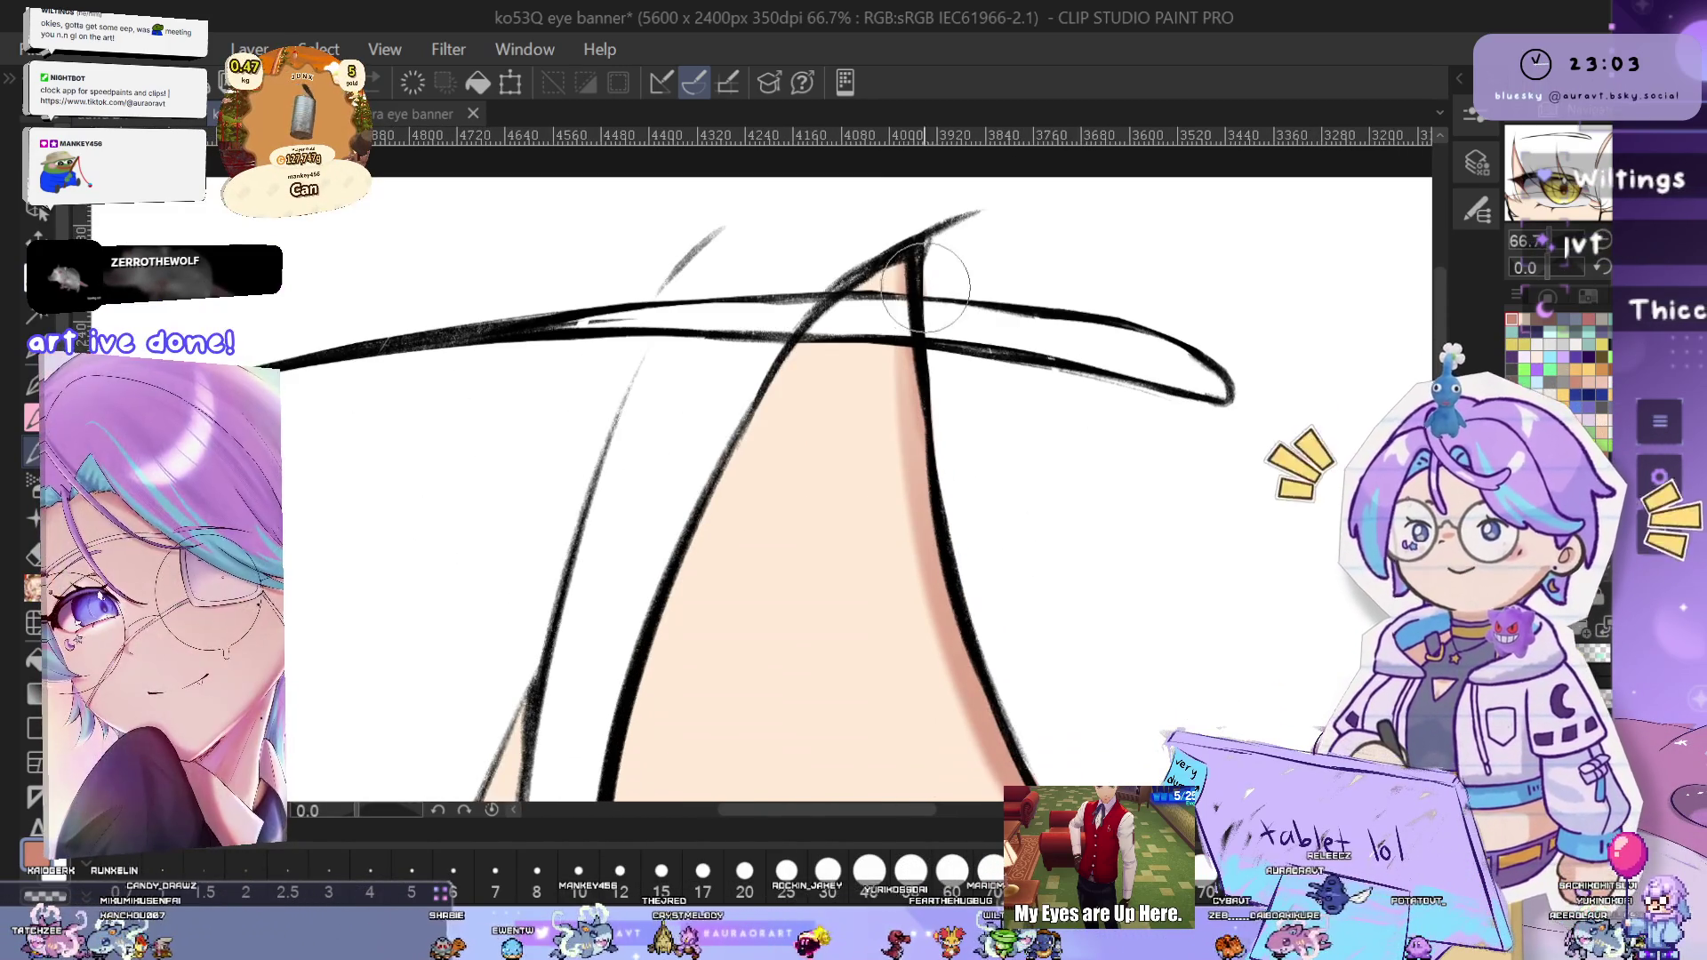
pyautogui.scroll(-1, 1025, 563)
pyautogui.moveTo(1025, 564); pyautogui.dragTo(981, 488)
pyautogui.moveTo(987, 632)
pyautogui.mouseDown()
pyautogui.moveTo(901, 551)
pyautogui.moveTo(858, 463)
pyautogui.mouseUp()
pyautogui.moveTo(1145, 740); pyautogui.dragTo(1033, 615)
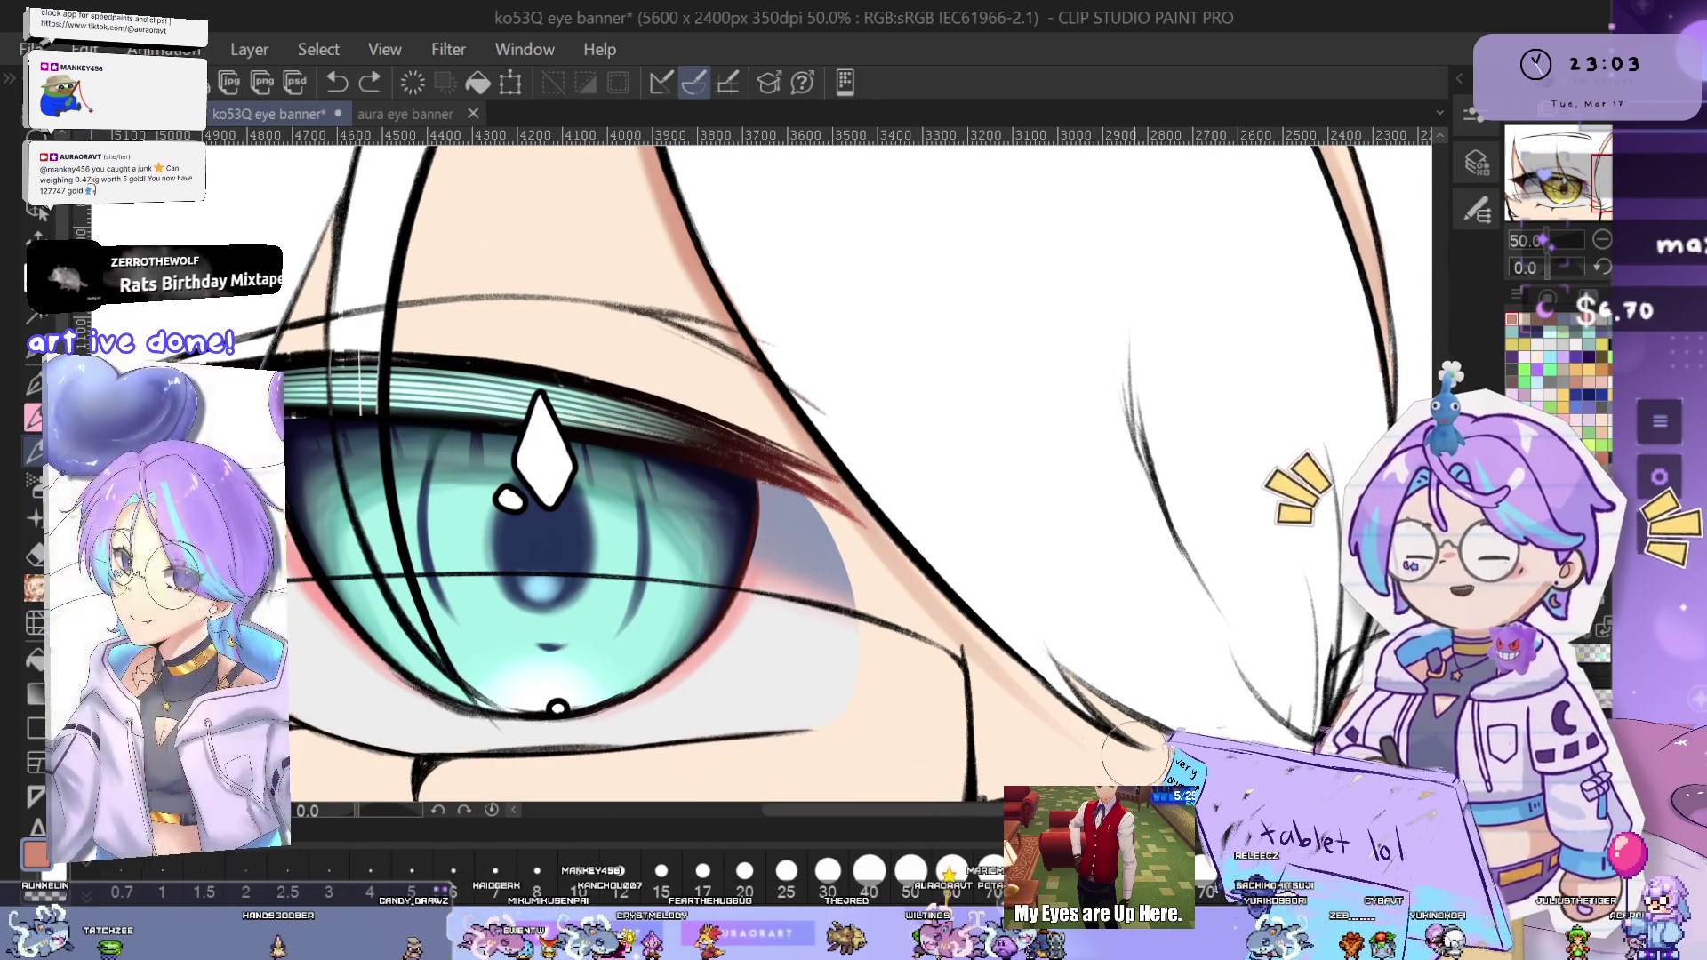
# - Undo the last two faint strokes on the skin beside the hair strand near the teal eye
pyautogui.hotkey('ctrl', 'z')
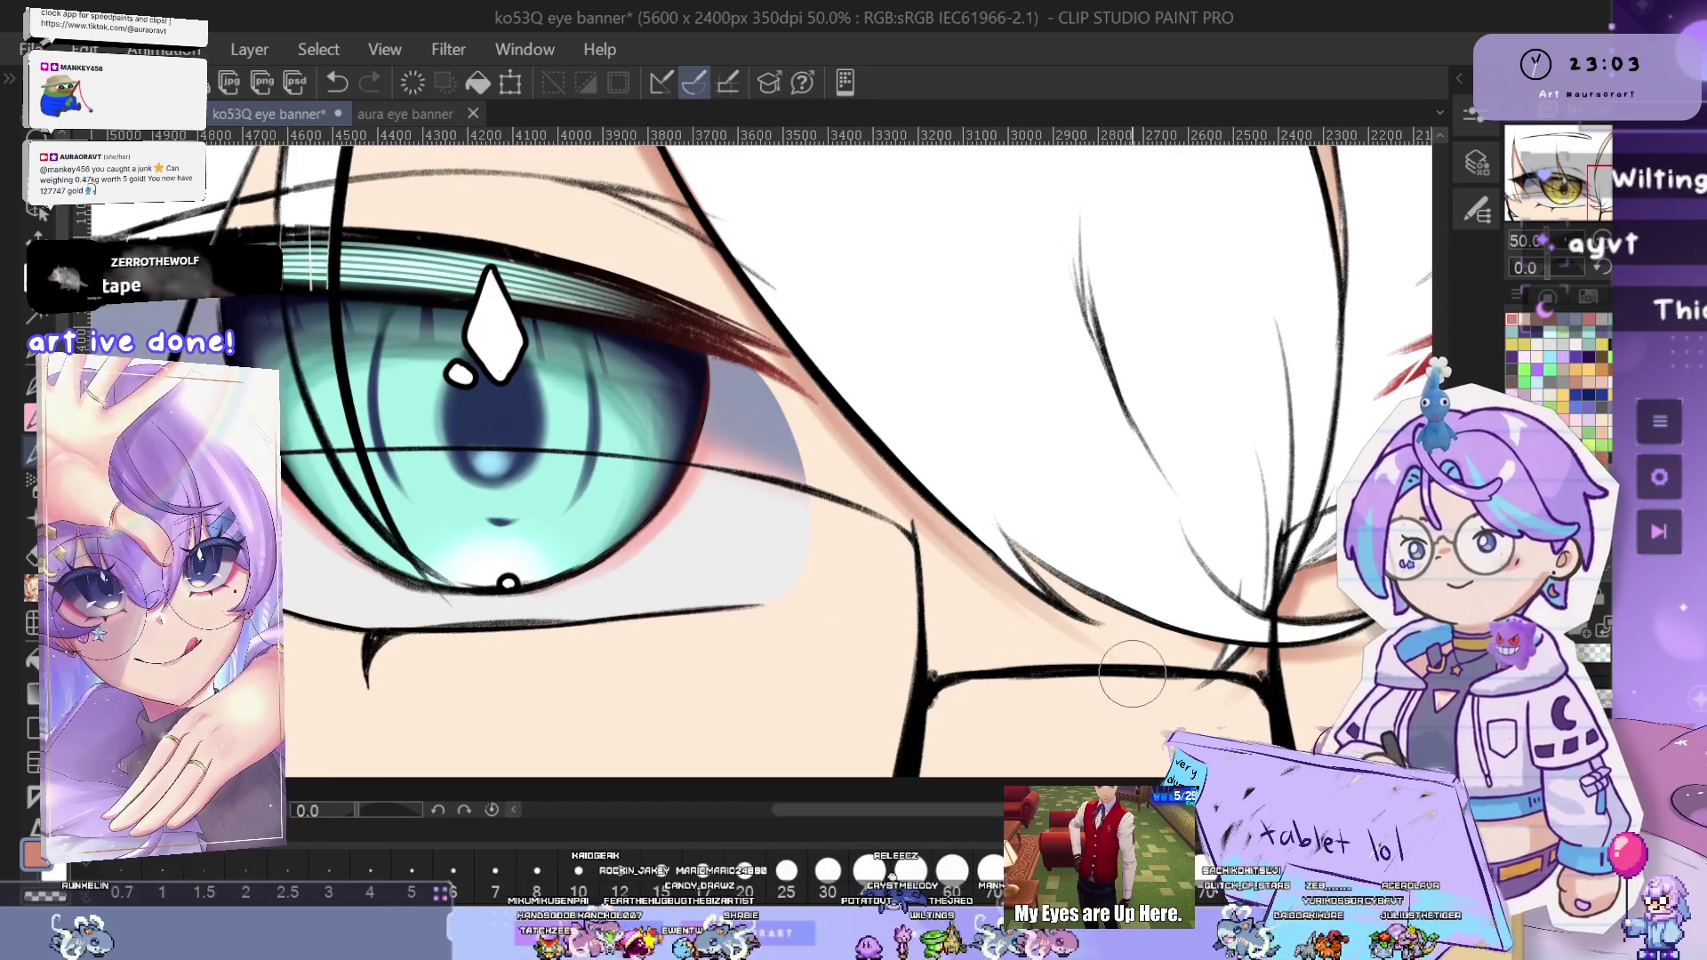
pyautogui.scroll(1, 1120, 673)
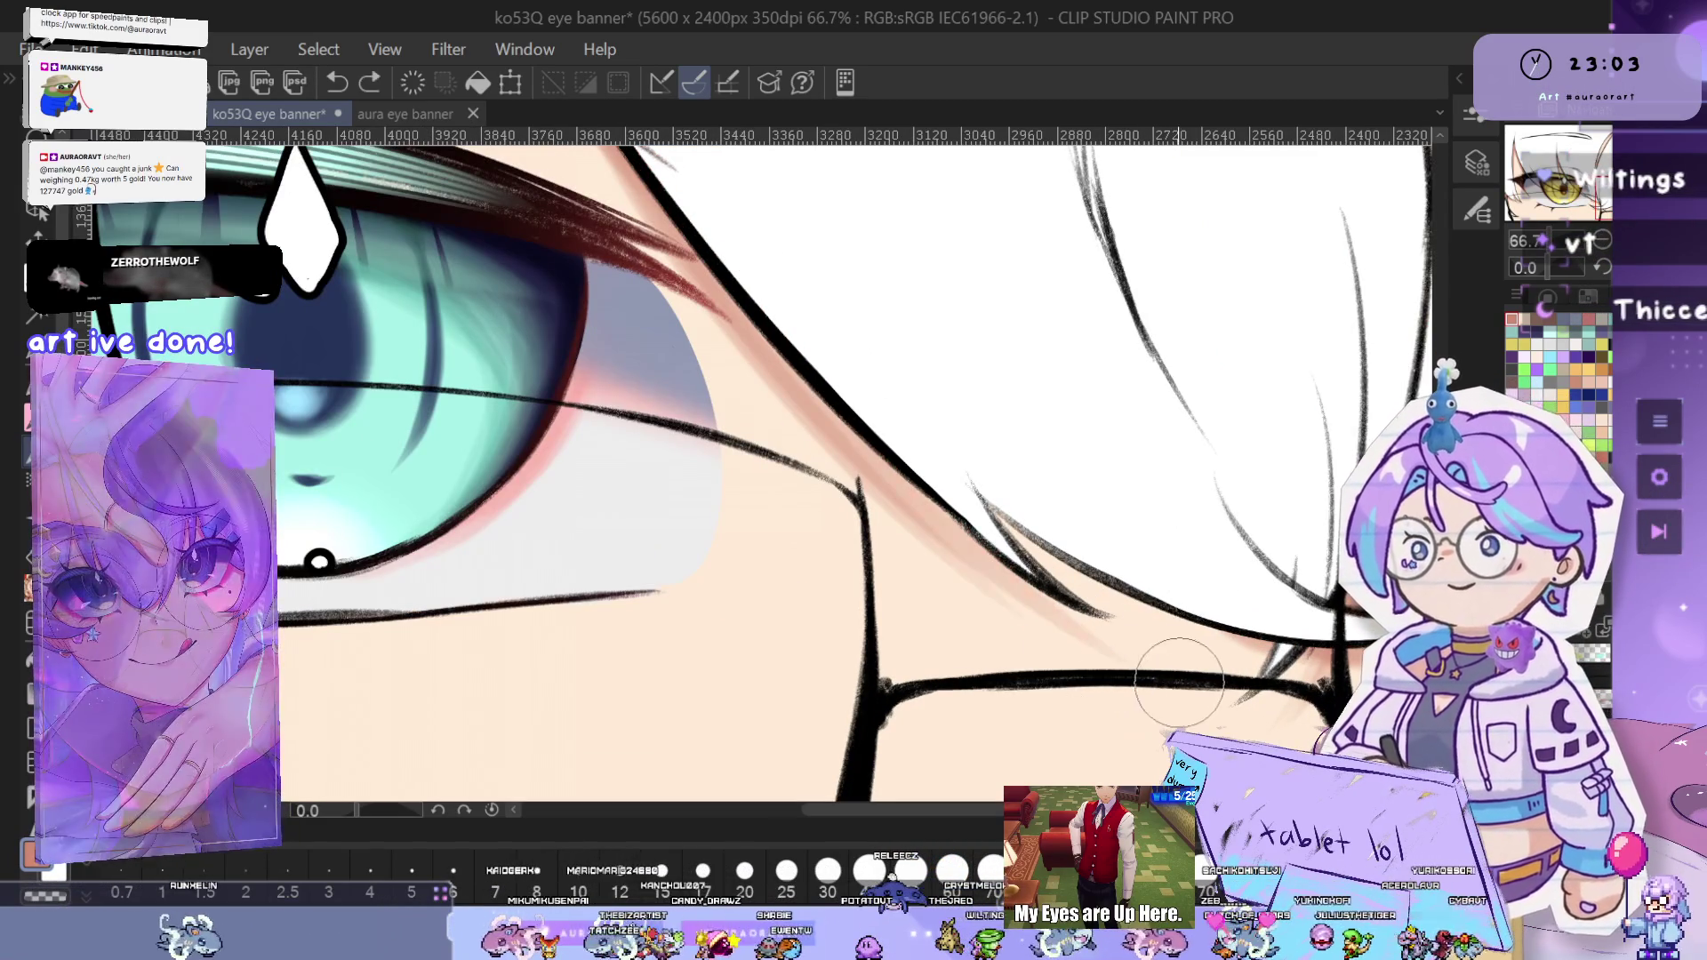
pyautogui.hotkey('ctrl', 'z')
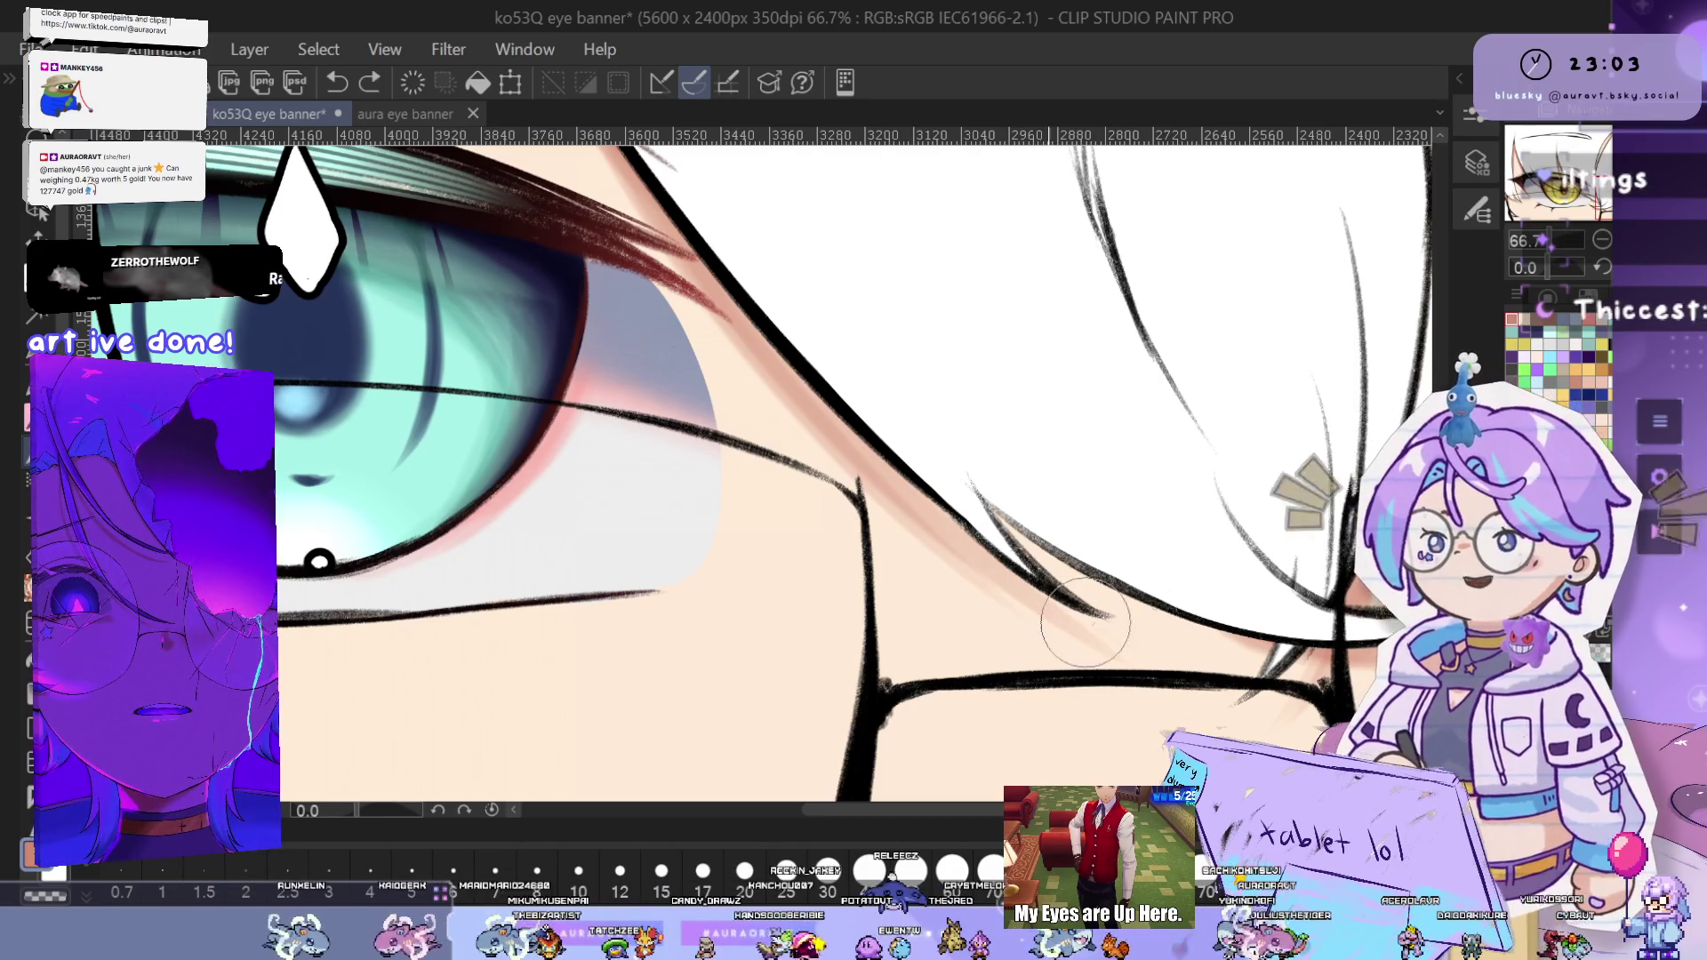
pyautogui.moveTo(1071, 594); pyautogui.dragTo(907, 523)
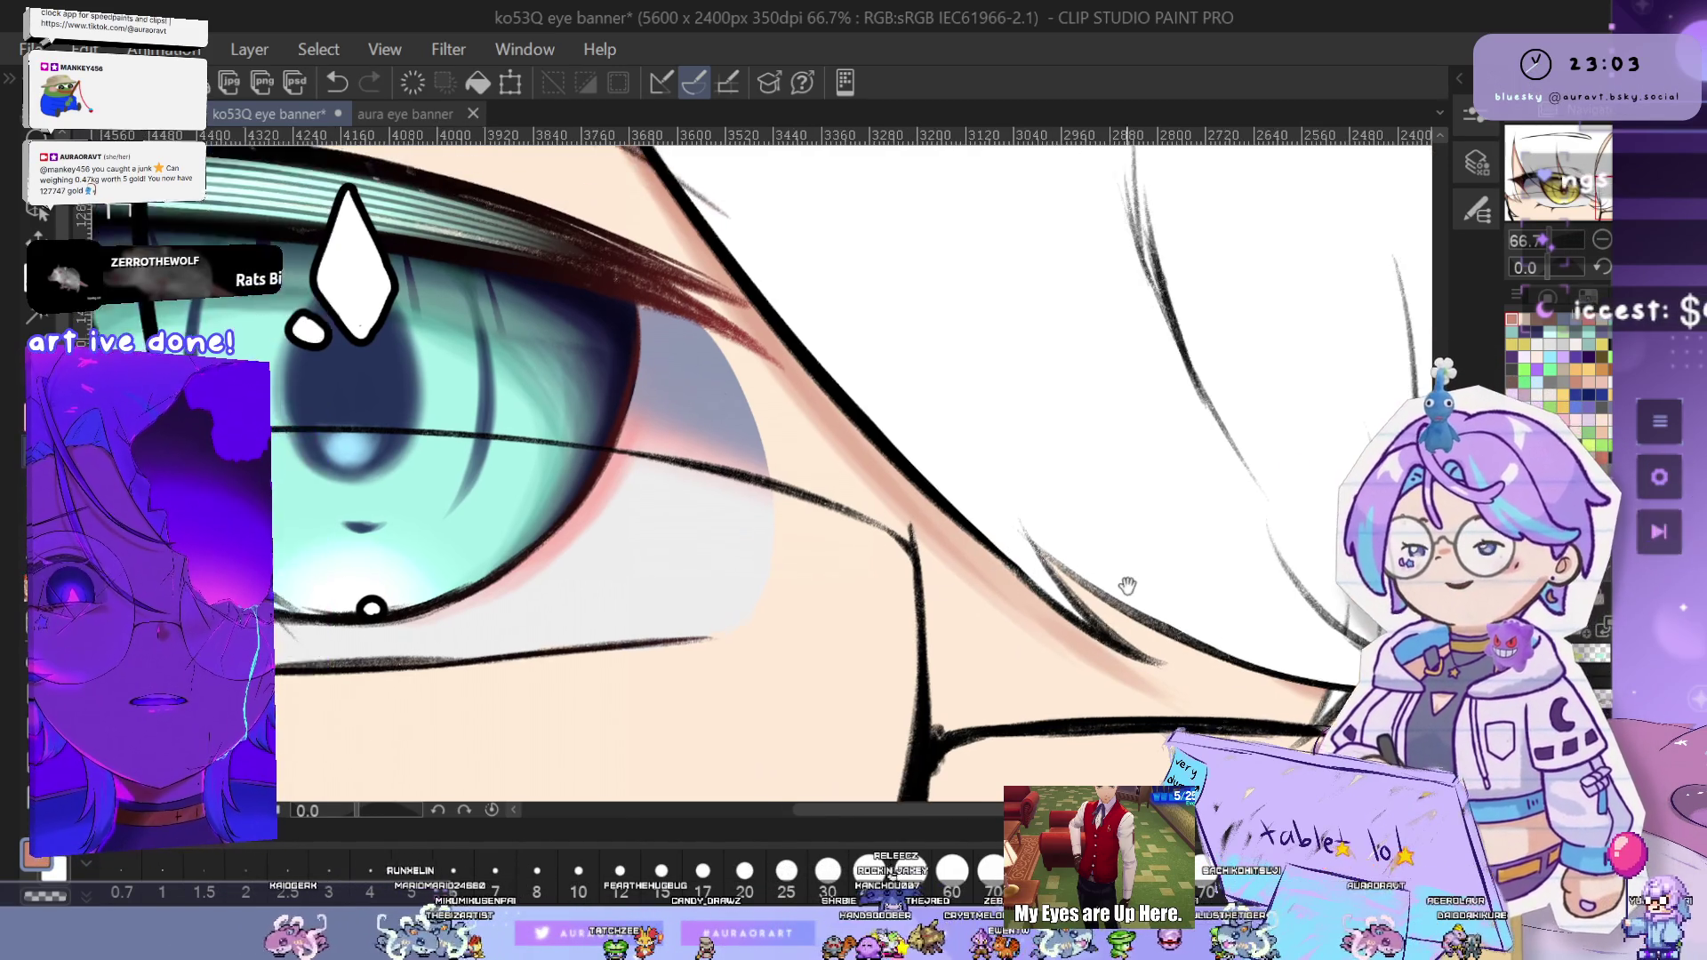
pyautogui.scroll(2, 1060, 583)
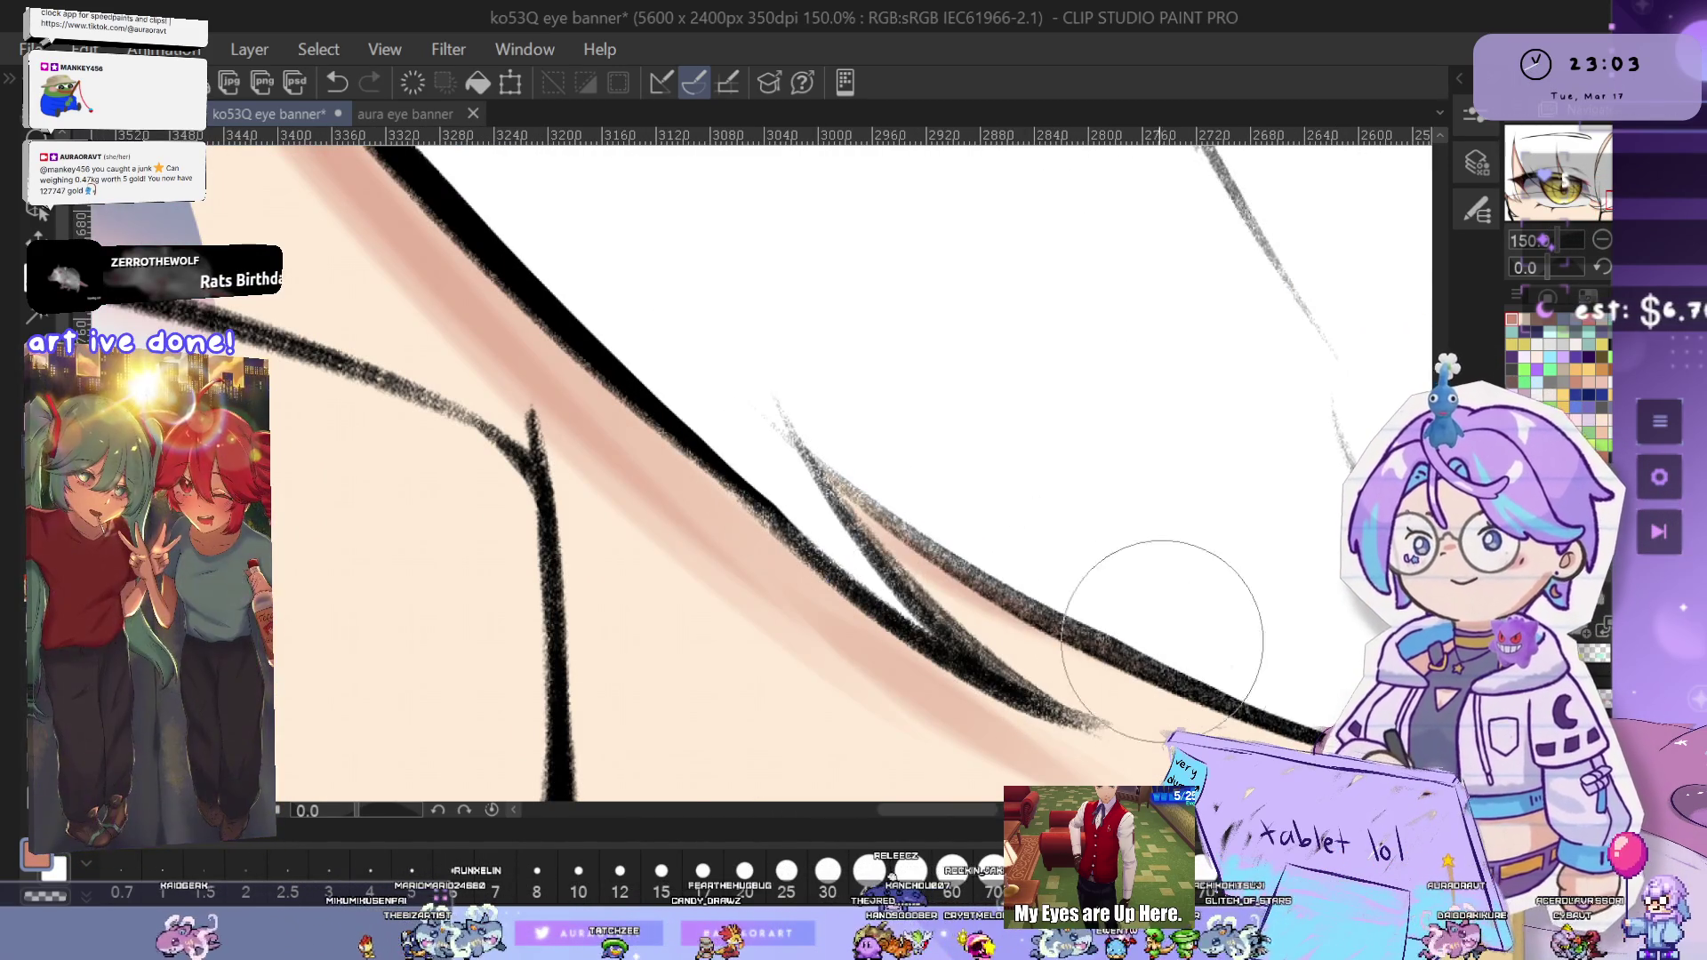
pyautogui.scroll(-1, 1111, 609)
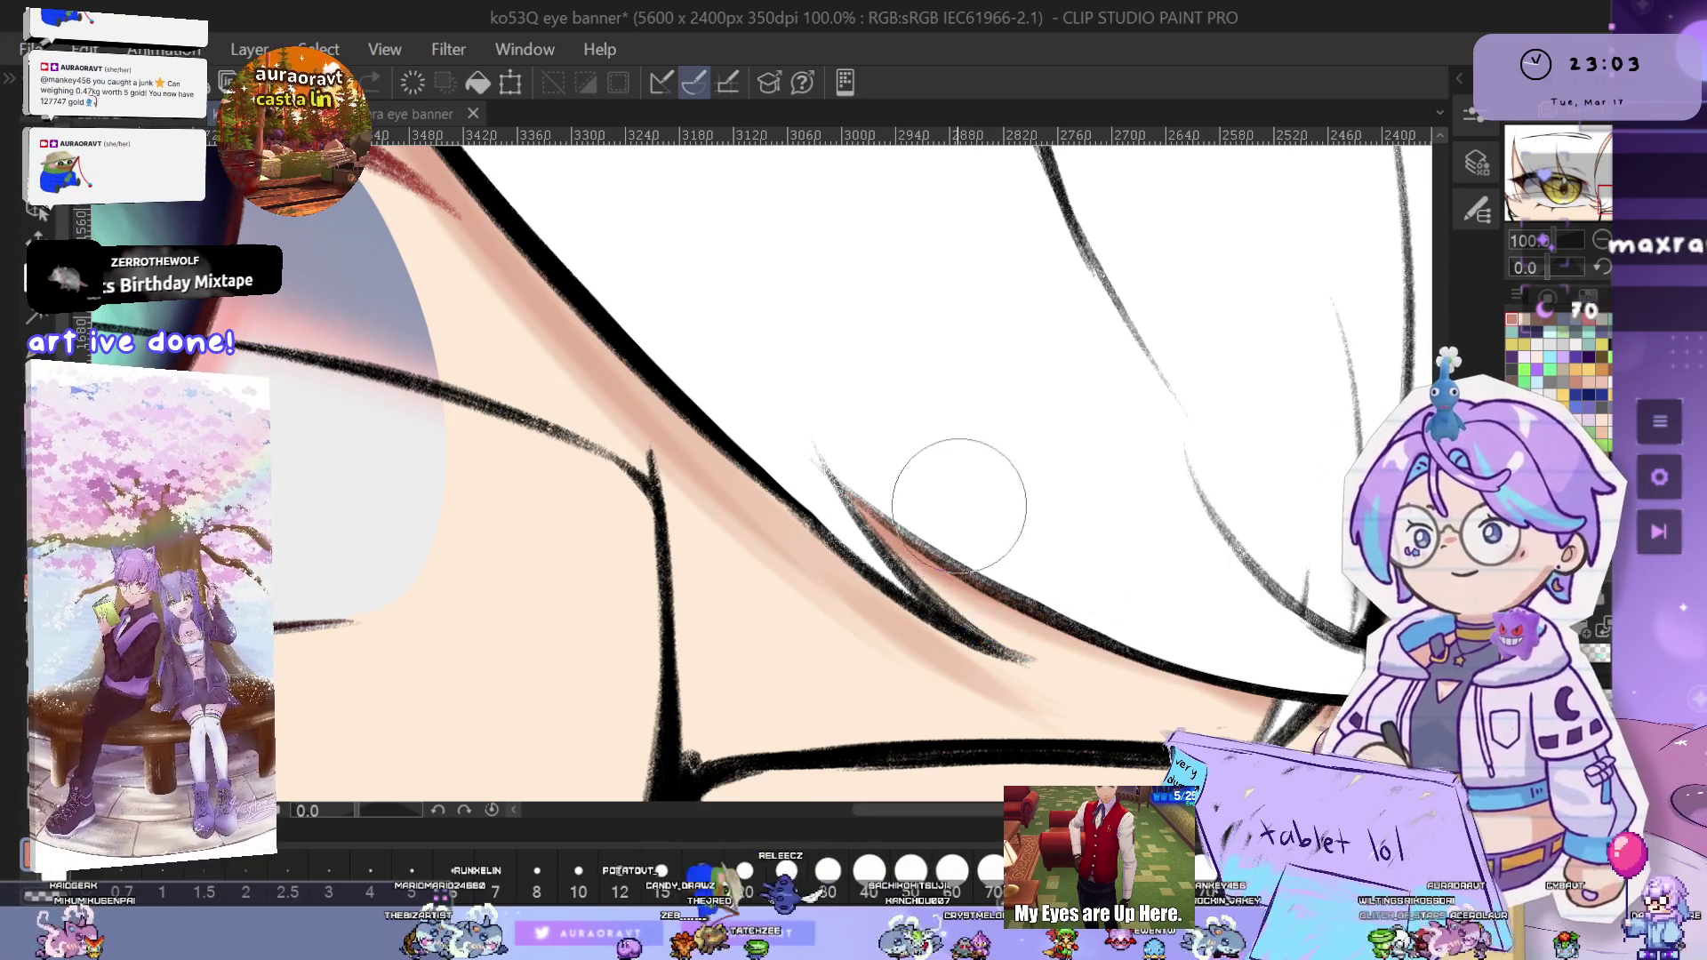
pyautogui.scroll(-1, 960, 503)
pyautogui.scroll(-3, 1031, 485)
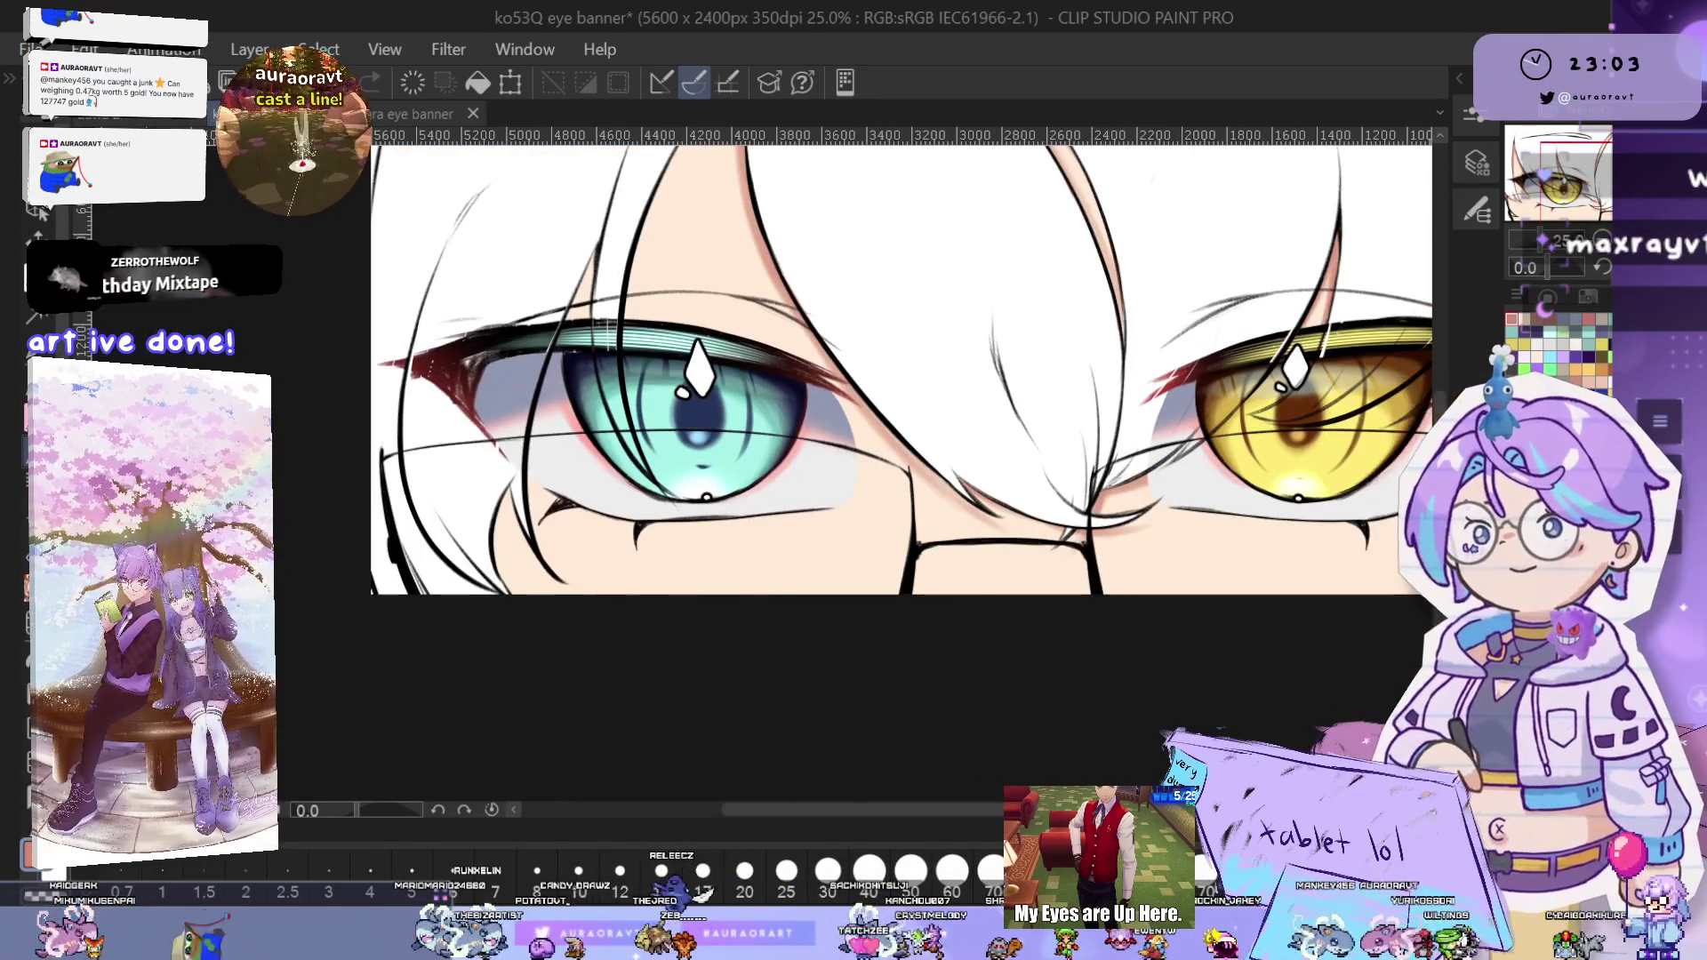
# - Unflip the canvas and return its rotation to upright, centred on both eyes
pyautogui.press('h')
pyautogui.moveTo(978, 530); pyautogui.dragTo(1264, 531)
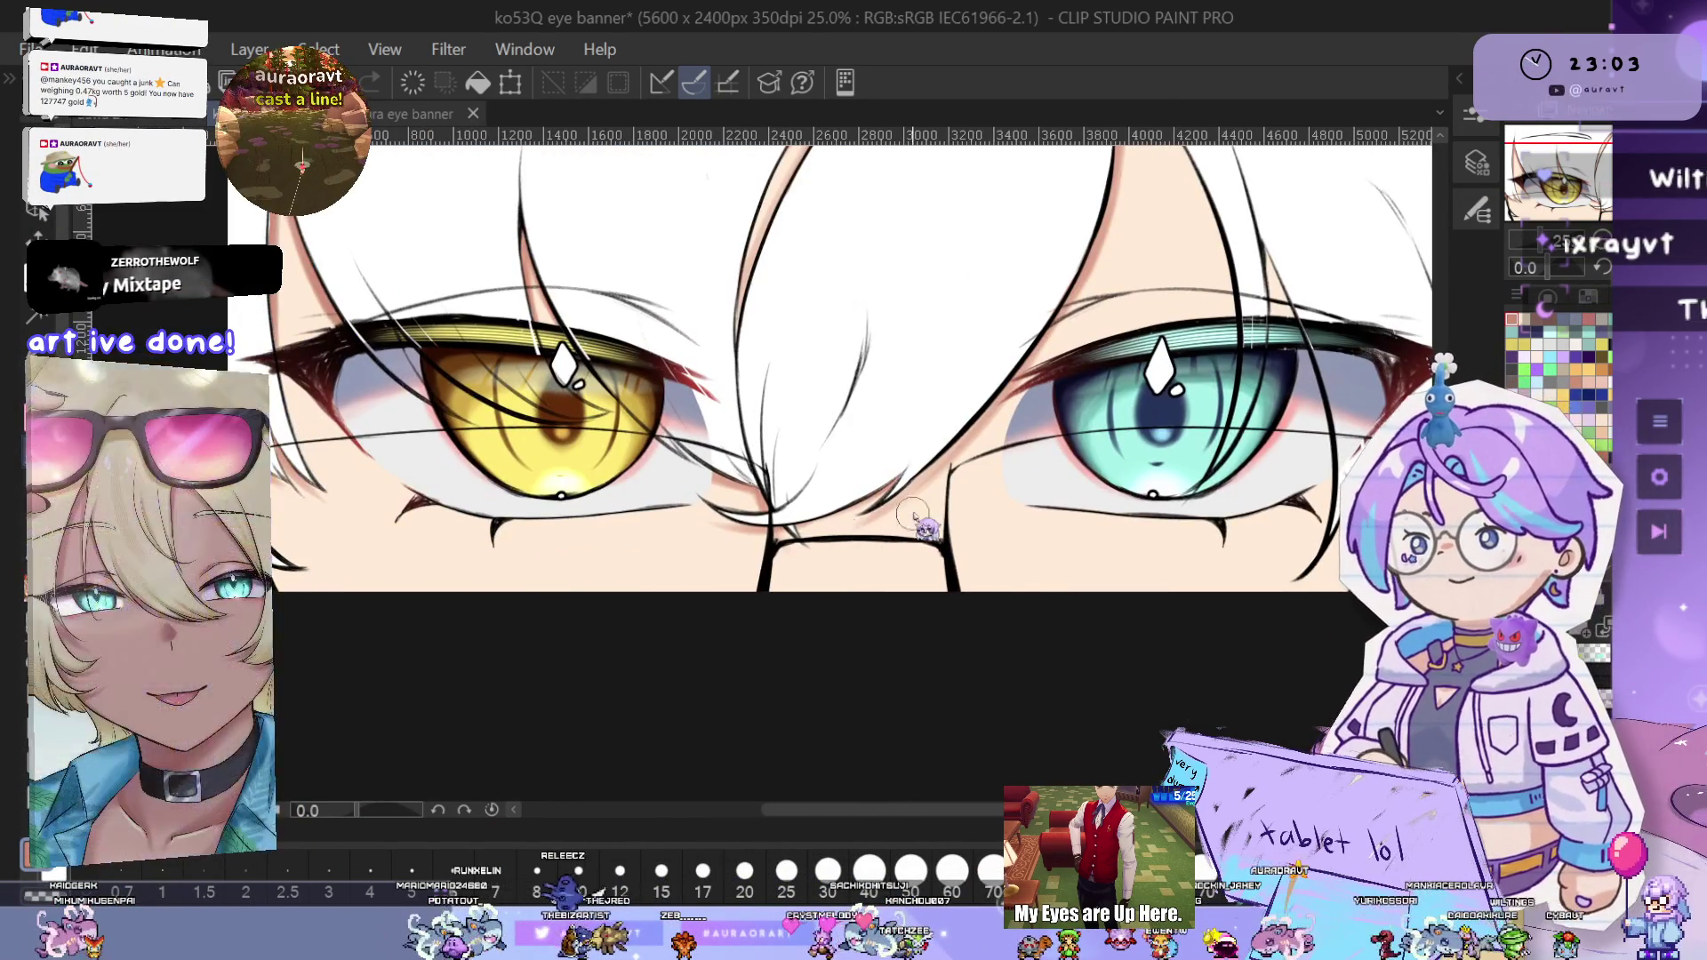
pyautogui.scroll(3, 902, 508)
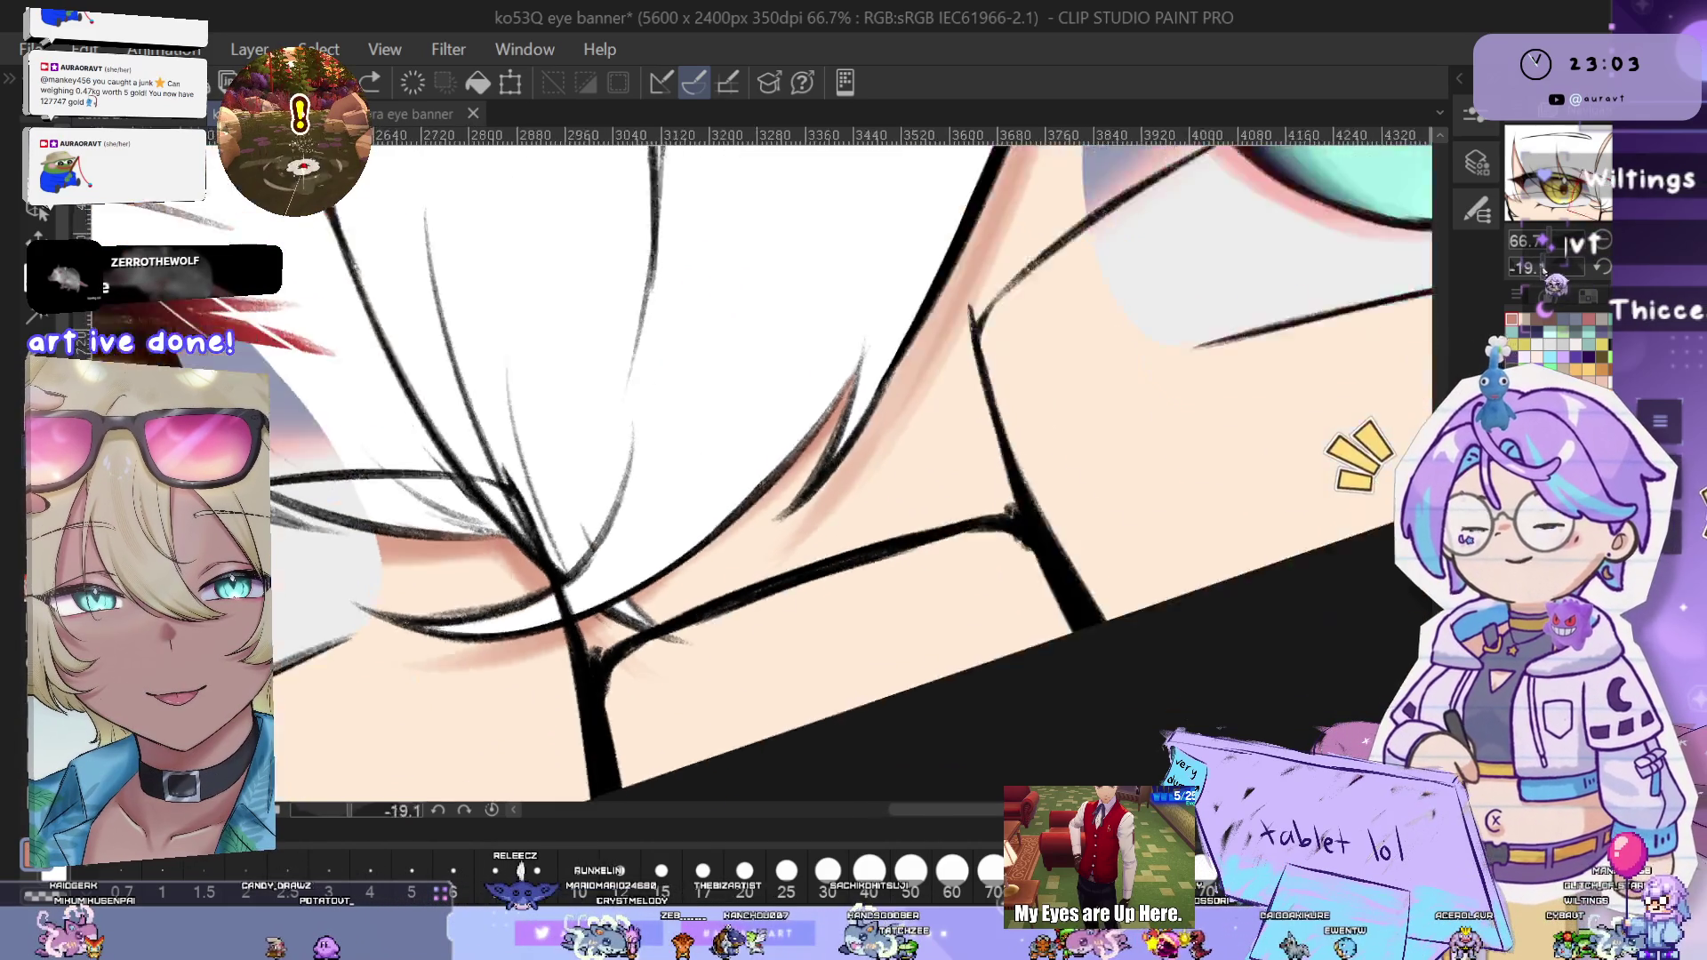
pyautogui.moveTo(675, 729); pyautogui.dragTo(1054, 760)
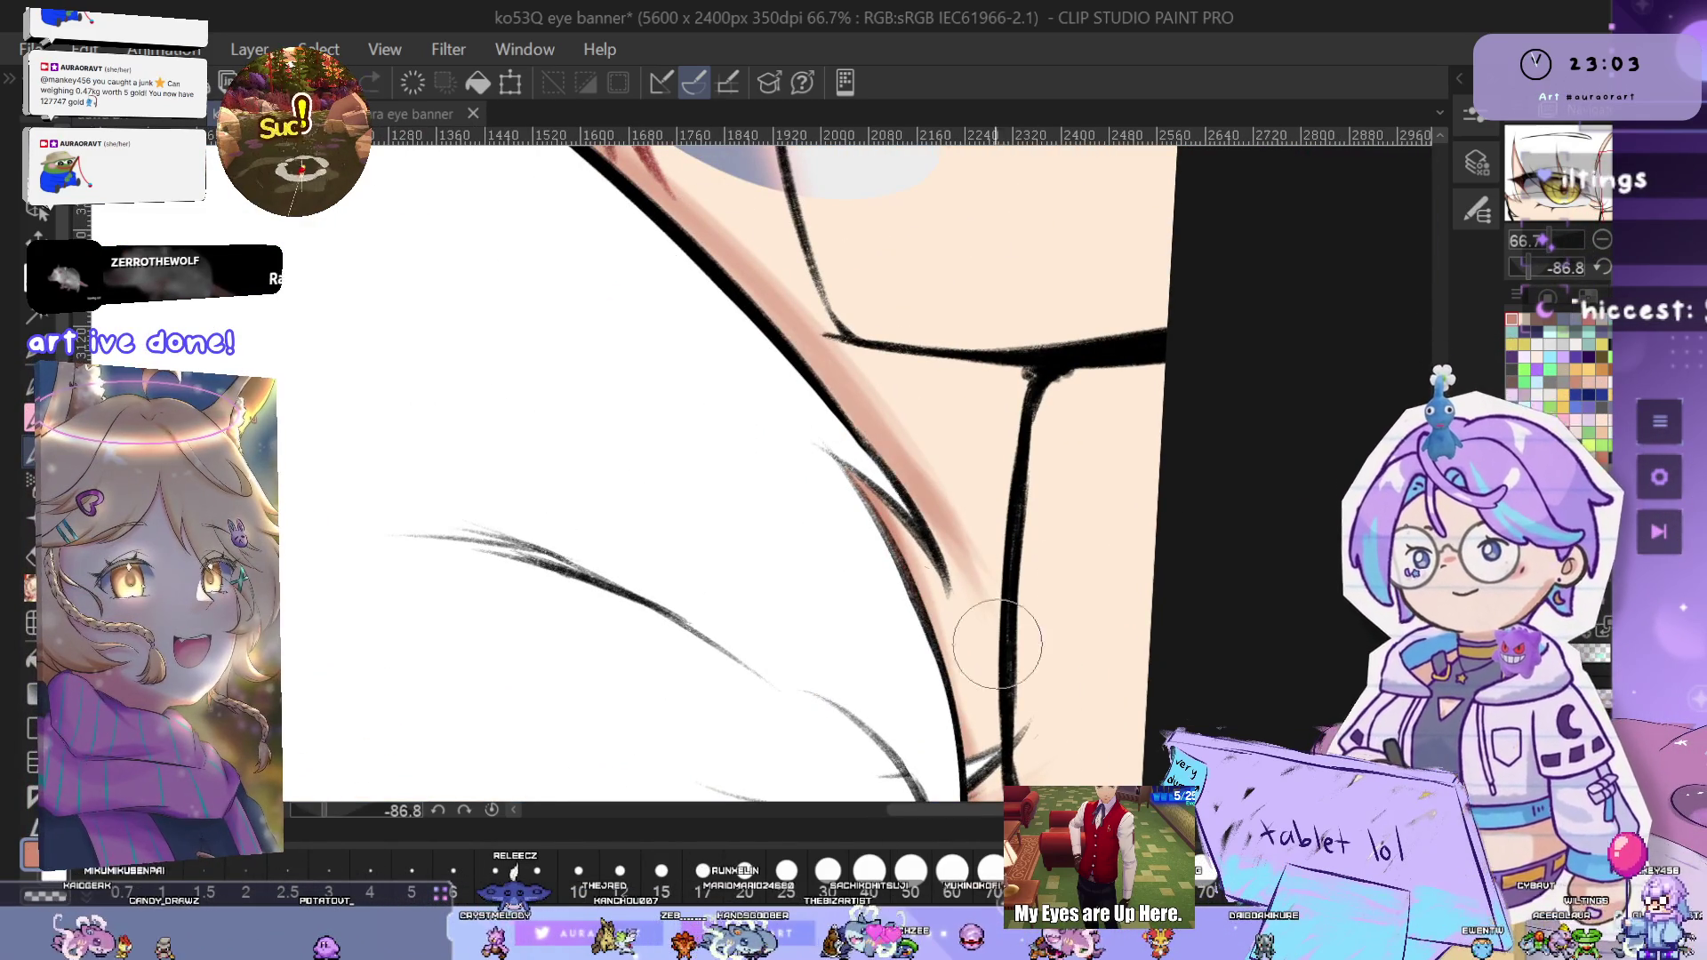
pyautogui.scroll(-2, 977, 482)
pyautogui.moveTo(977, 483); pyautogui.dragTo(1151, 660)
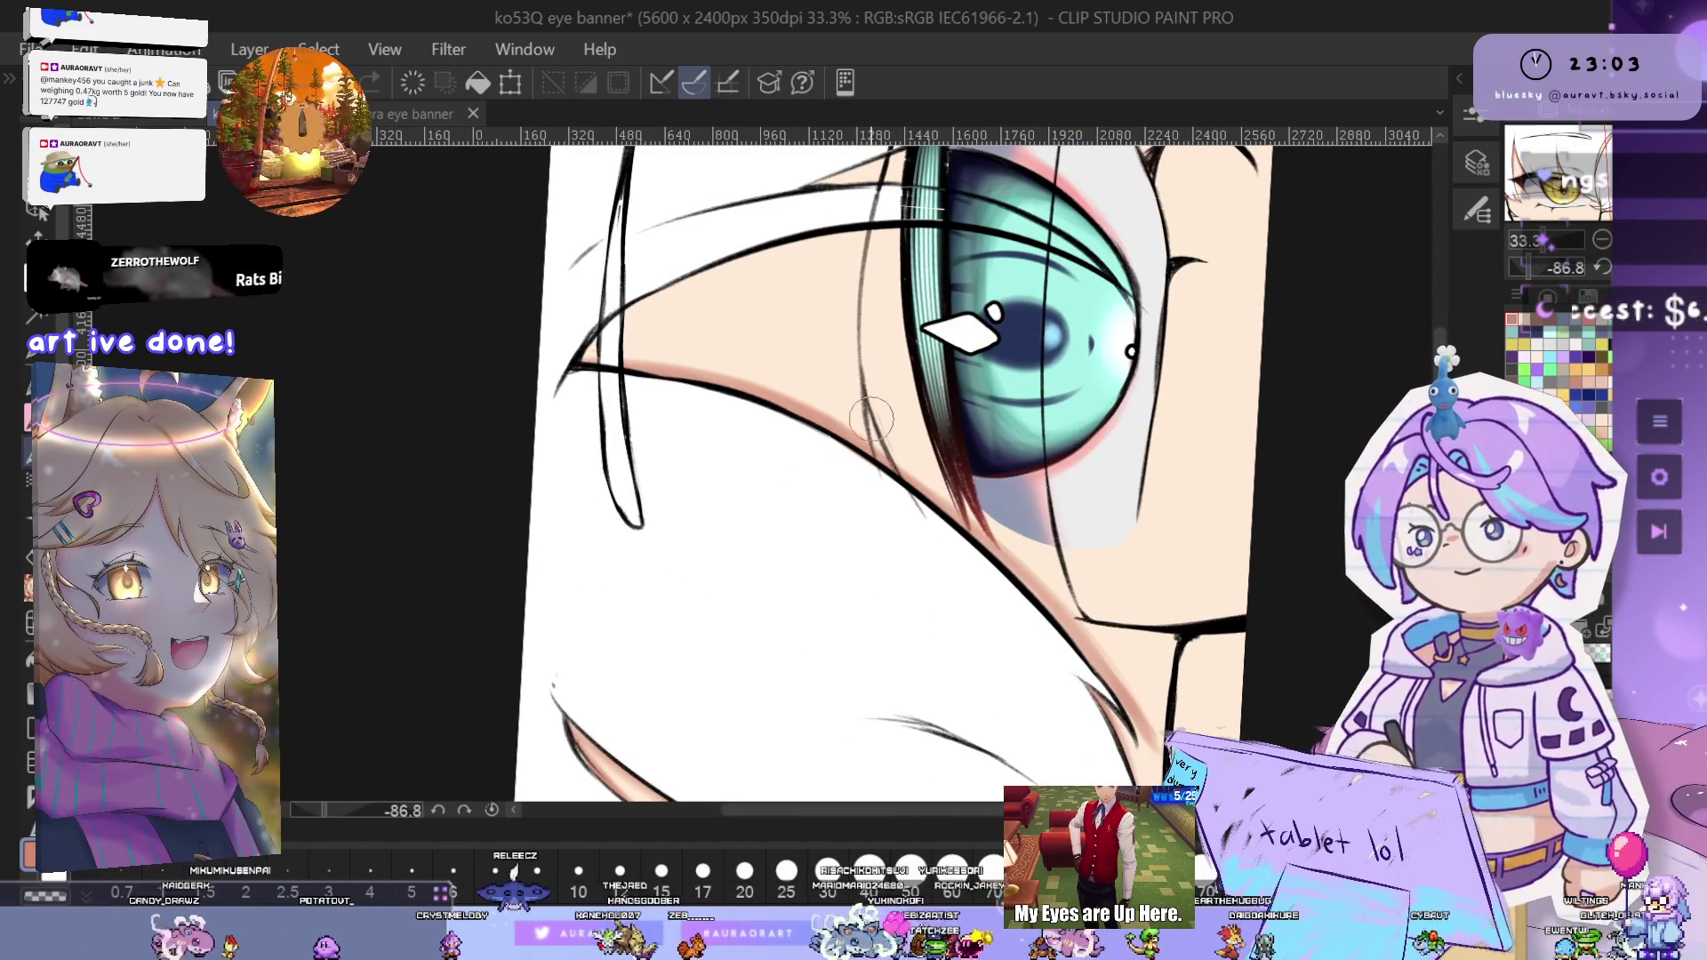
pyautogui.hotkey('ctrl', '@')
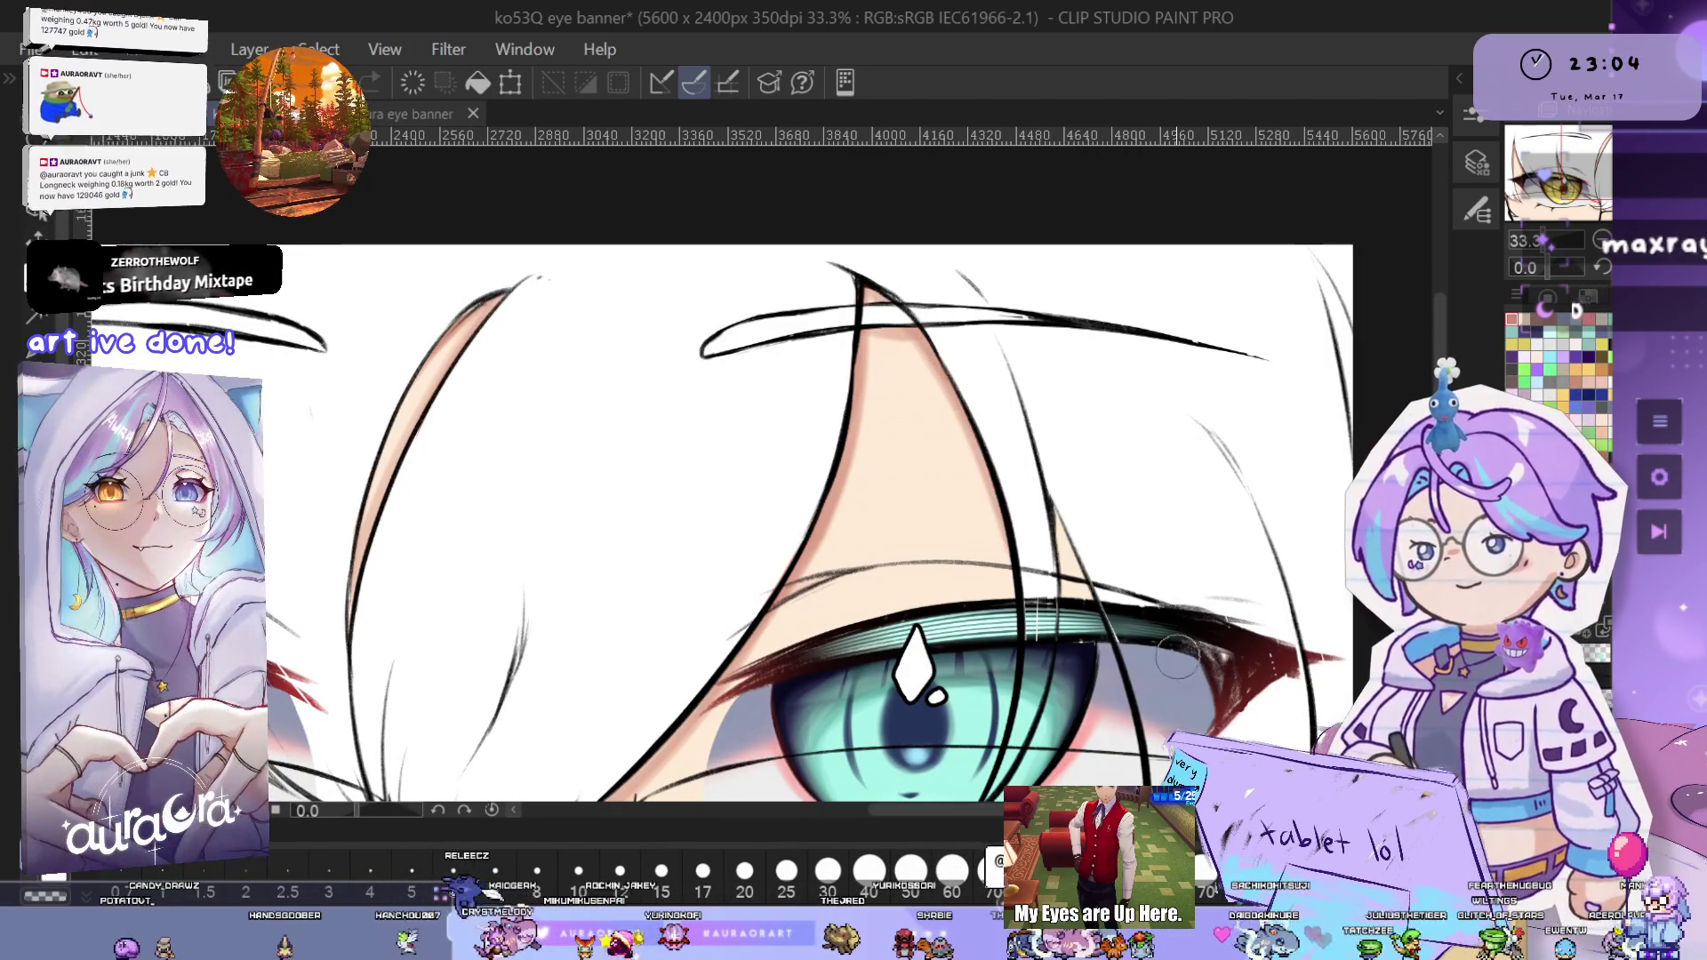
# - Airbrush soft pink shading along the eyelid skin below the teal eye, discarding one test stroke
pyautogui.scroll(-3, 967, 409)
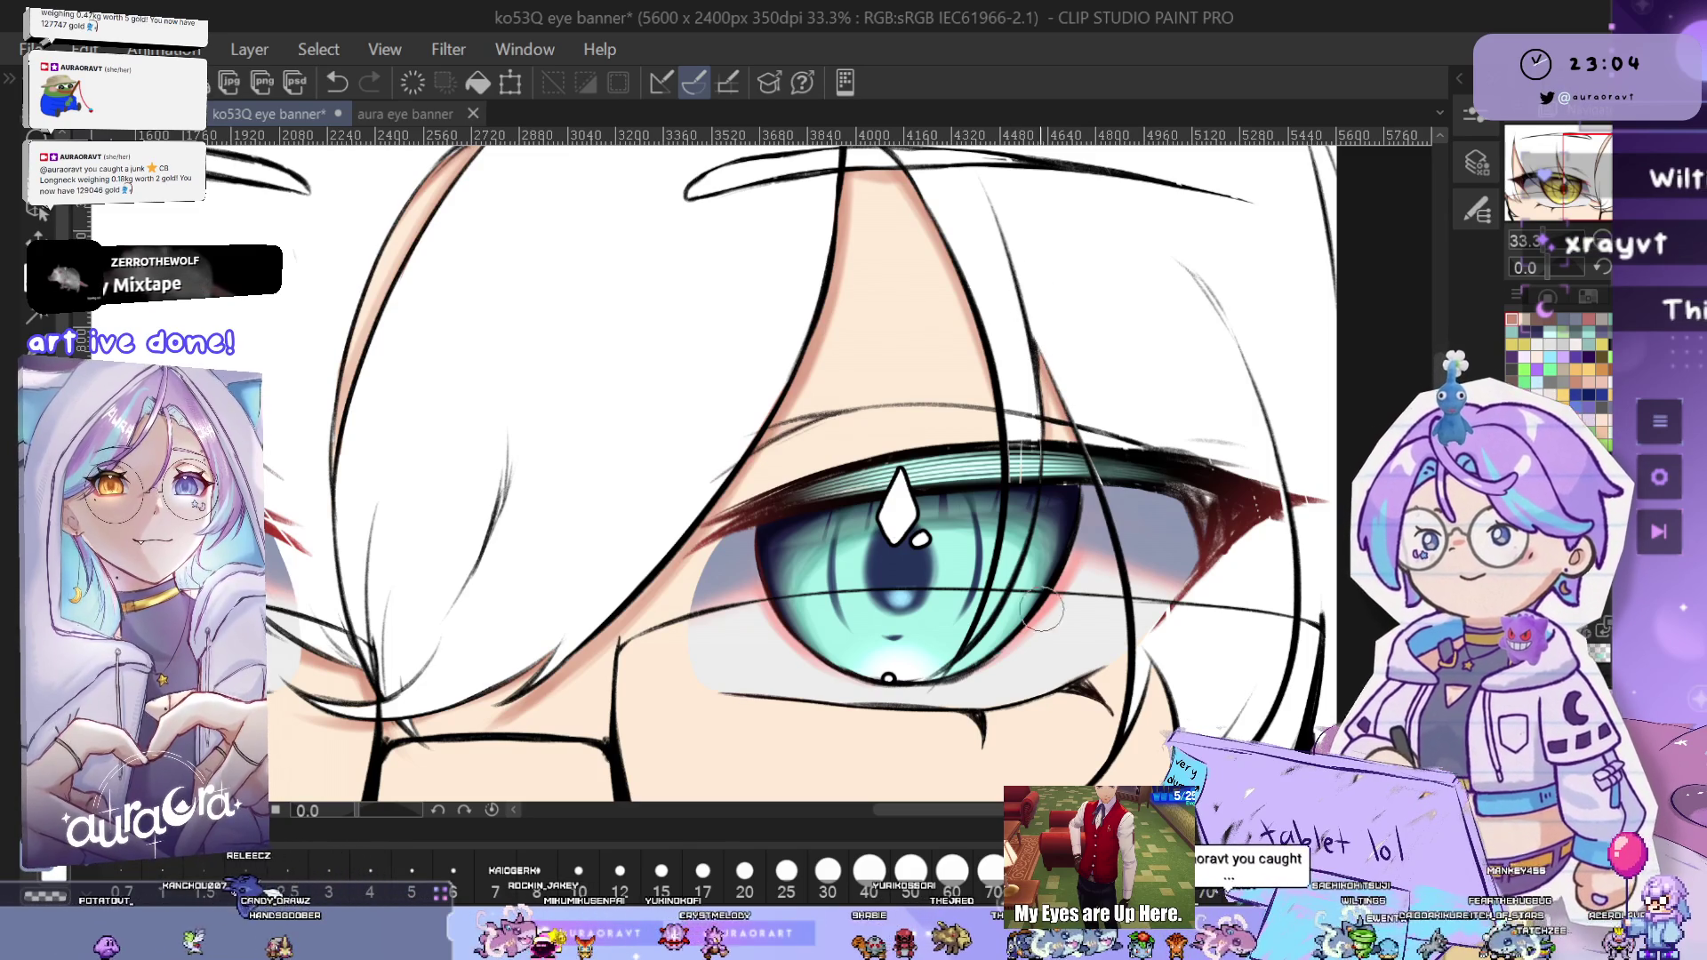
pyautogui.scroll(-3, 1042, 495)
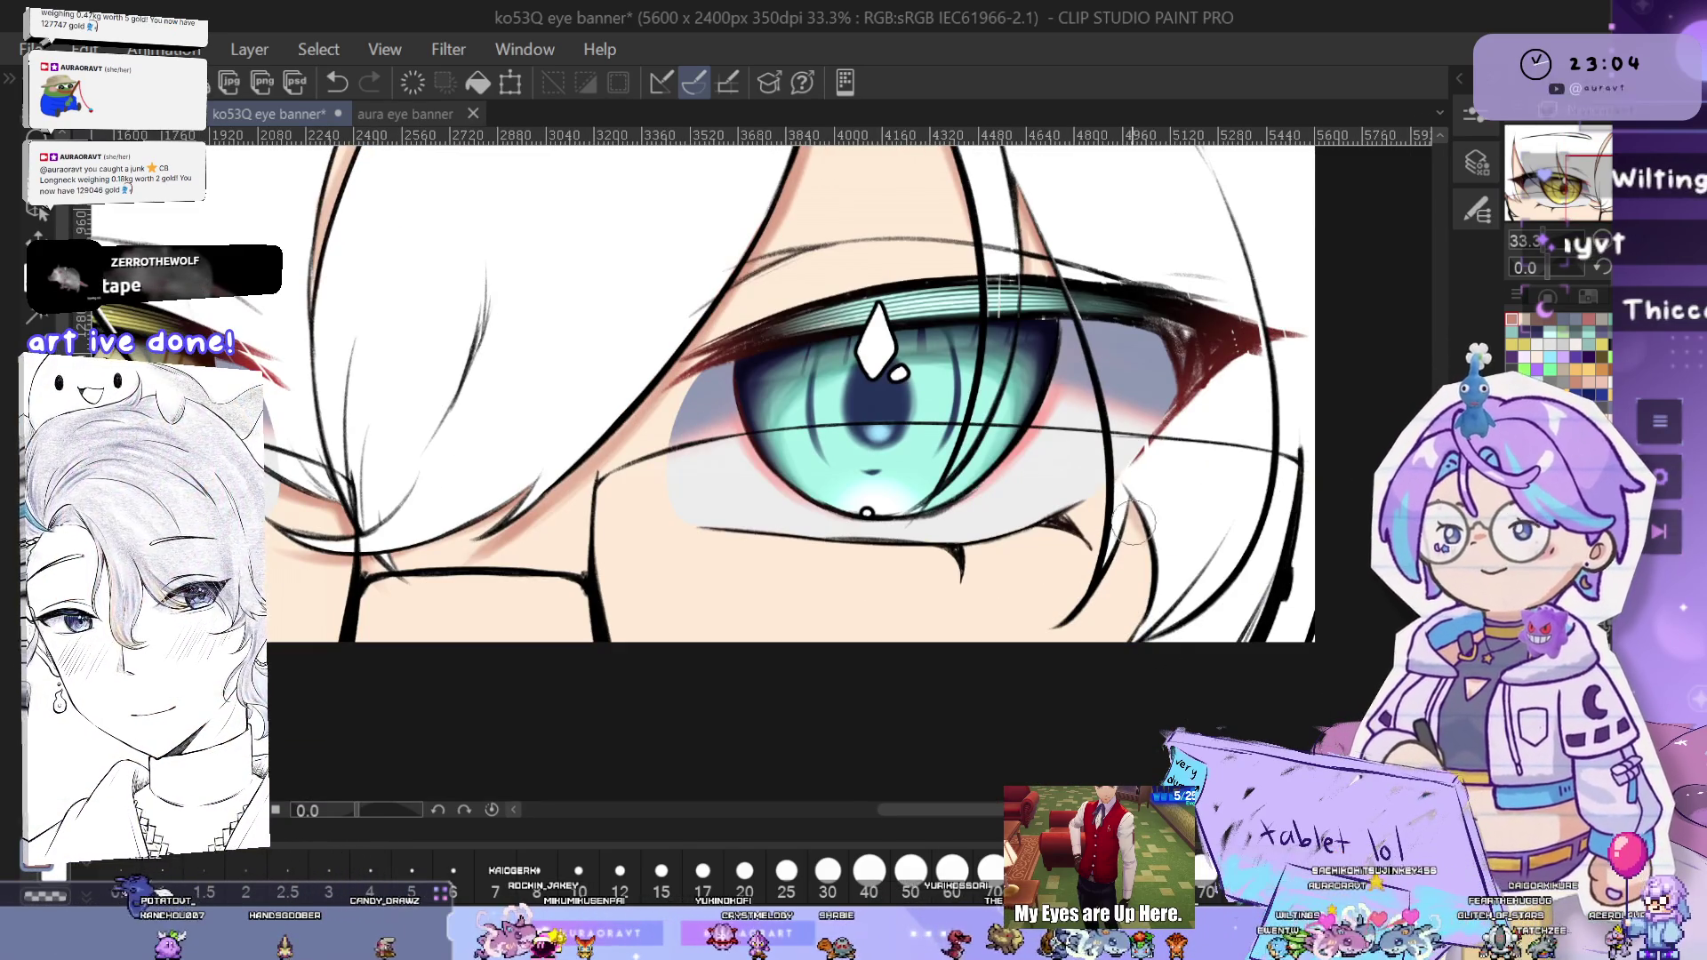
pyautogui.scroll(2, 1133, 520)
pyautogui.moveTo(1098, 560); pyautogui.dragTo(1062, 640)
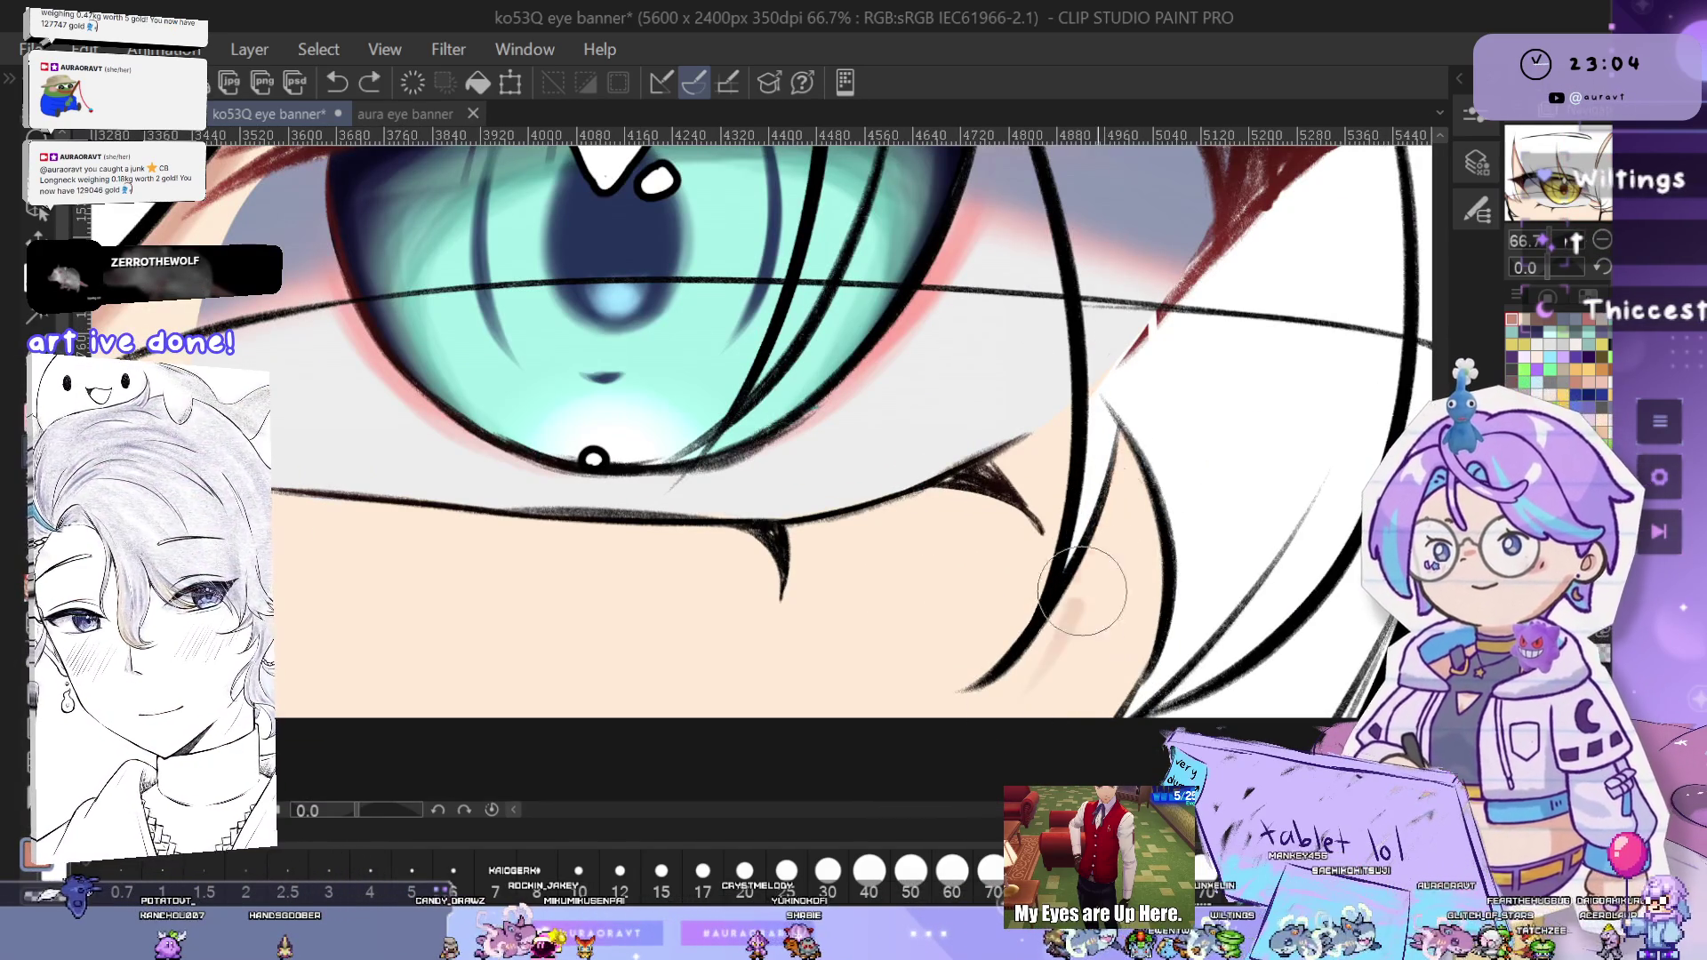
pyautogui.hotkey('ctrl', 'z')
pyautogui.moveTo(1012, 702); pyautogui.dragTo(1108, 430)
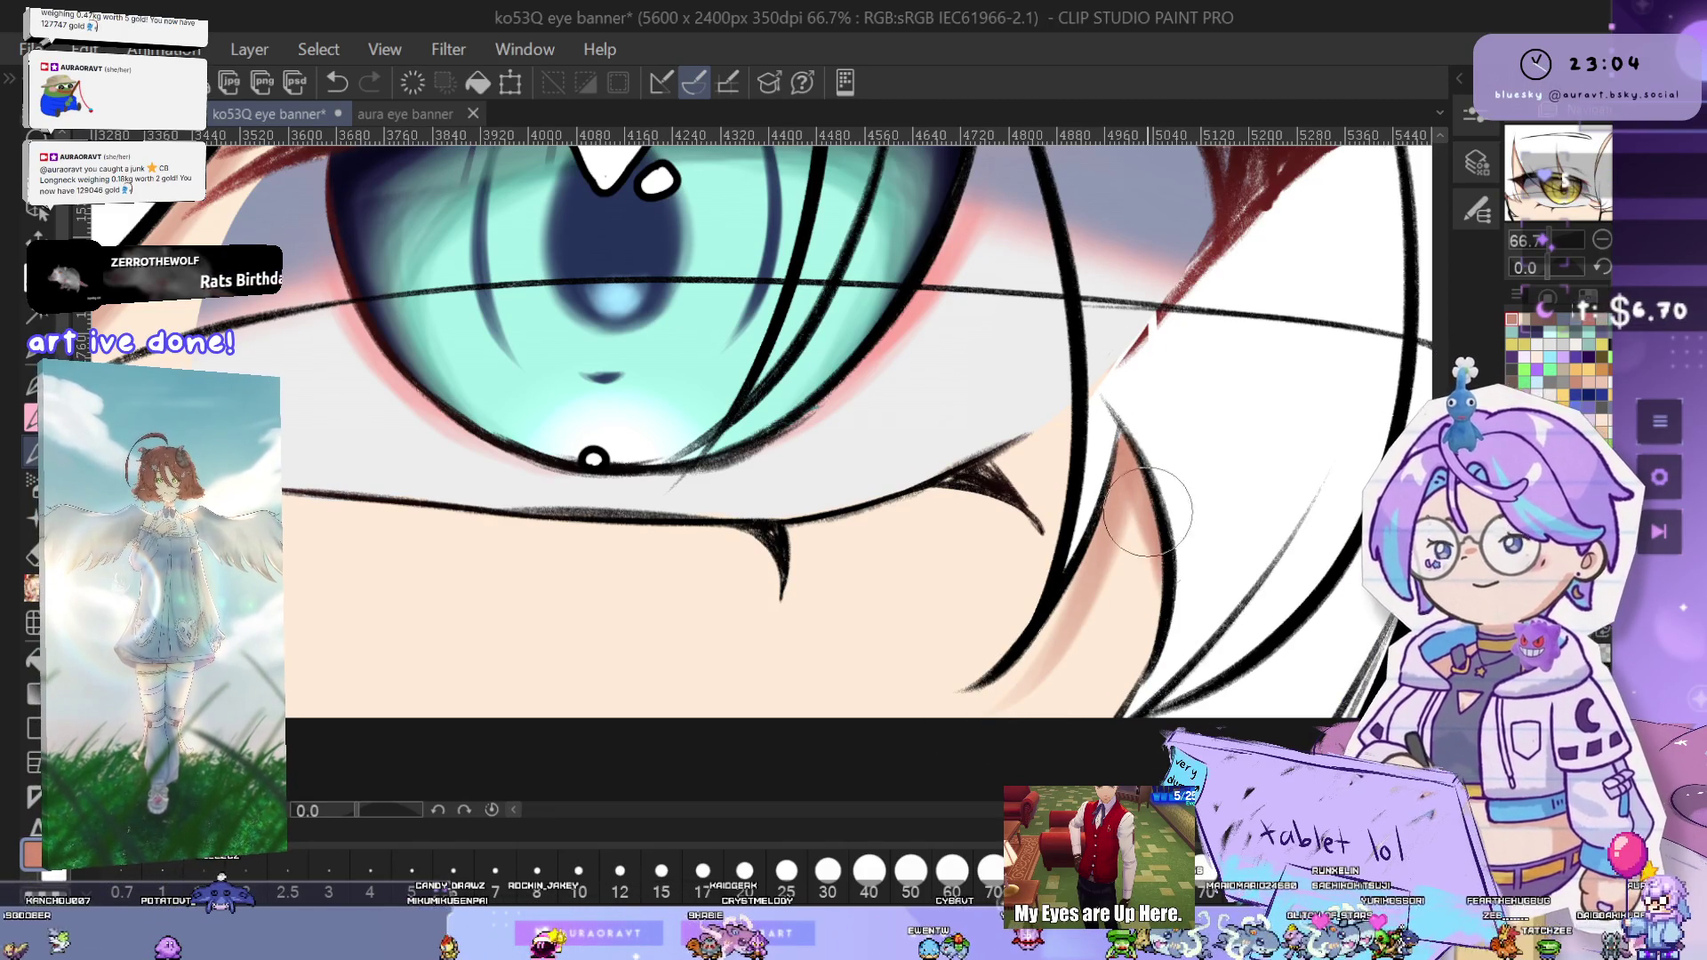
pyautogui.scroll(-3, 1304, 449)
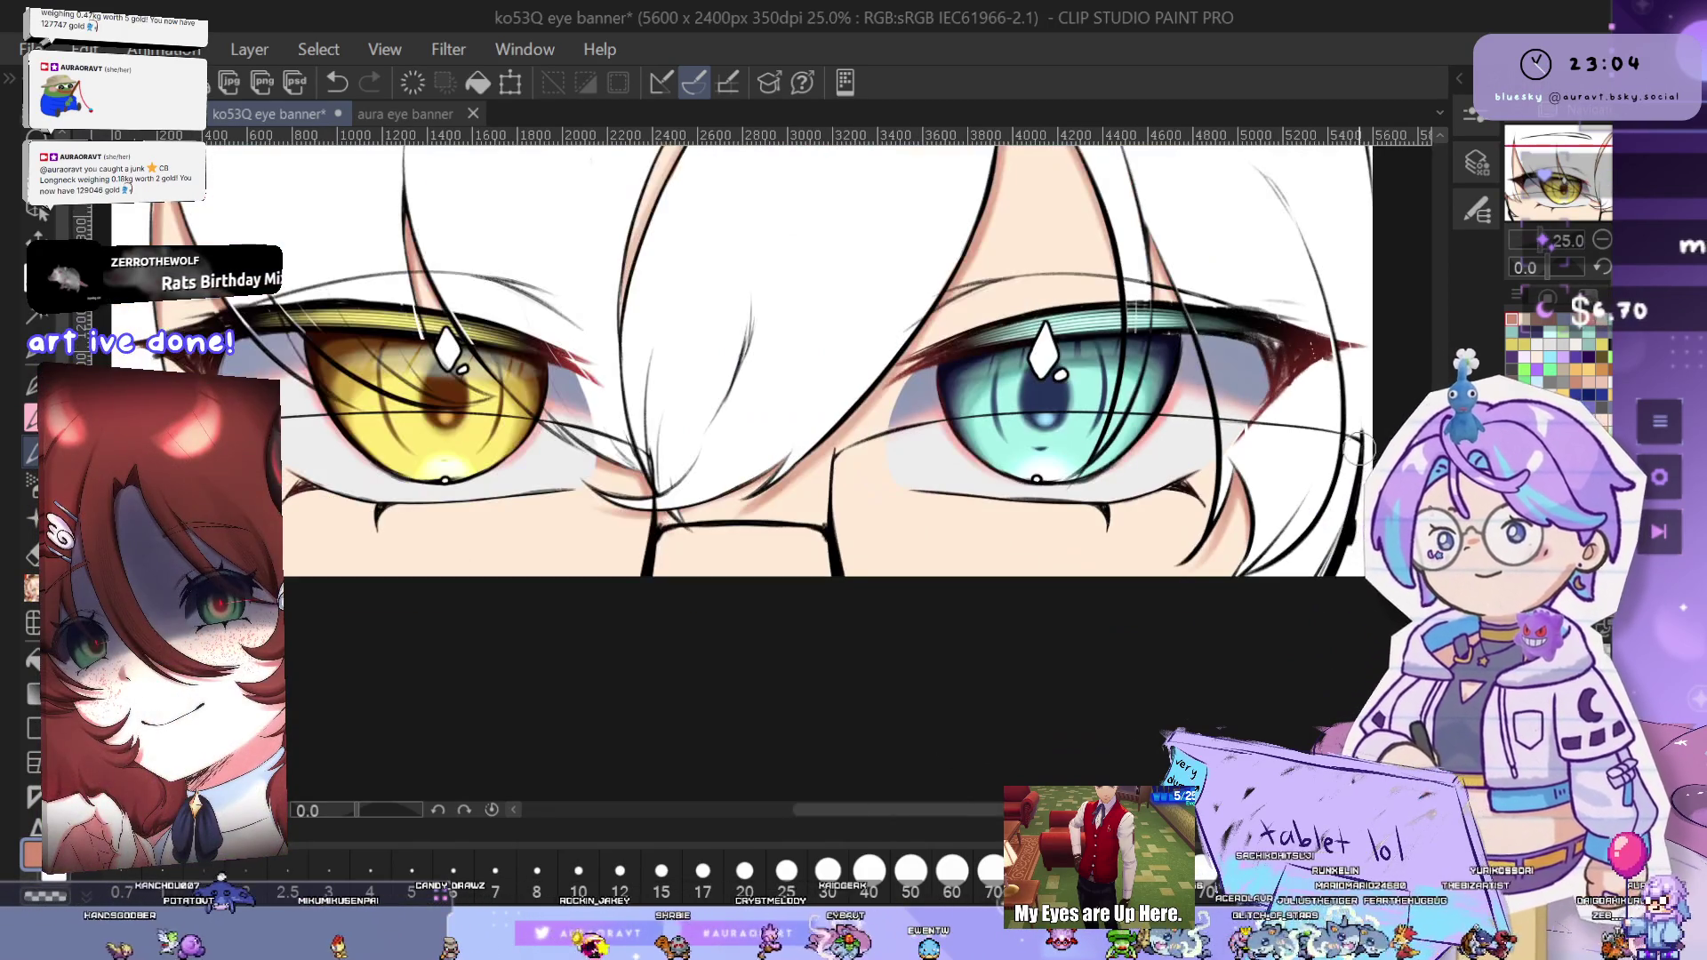
pyautogui.scroll(2, 1205, 548)
pyautogui.scroll(1, 1182, 489)
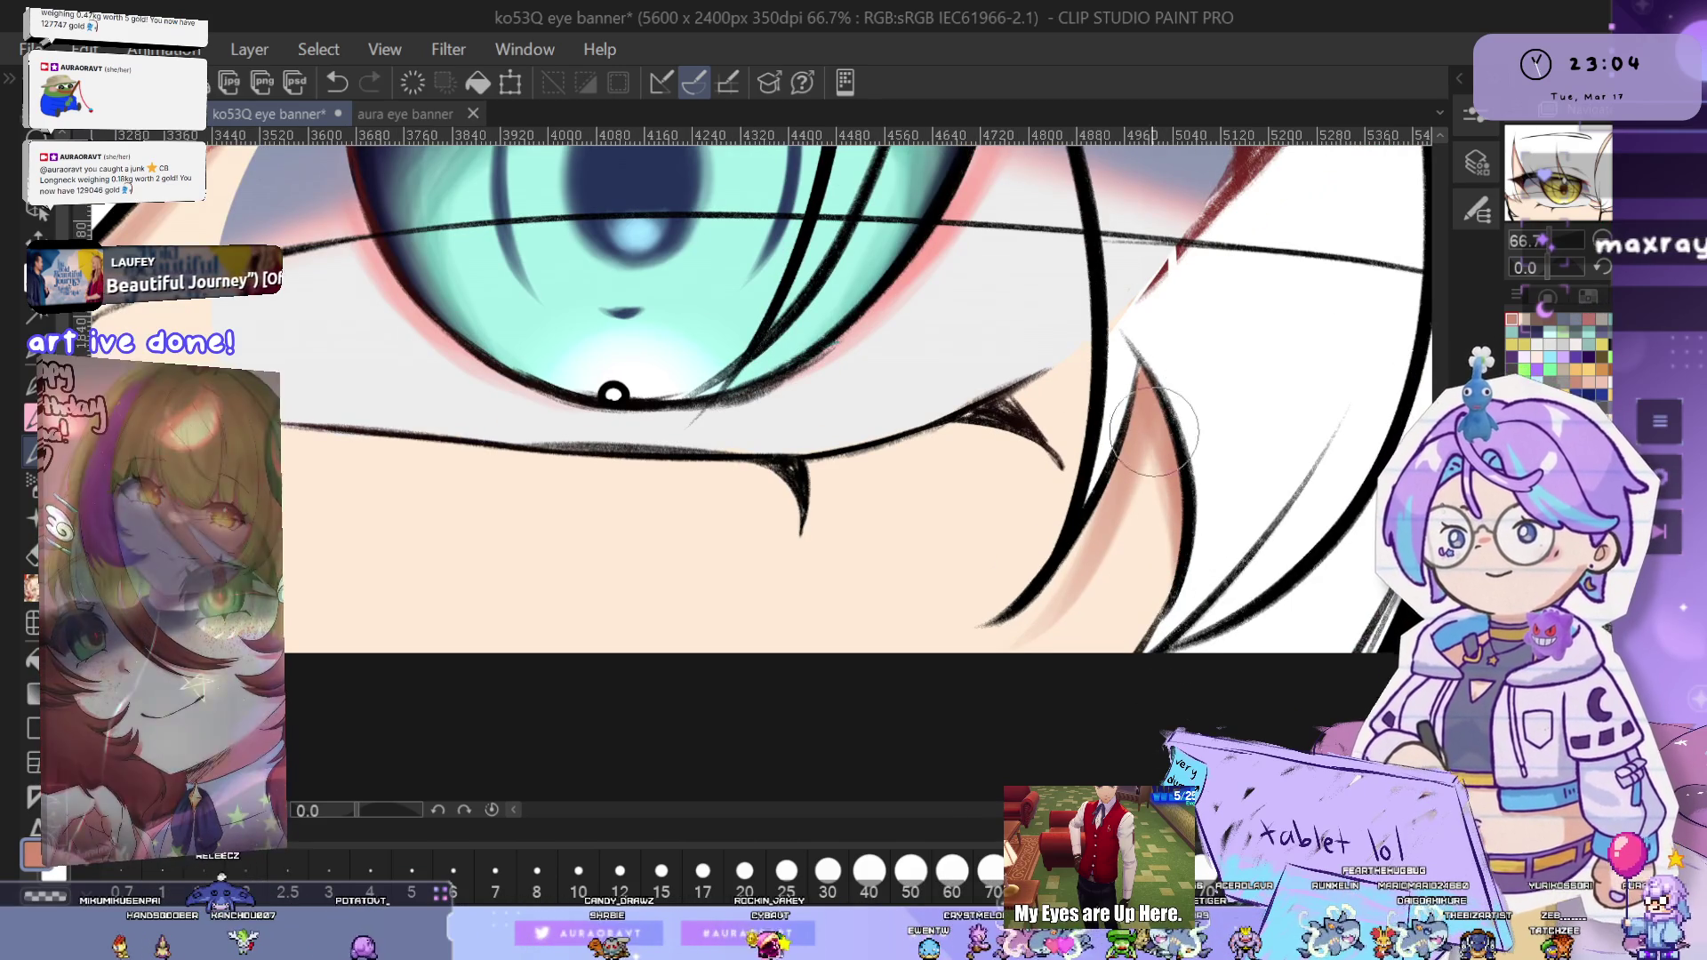
pyautogui.scroll(-2, 1181, 662)
pyautogui.scroll(-3, 1181, 622)
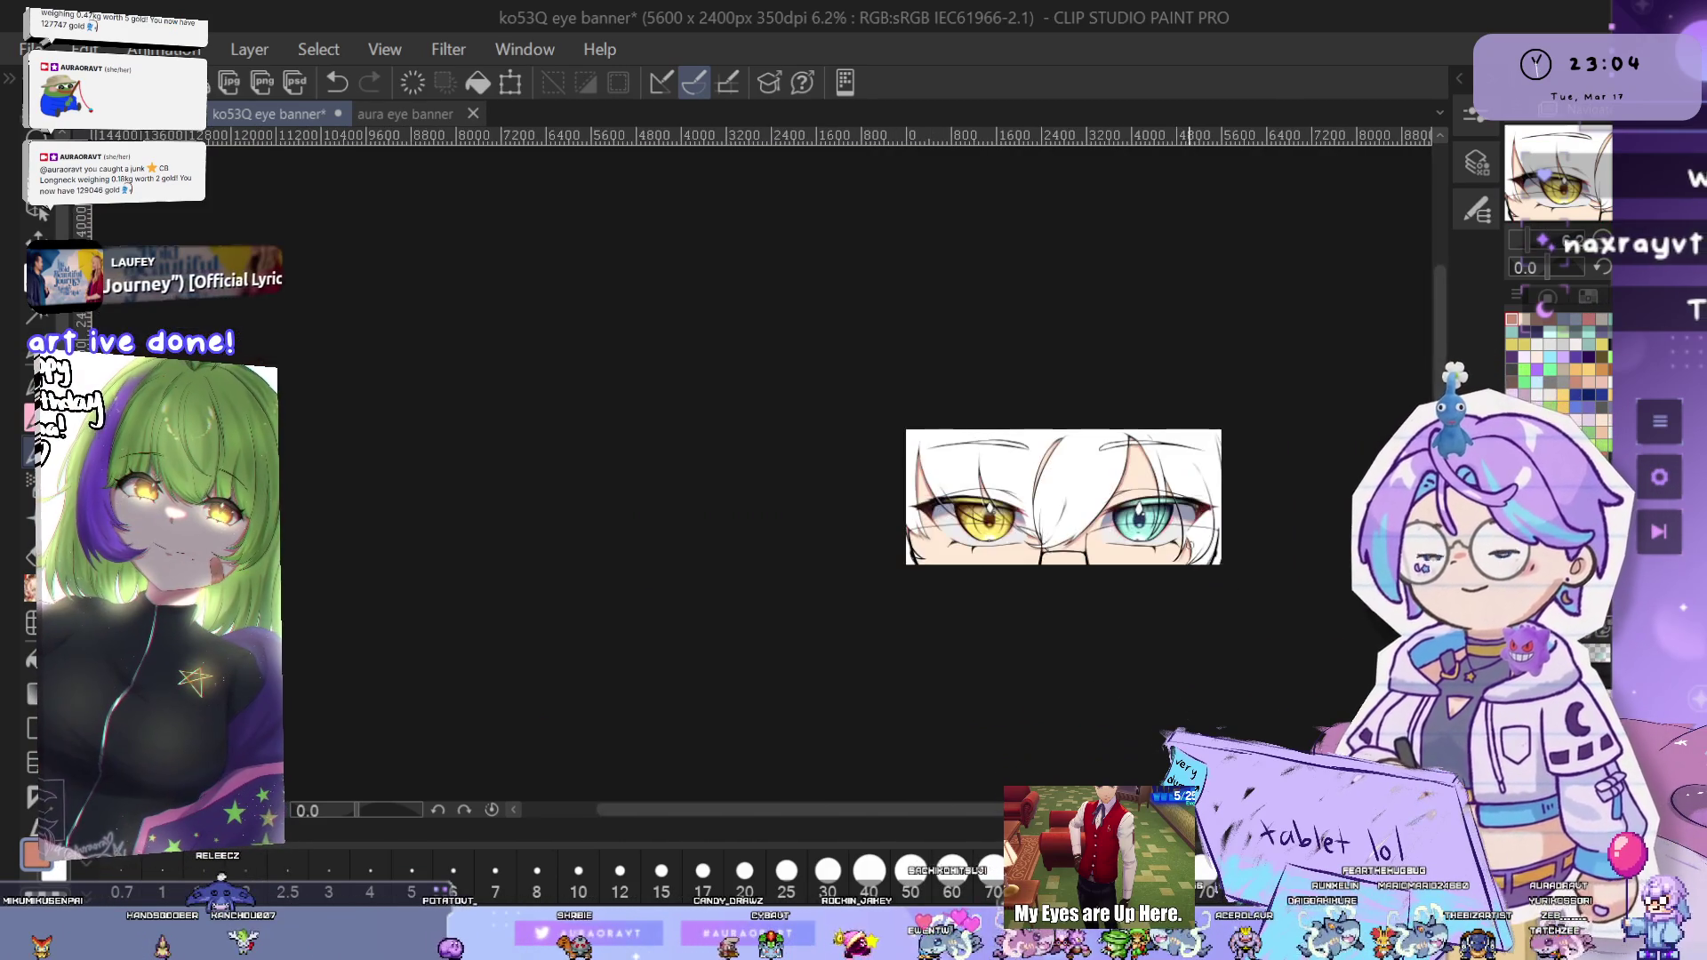
pyautogui.scroll(3, 1298, 488)
pyautogui.scroll(-2, 1289, 525)
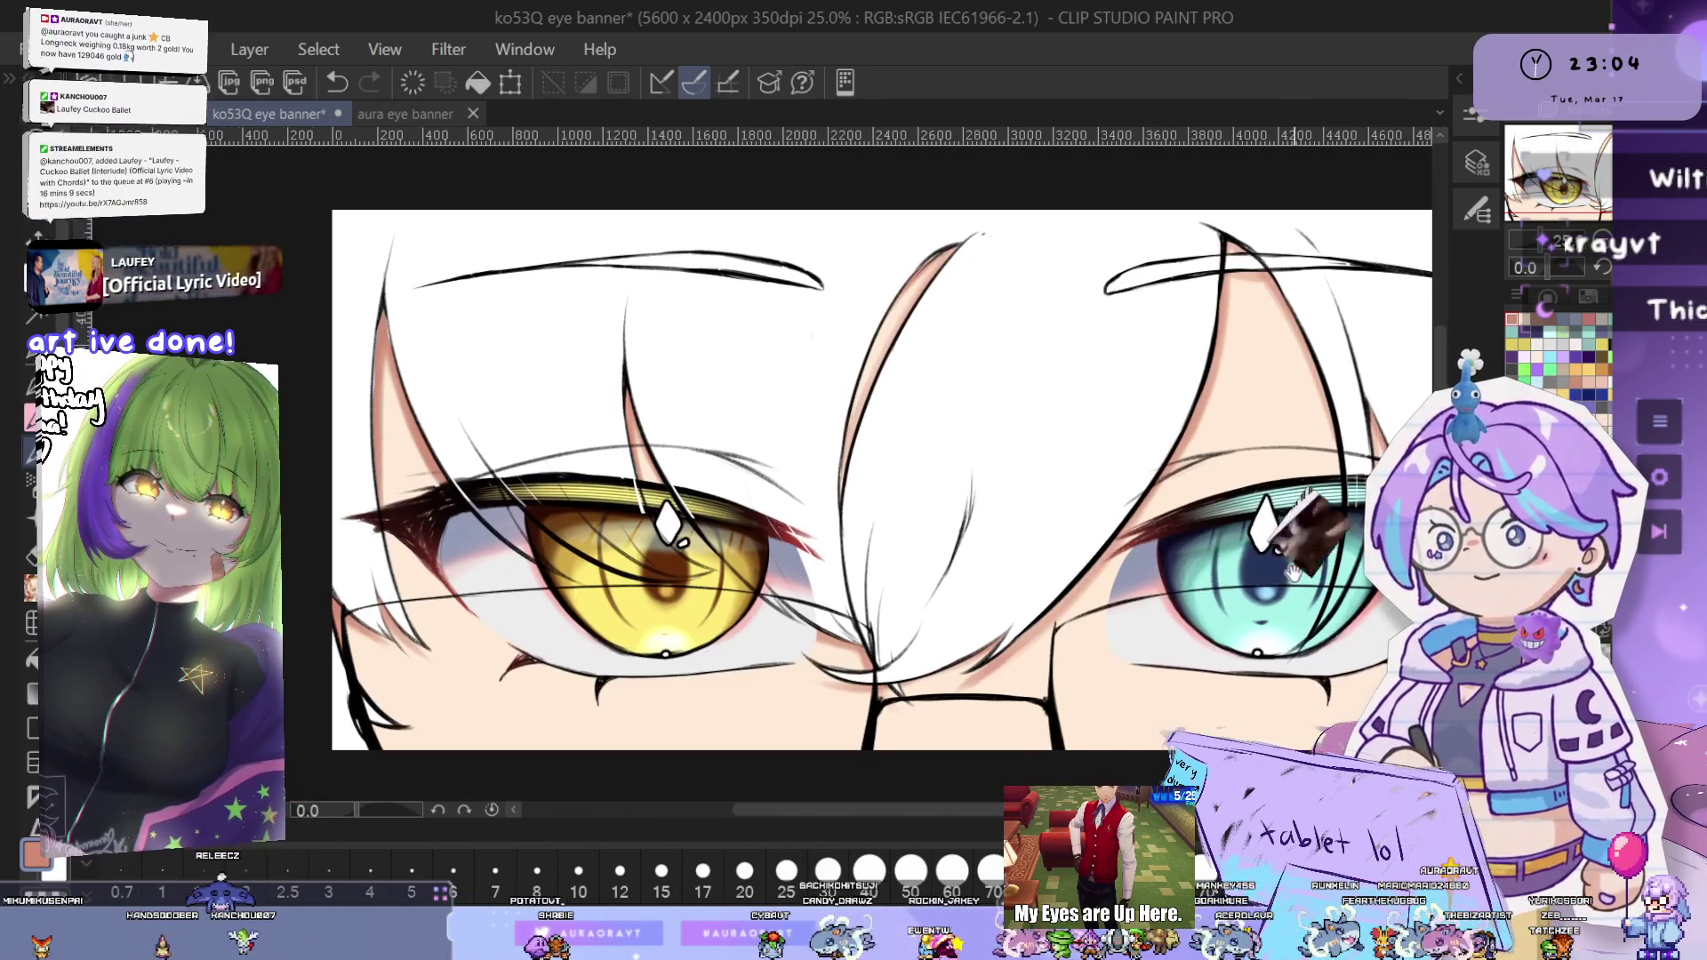
pyautogui.moveTo(1258, 687)
pyautogui.mouseDown()
pyautogui.moveTo(1218, 566)
pyautogui.moveTo(1147, 569)
pyautogui.mouseUp()
pyautogui.scroll(2, 818, 612)
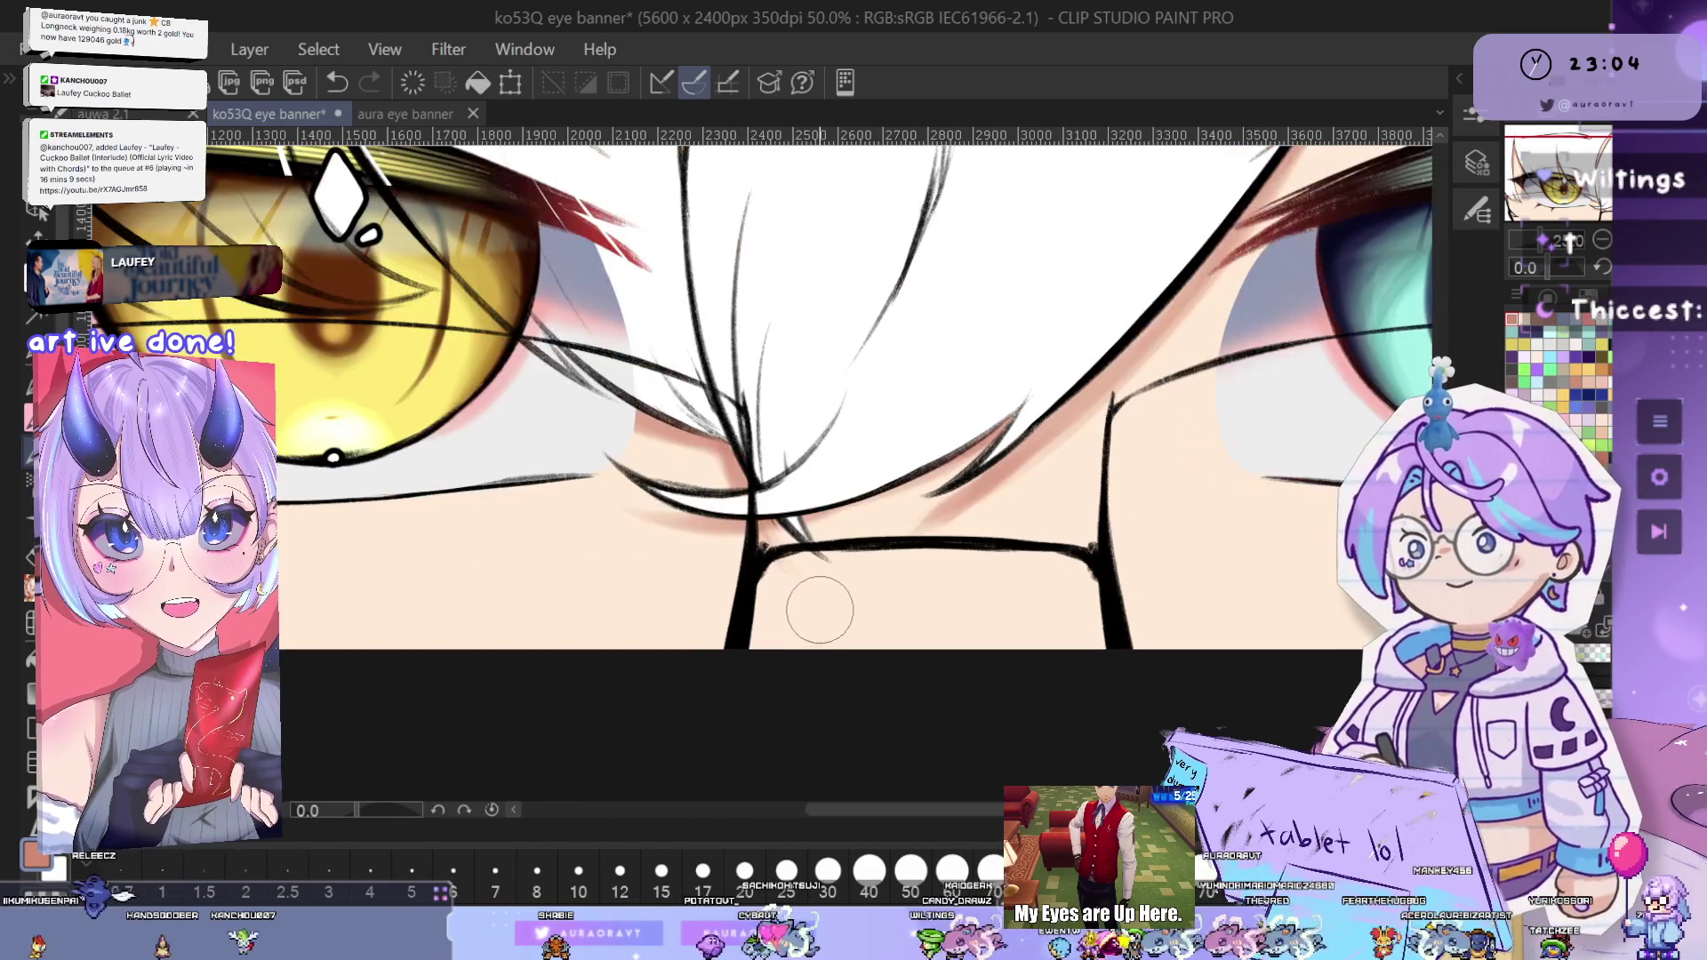
pyautogui.moveTo(983, 610); pyautogui.dragTo(958, 575)
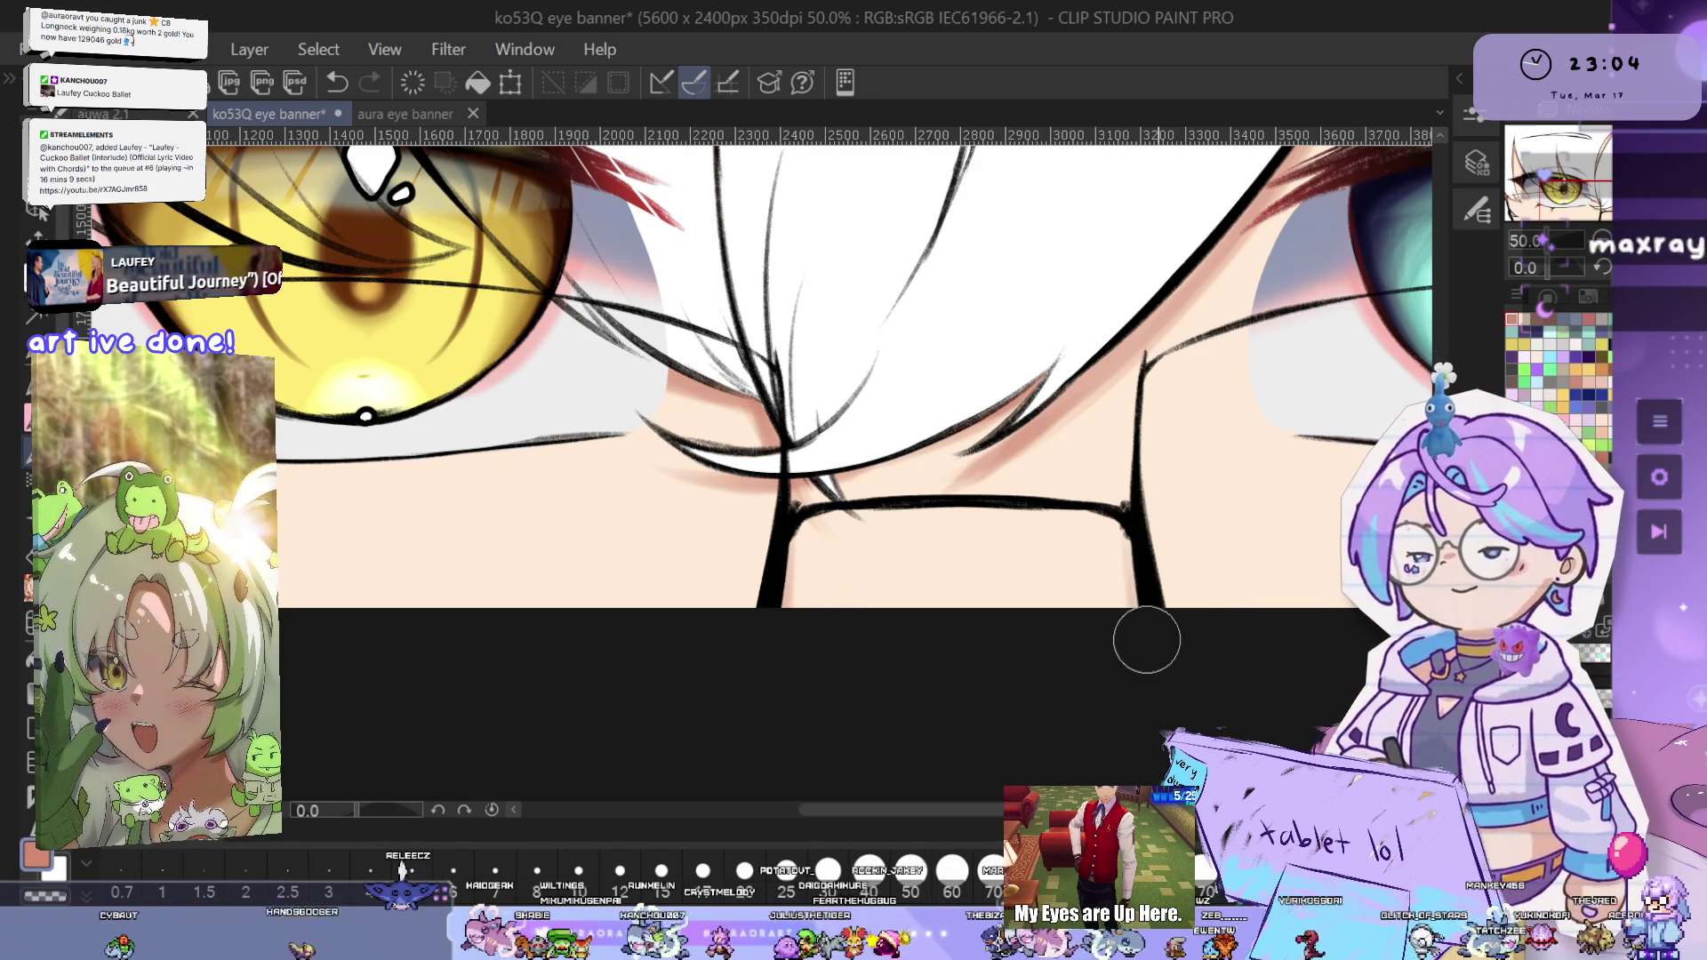
# - Tilt the view to the eyelid's angle and paint a shading stroke along the teal eye's upper eyelid
pyautogui.scroll(-3, 1218, 643)
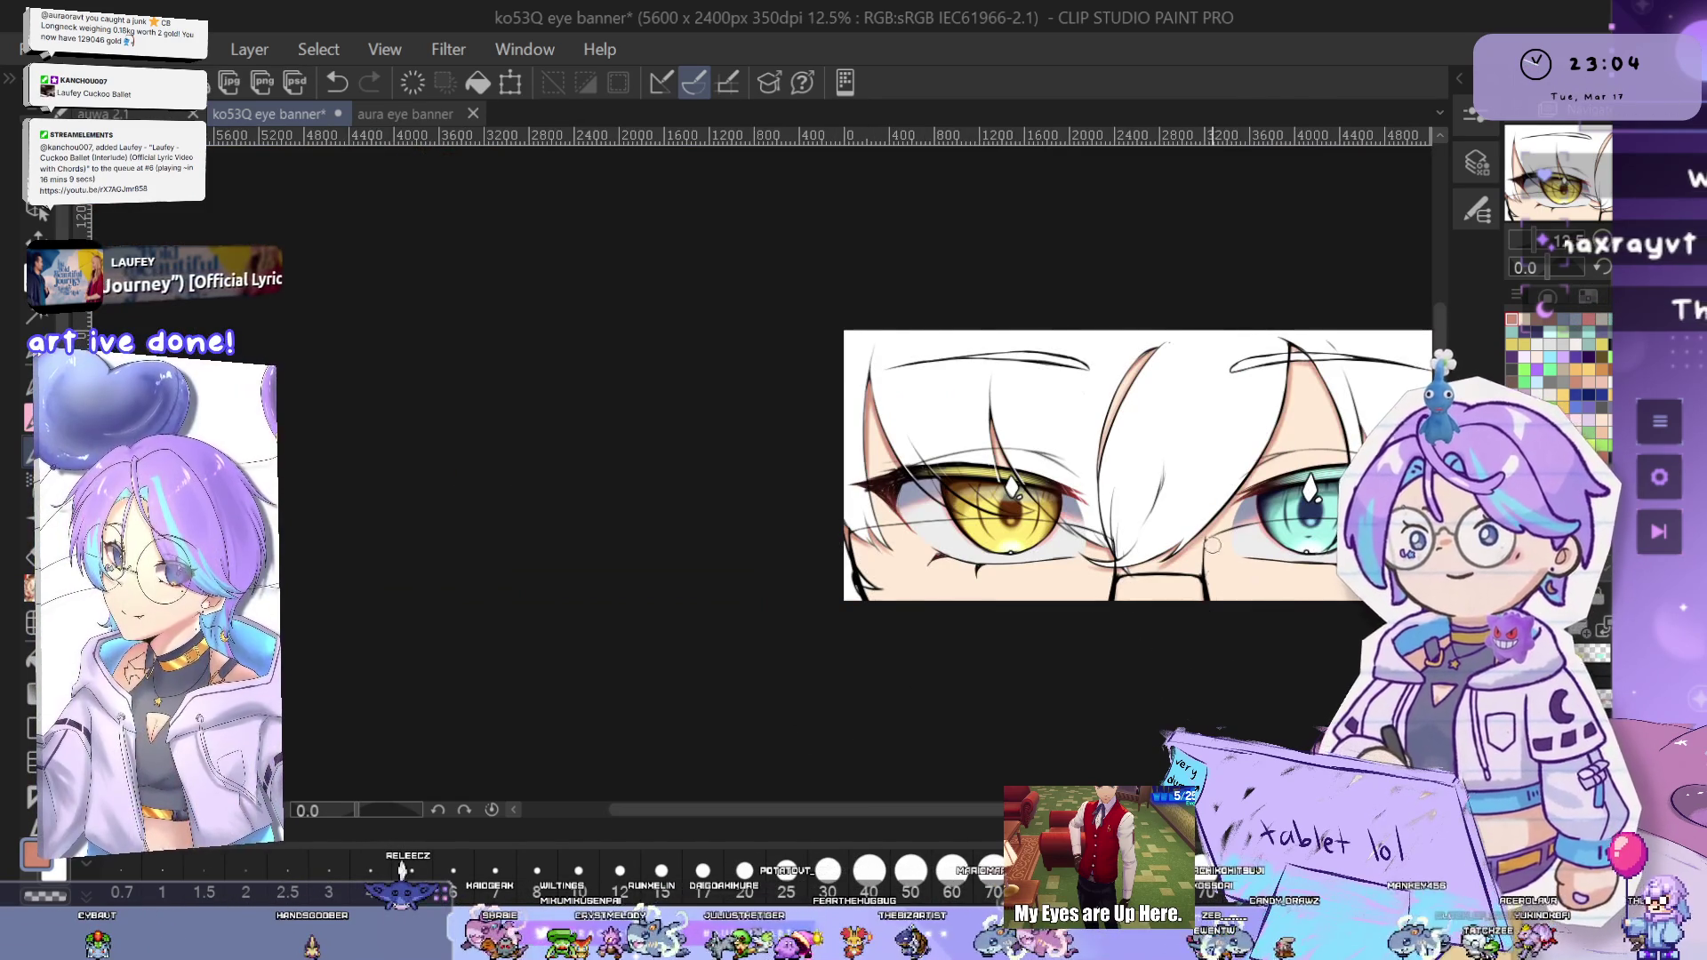
pyautogui.scroll(2, 1217, 519)
pyautogui.scroll(2, 1217, 518)
pyautogui.moveTo(1277, 601); pyautogui.dragTo(1138, 591)
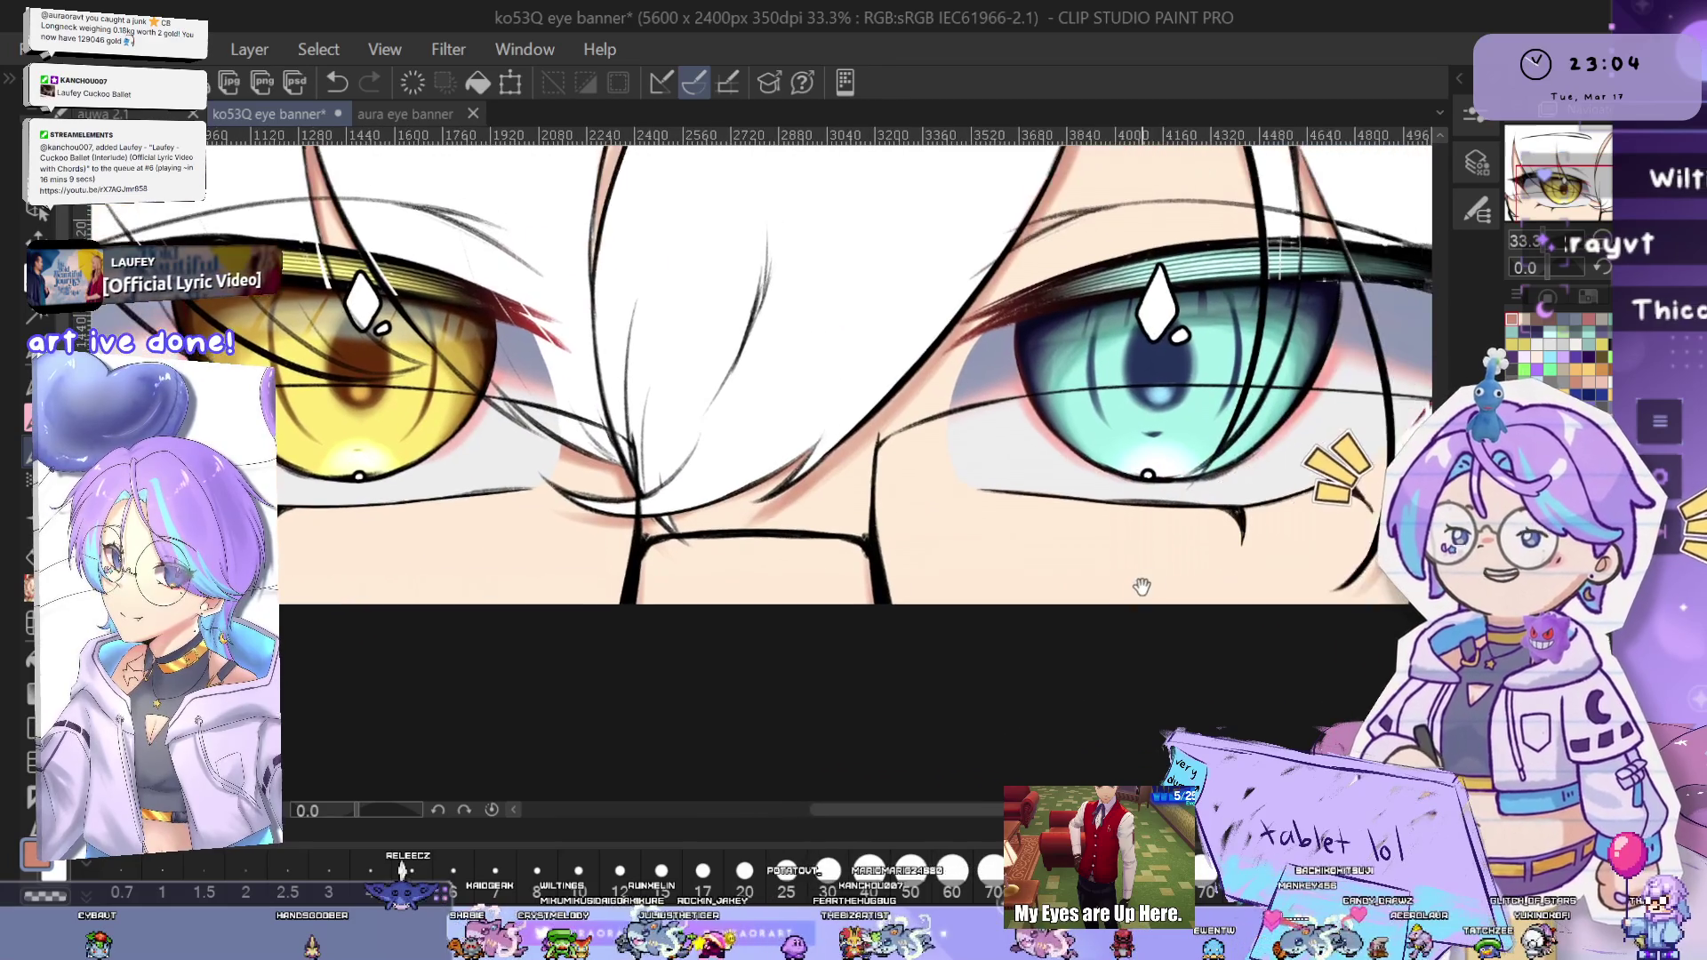
pyautogui.moveTo(1246, 525); pyautogui.dragTo(920, 421)
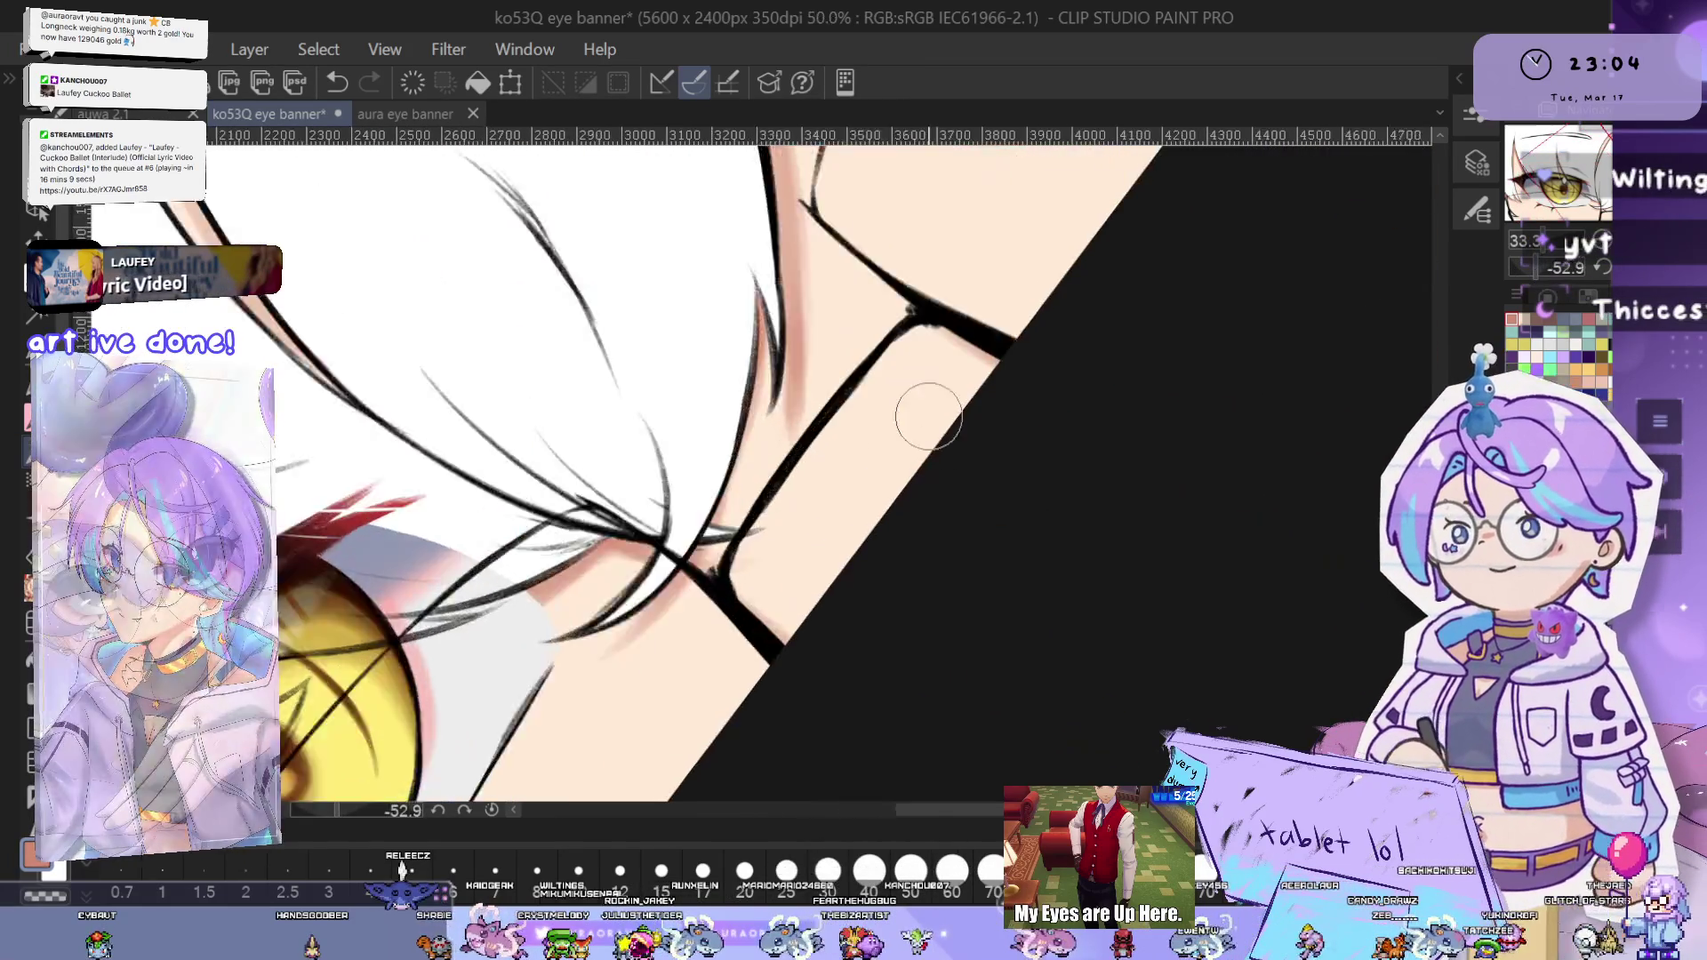
pyautogui.scroll(1, 920, 421)
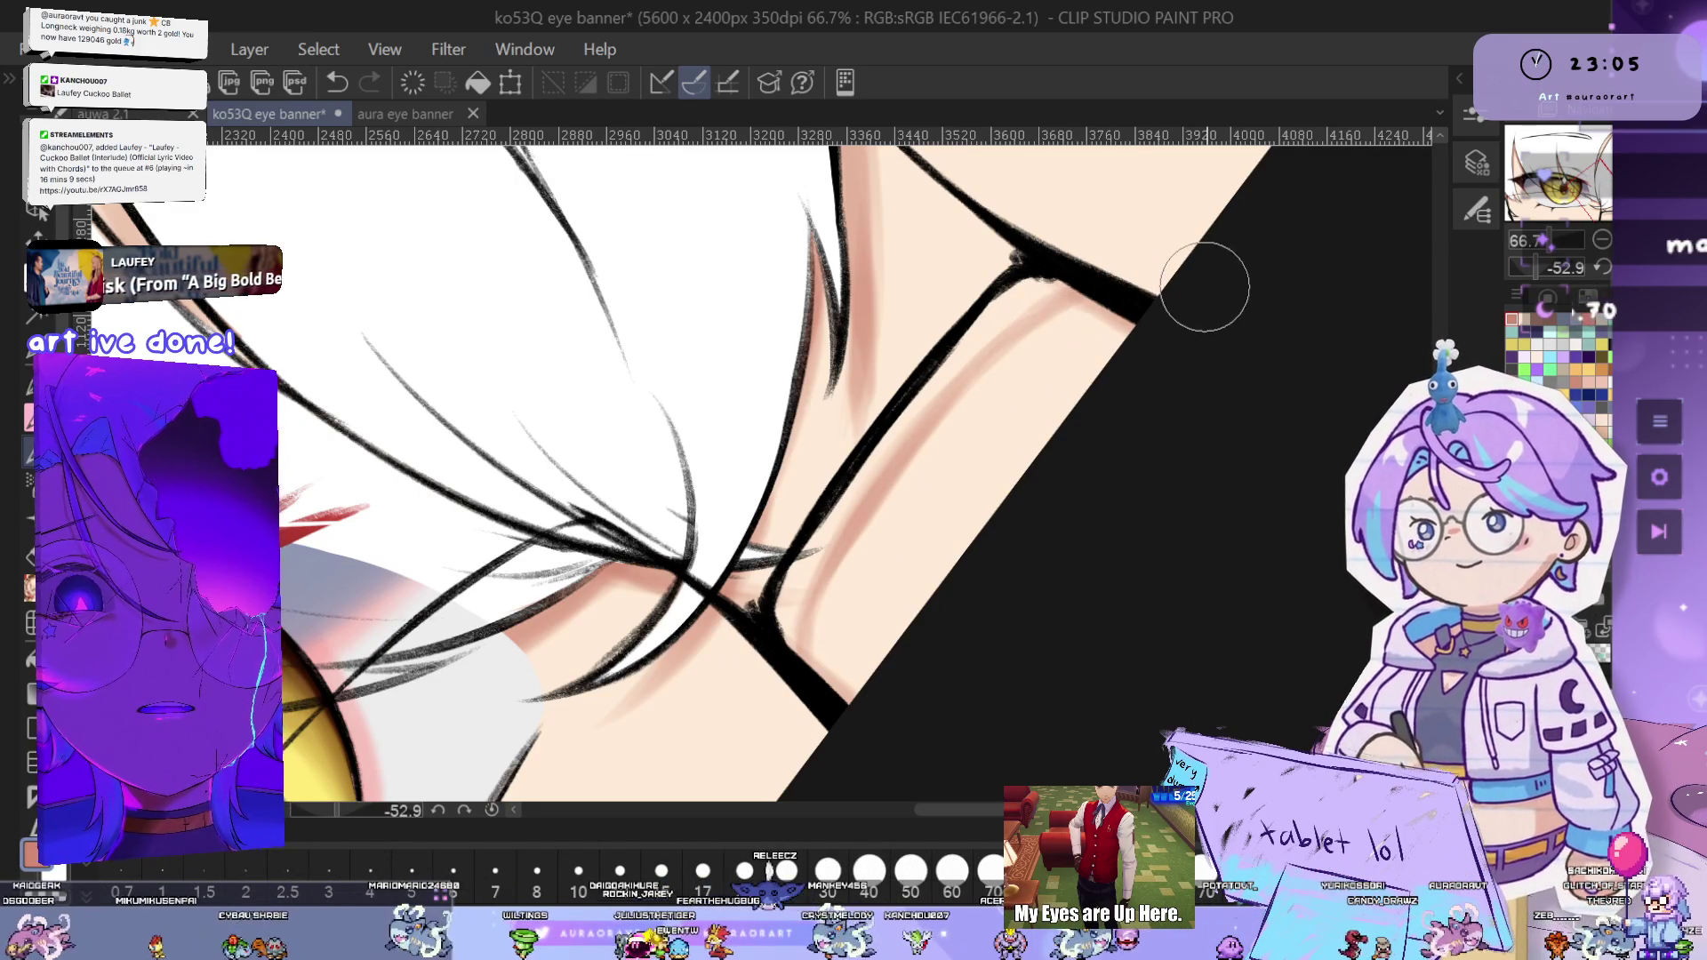
pyautogui.scroll(-5, 1250, 582)
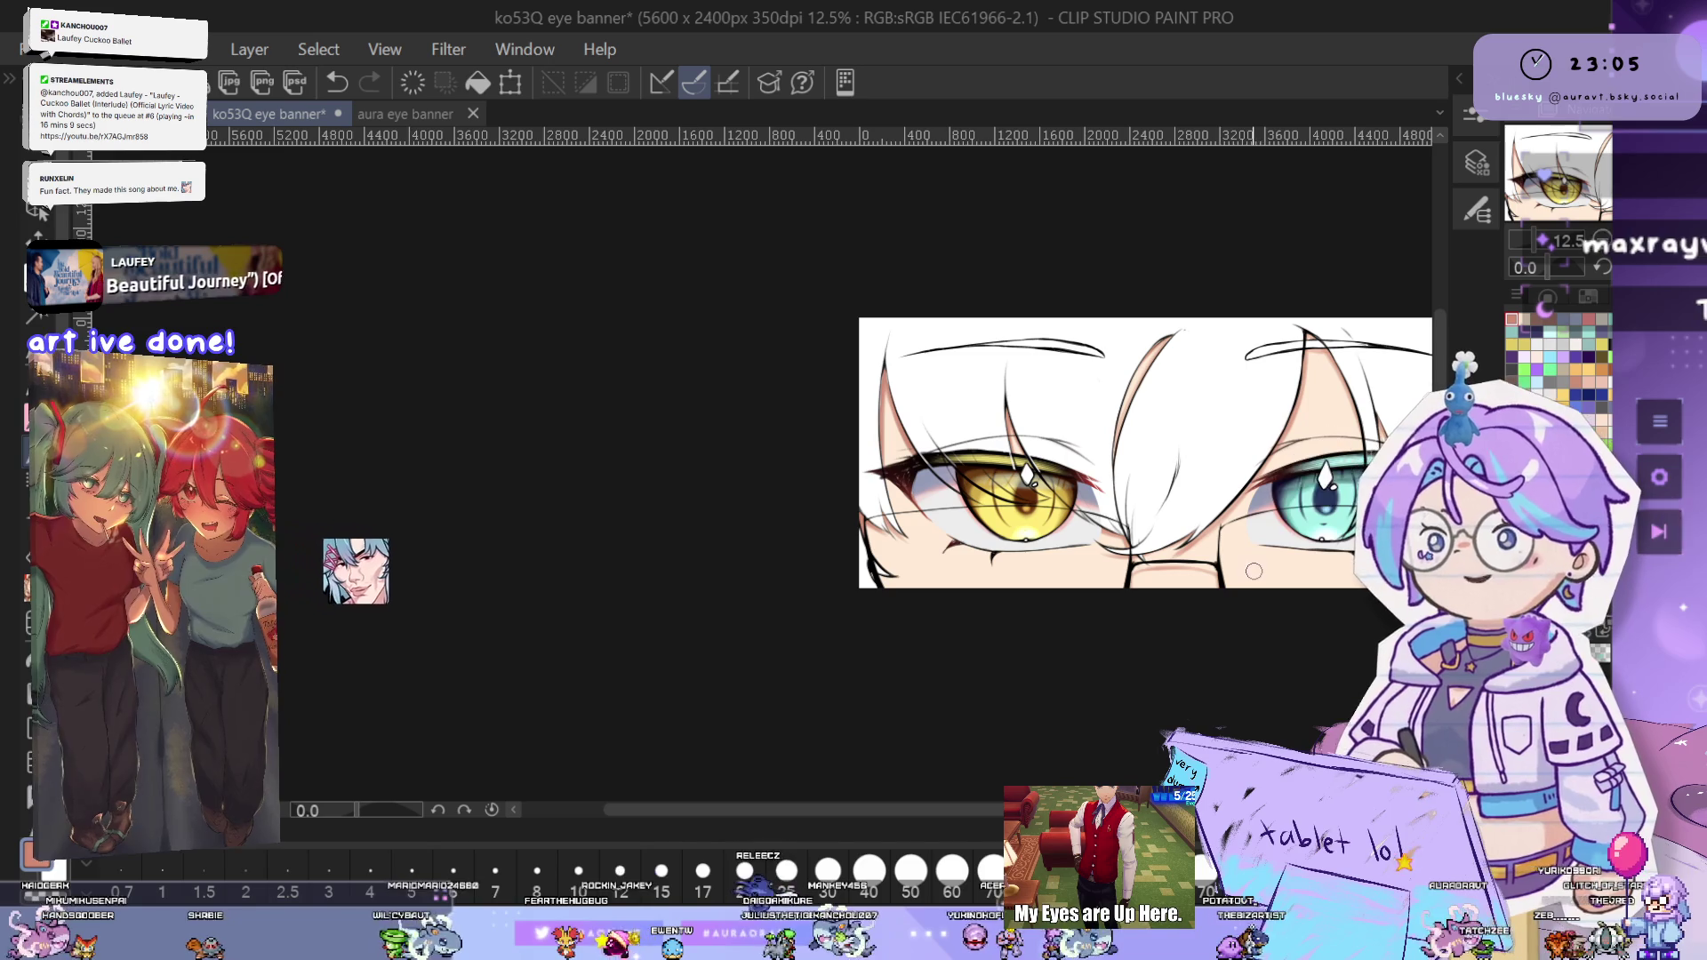
pyautogui.scroll(2, 1253, 571)
pyautogui.scroll(2, 1173, 465)
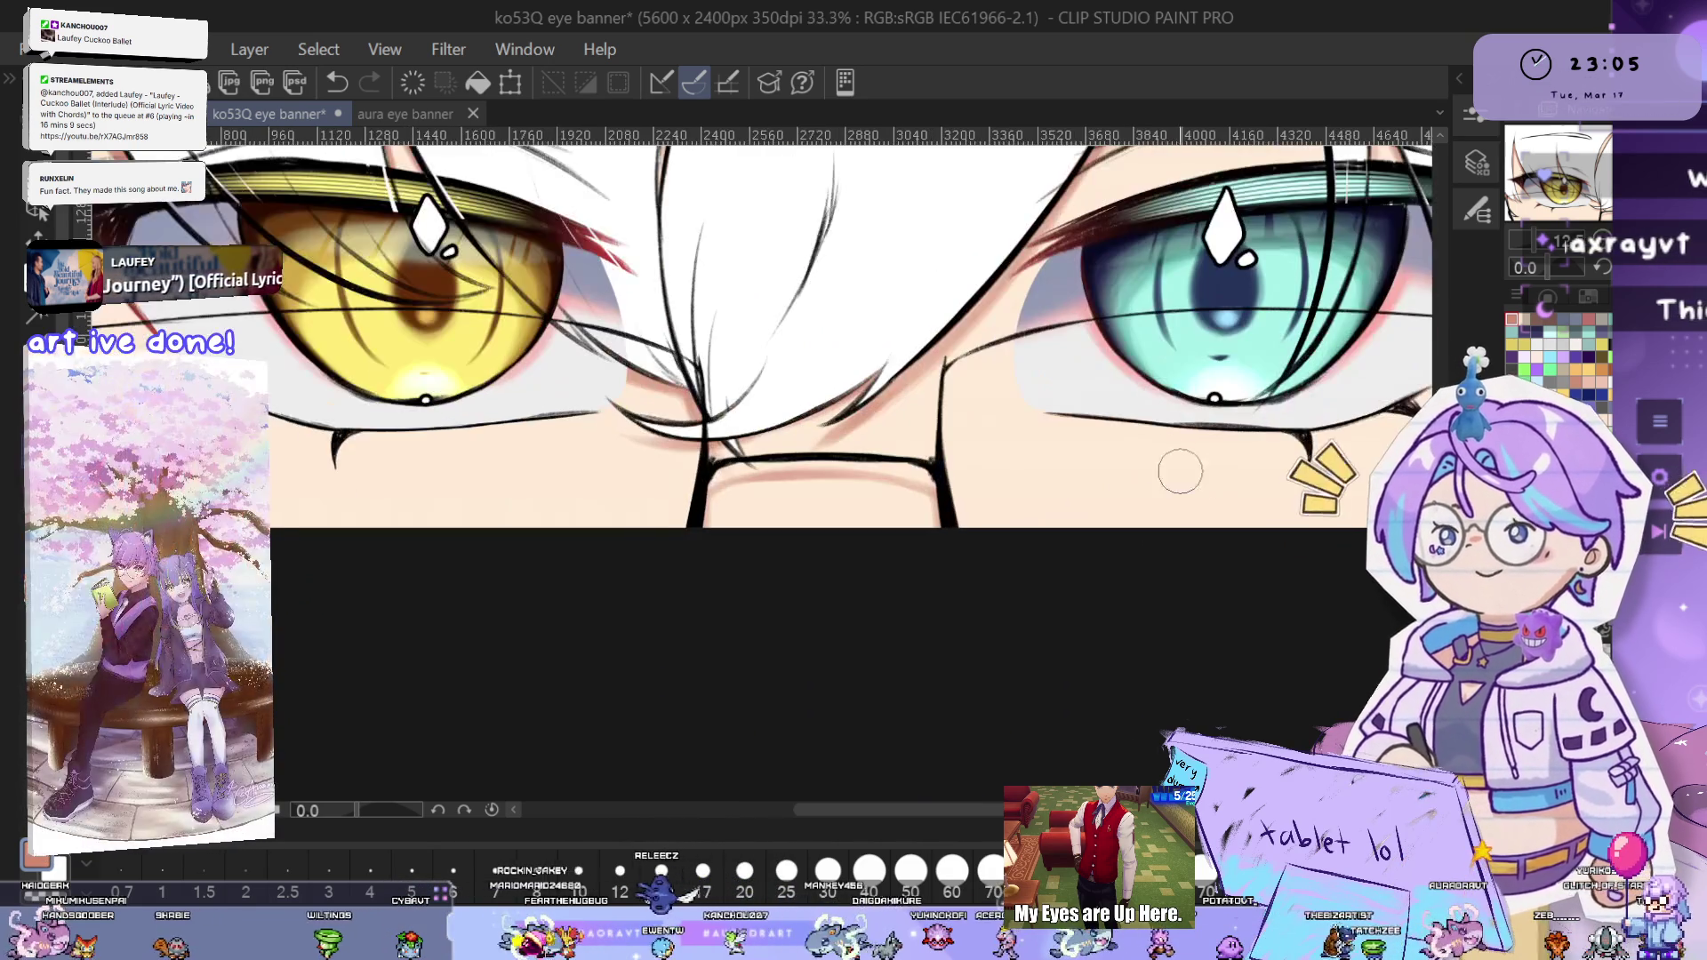
pyautogui.hscroll(5, 1155, 489)
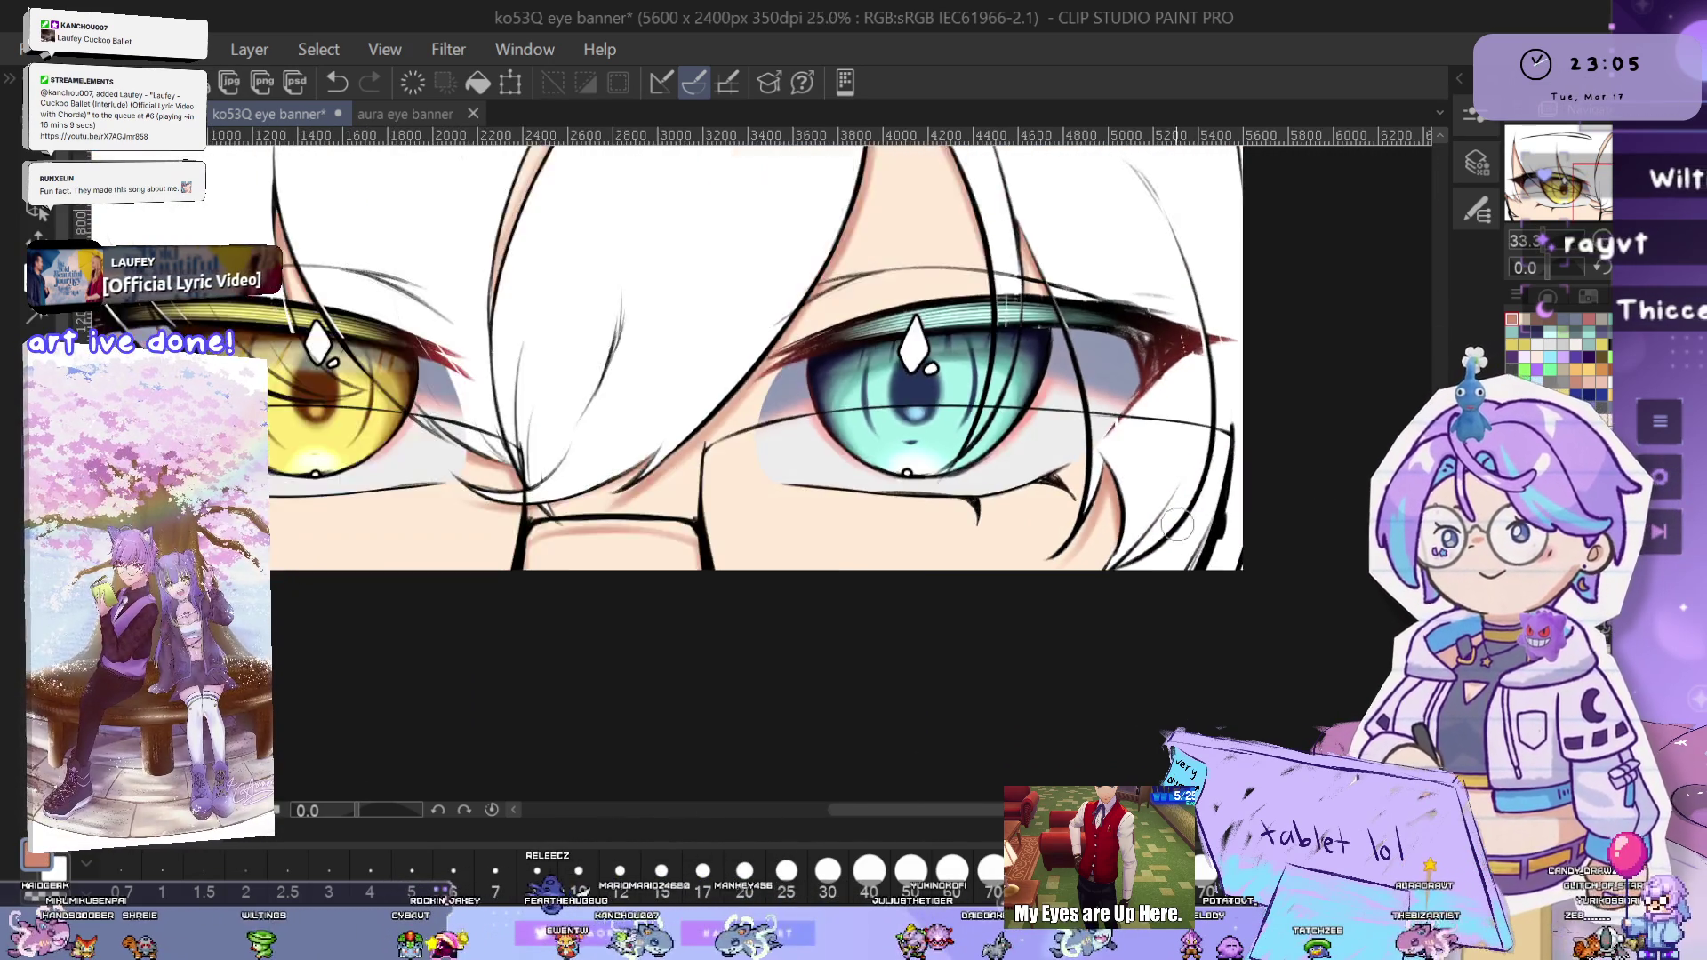
pyautogui.scroll(-2, 1181, 524)
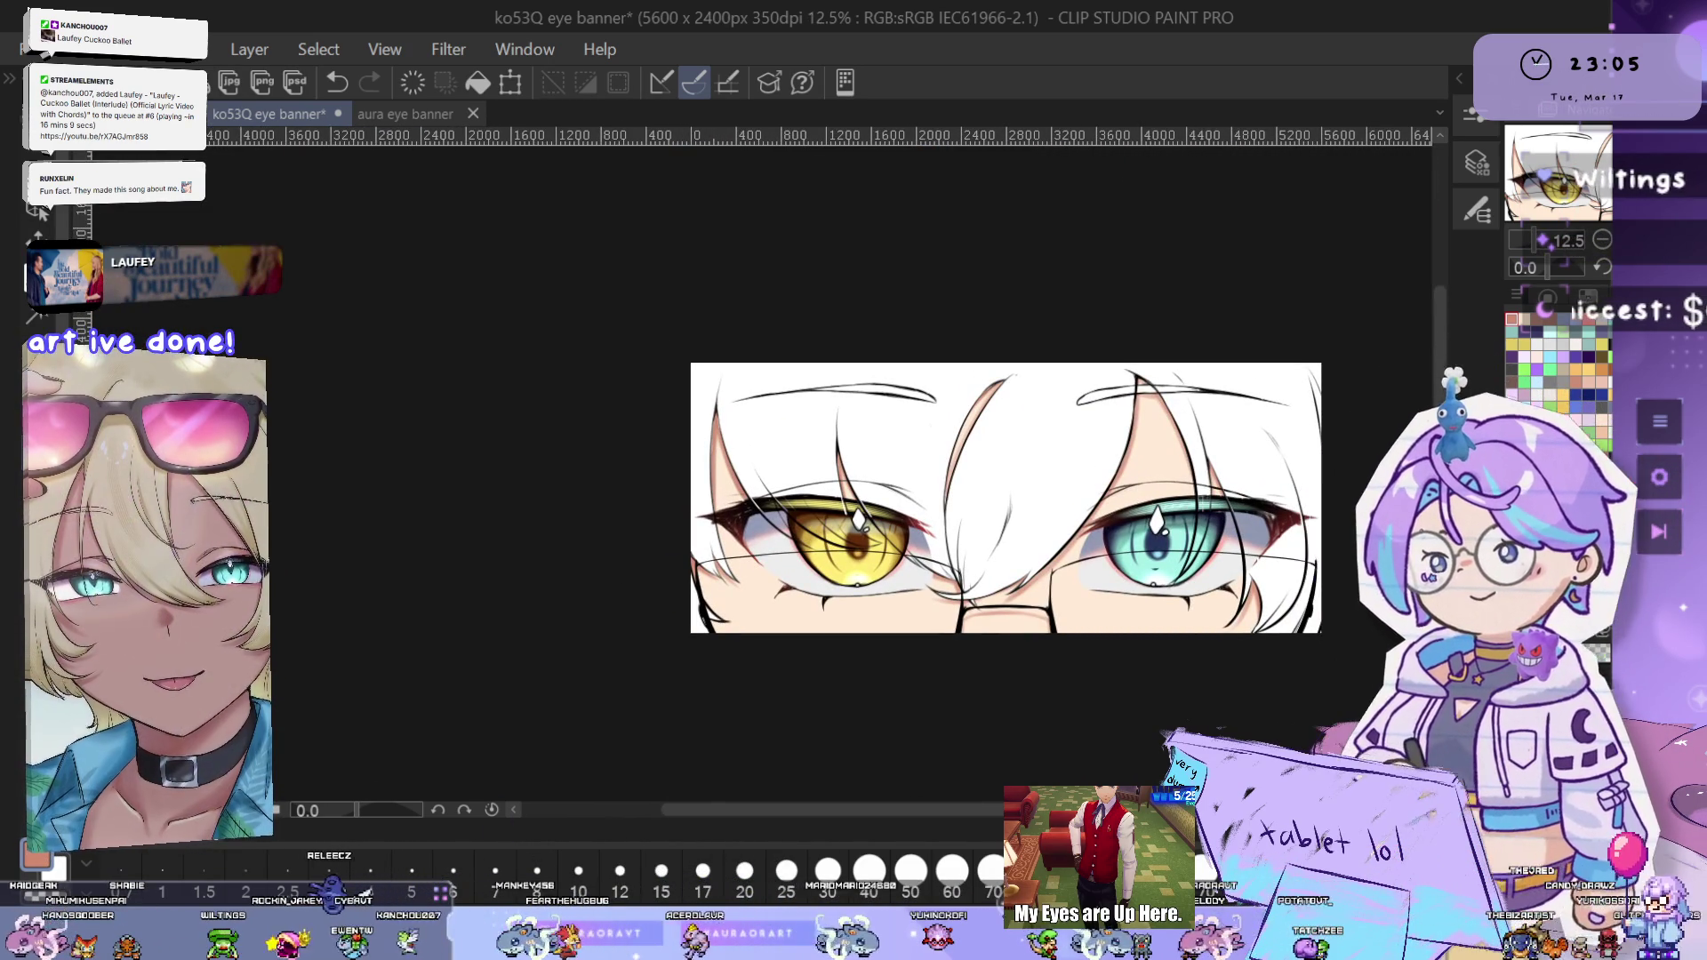
pyautogui.scroll(4, 1182, 477)
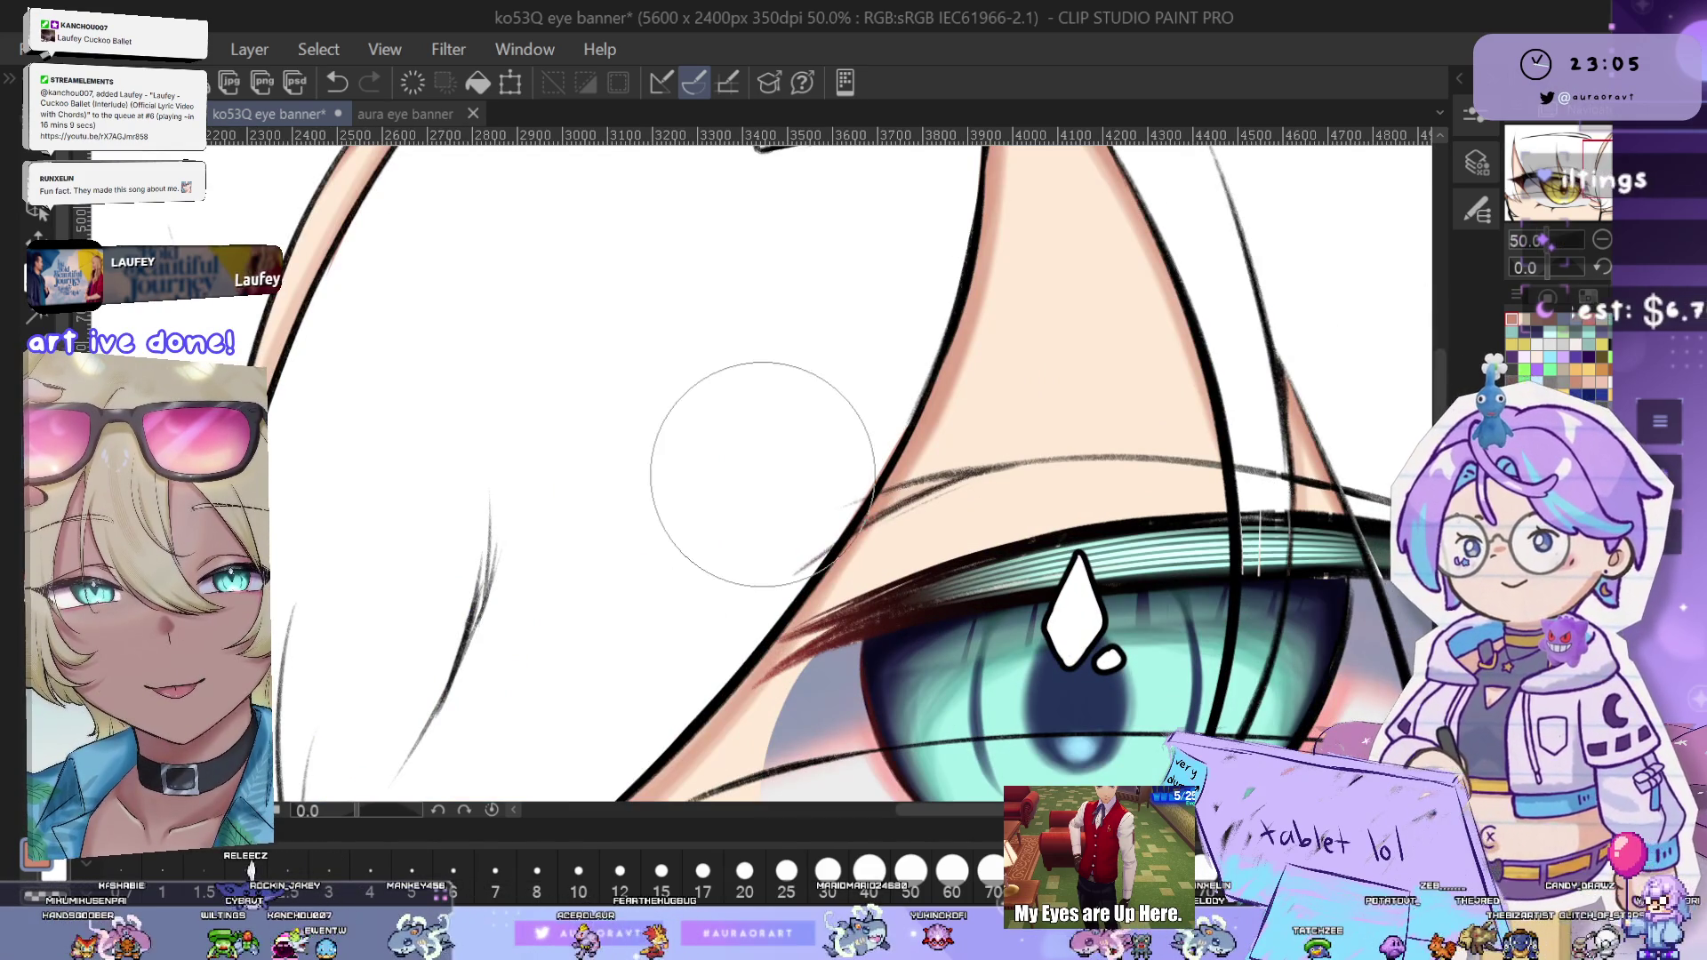
pyautogui.moveTo(762, 473); pyautogui.dragTo(1055, 318)
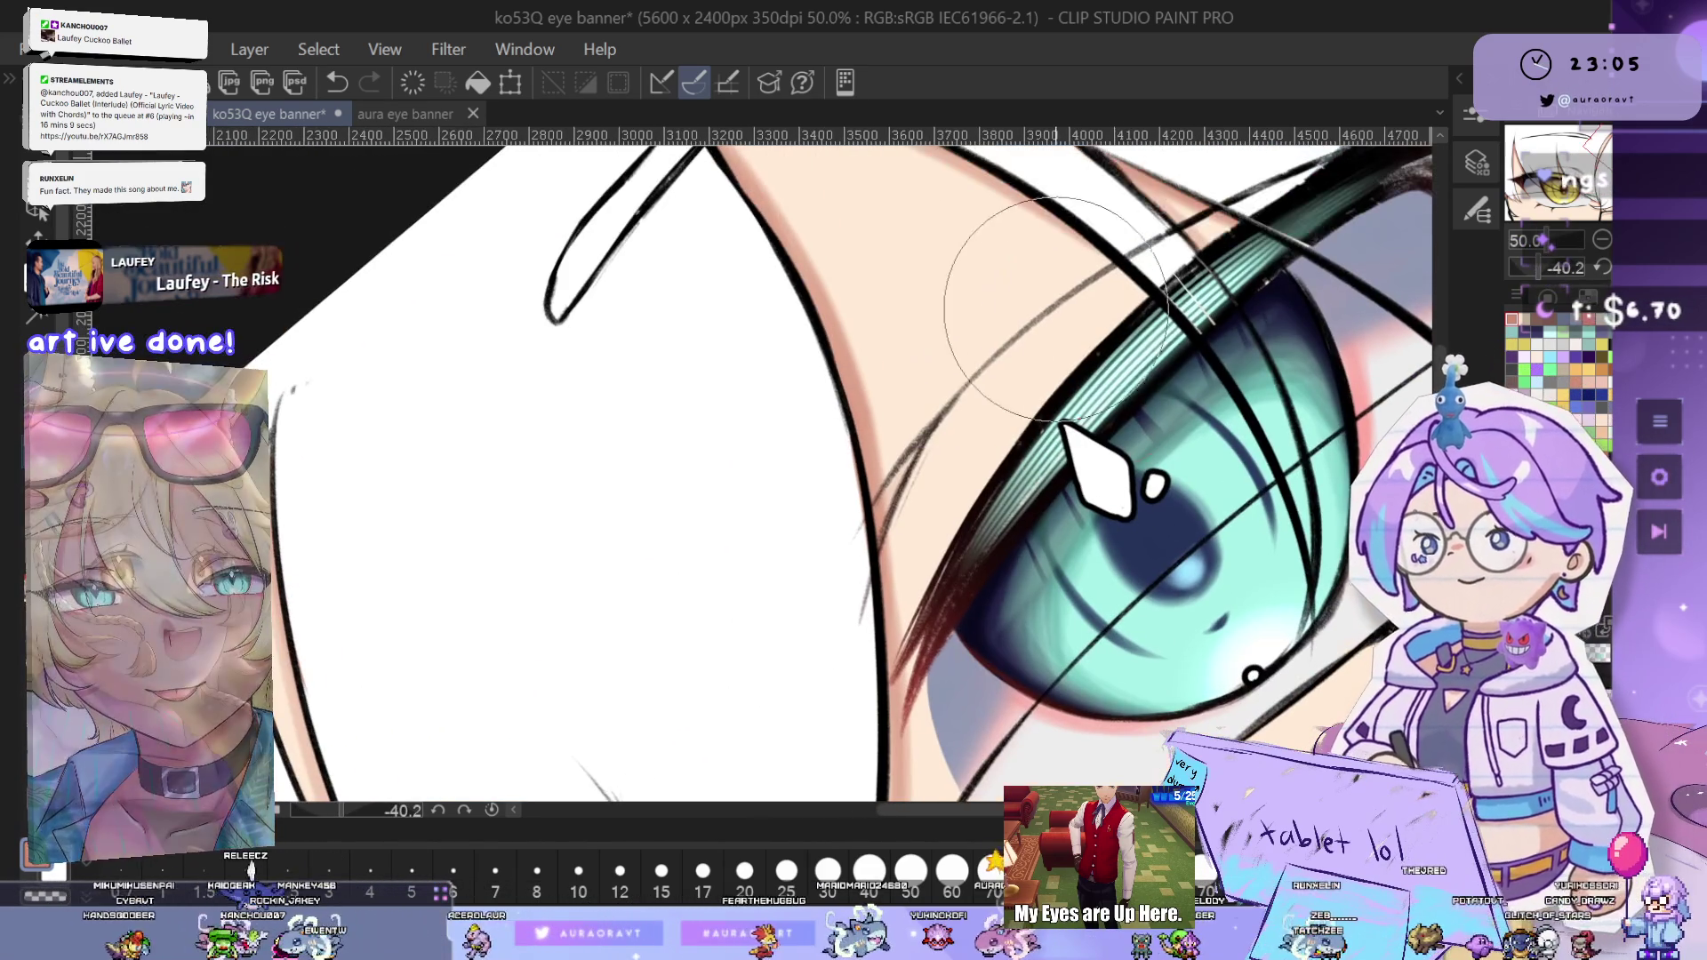
pyautogui.scroll(-1, 1125, 449)
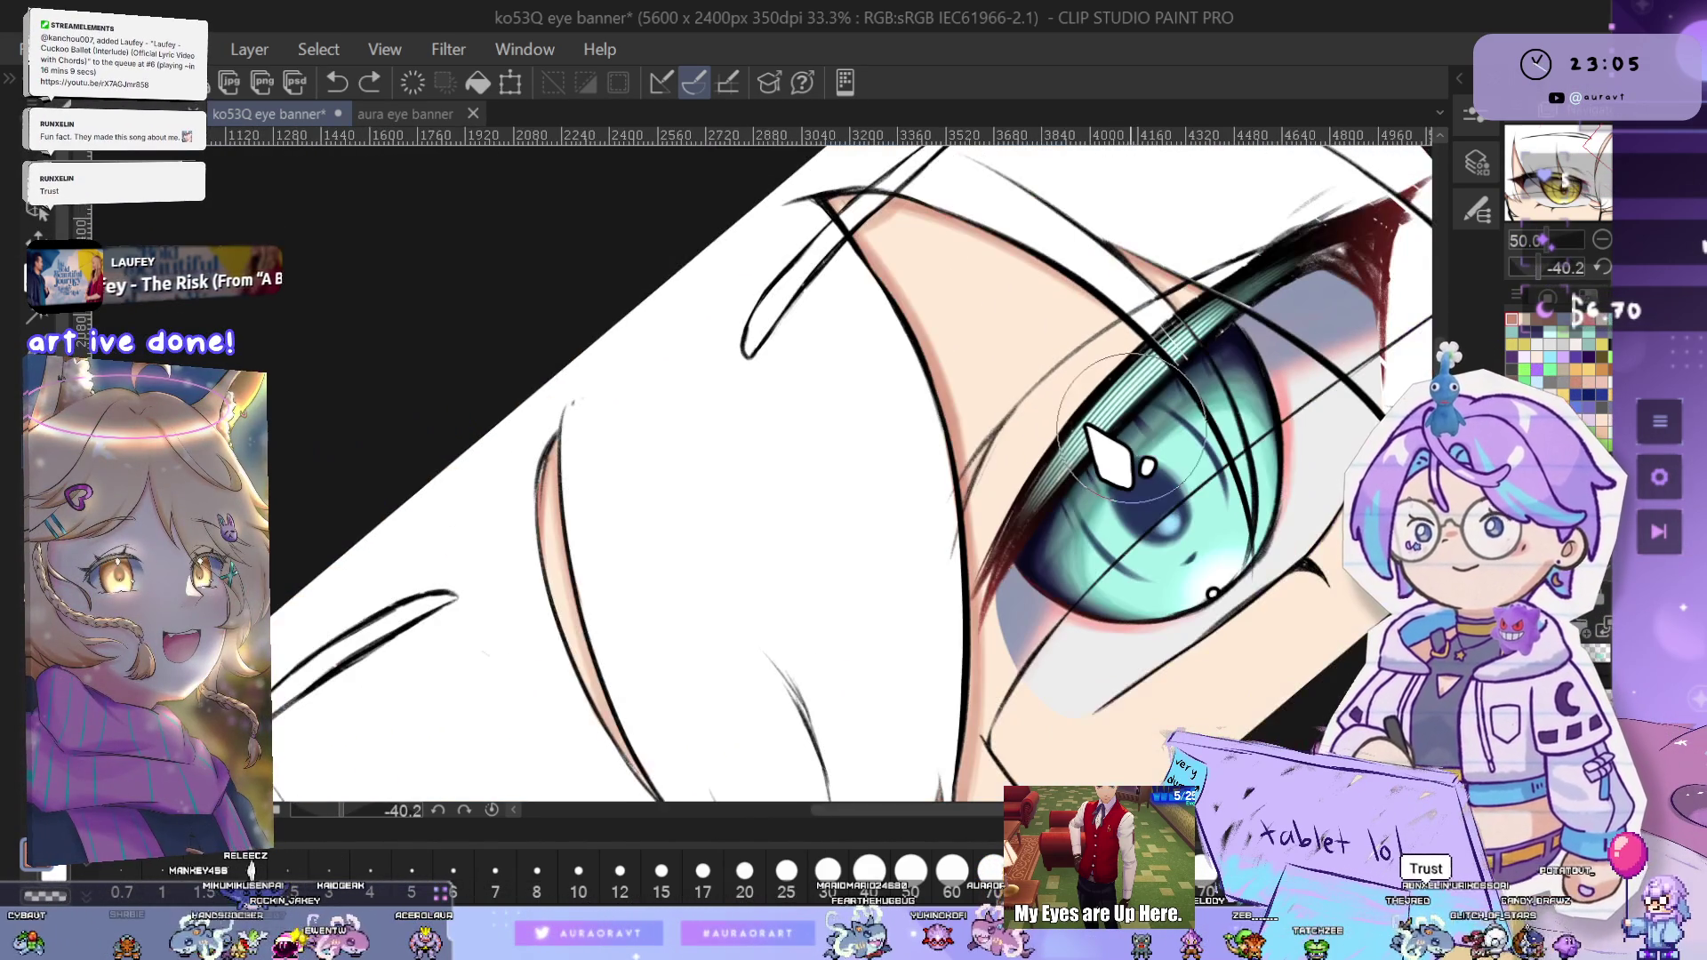
pyautogui.moveTo(996, 471)
pyautogui.mouseDown()
pyautogui.moveTo(1103, 425)
pyautogui.moveTo(1311, 416)
pyautogui.mouseUp()
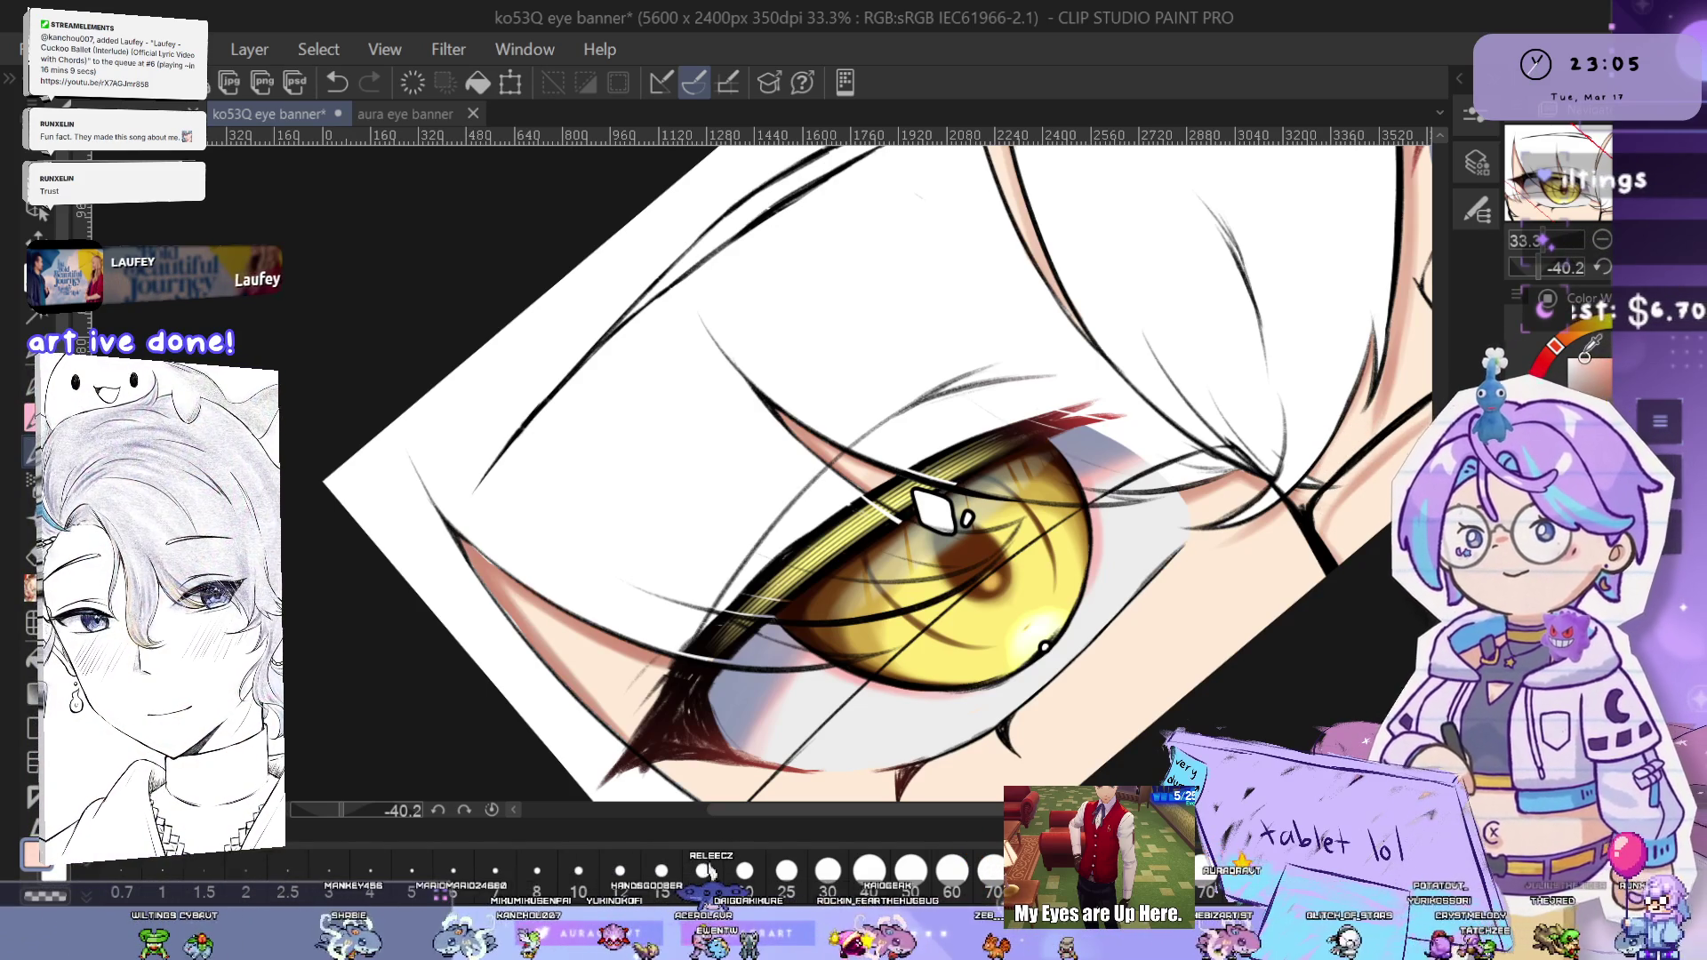
# - Undo the last stroke, repaint over the skin-tone strand by the teal eye, and save
pyautogui.moveTo(1287, 558); pyautogui.dragTo(880, 717)
pyautogui.scroll(1, 1099, 269)
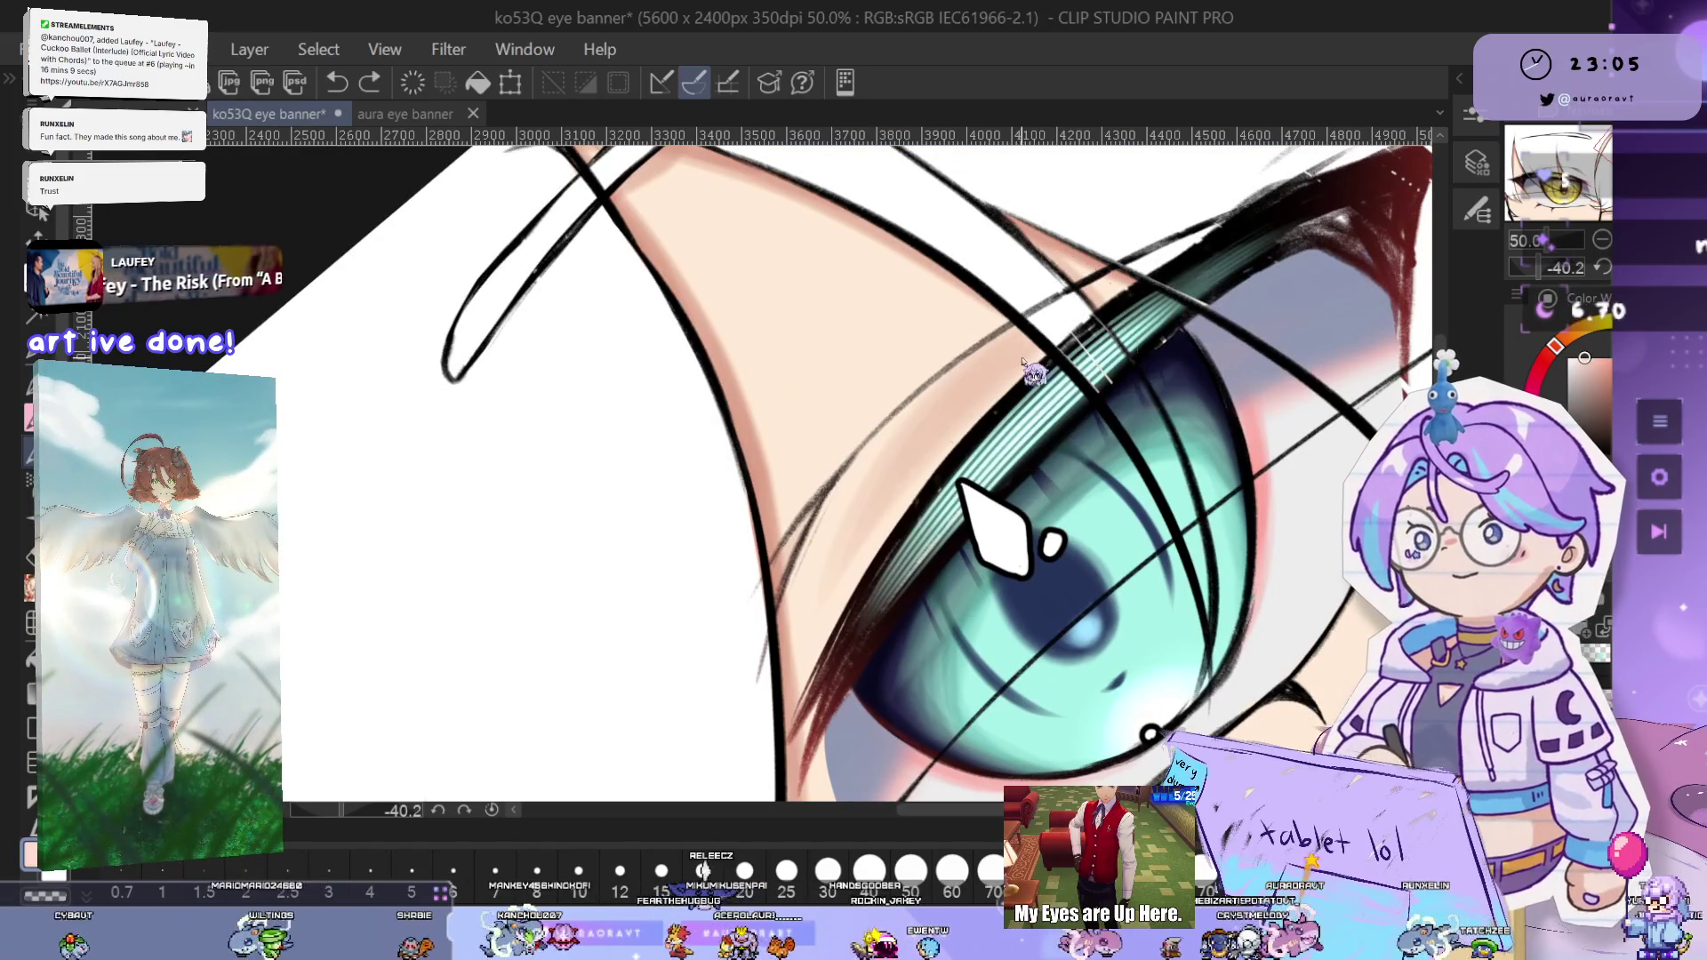
pyautogui.hotkey('ctrl', 'z')
pyautogui.hotkey('ctrl', 'z')
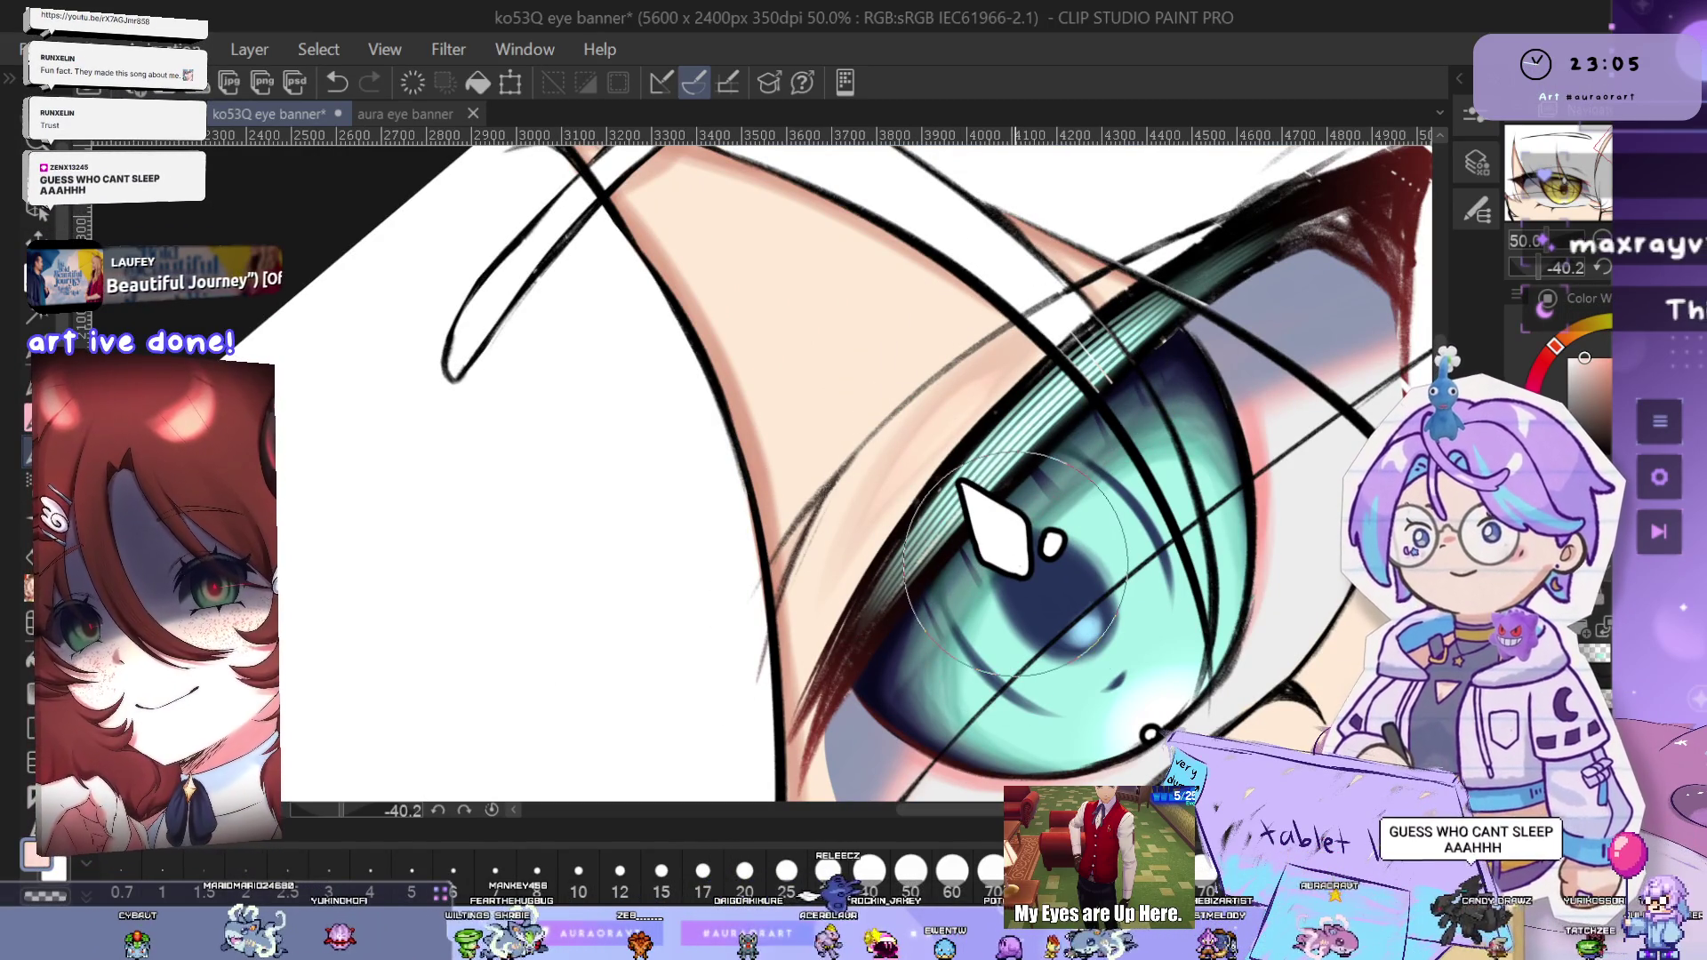
pyautogui.scroll(2, 1031, 499)
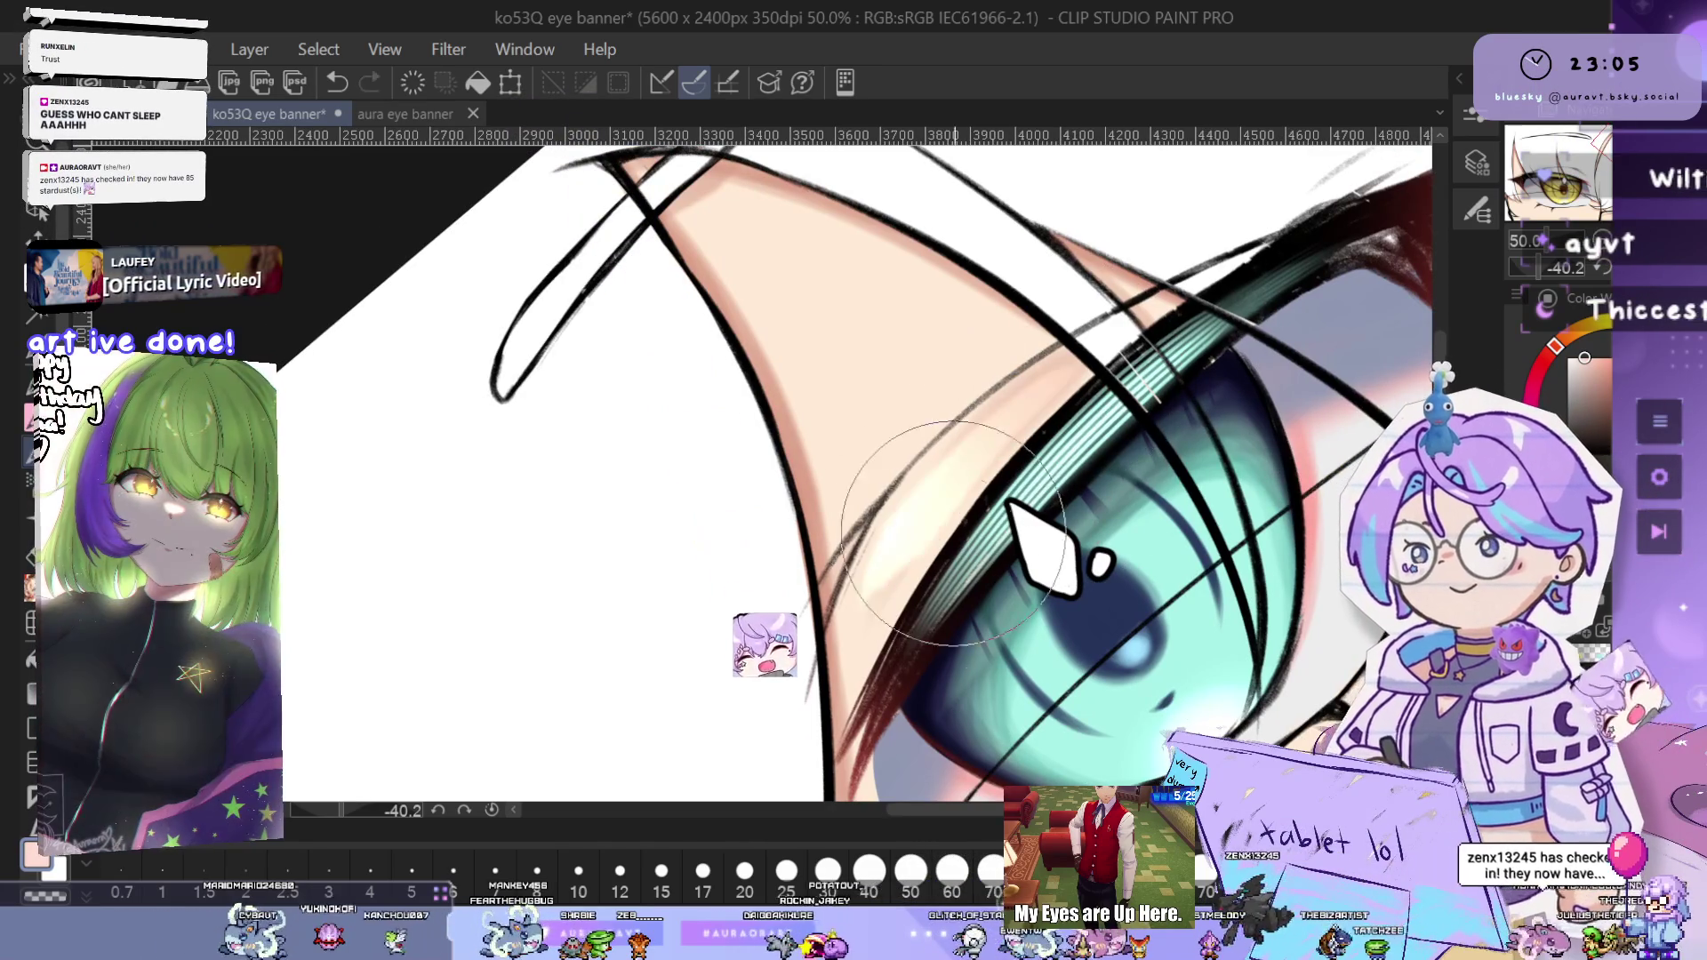
pyautogui.moveTo(943, 510); pyautogui.dragTo(999, 440)
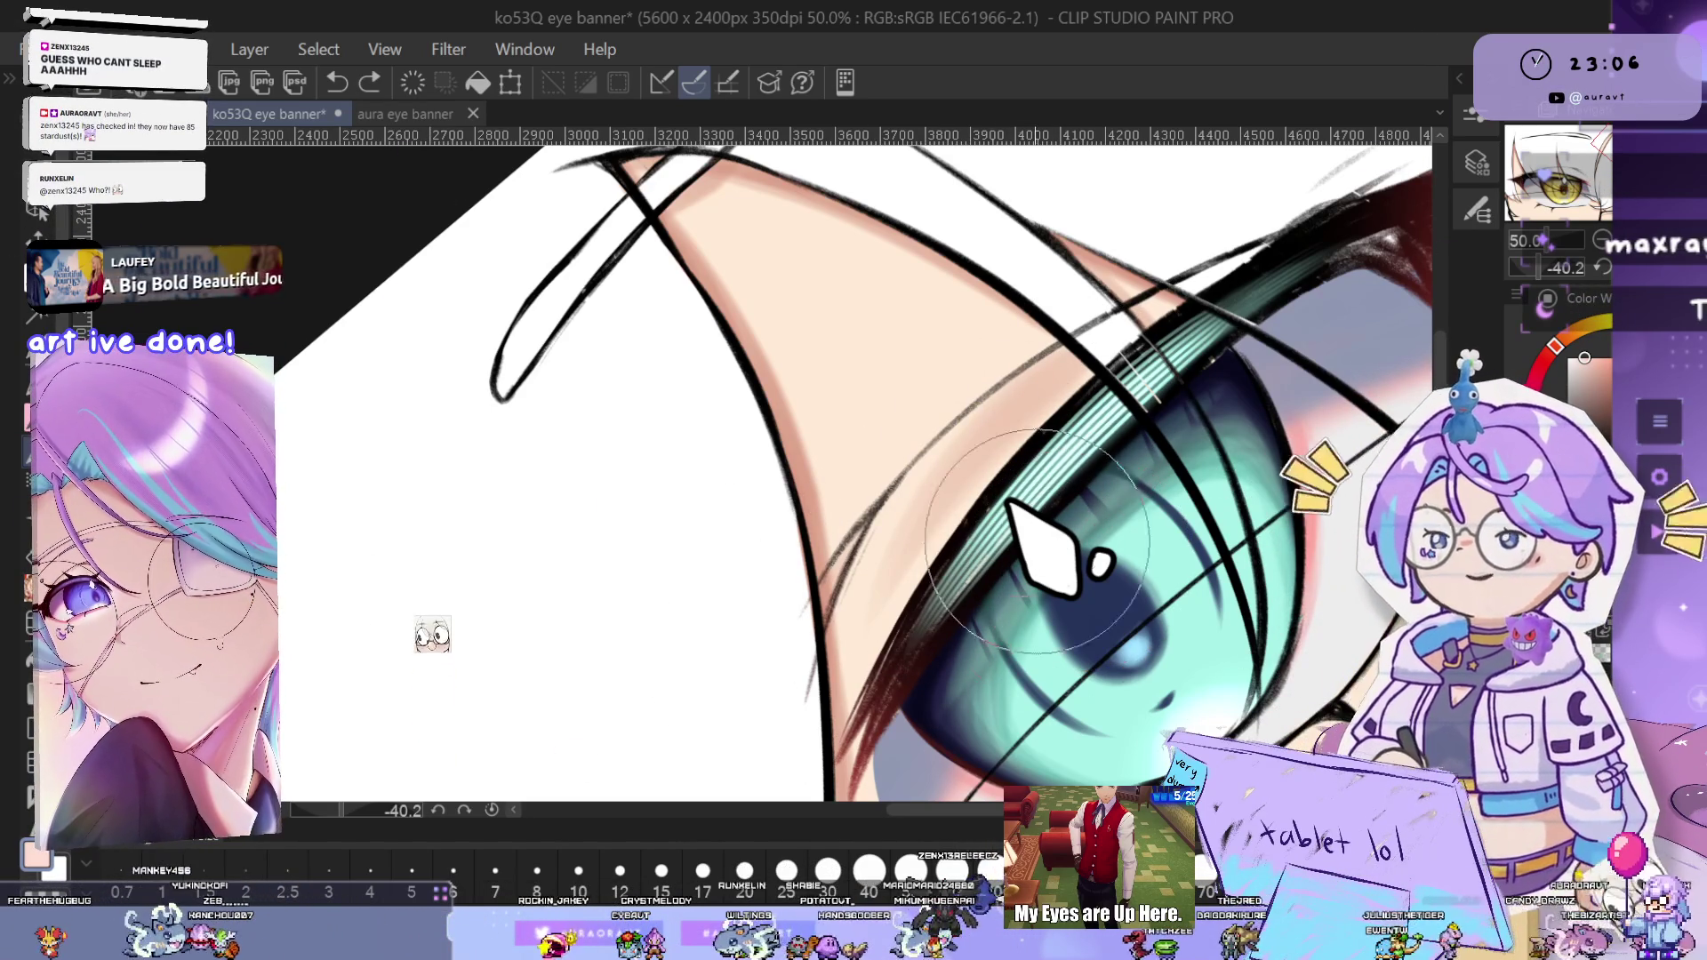
pyautogui.hotkey('ctrl', 's')
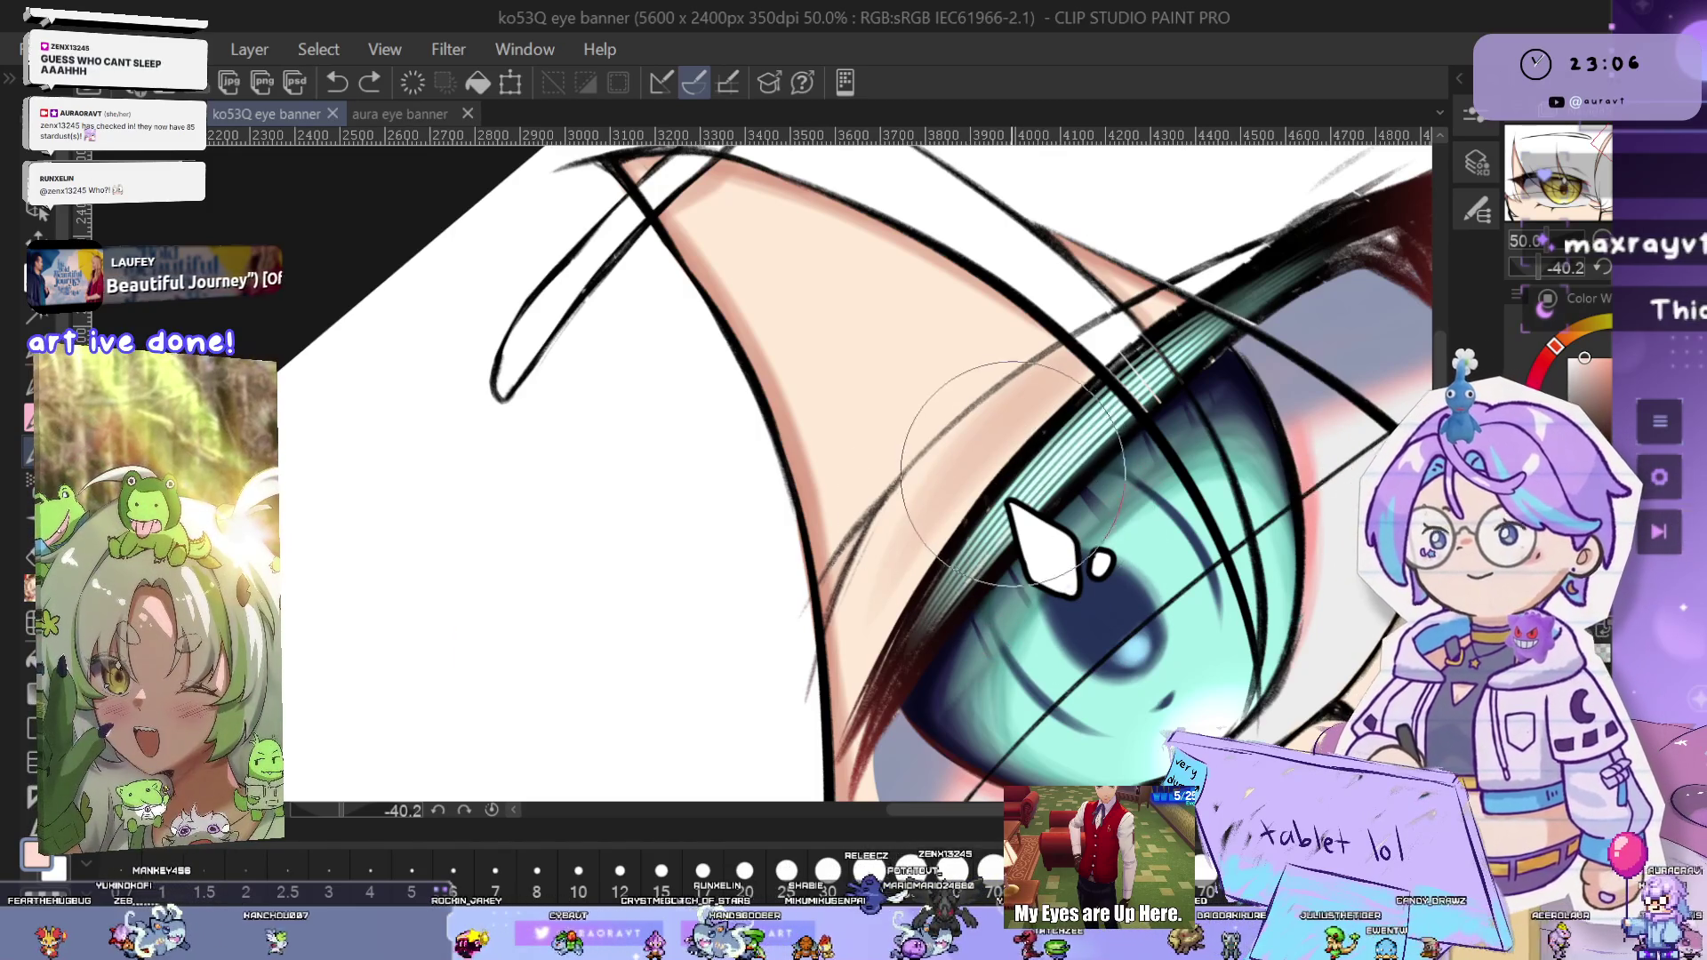
# - Airbrush a softer highlight onto the skin strand, discarding a too-light patch, then zoom to 100%
pyautogui.scroll(1, 1013, 467)
pyautogui.scroll(1, 1013, 466)
pyautogui.moveTo(942, 485); pyautogui.dragTo(867, 599)
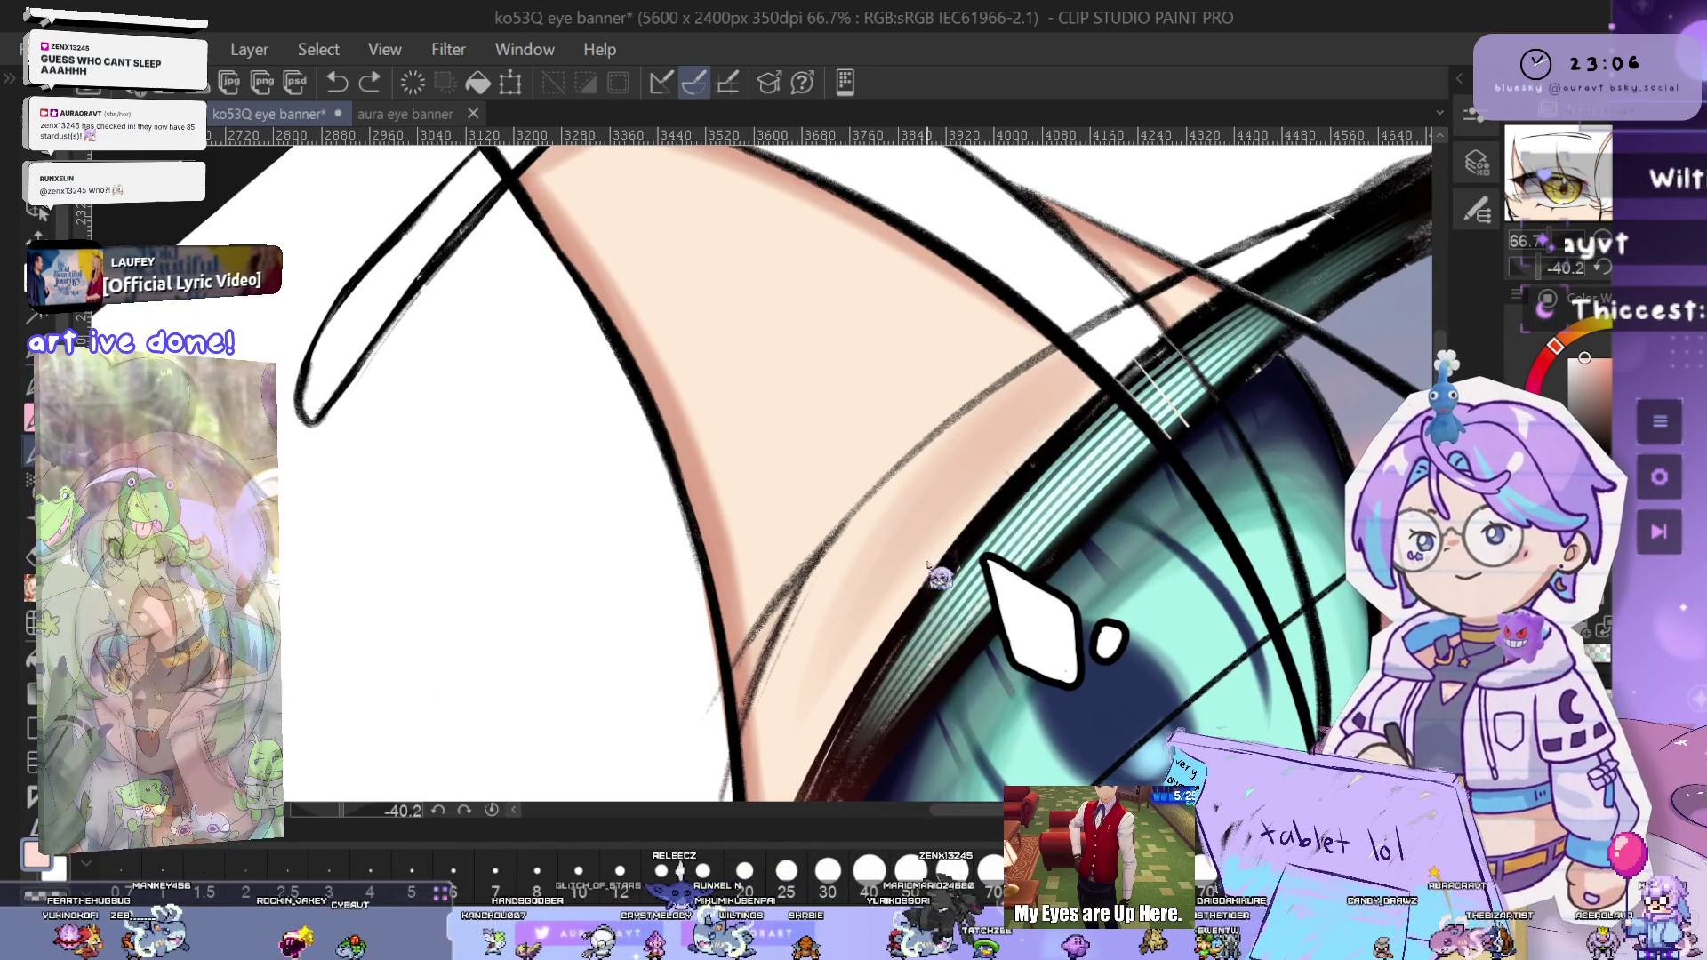
pyautogui.moveTo(924, 539); pyautogui.dragTo(970, 491)
pyautogui.hotkey('ctrl', 'z')
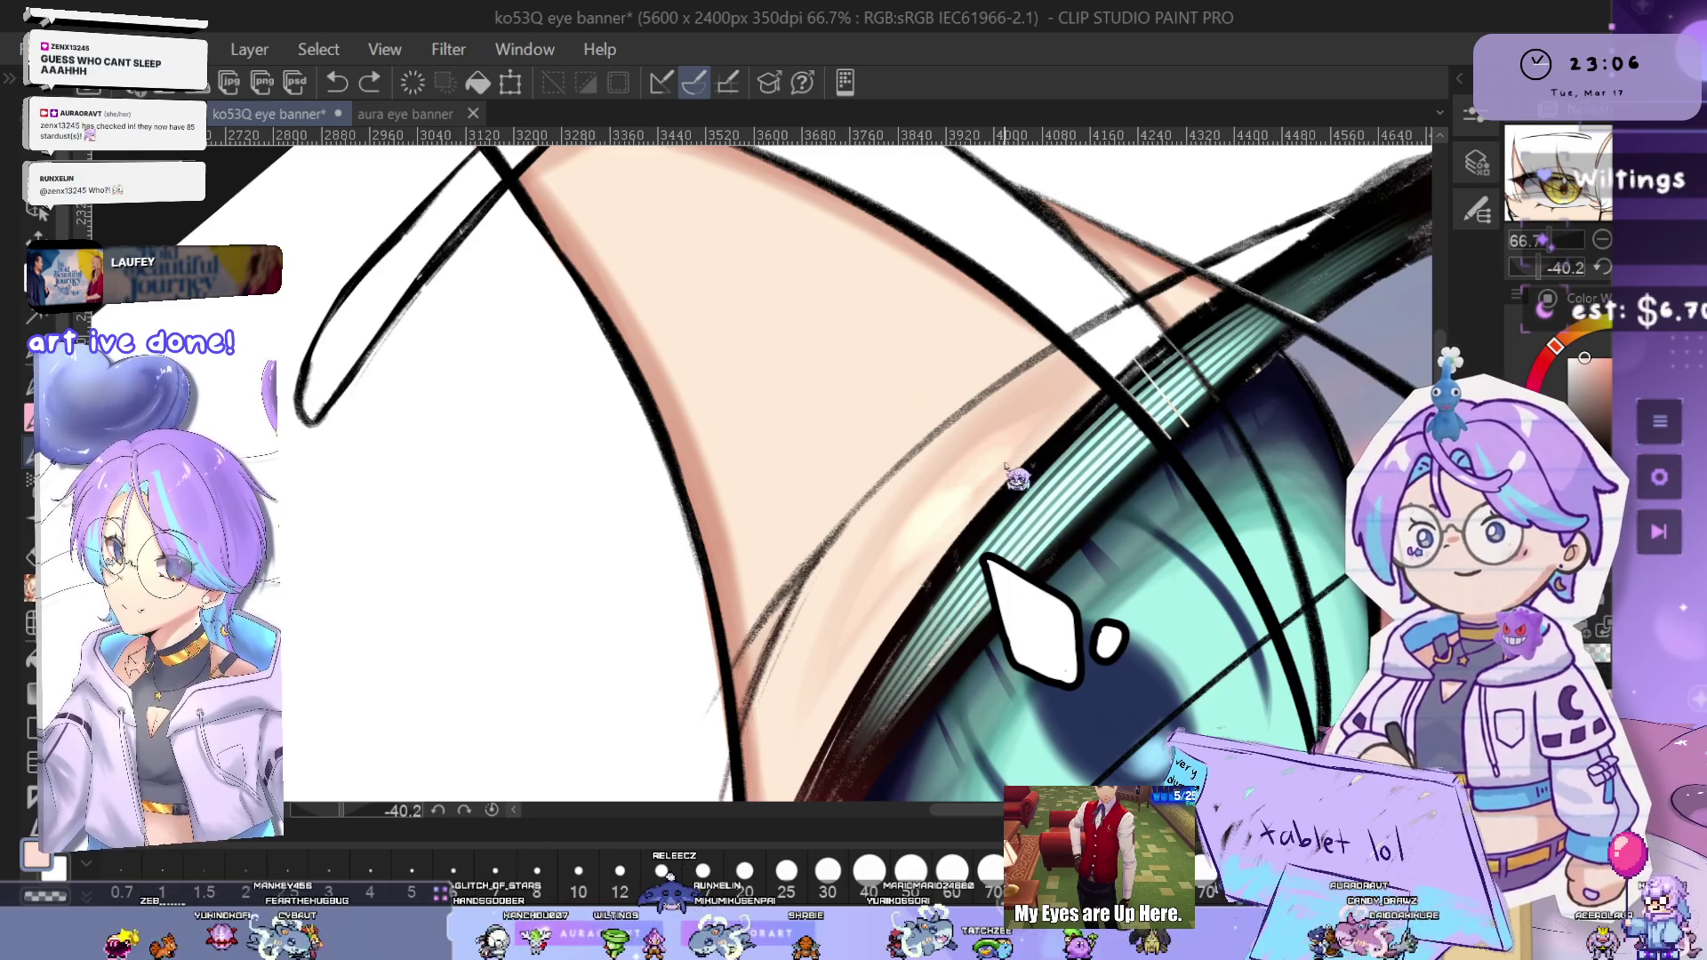
pyautogui.moveTo(893, 458); pyautogui.dragTo(1018, 449)
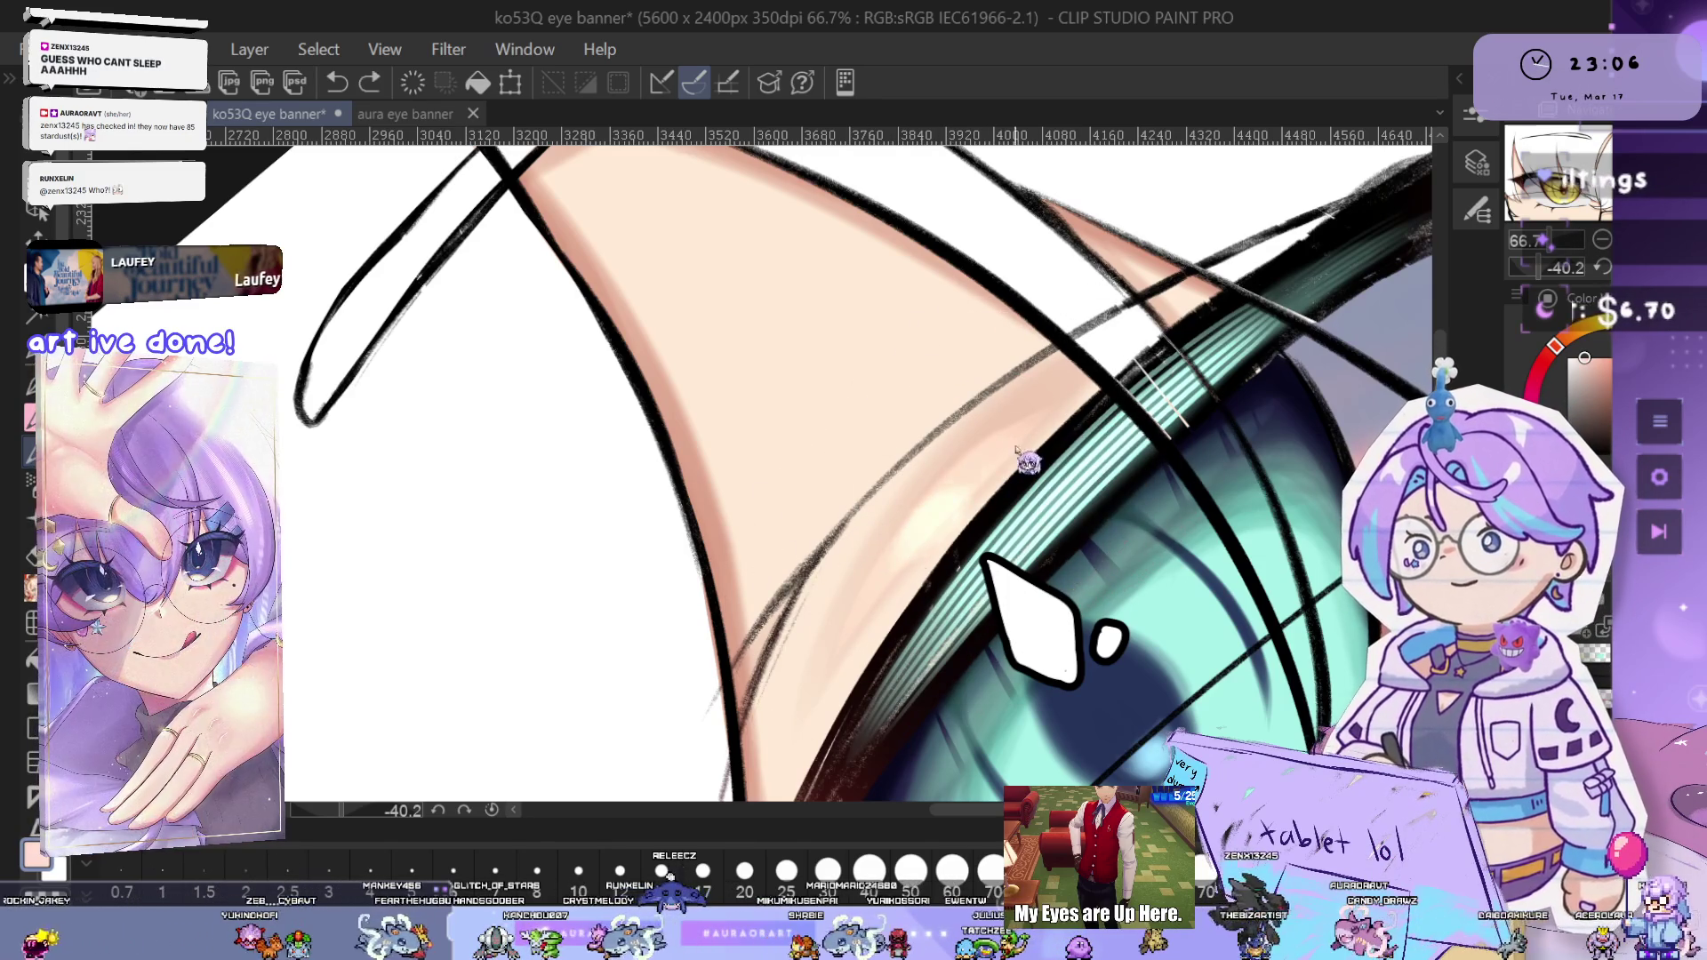
pyautogui.hotkey('ctrl', 'alt', '0')
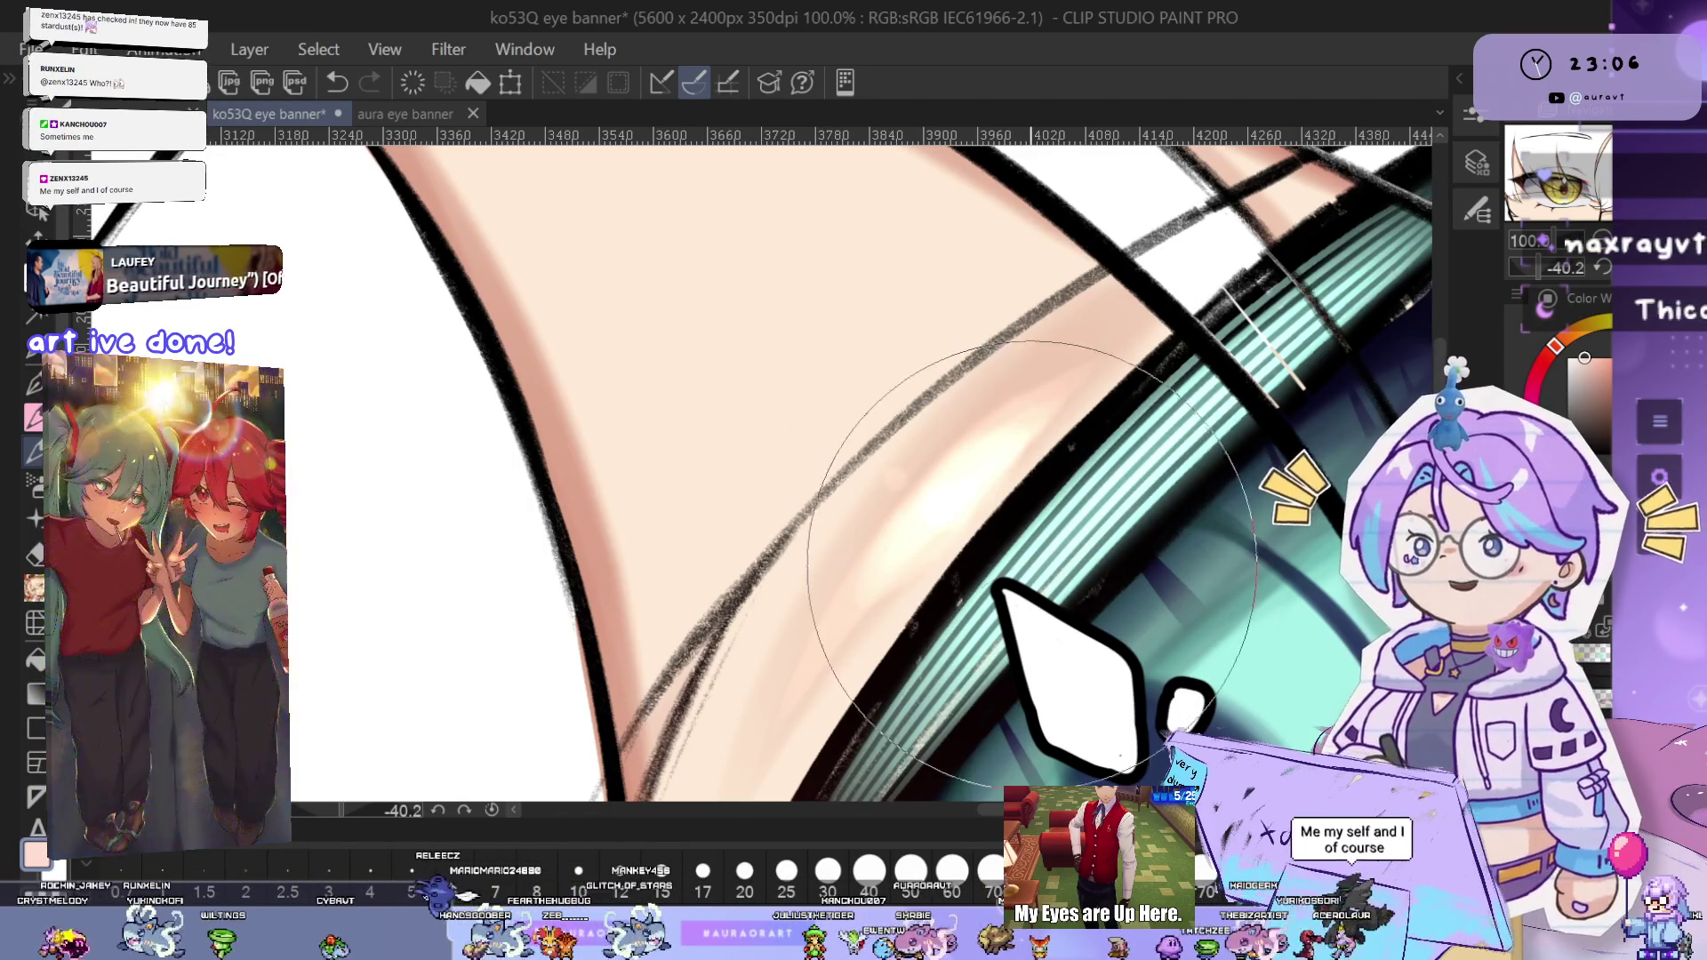
# - Level the canvas rotation, frame both eyes, and zoom to 100% on the yellow eye's upper lashes
pyautogui.moveTo(1082, 587); pyautogui.dragTo(1064, 544)
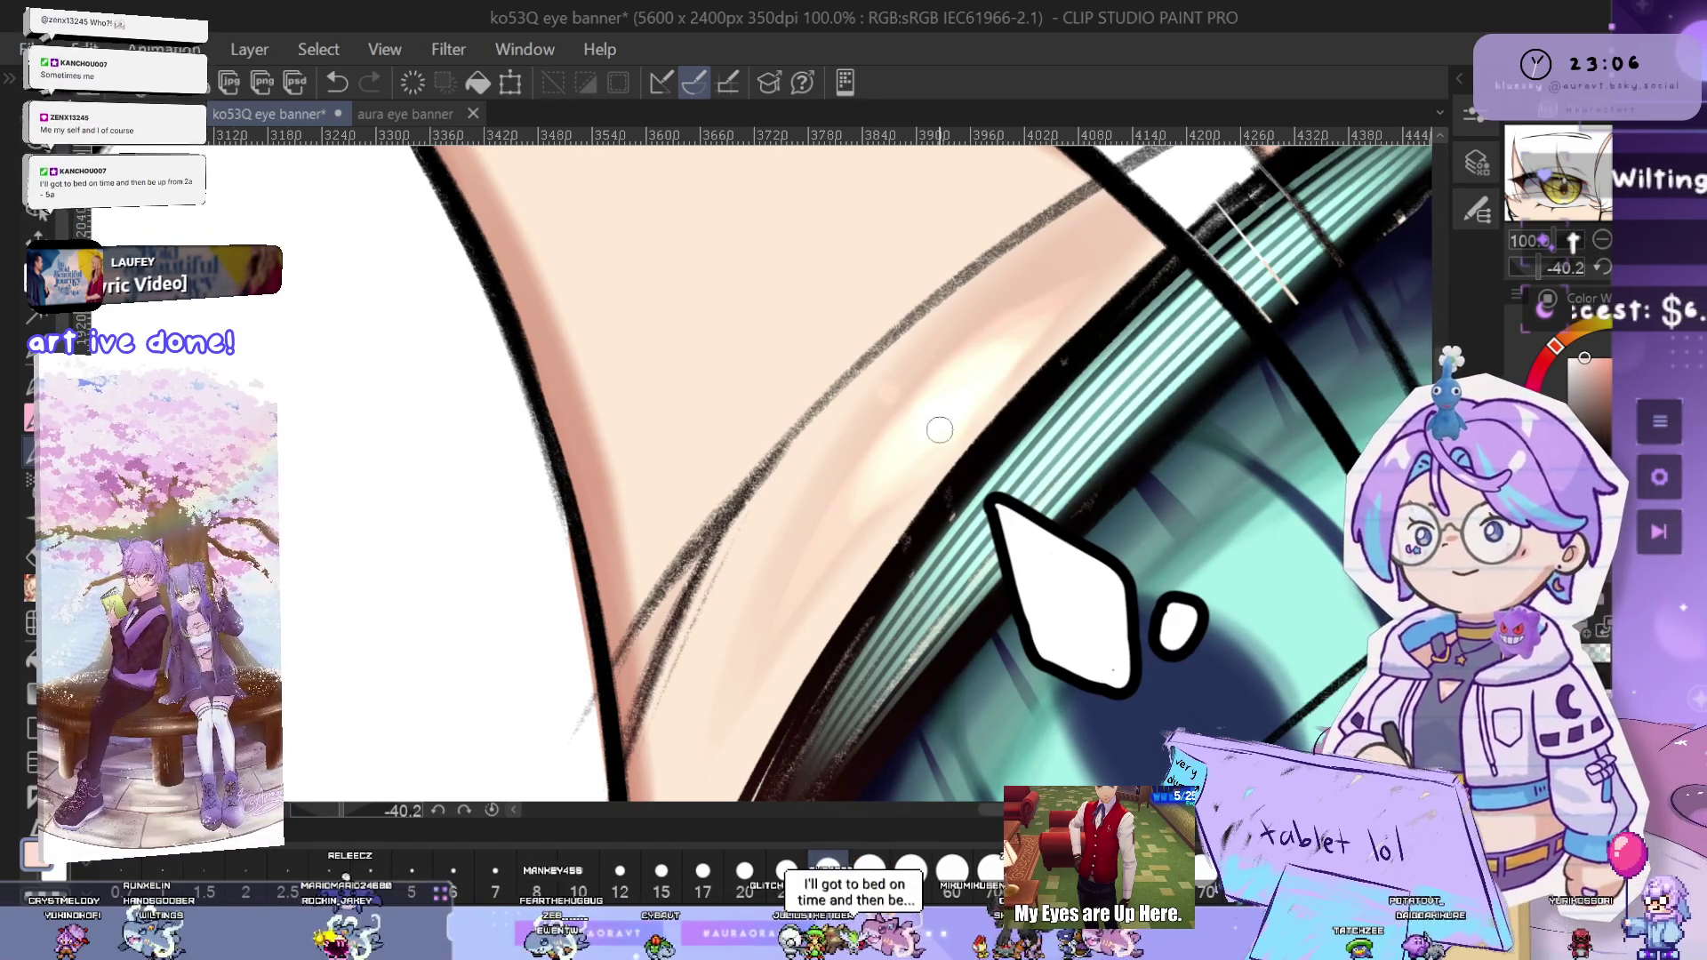
pyautogui.scroll(1, 933, 430)
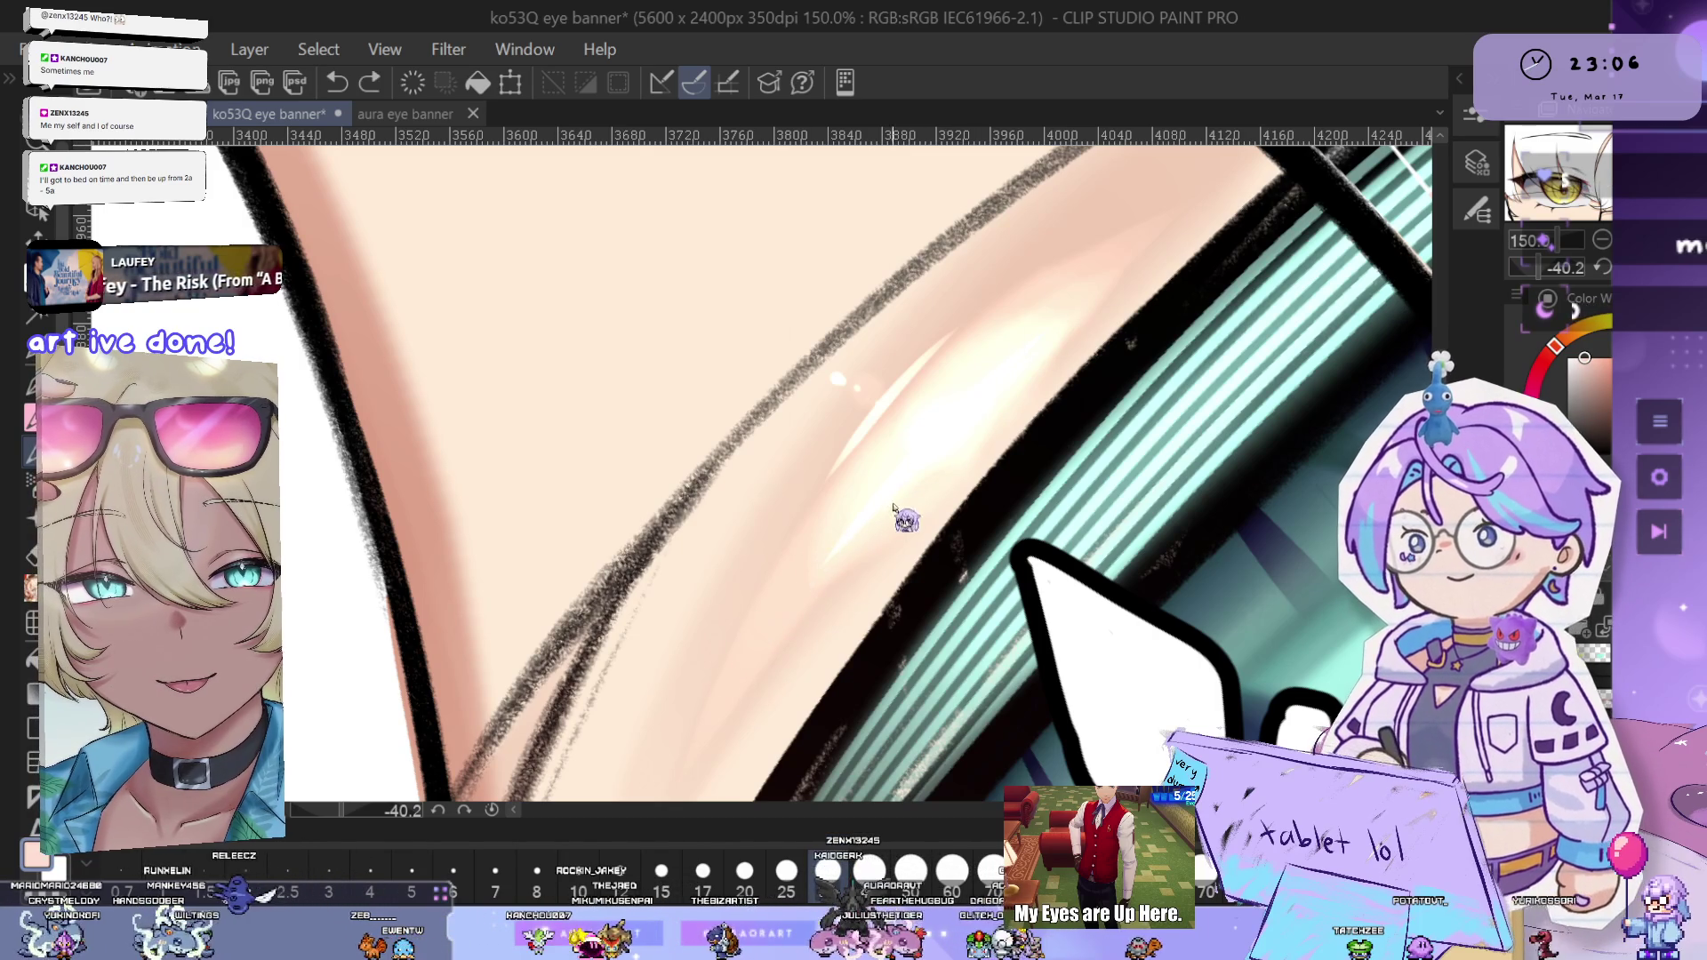
pyautogui.scroll(2, 953, 438)
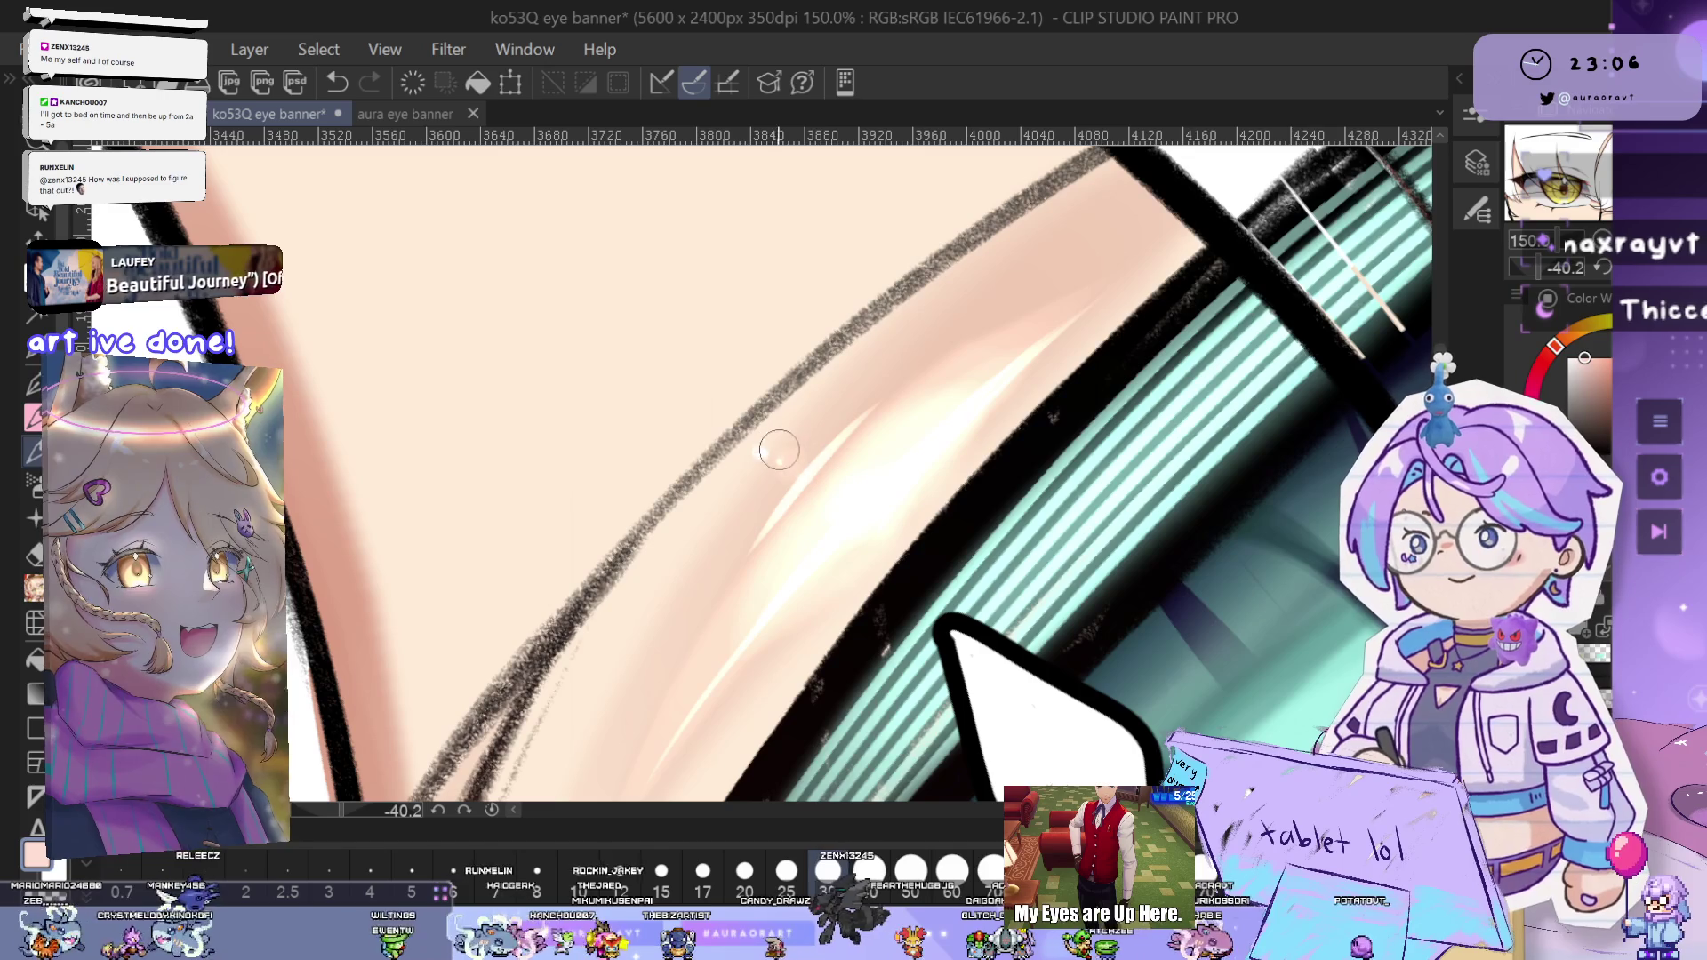
pyautogui.scroll(1, 790, 459)
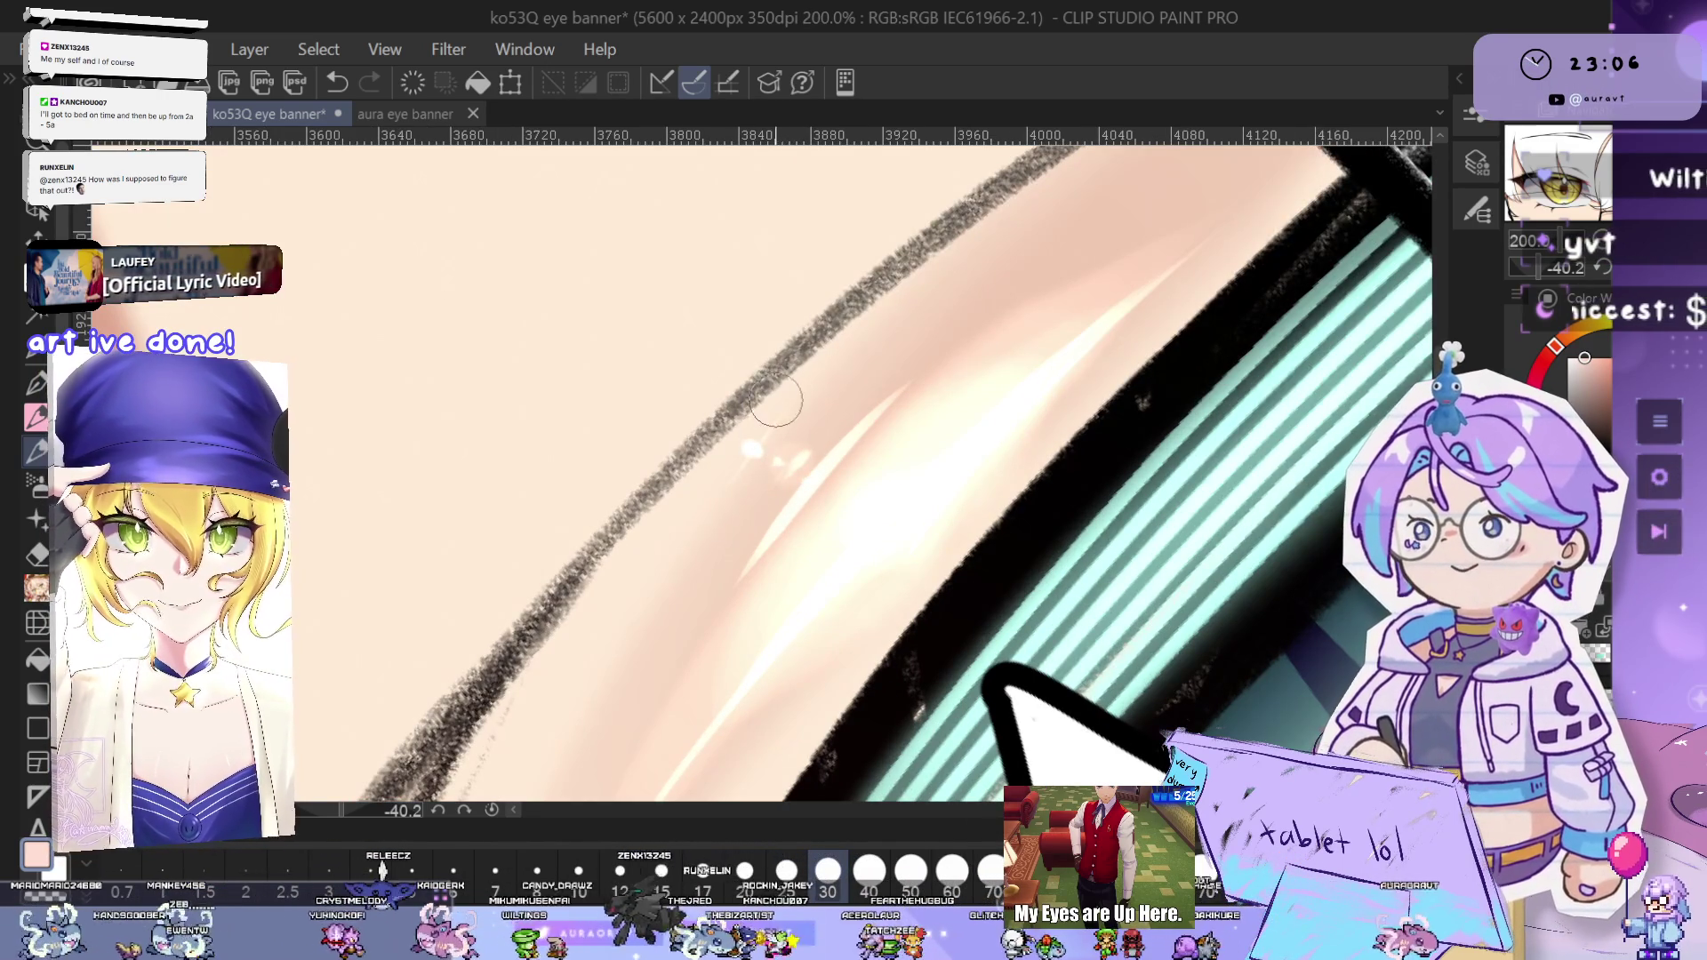
pyautogui.scroll(-6, 879, 514)
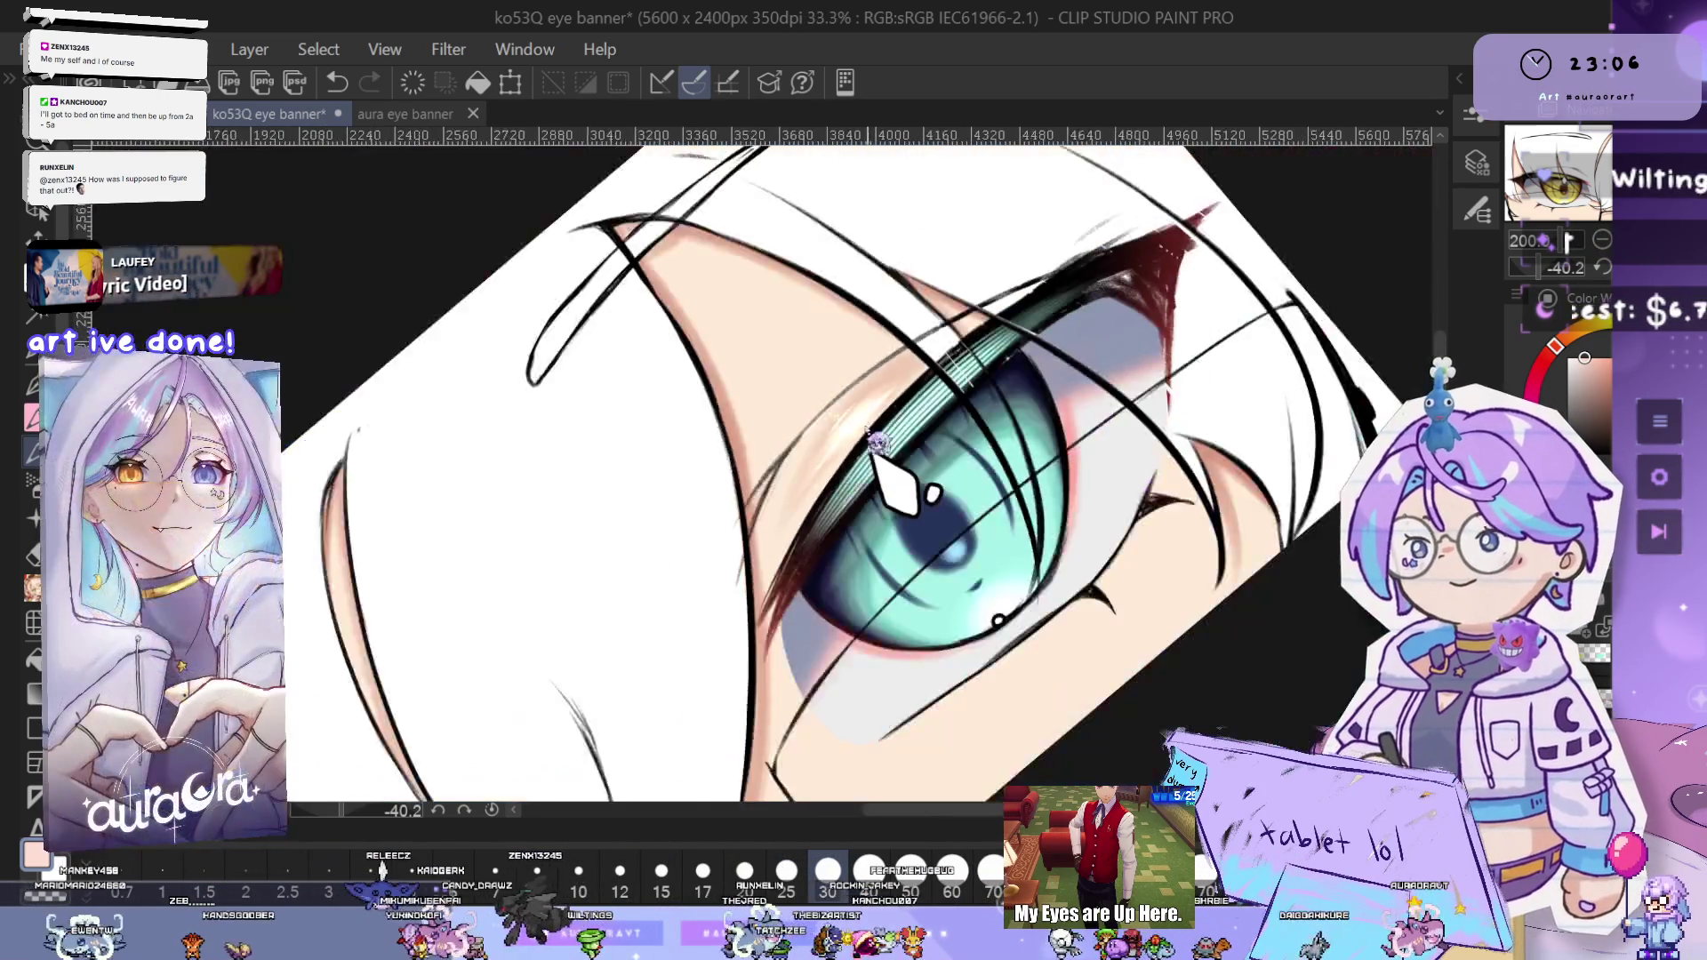
pyautogui.hotkey('ctrl', '@')
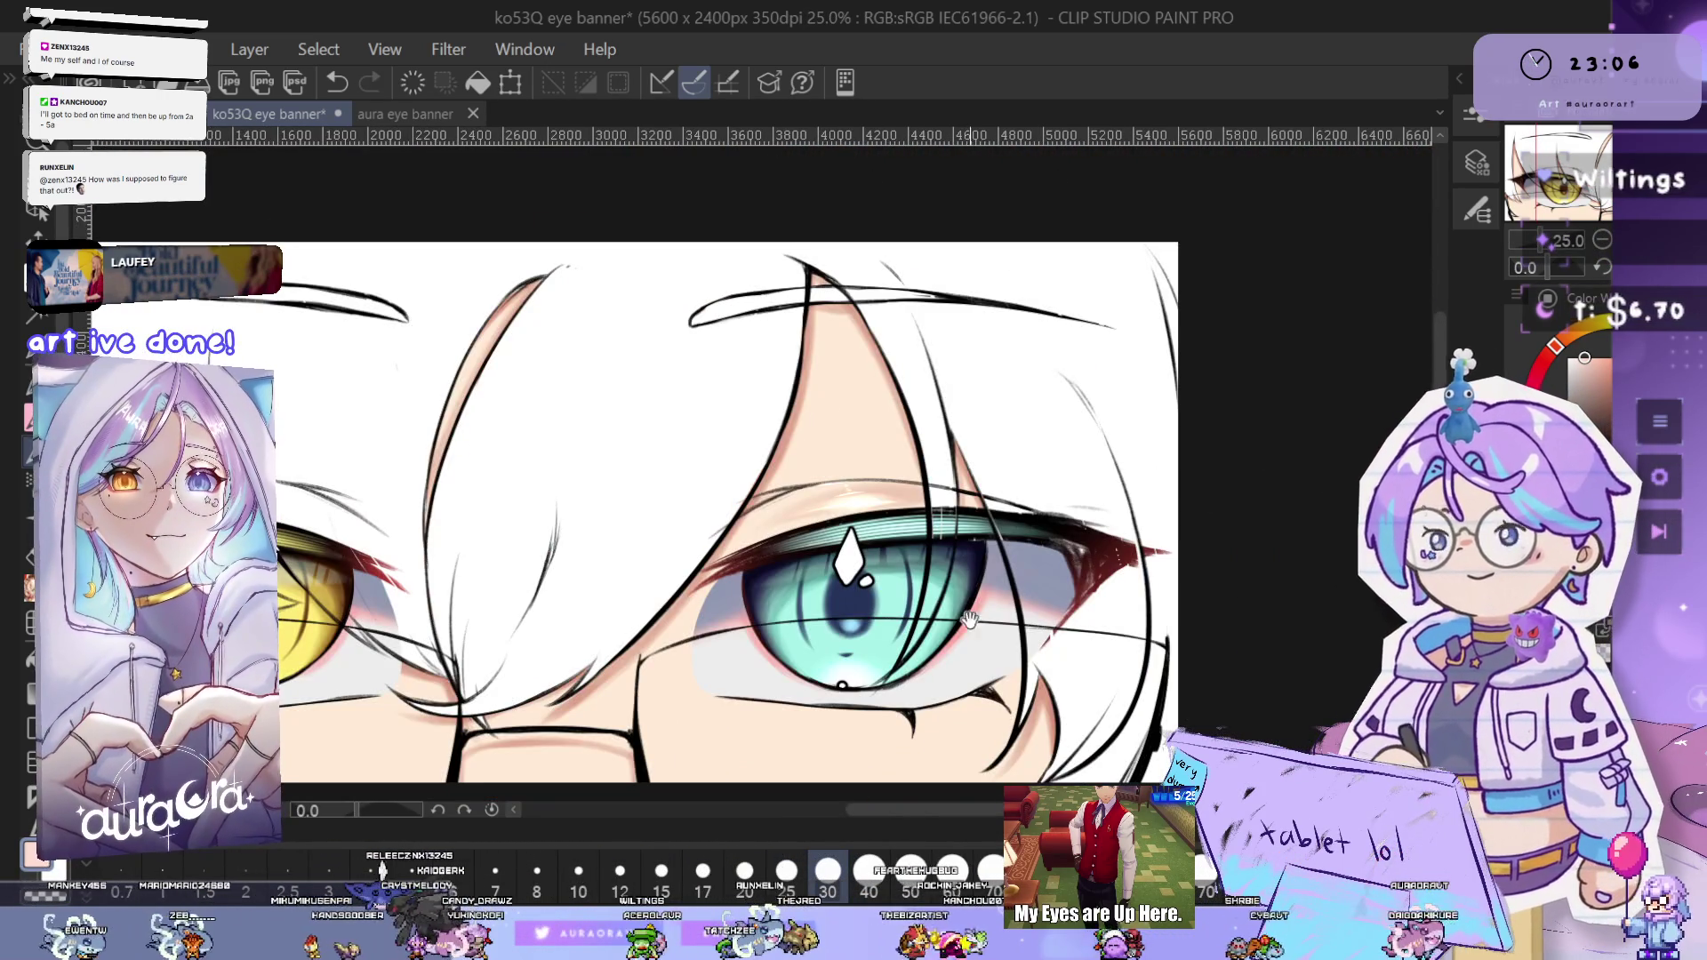
pyautogui.moveTo(987, 612); pyautogui.dragTo(1166, 576)
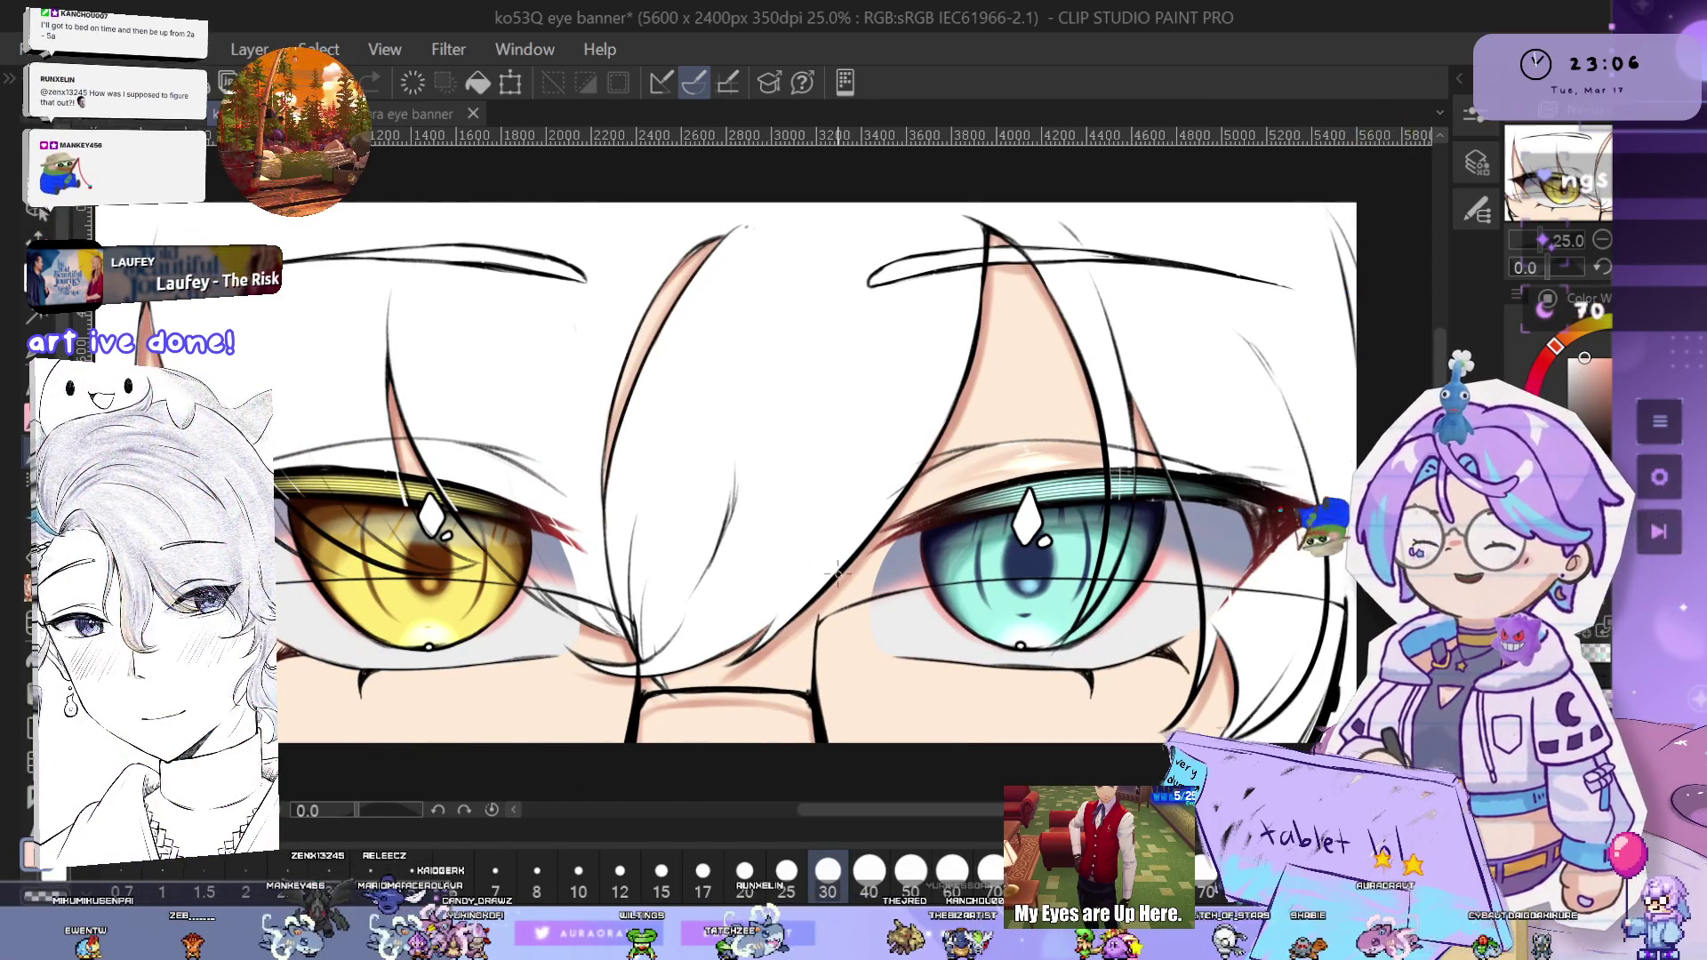
pyautogui.moveTo(786, 579); pyautogui.dragTo(854, 516)
pyautogui.scroll(5, 854, 515)
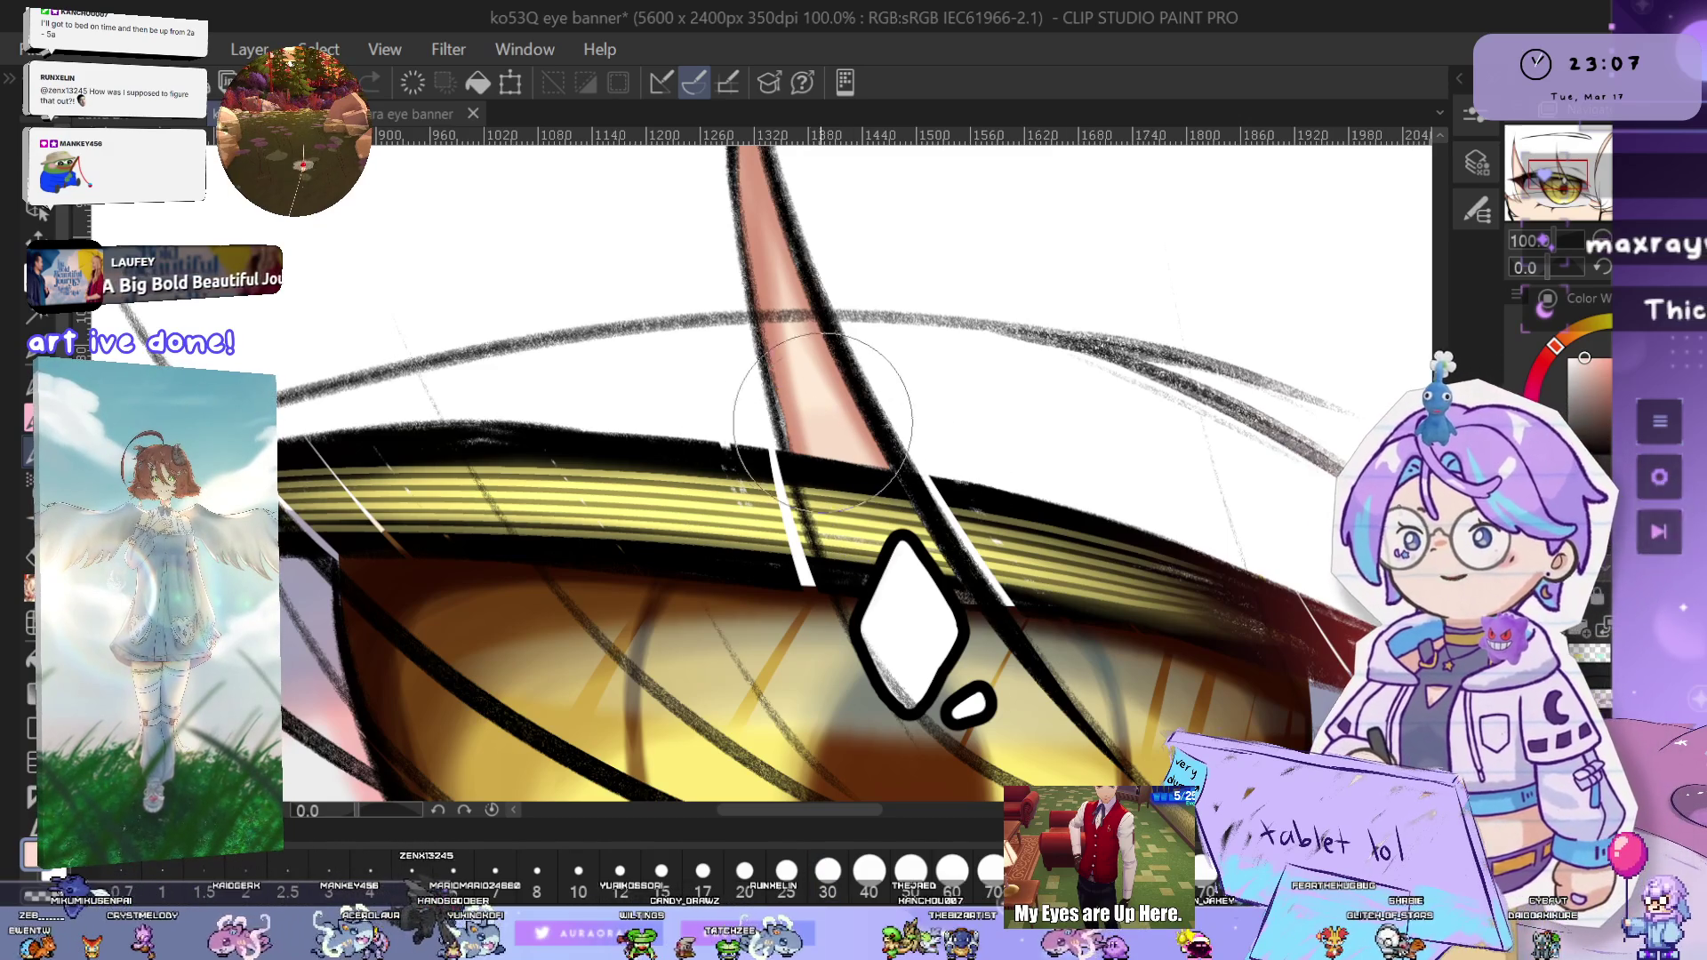
pyautogui.press('h')
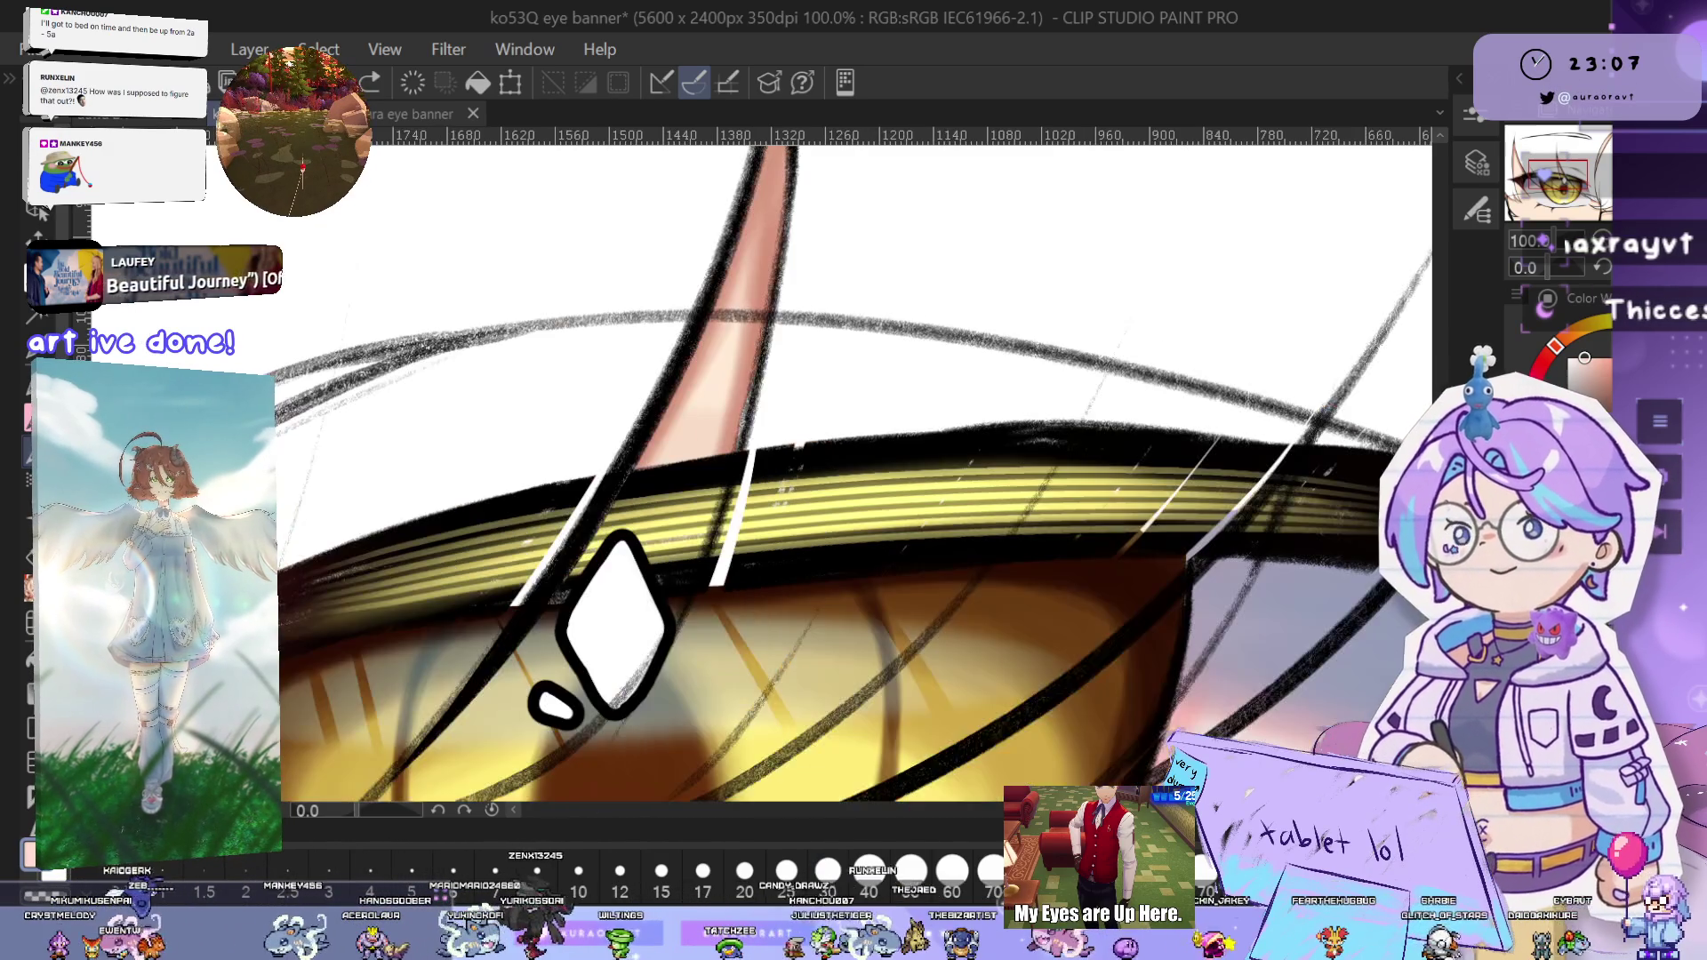
pyautogui.moveTo(852, 551); pyautogui.dragTo(906, 453)
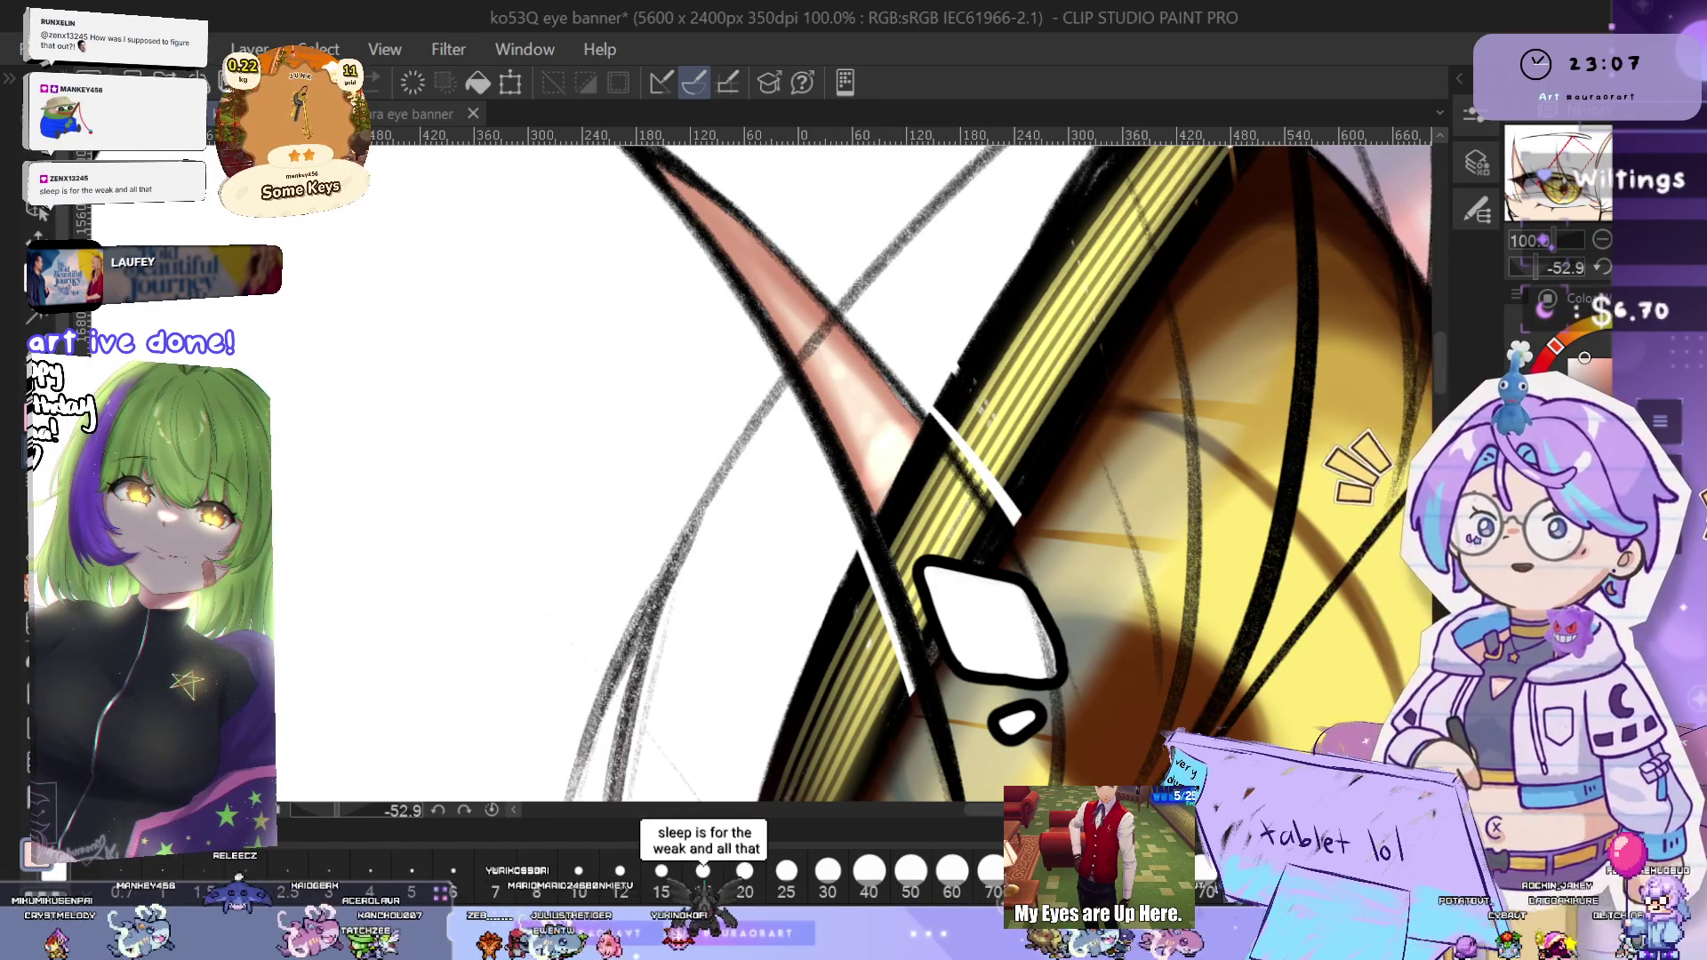
pyautogui.hotkey('ctrl', '0')
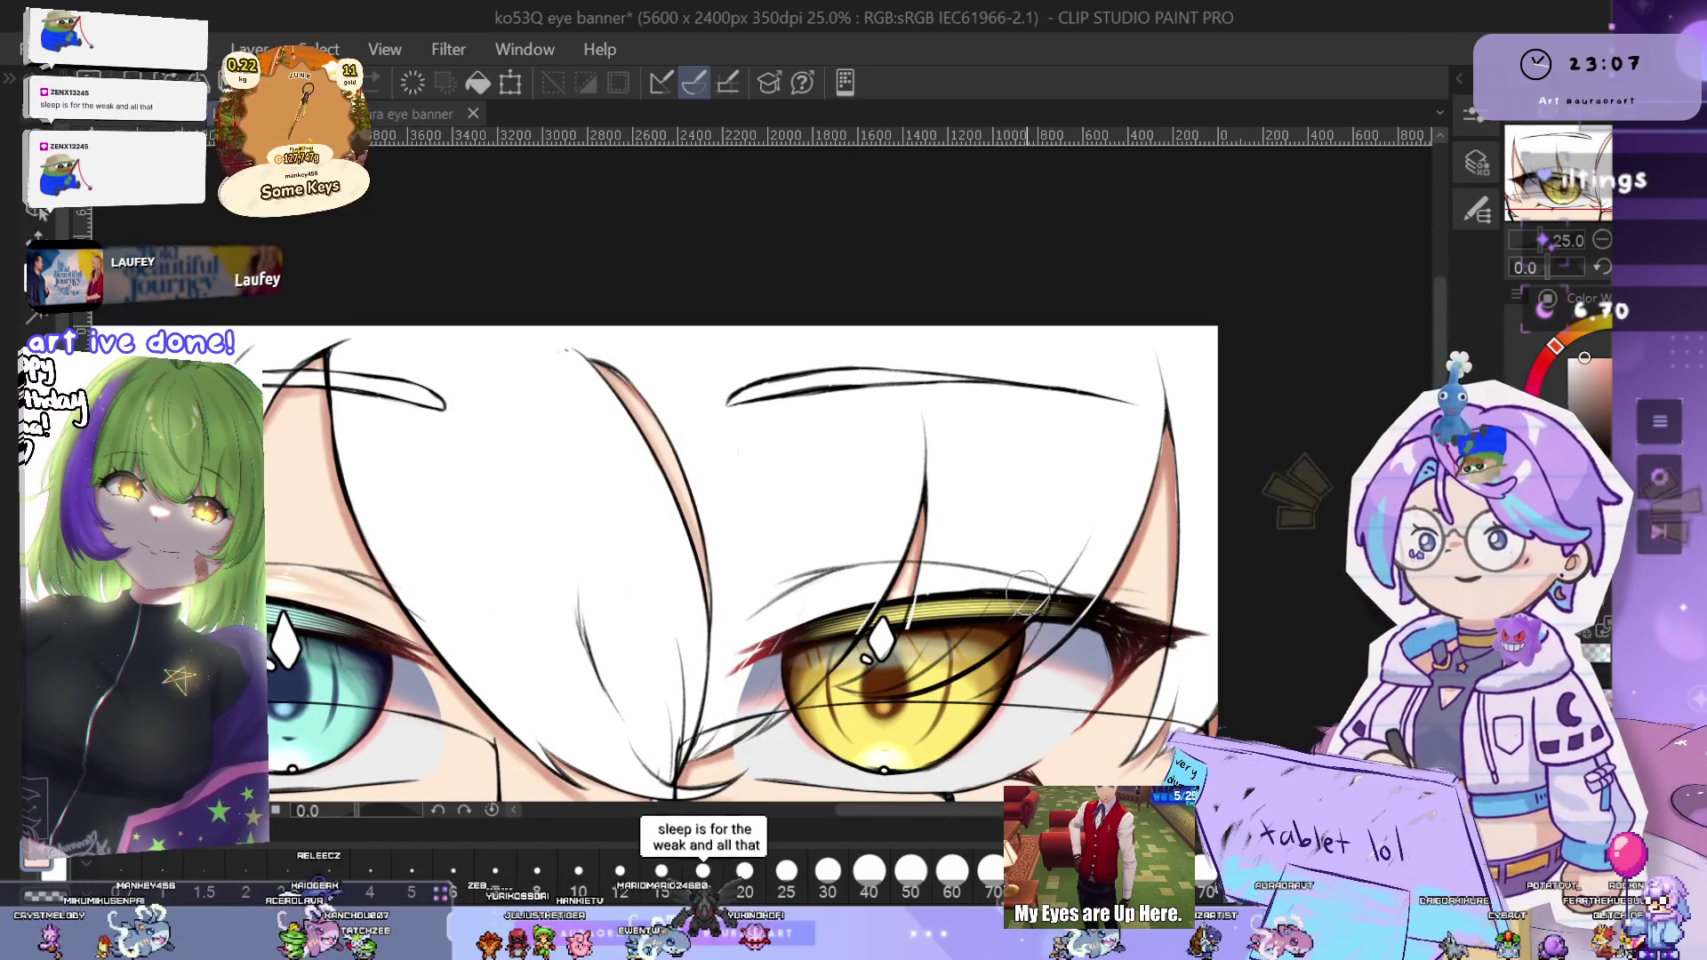
pyautogui.moveTo(1031, 591); pyautogui.dragTo(1253, 440)
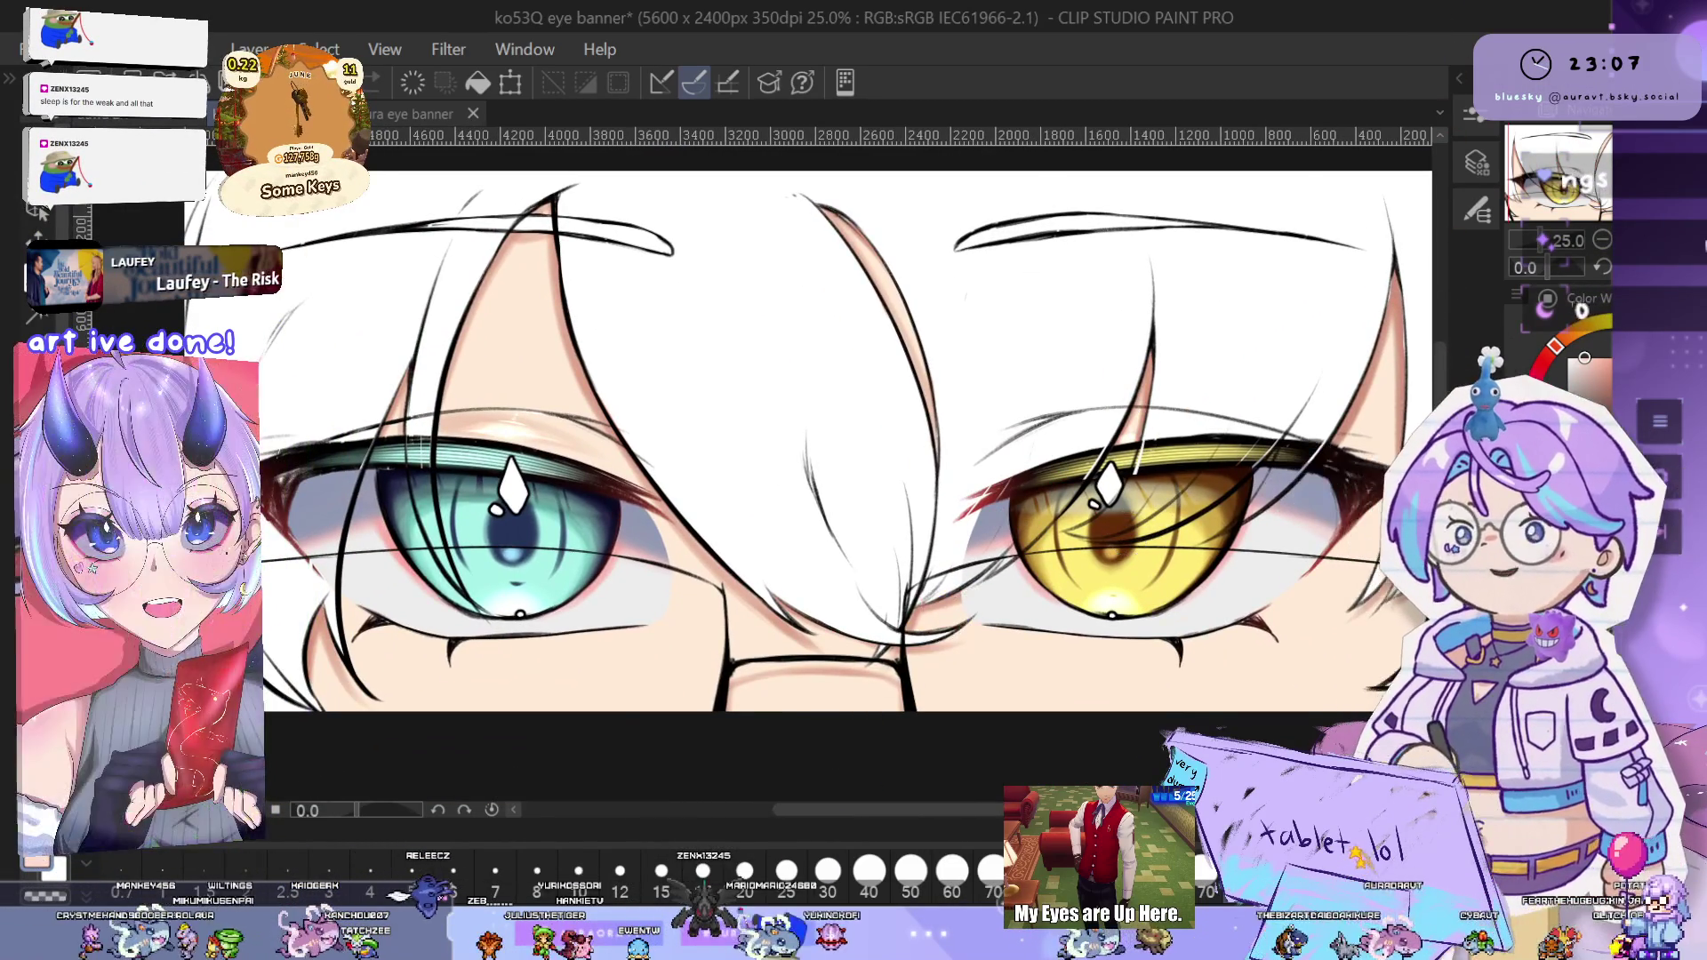
pyautogui.press('h')
pyautogui.moveTo(889, 560); pyautogui.dragTo(1058, 567)
pyautogui.scroll(-3, 1058, 567)
pyautogui.scroll(4, 1005, 579)
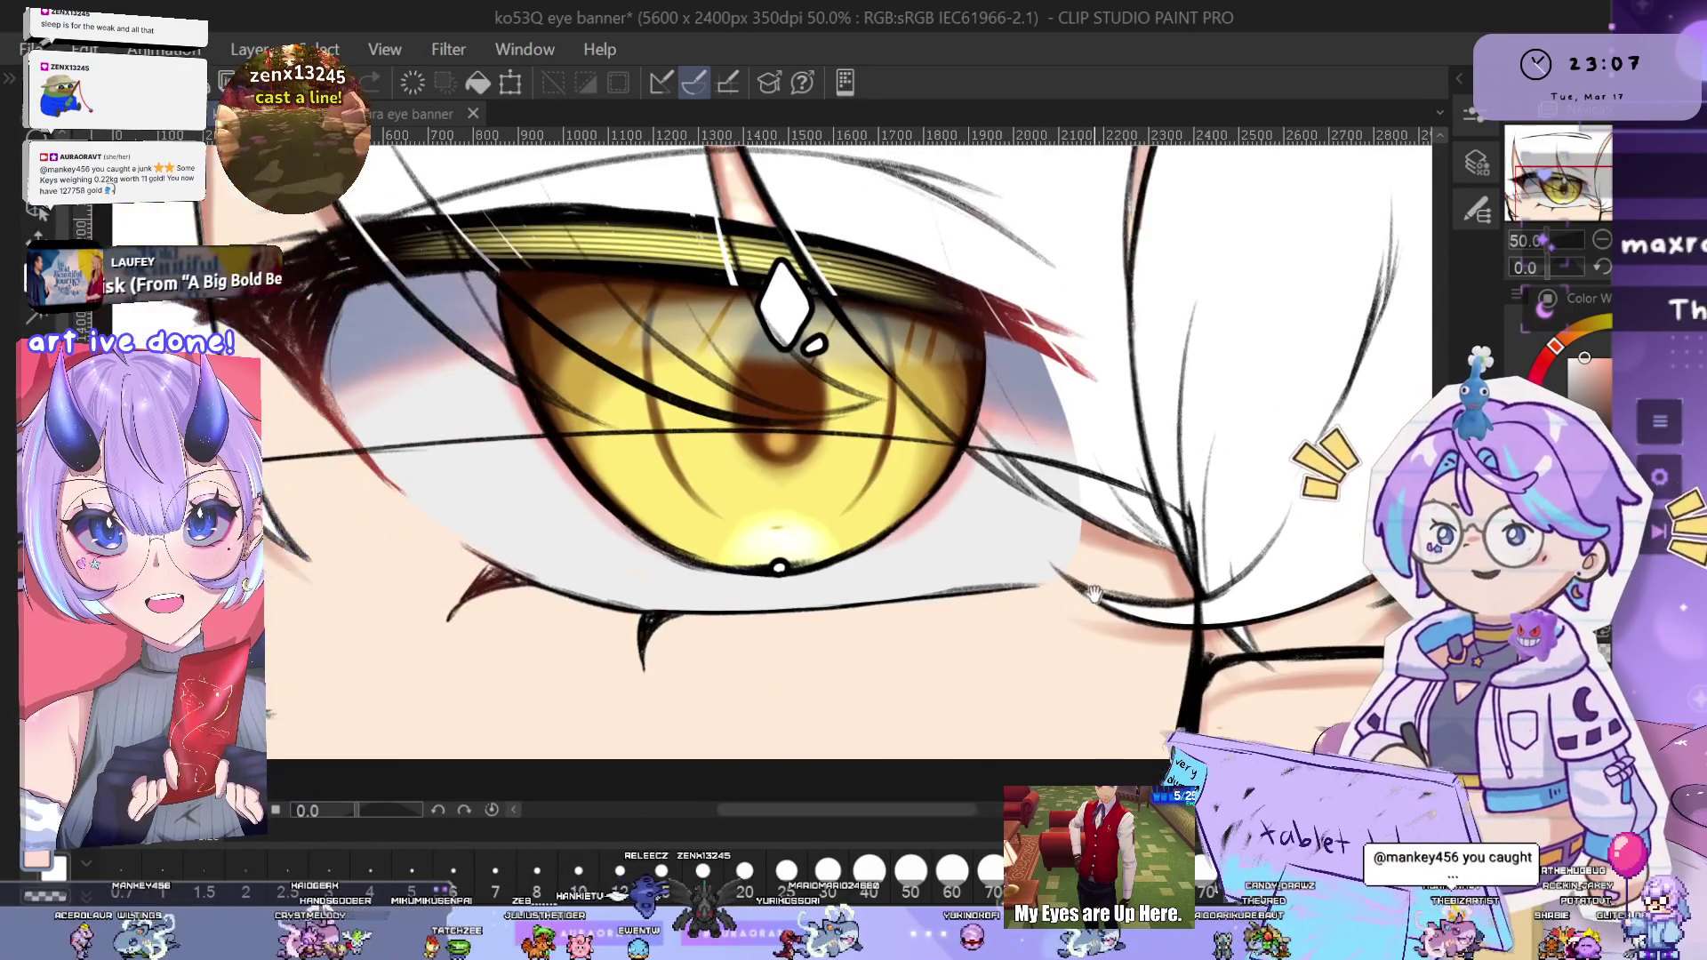
pyautogui.moveTo(1090, 593); pyautogui.dragTo(1099, 613)
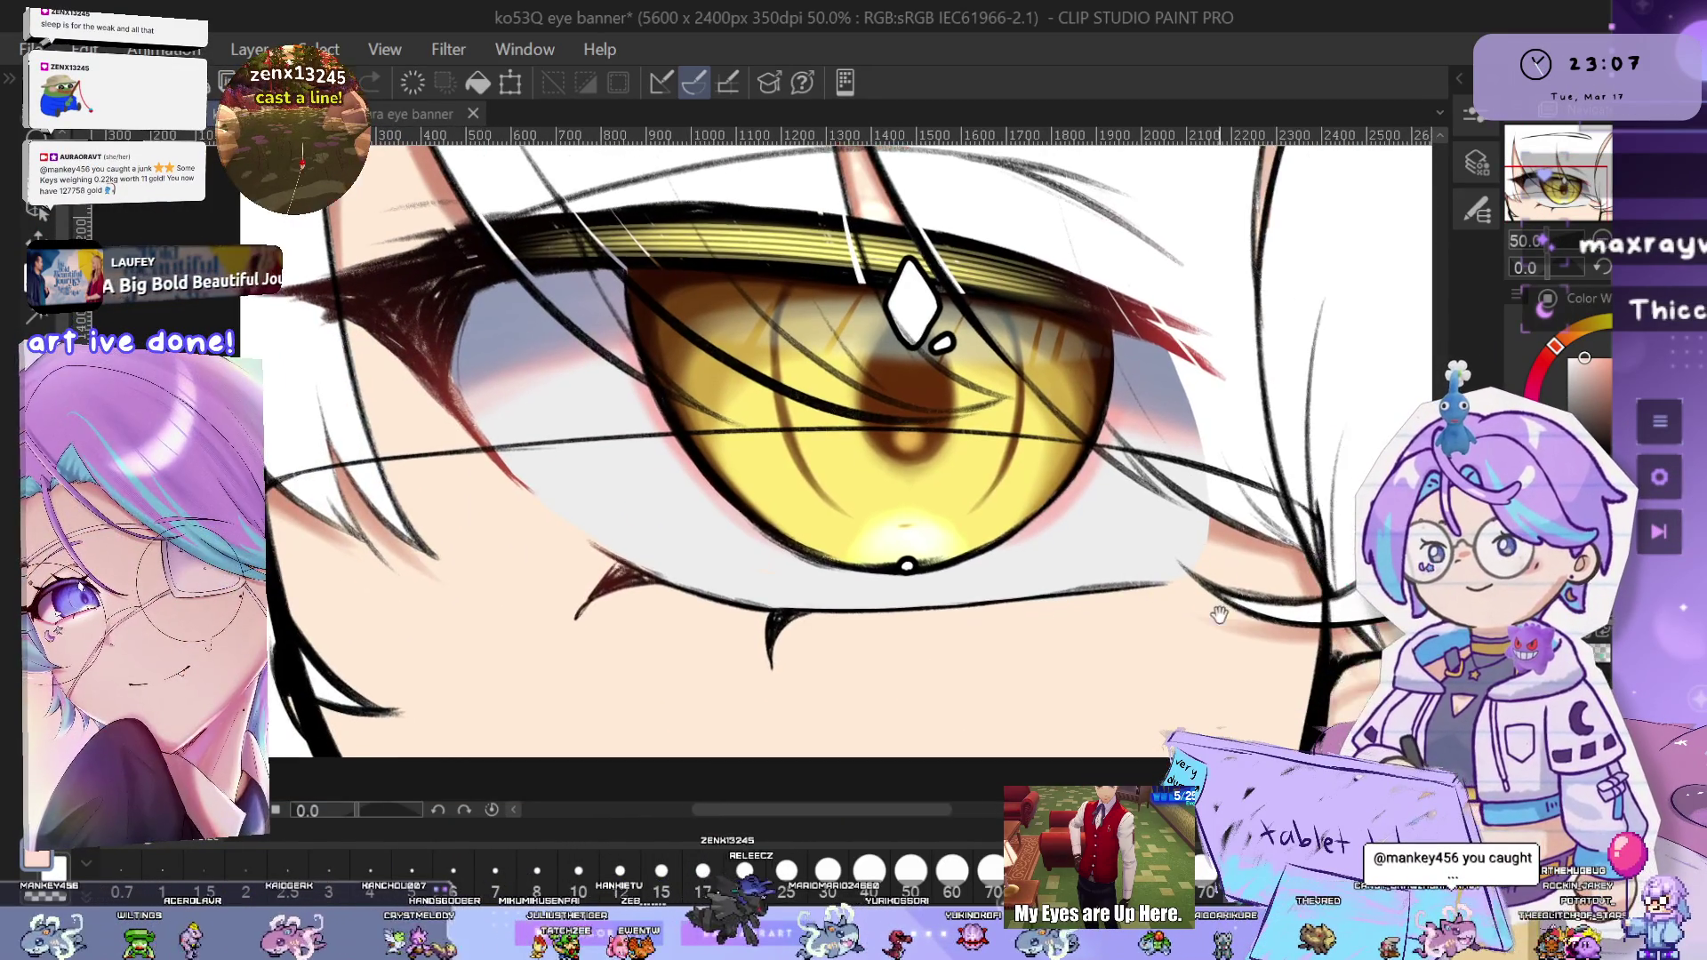
pyautogui.moveTo(1230, 591); pyautogui.dragTo(1303, 553)
pyautogui.moveTo(955, 591); pyautogui.dragTo(942, 632)
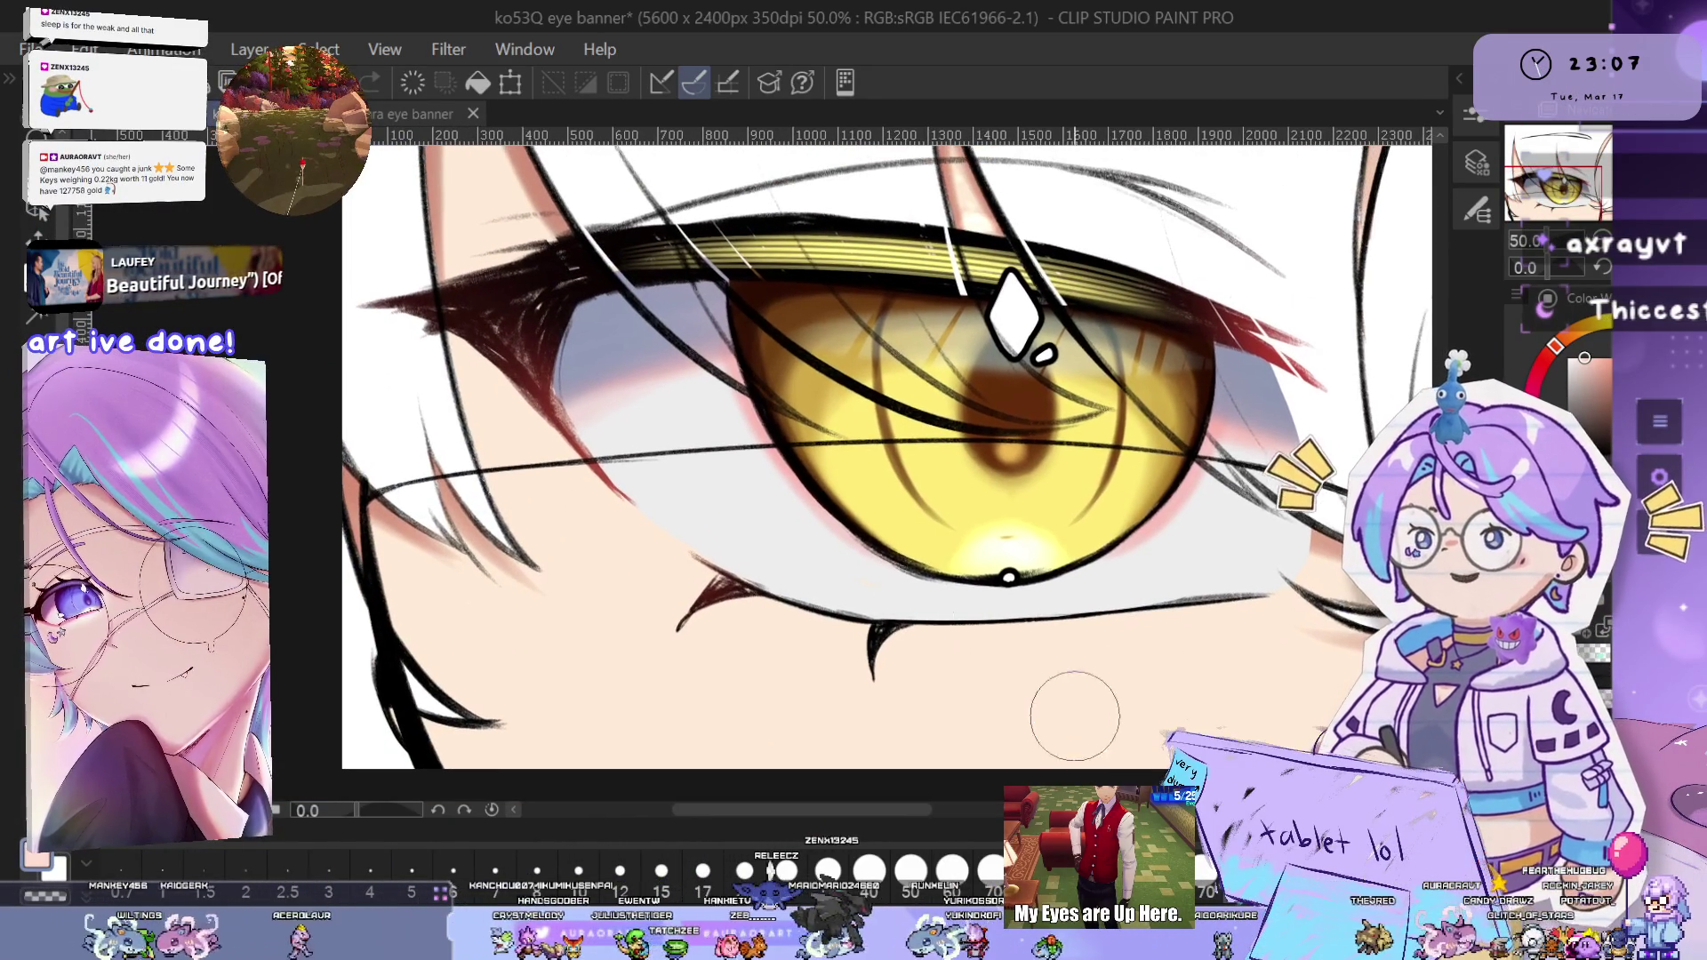
pyautogui.scroll(-3, 880, 553)
pyautogui.scroll(-2, 880, 553)
pyautogui.scroll(2, 1008, 573)
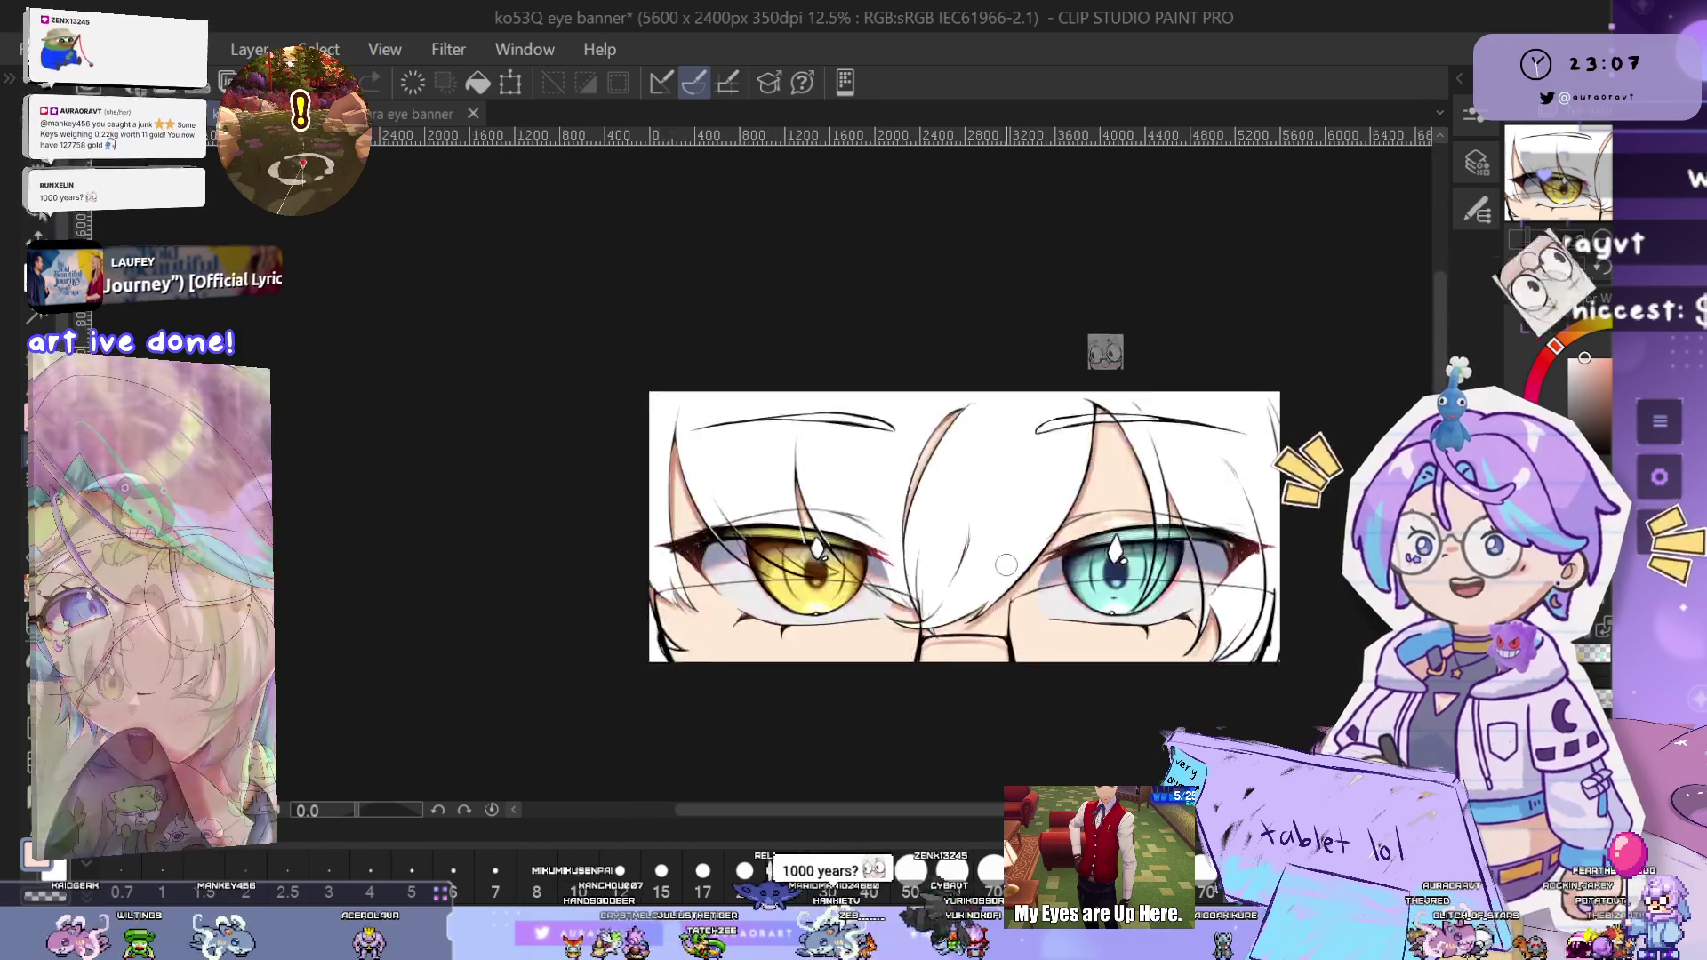
pyautogui.scroll(2, 1007, 574)
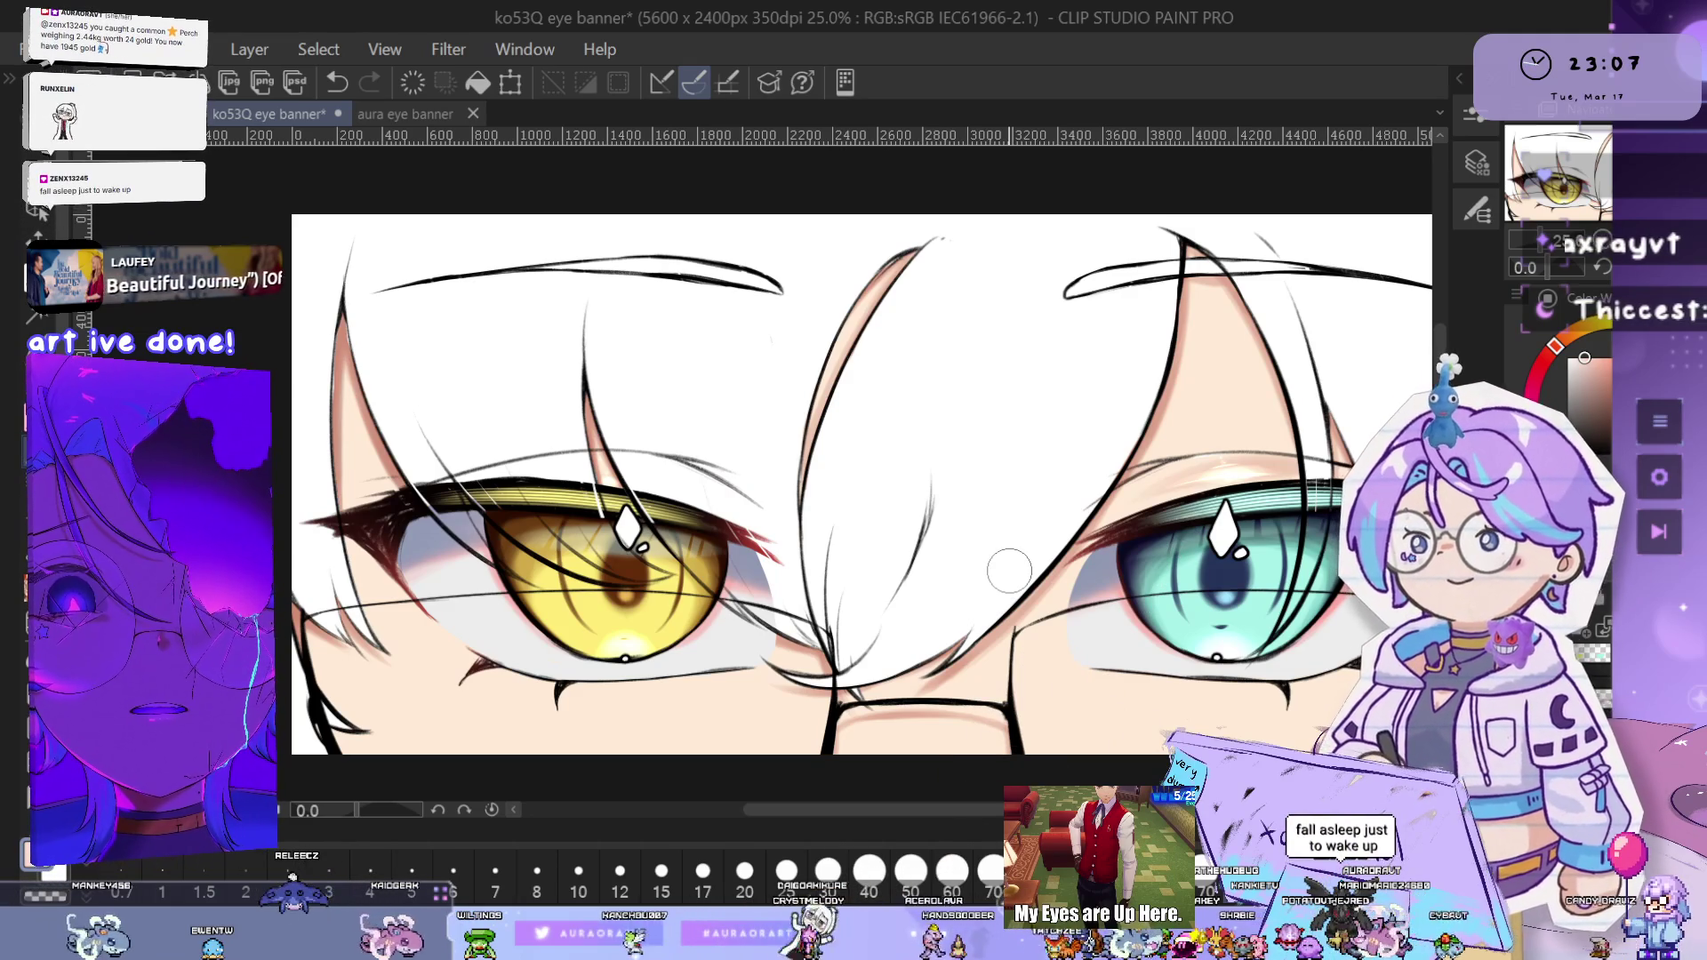
pyautogui.hotkey('ctrl', '-')
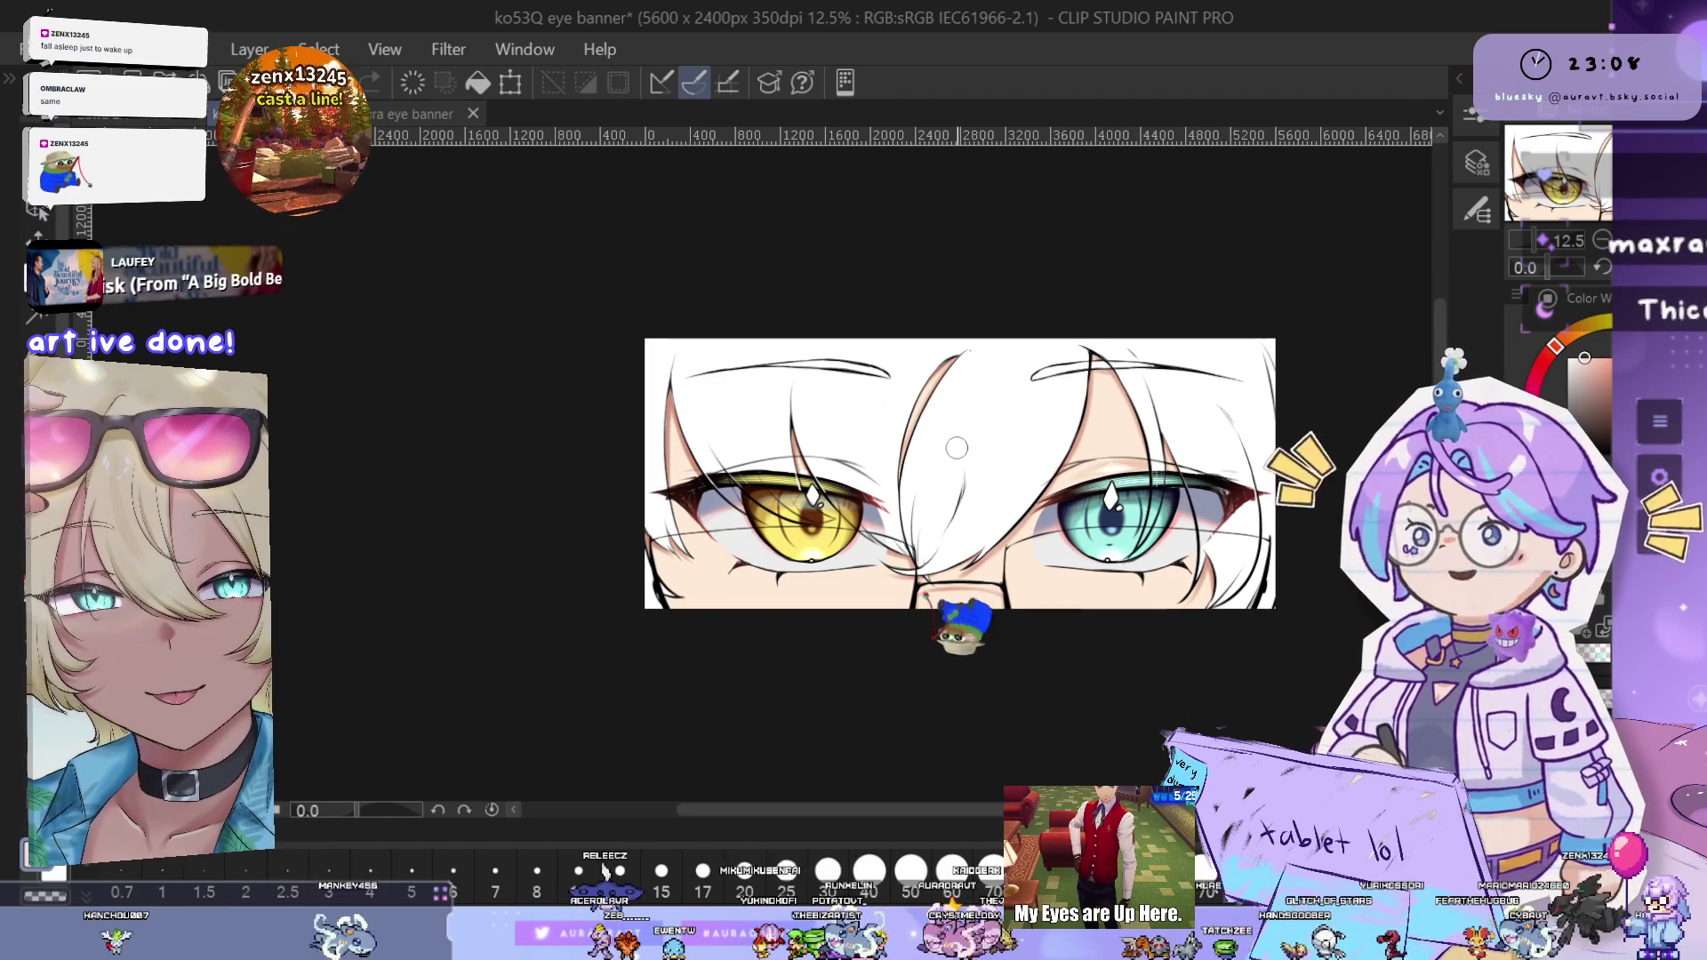
pyautogui.scroll(2, 1021, 544)
pyautogui.scroll(1, 1021, 544)
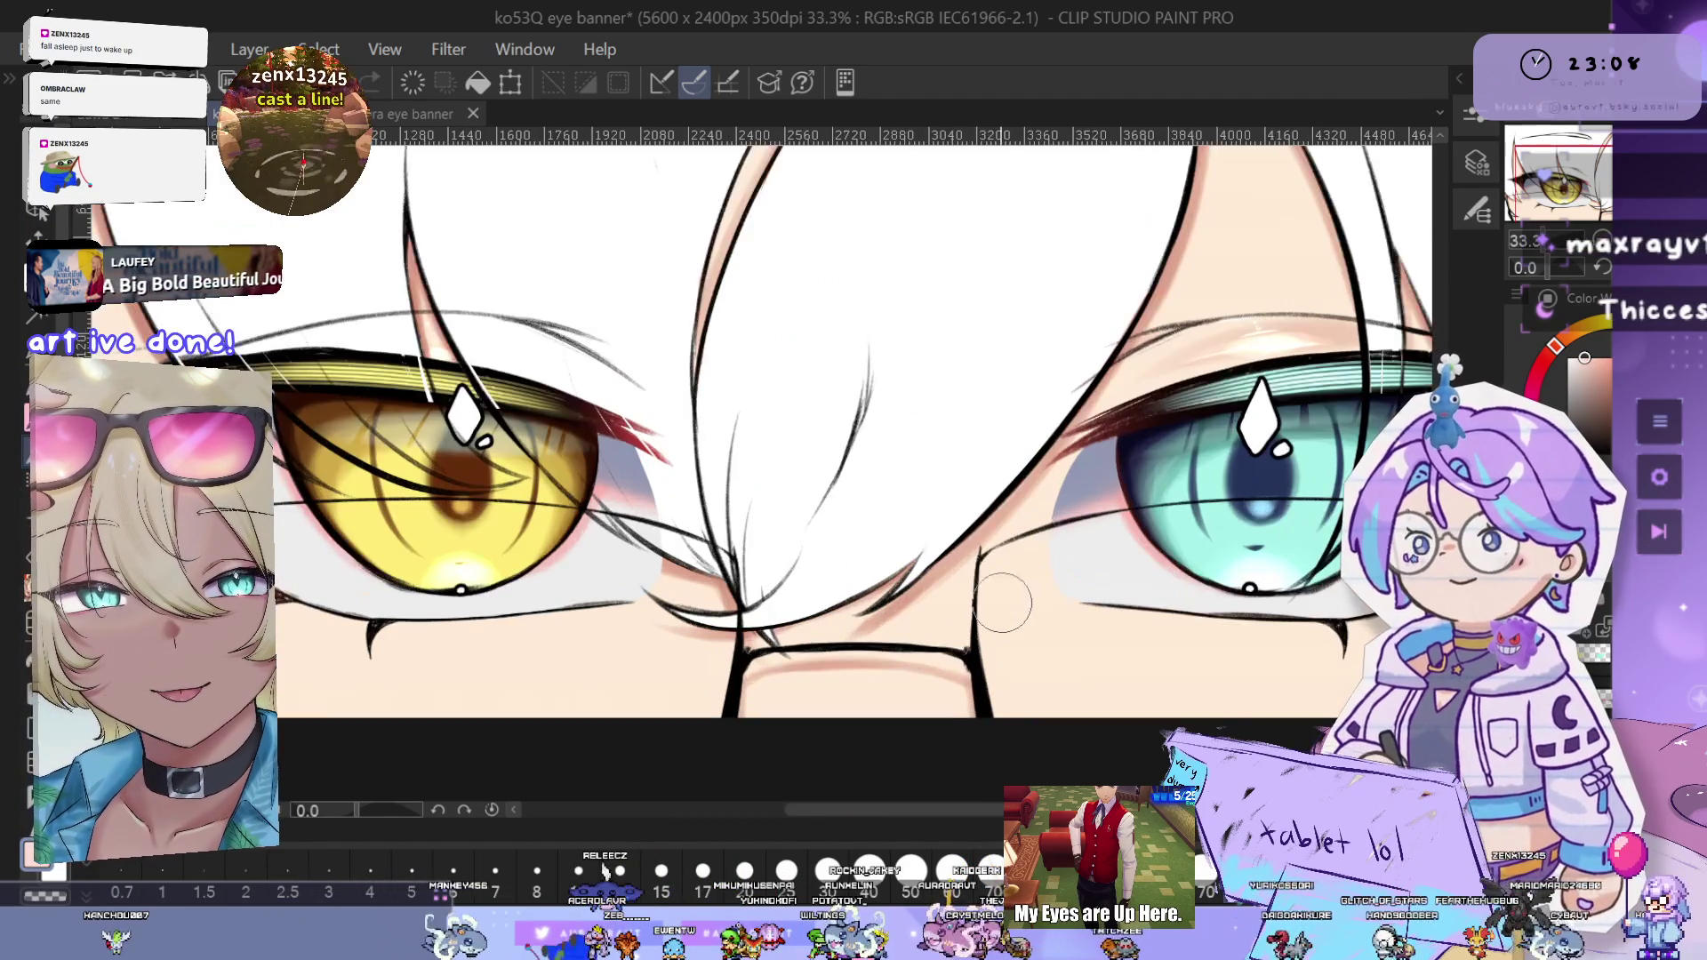
pyautogui.scroll(1, 1002, 598)
pyautogui.scroll(1, 997, 604)
pyautogui.scroll(1, 995, 613)
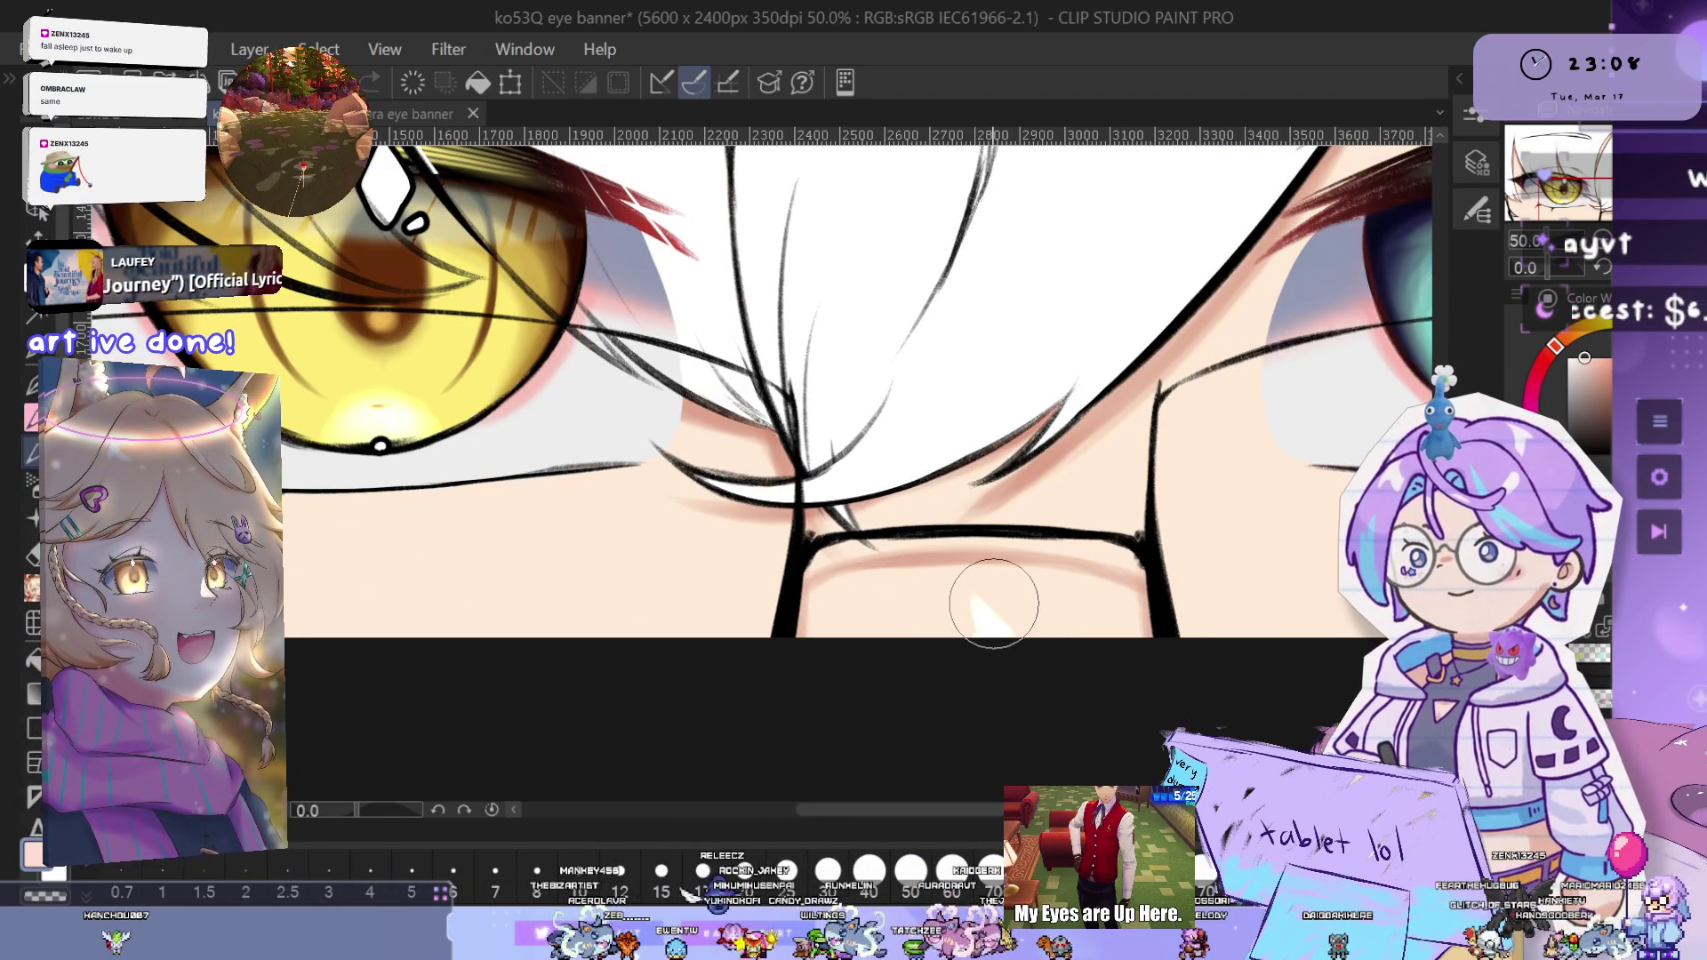
pyautogui.scroll(3, 977, 613)
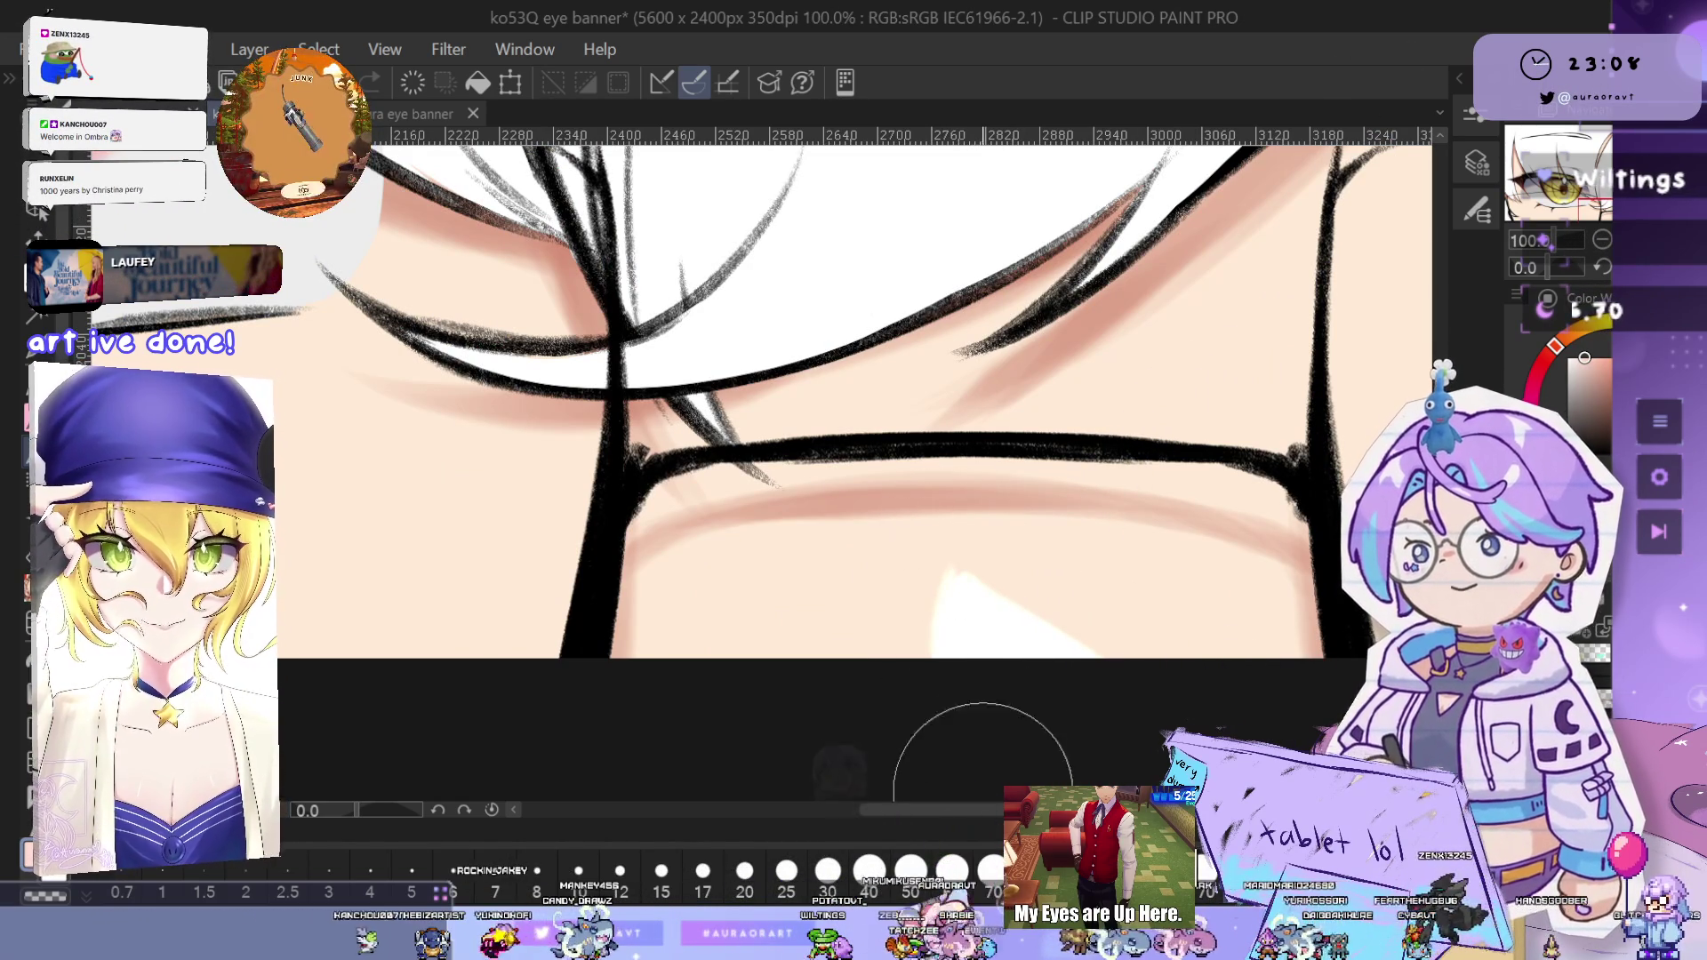
pyautogui.scroll(-3, 1020, 574)
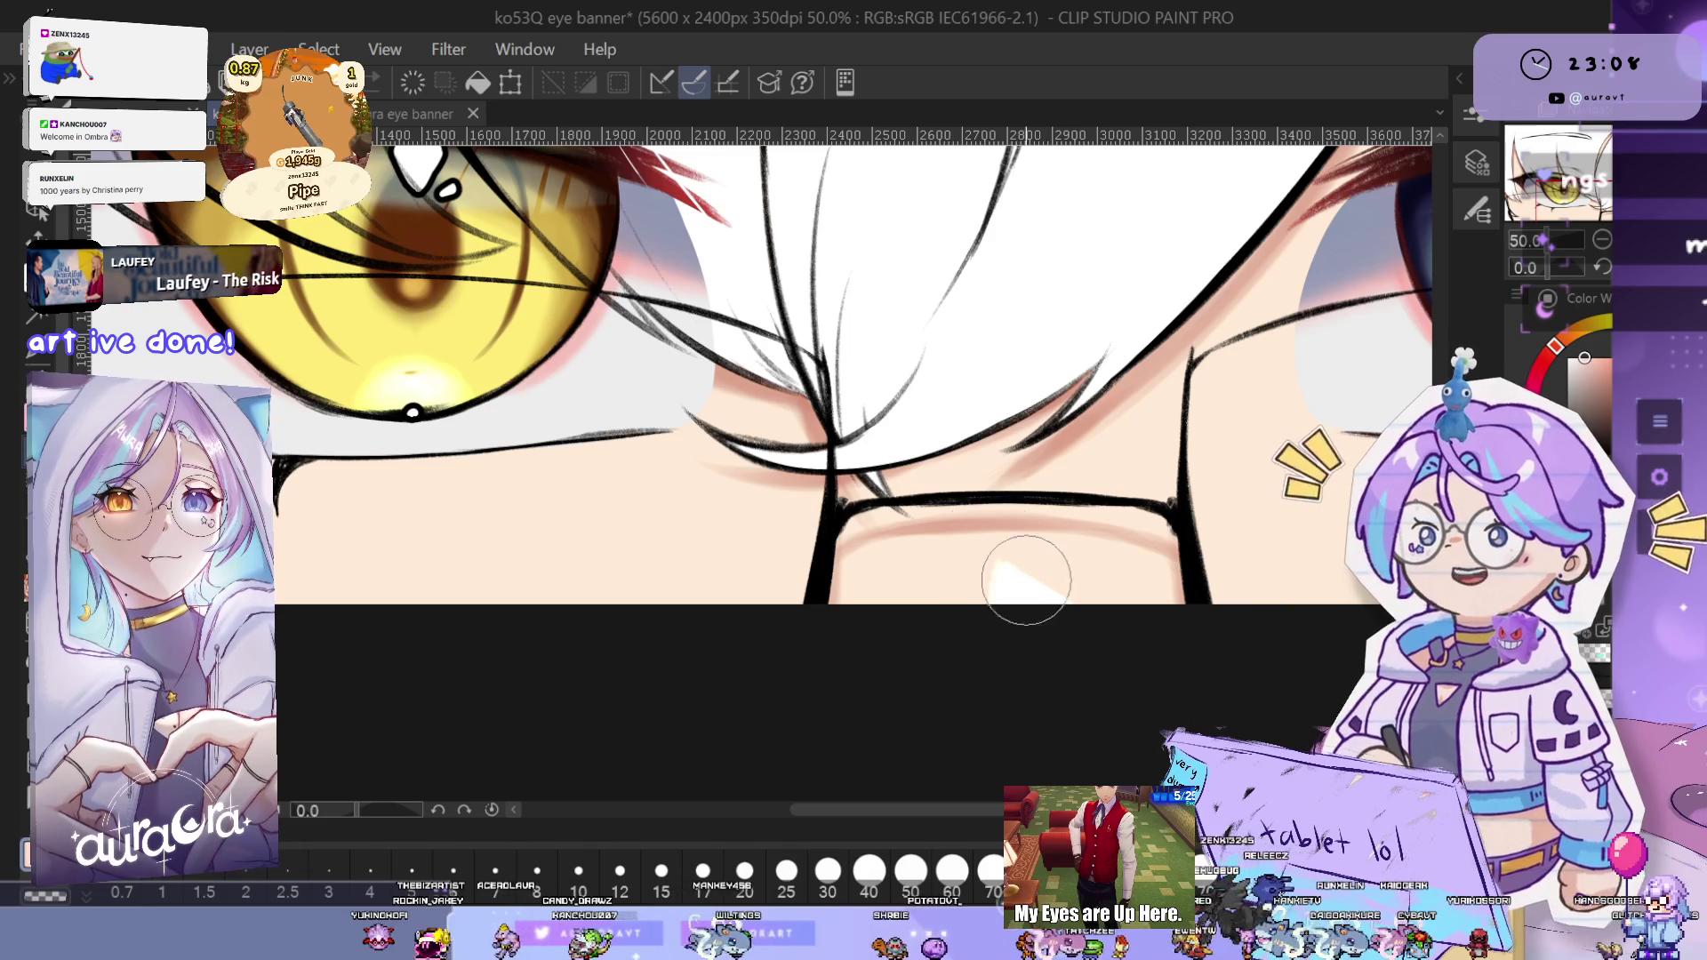
pyautogui.scroll(-2, 1083, 576)
pyautogui.scroll(-2, 1022, 560)
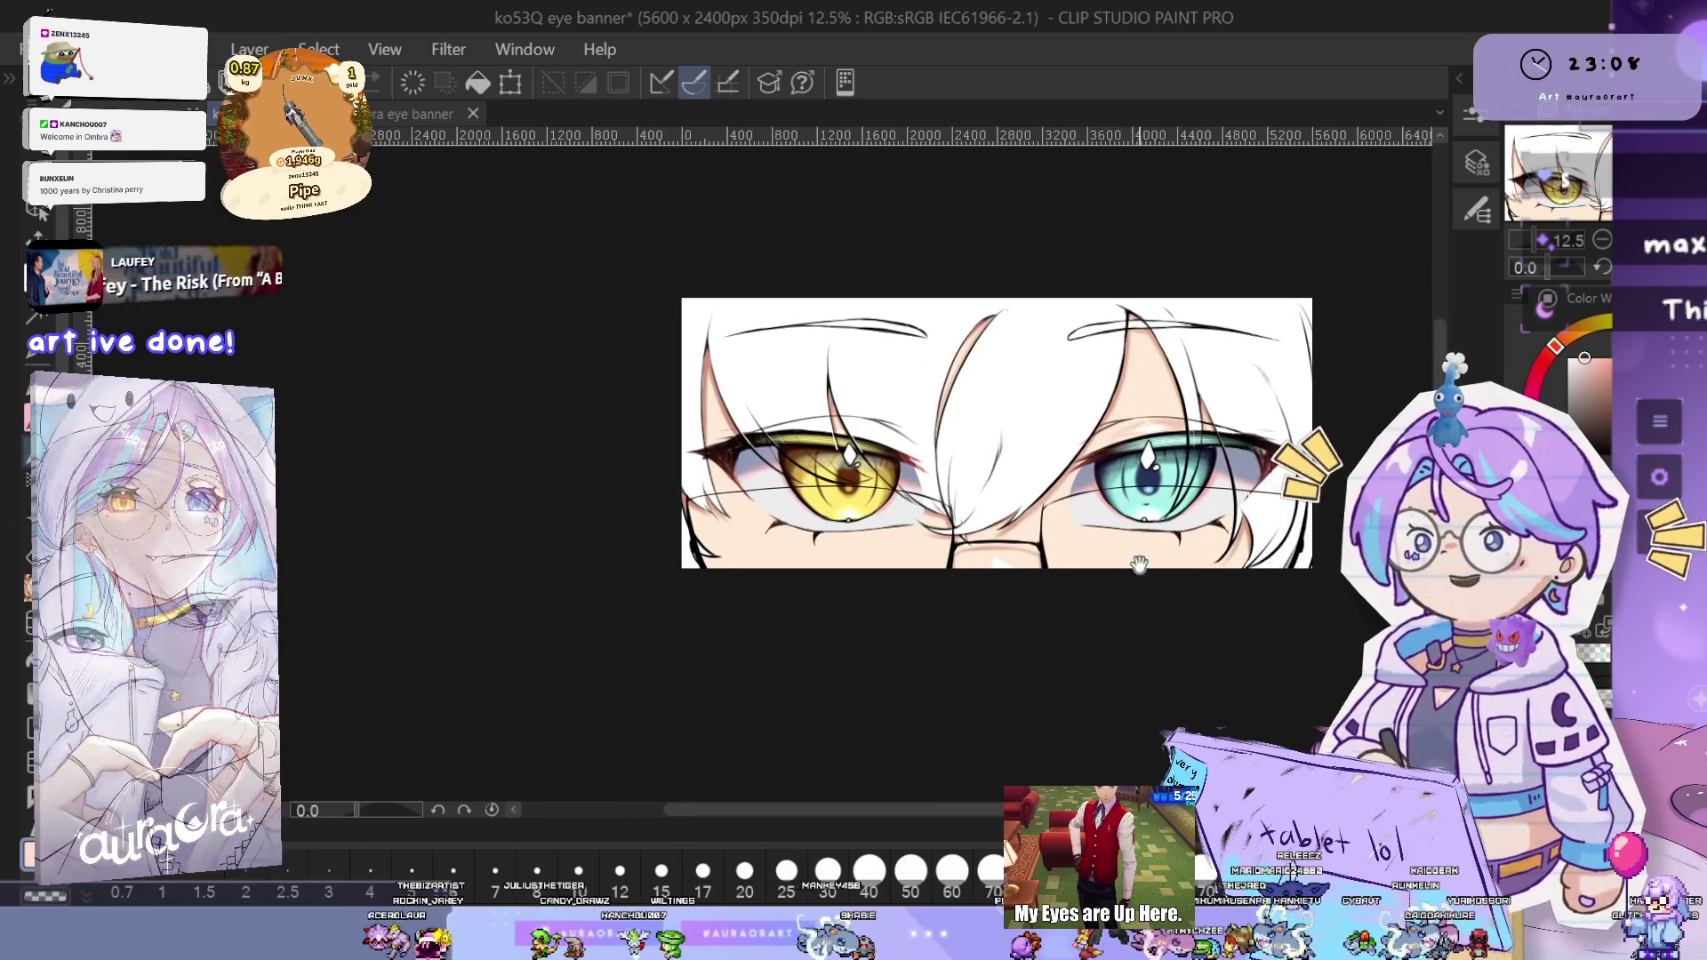
pyautogui.scroll(4, 711, 480)
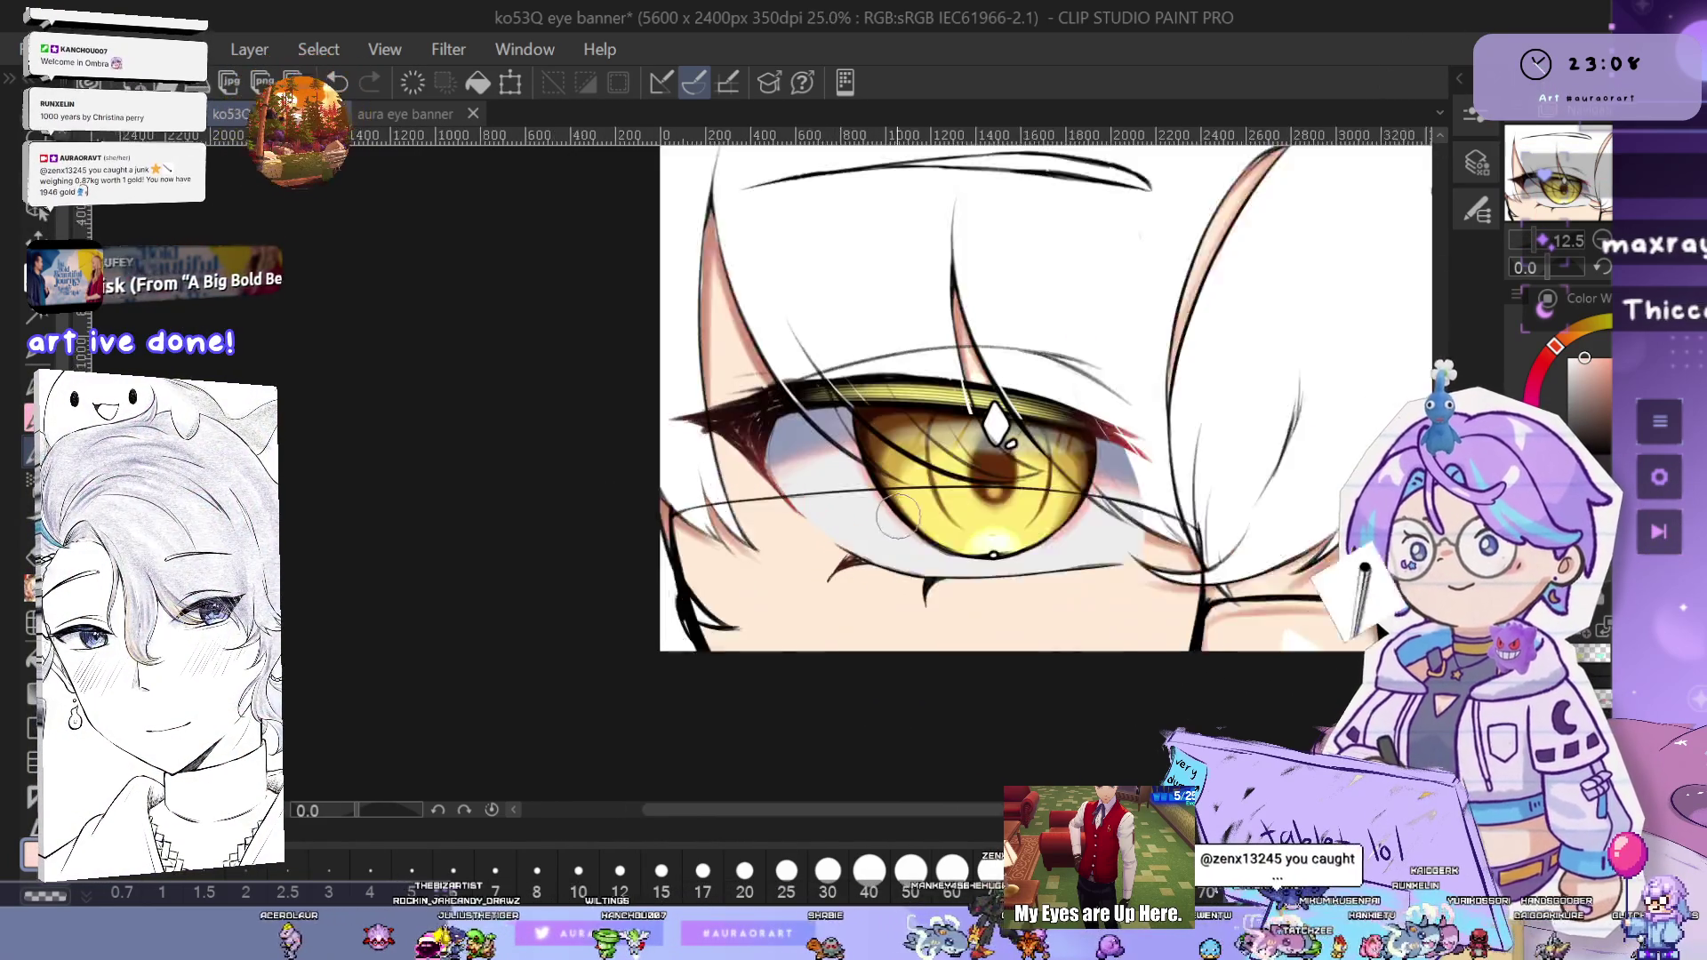
pyautogui.moveTo(953, 493)
pyautogui.mouseDown()
pyautogui.moveTo(869, 585)
pyautogui.moveTo(914, 451)
pyautogui.mouseUp()
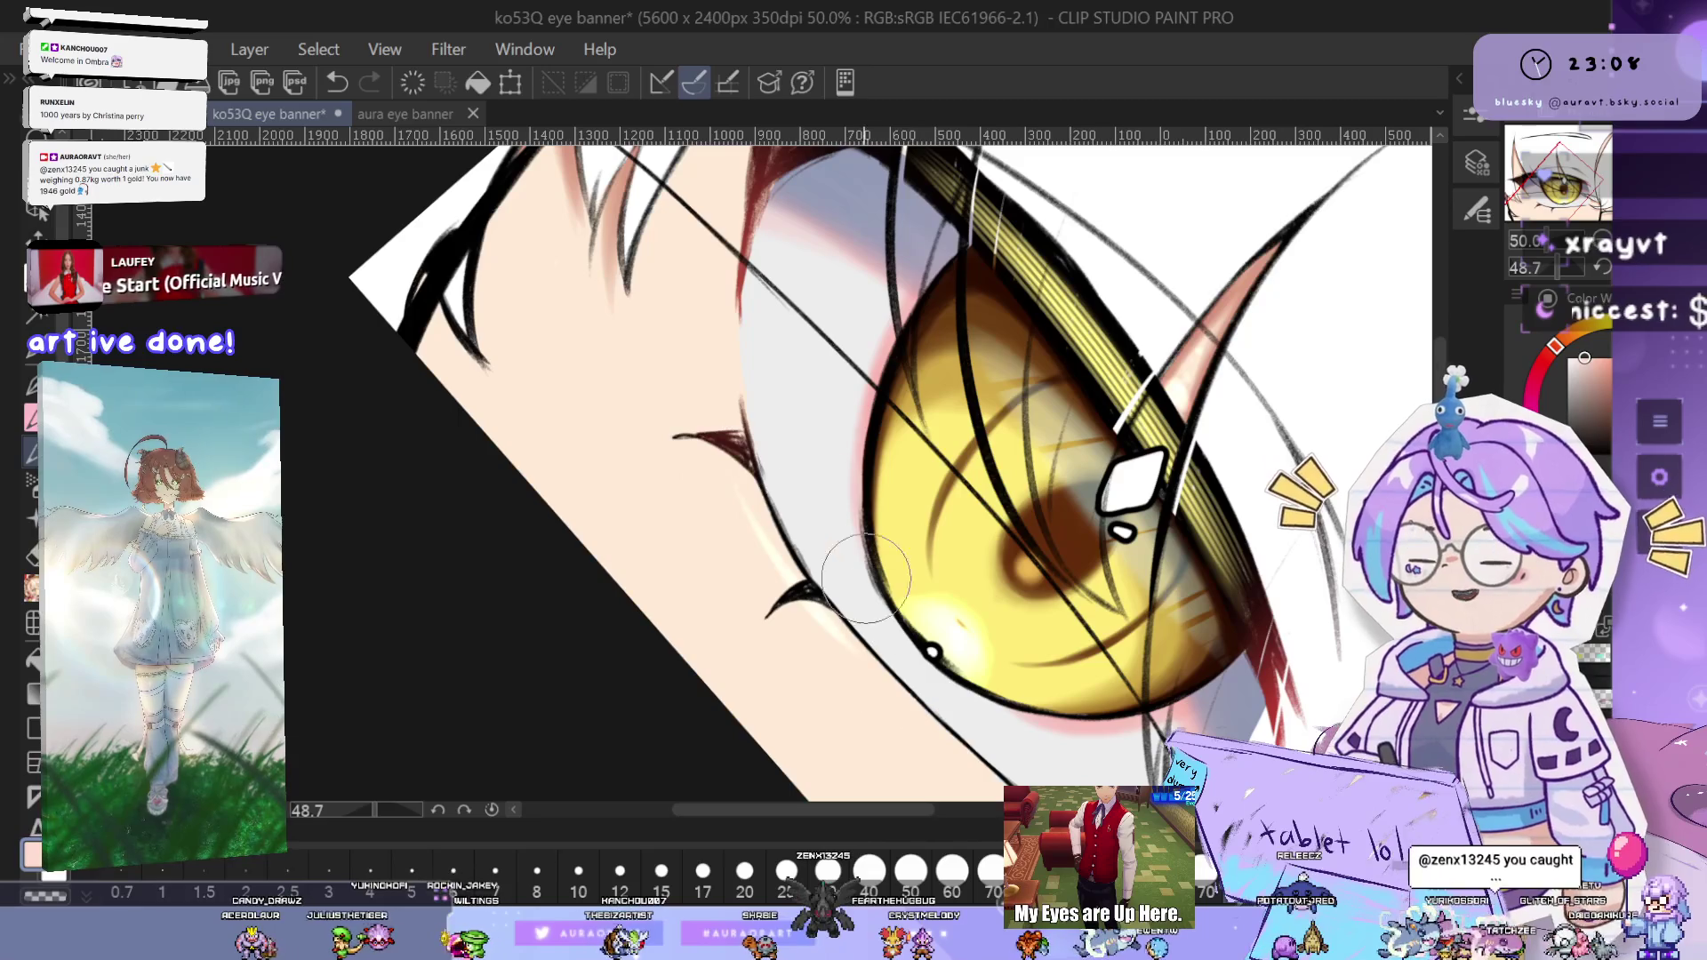
pyautogui.moveTo(735, 452)
pyautogui.mouseDown()
pyautogui.moveTo(750, 504)
pyautogui.moveTo(676, 420)
pyautogui.mouseUp()
pyautogui.hotkey('ctrl', 'z')
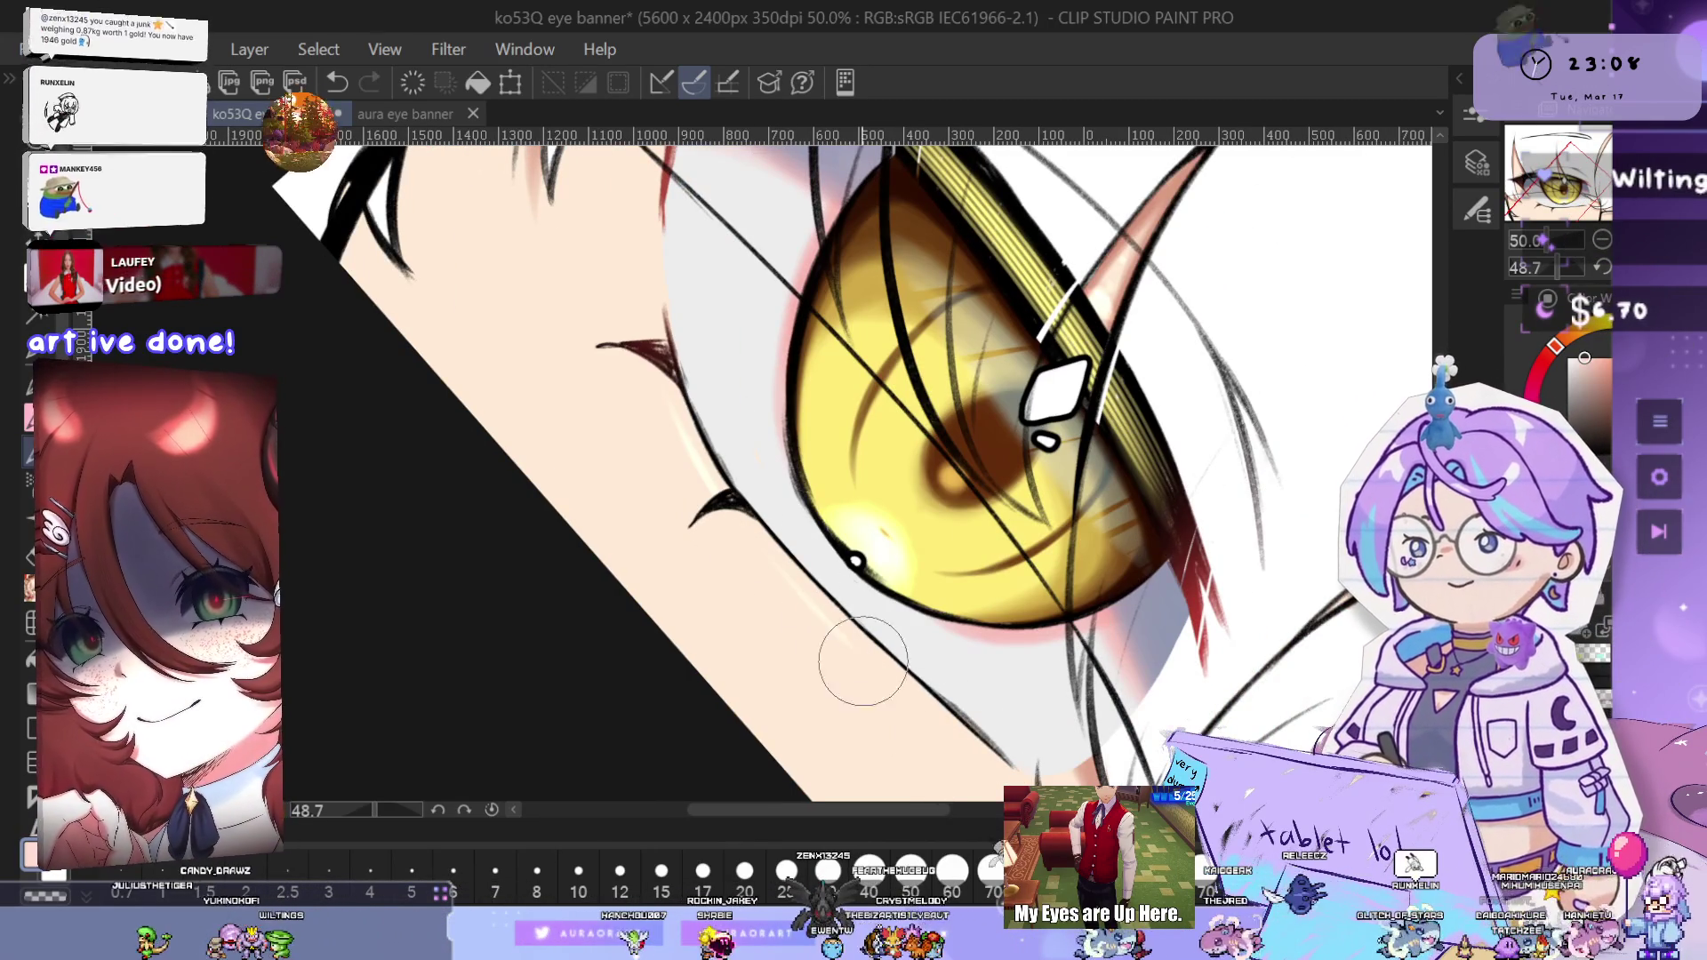
pyautogui.scroll(-2, 813, 611)
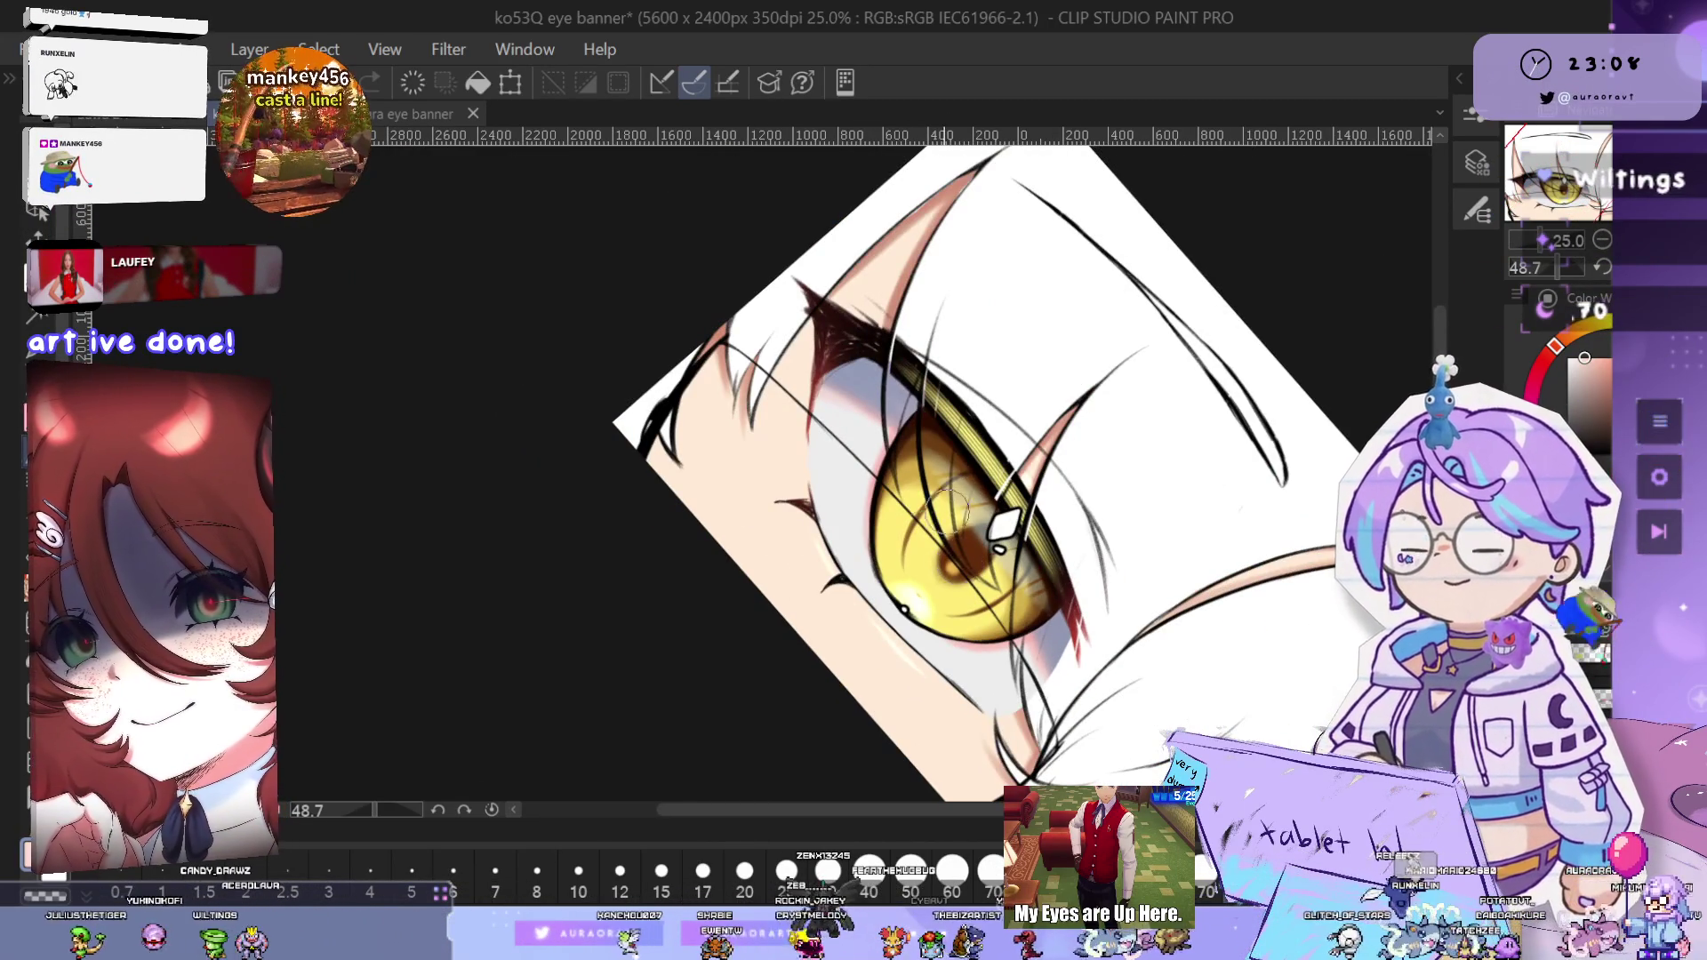
pyautogui.scroll(2, 889, 563)
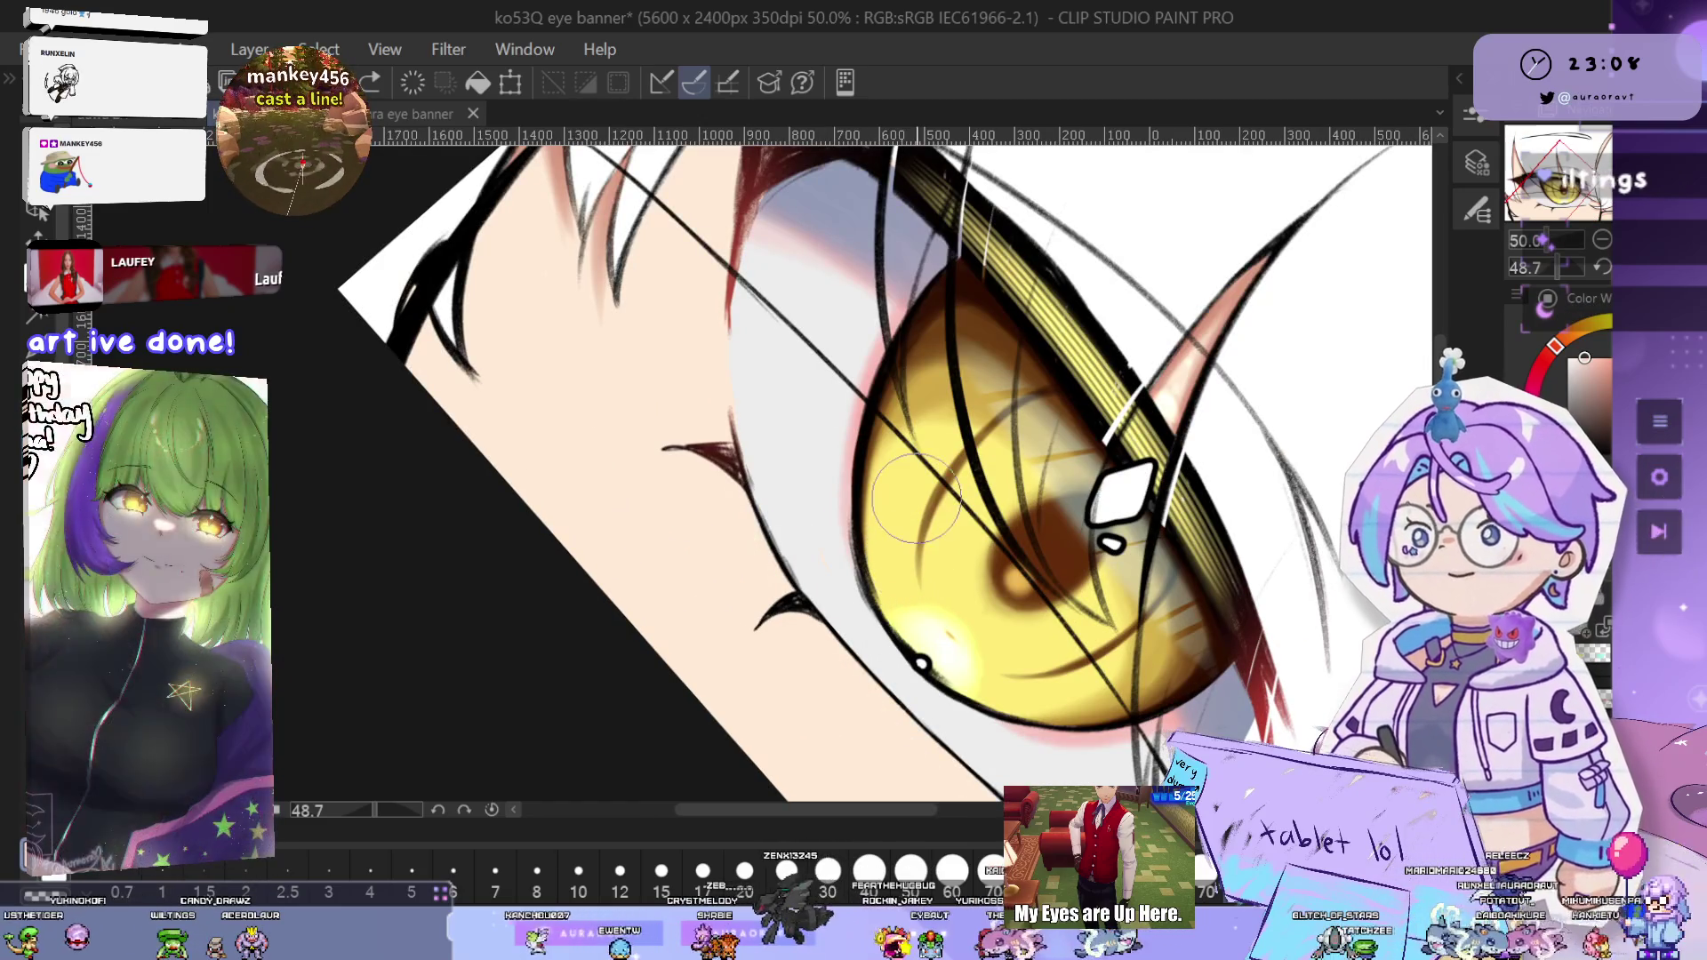
pyautogui.hotkey('ctrl', '@')
pyautogui.scroll(-3, 1056, 553)
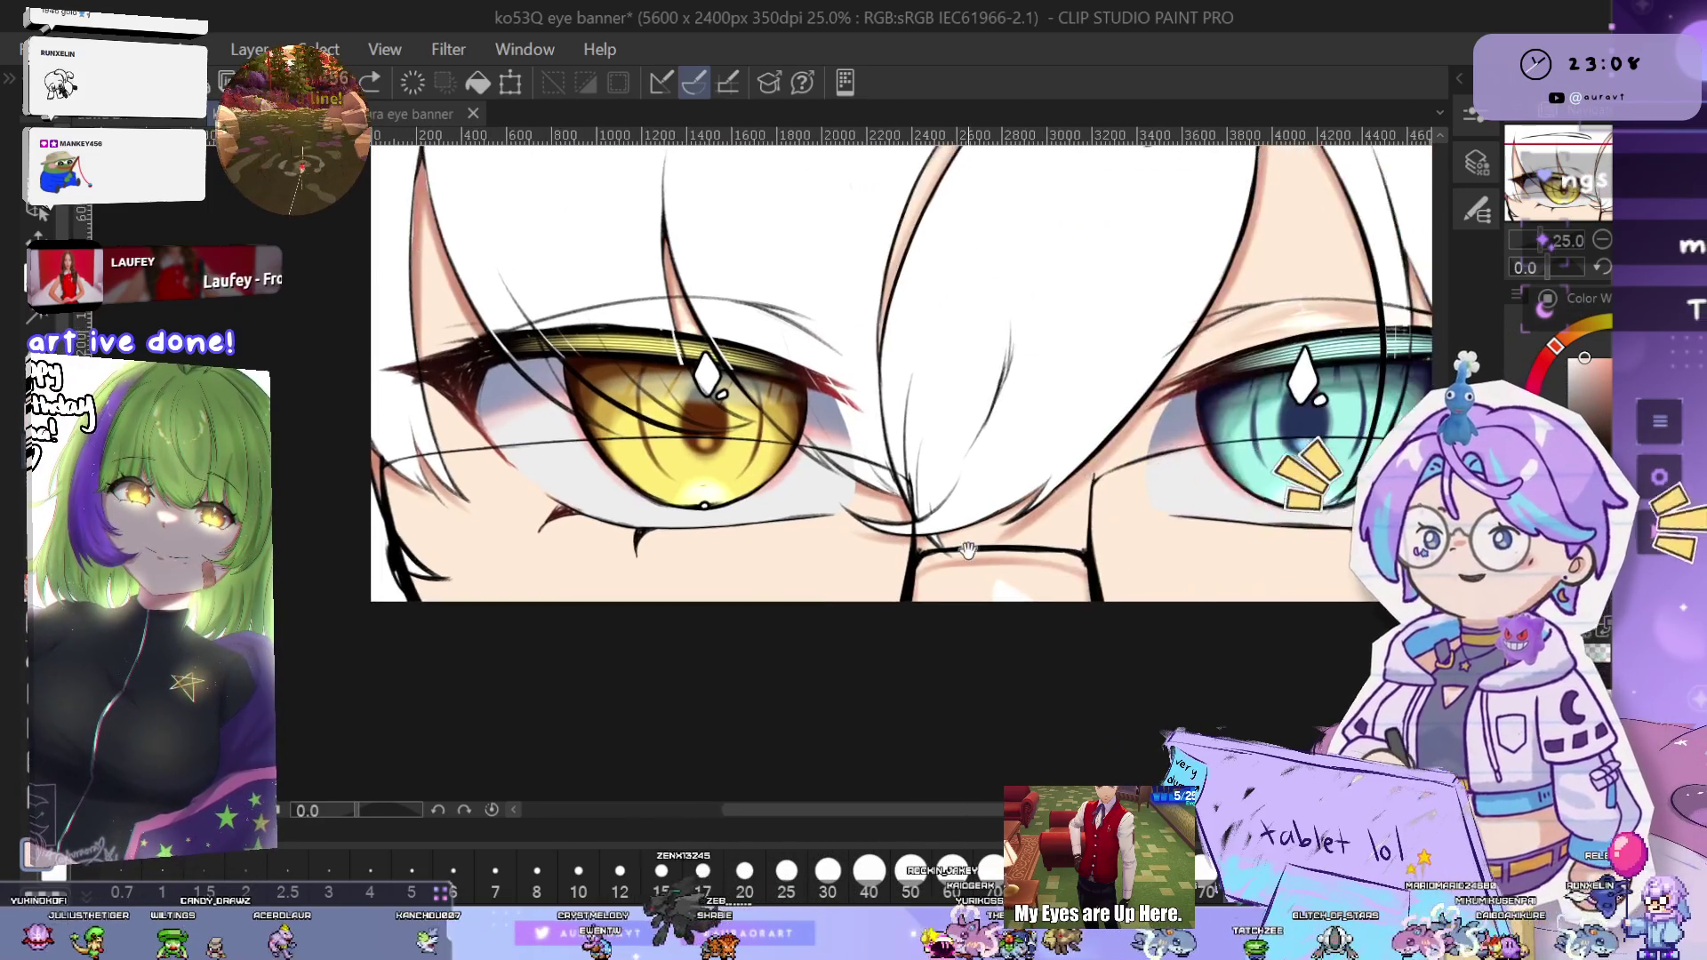
pyautogui.scroll(-2, 1056, 553)
pyautogui.moveTo(1064, 523); pyautogui.dragTo(1117, 509)
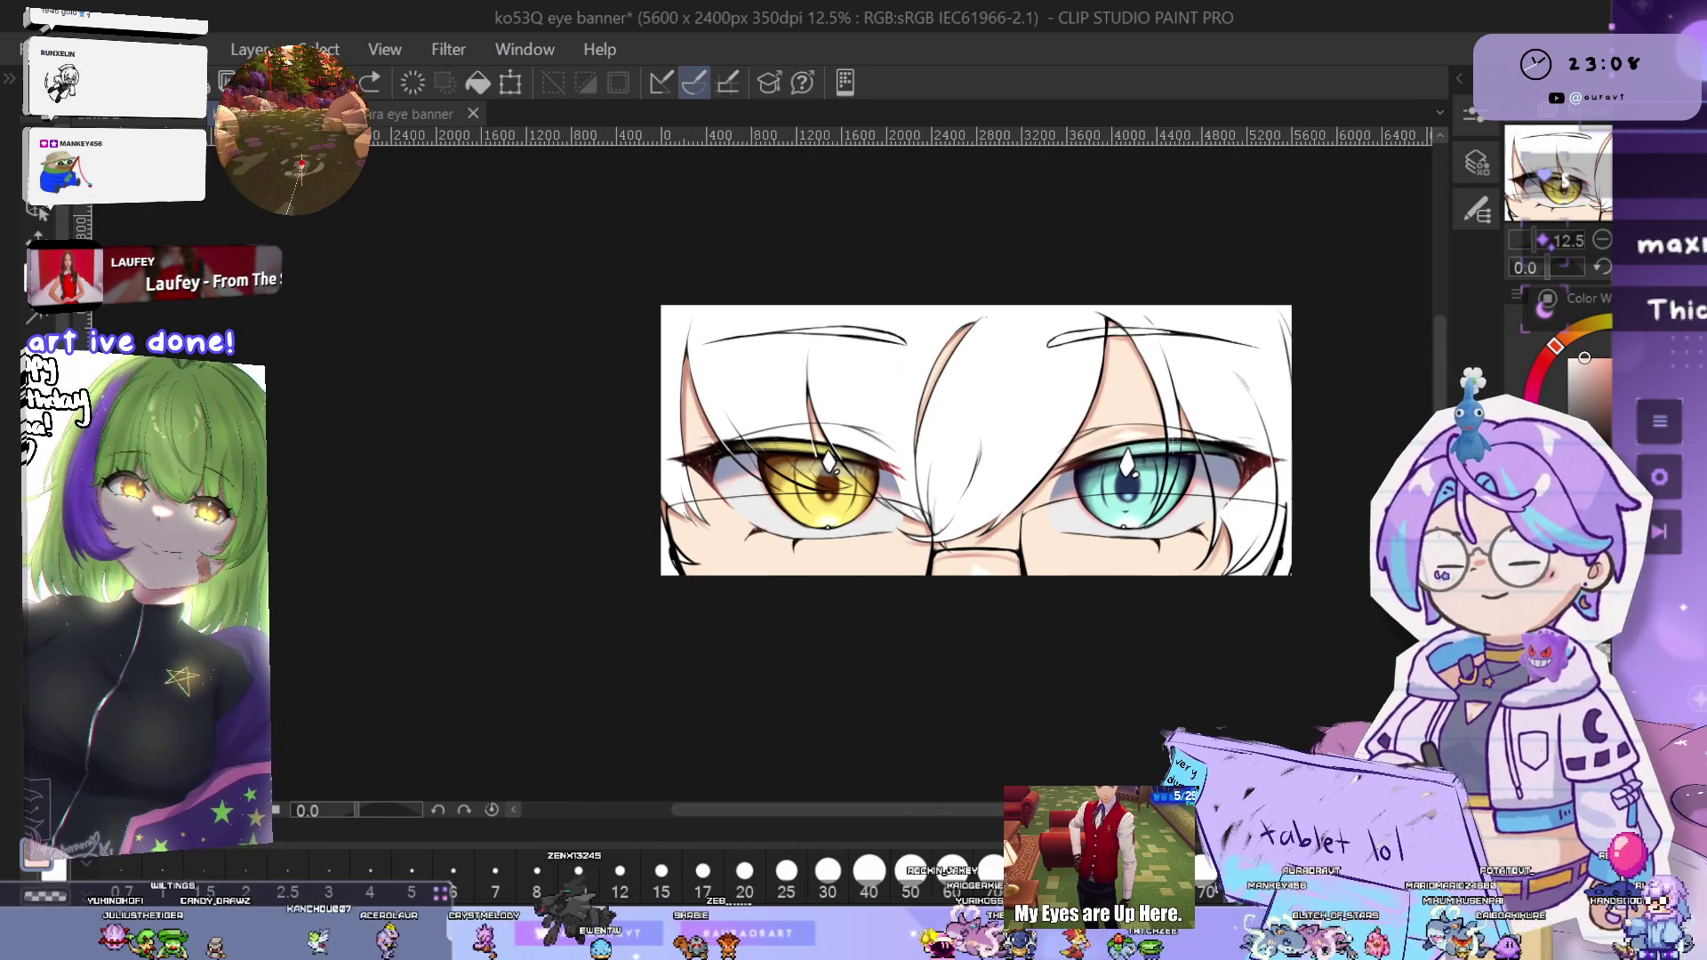
pyautogui.moveTo(768, 538); pyautogui.dragTo(806, 585)
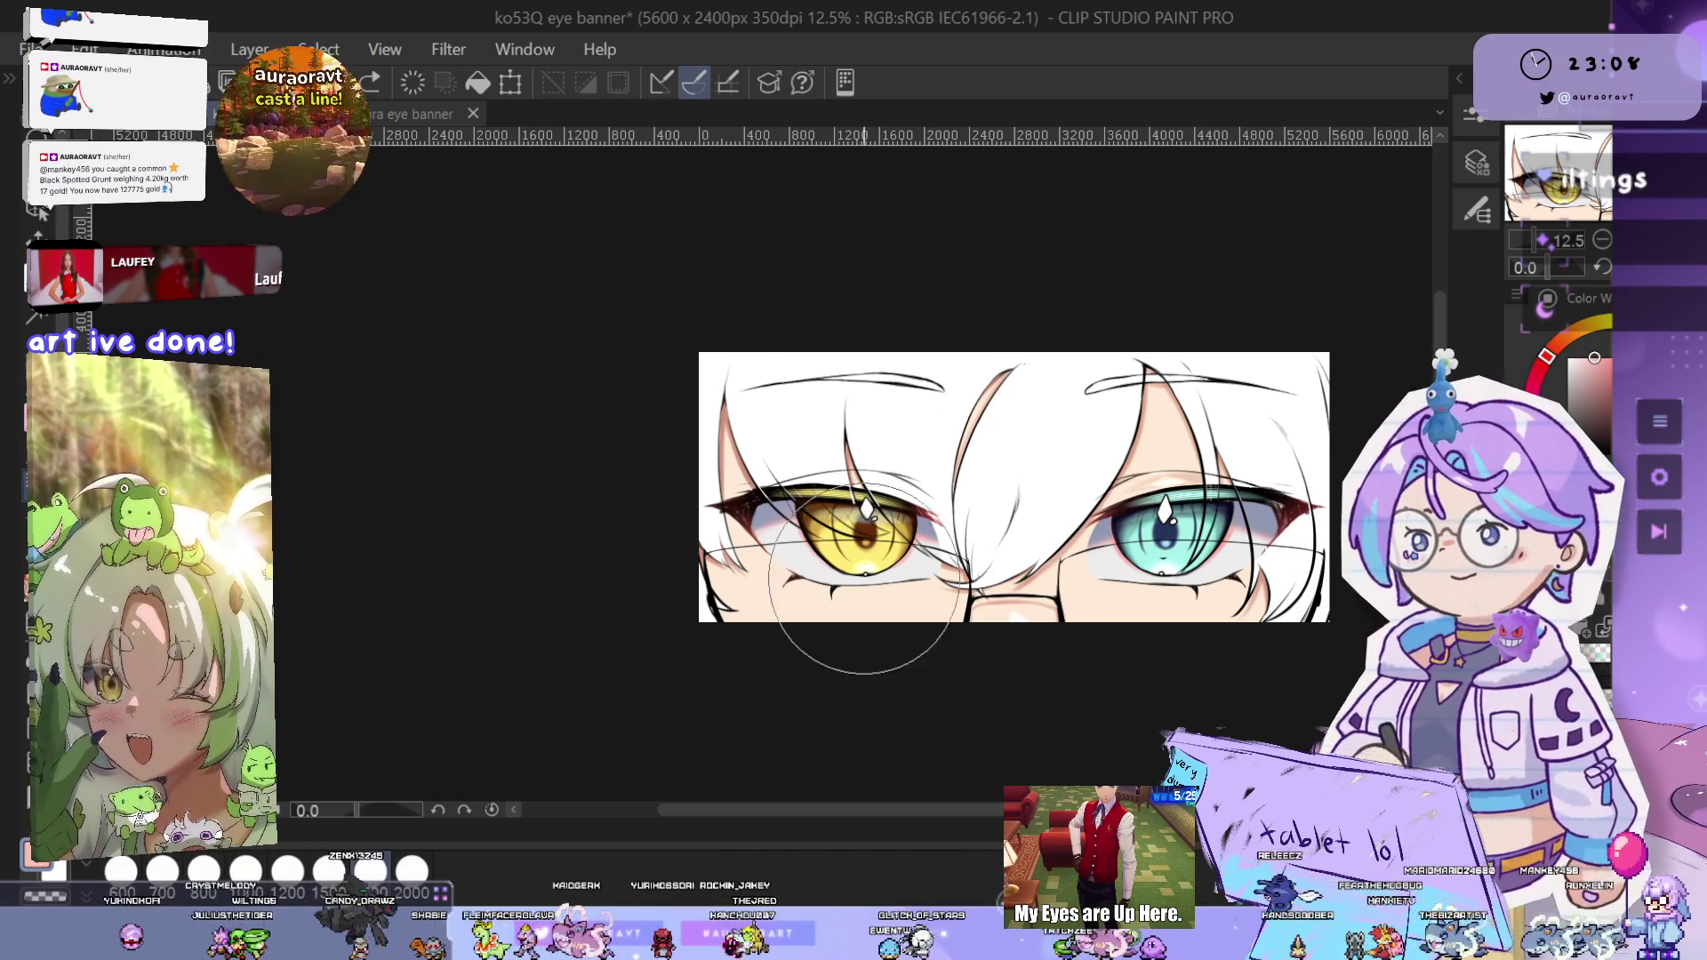
pyautogui.scroll(4, 869, 591)
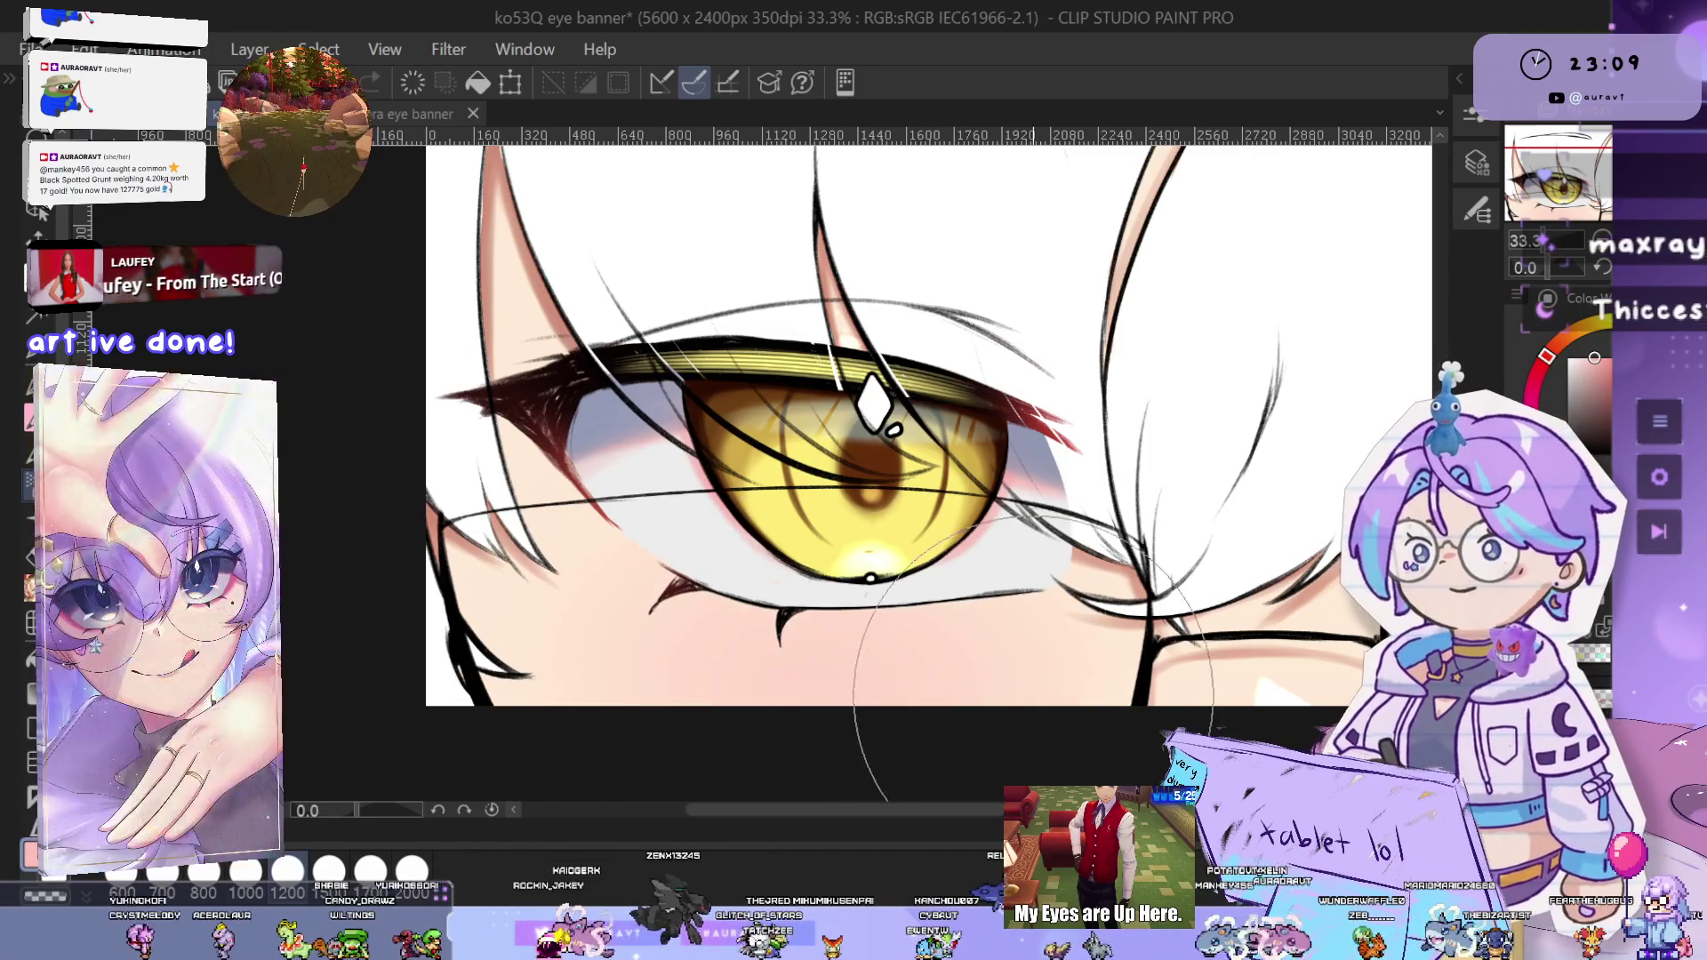
pyautogui.scroll(-3, 962, 657)
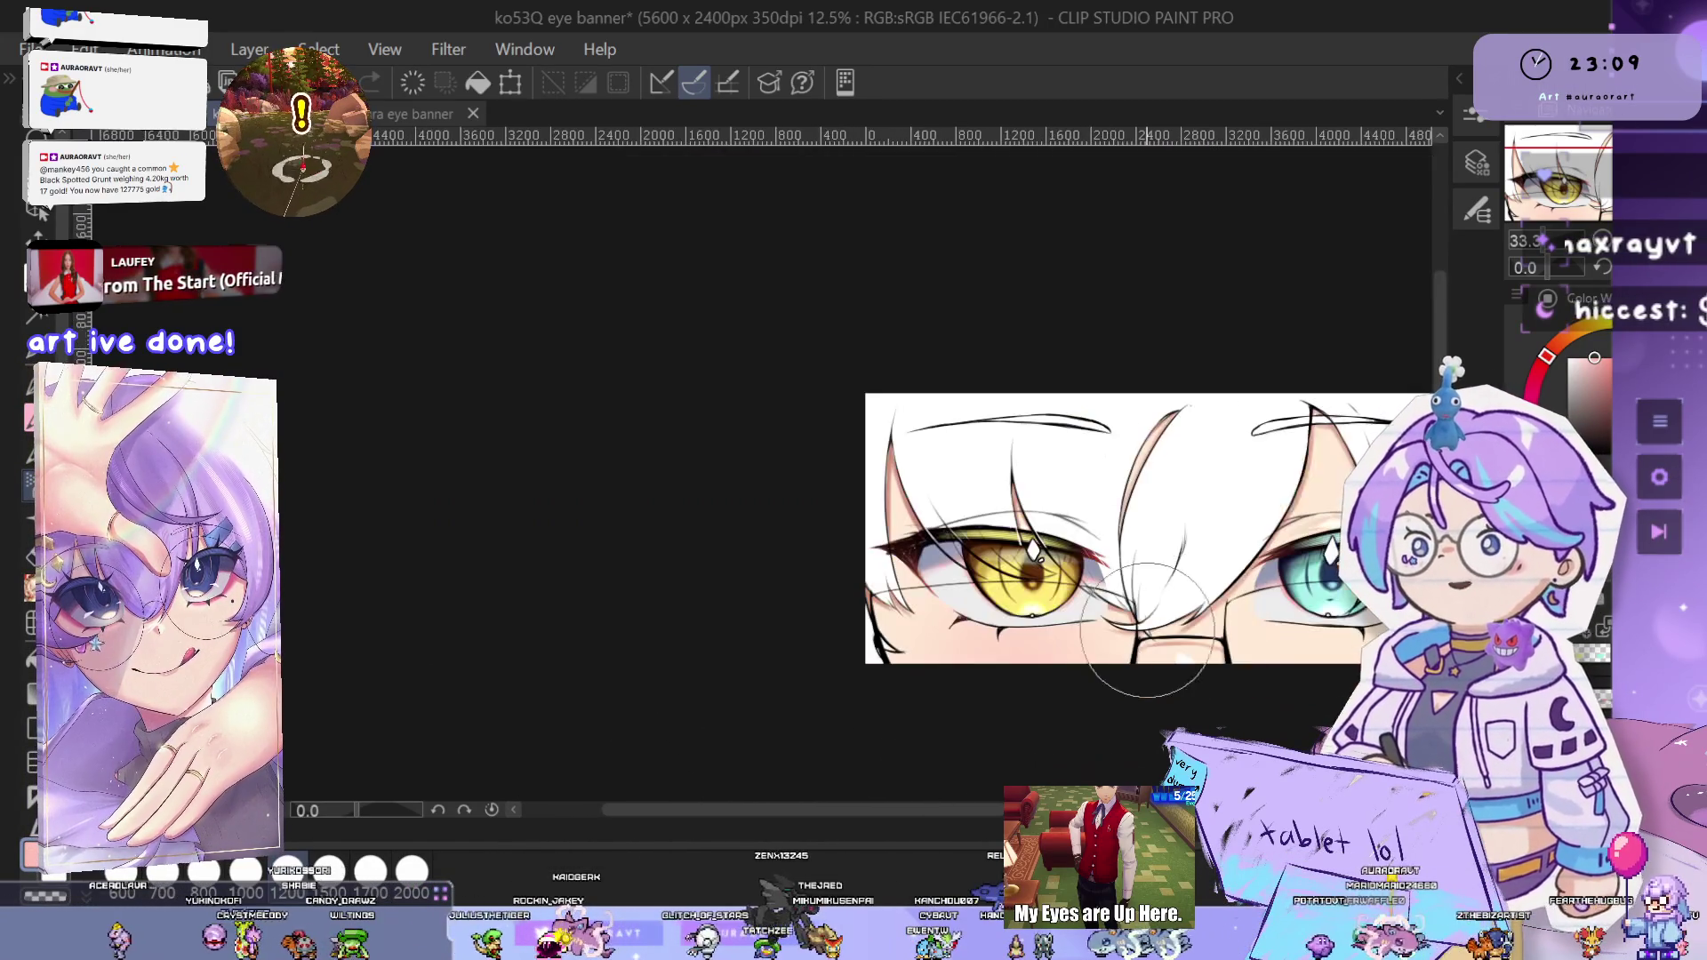
pyautogui.scroll(3, 861, 702)
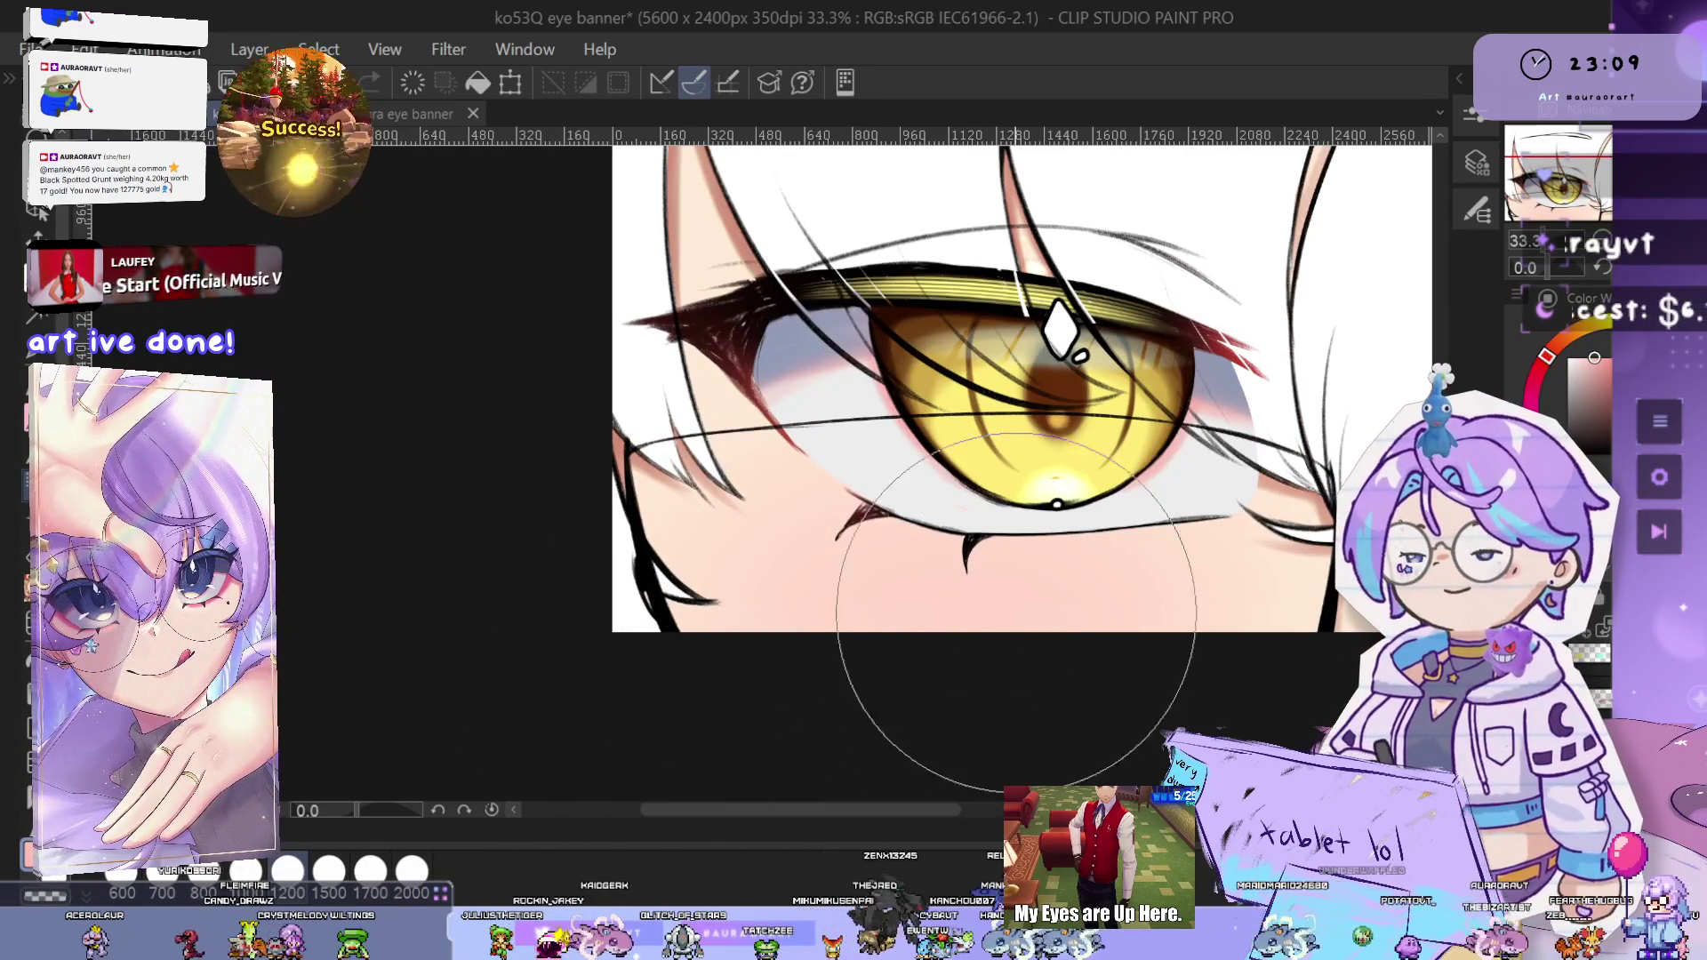
pyautogui.scroll(-1, 943, 640)
pyautogui.hscroll(5, 962, 685)
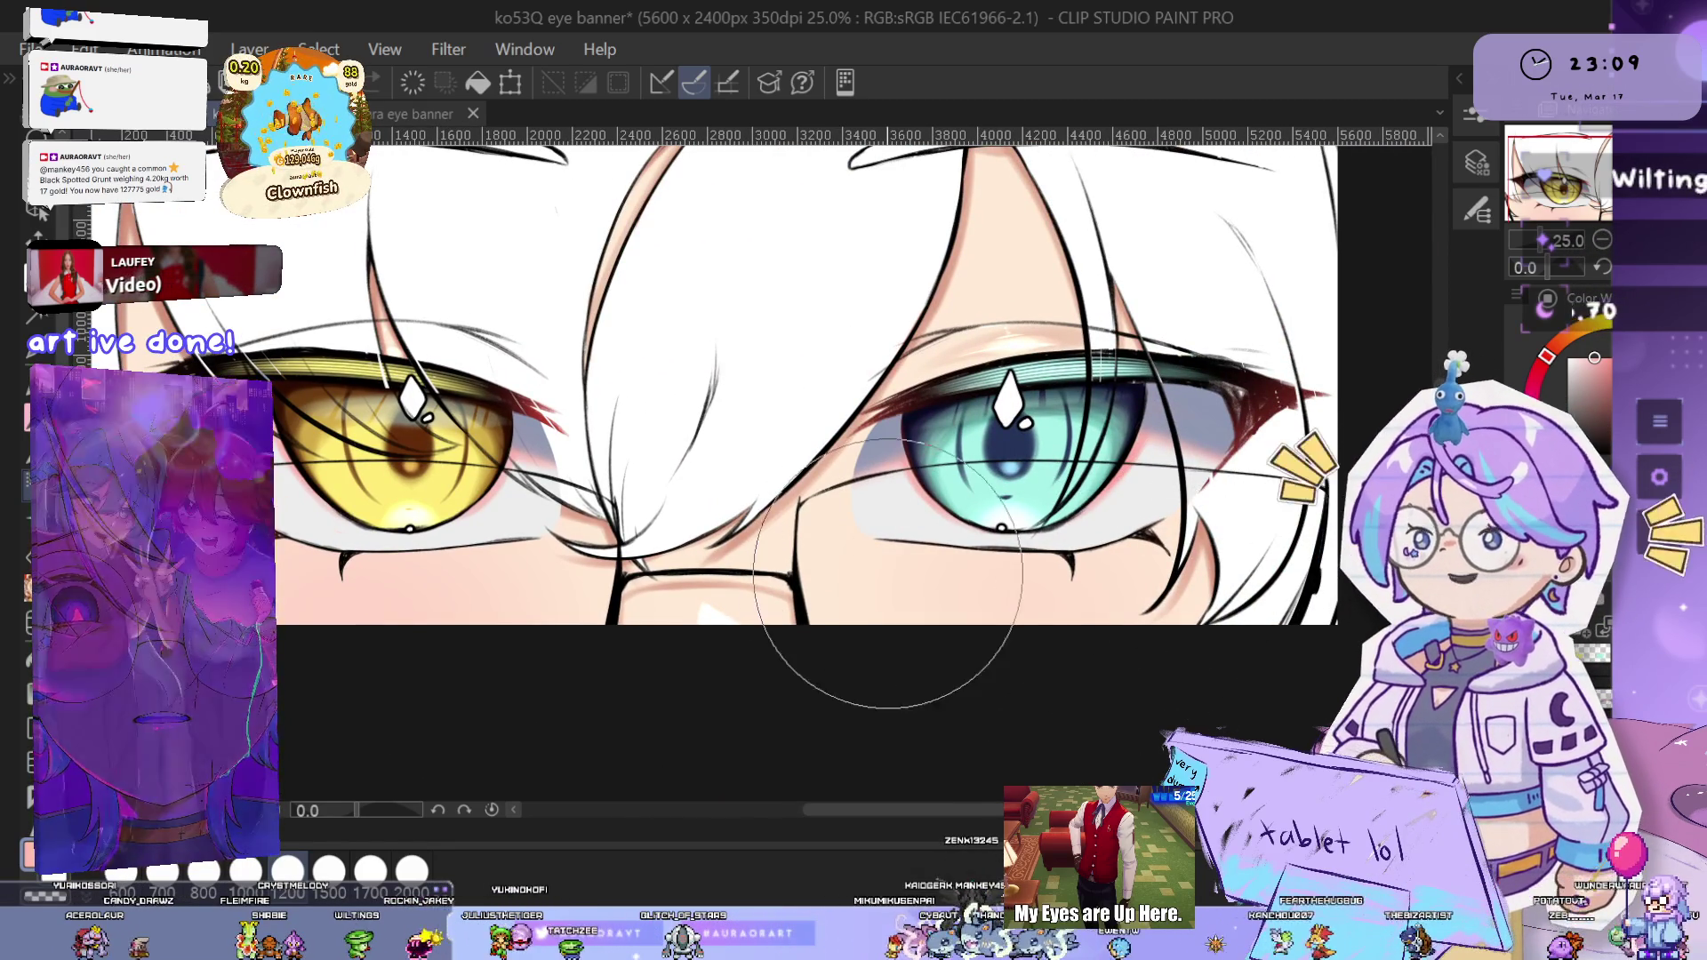
pyautogui.moveTo(984, 632); pyautogui.dragTo(1173, 648)
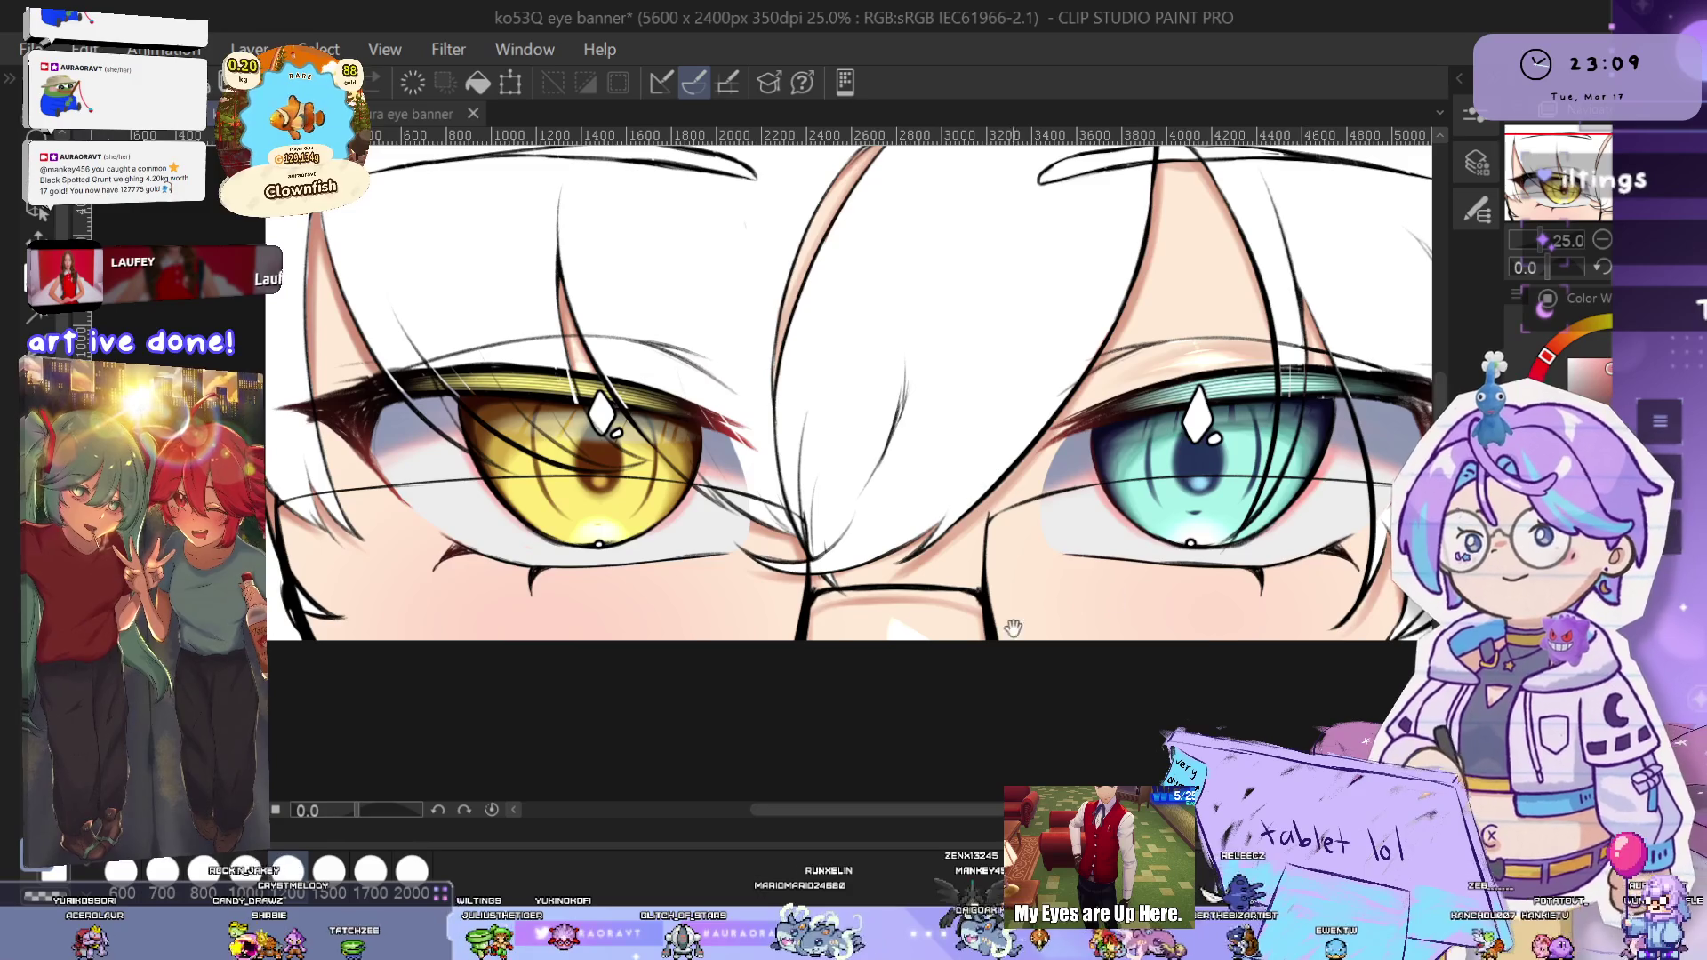
pyautogui.moveTo(1113, 601); pyautogui.dragTo(1372, 655)
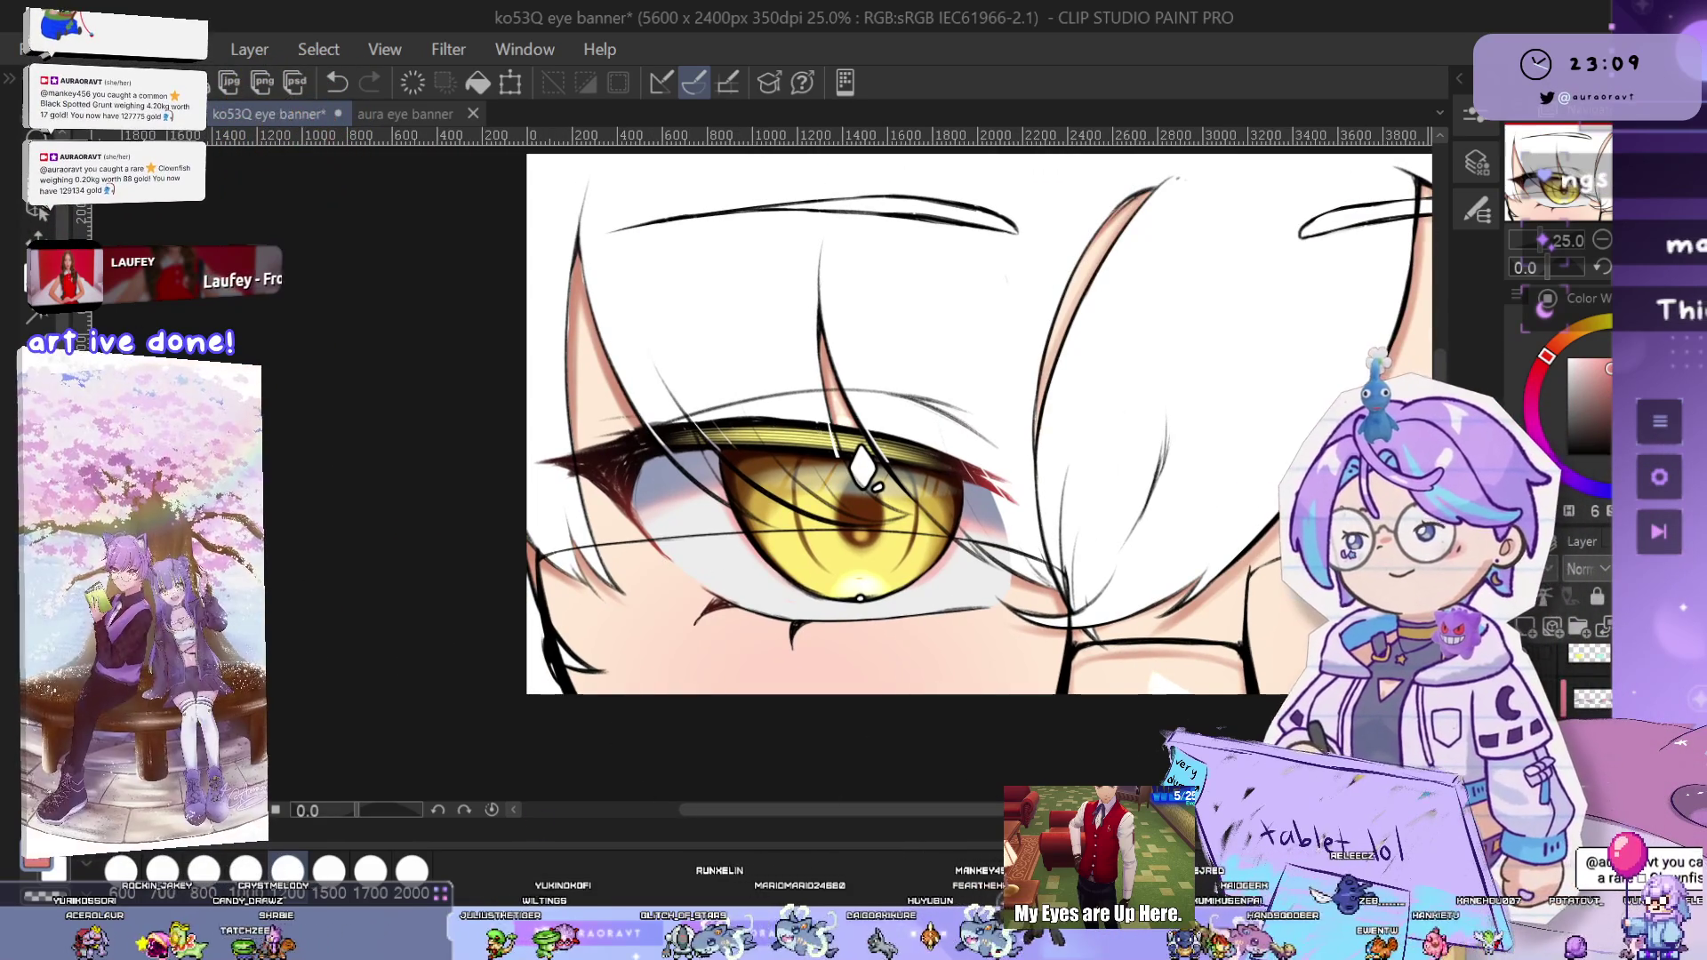
pyautogui.click(1477, 209)
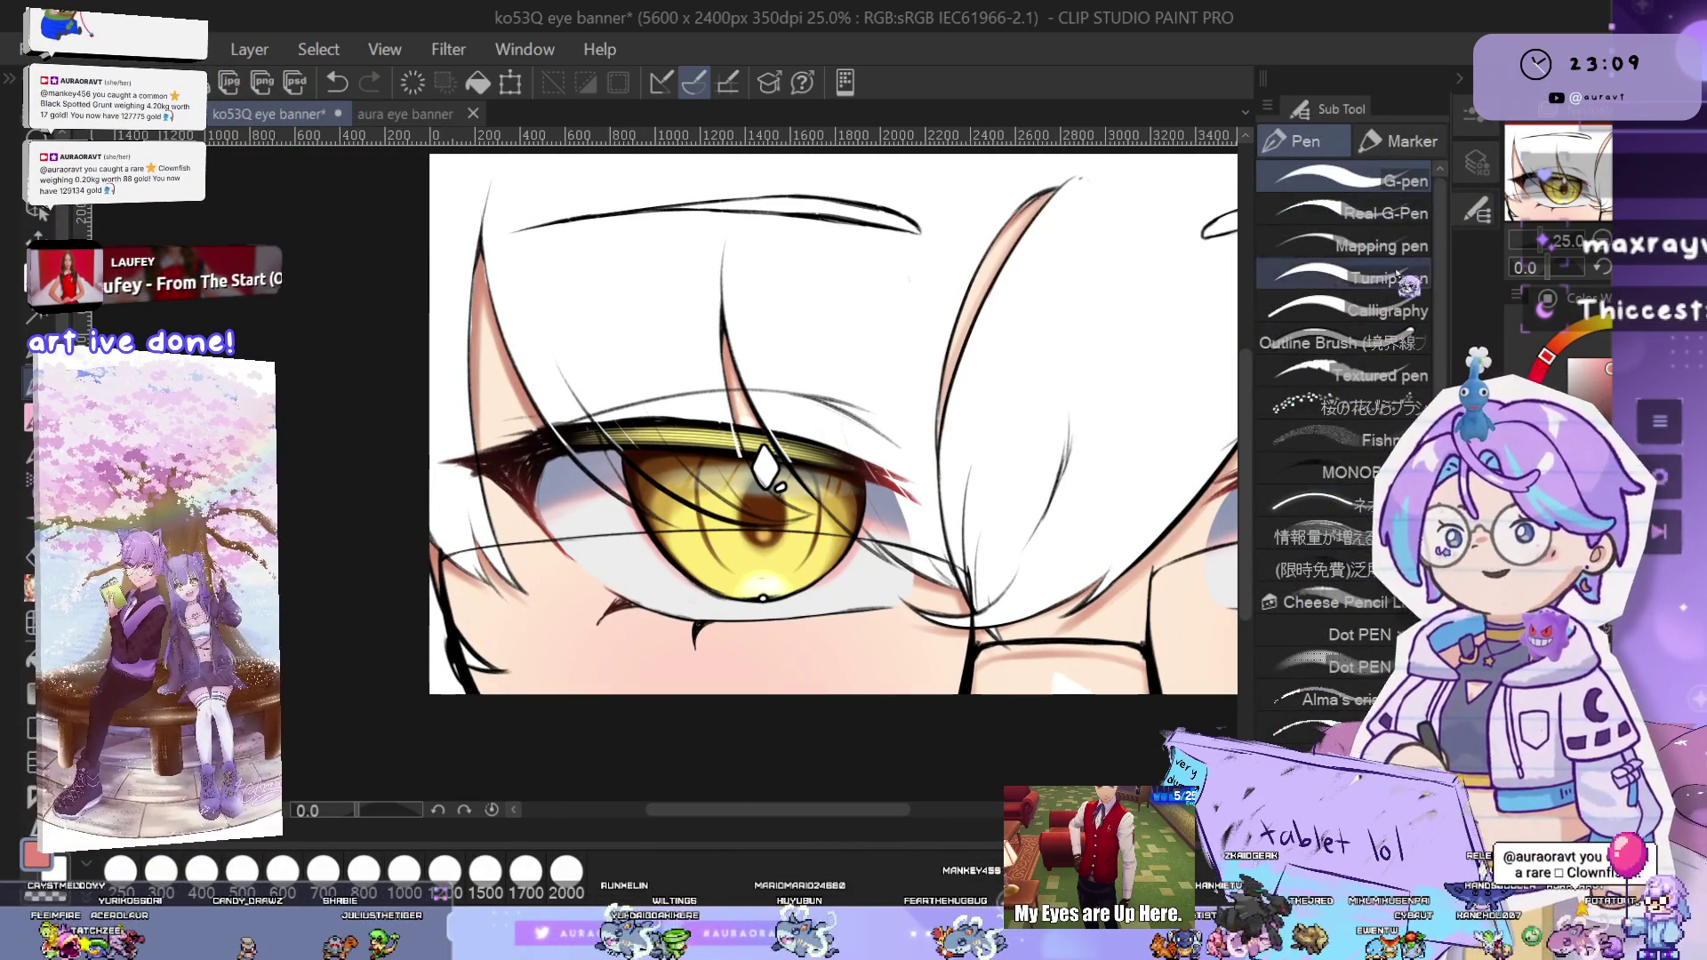
pyautogui.scroll(-3, 1342, 427)
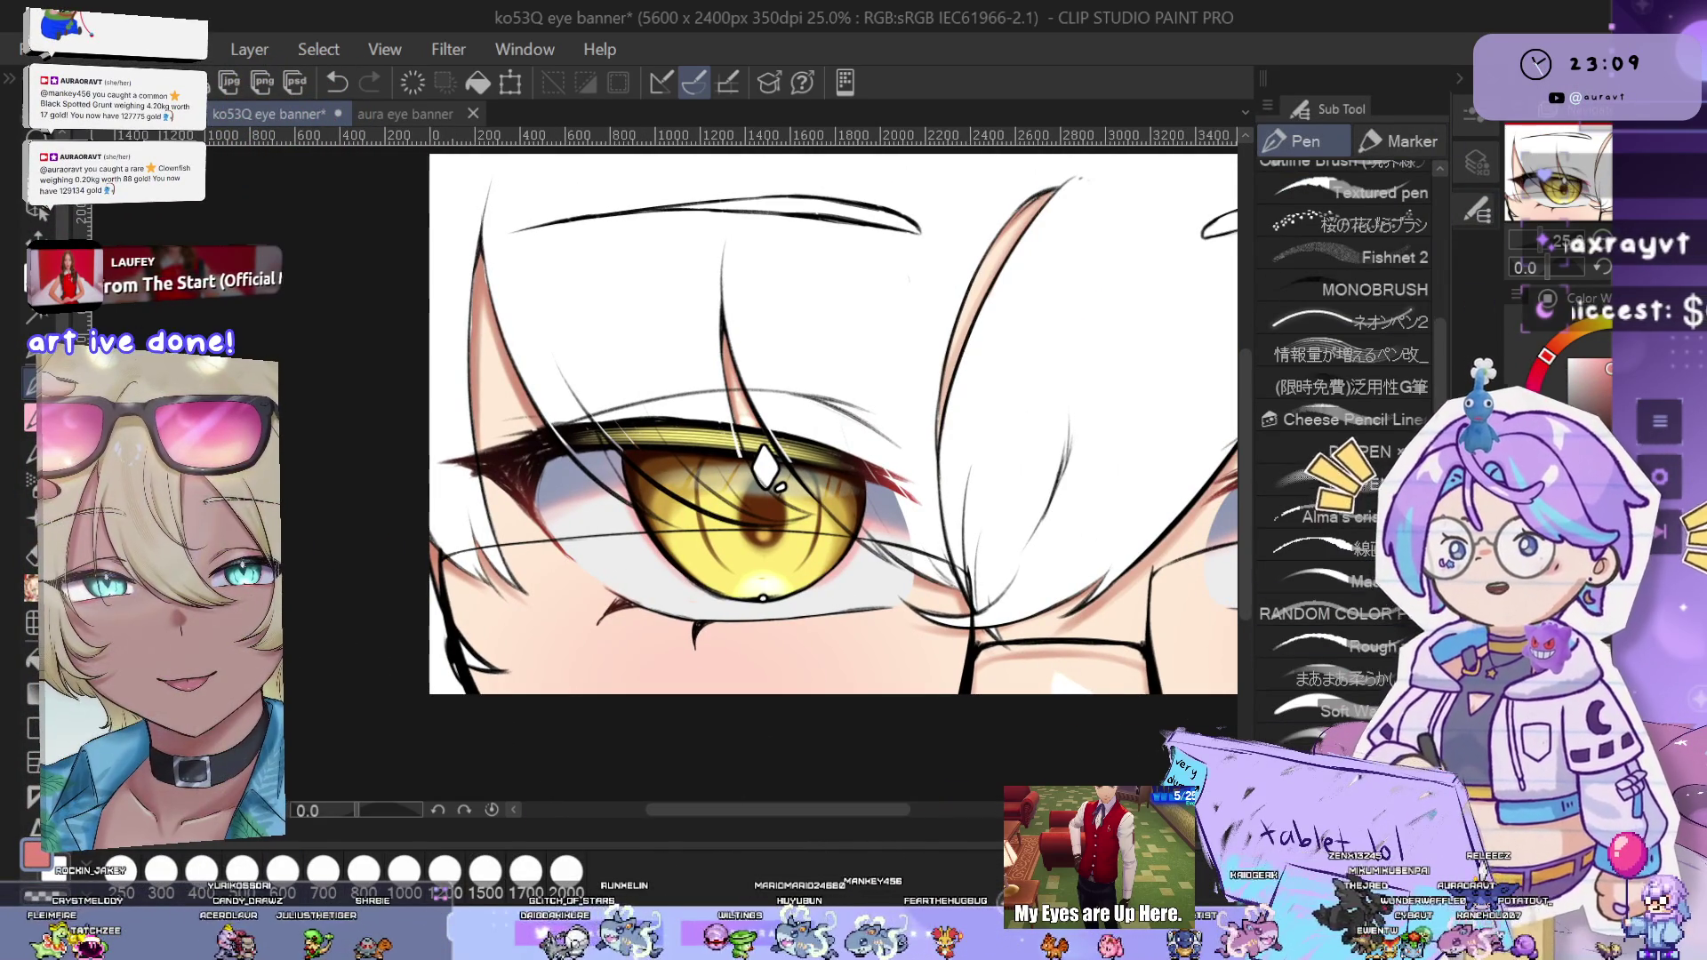
pyautogui.scroll(1, 761, 600)
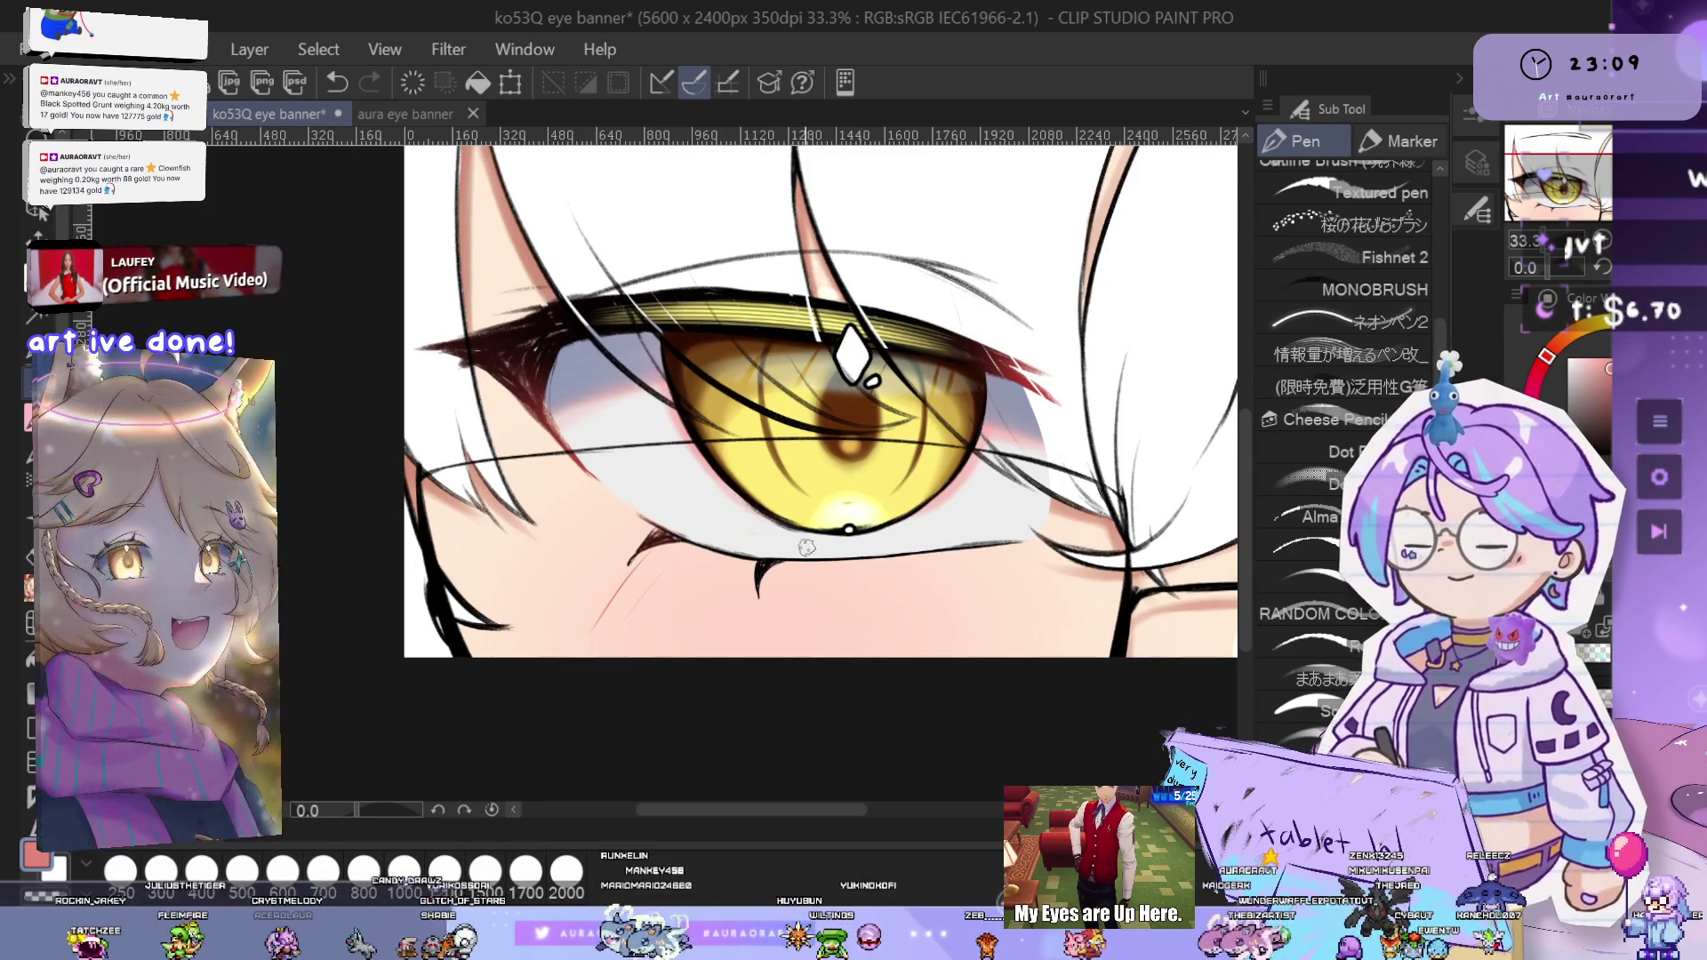
pyautogui.scroll(2, 794, 576)
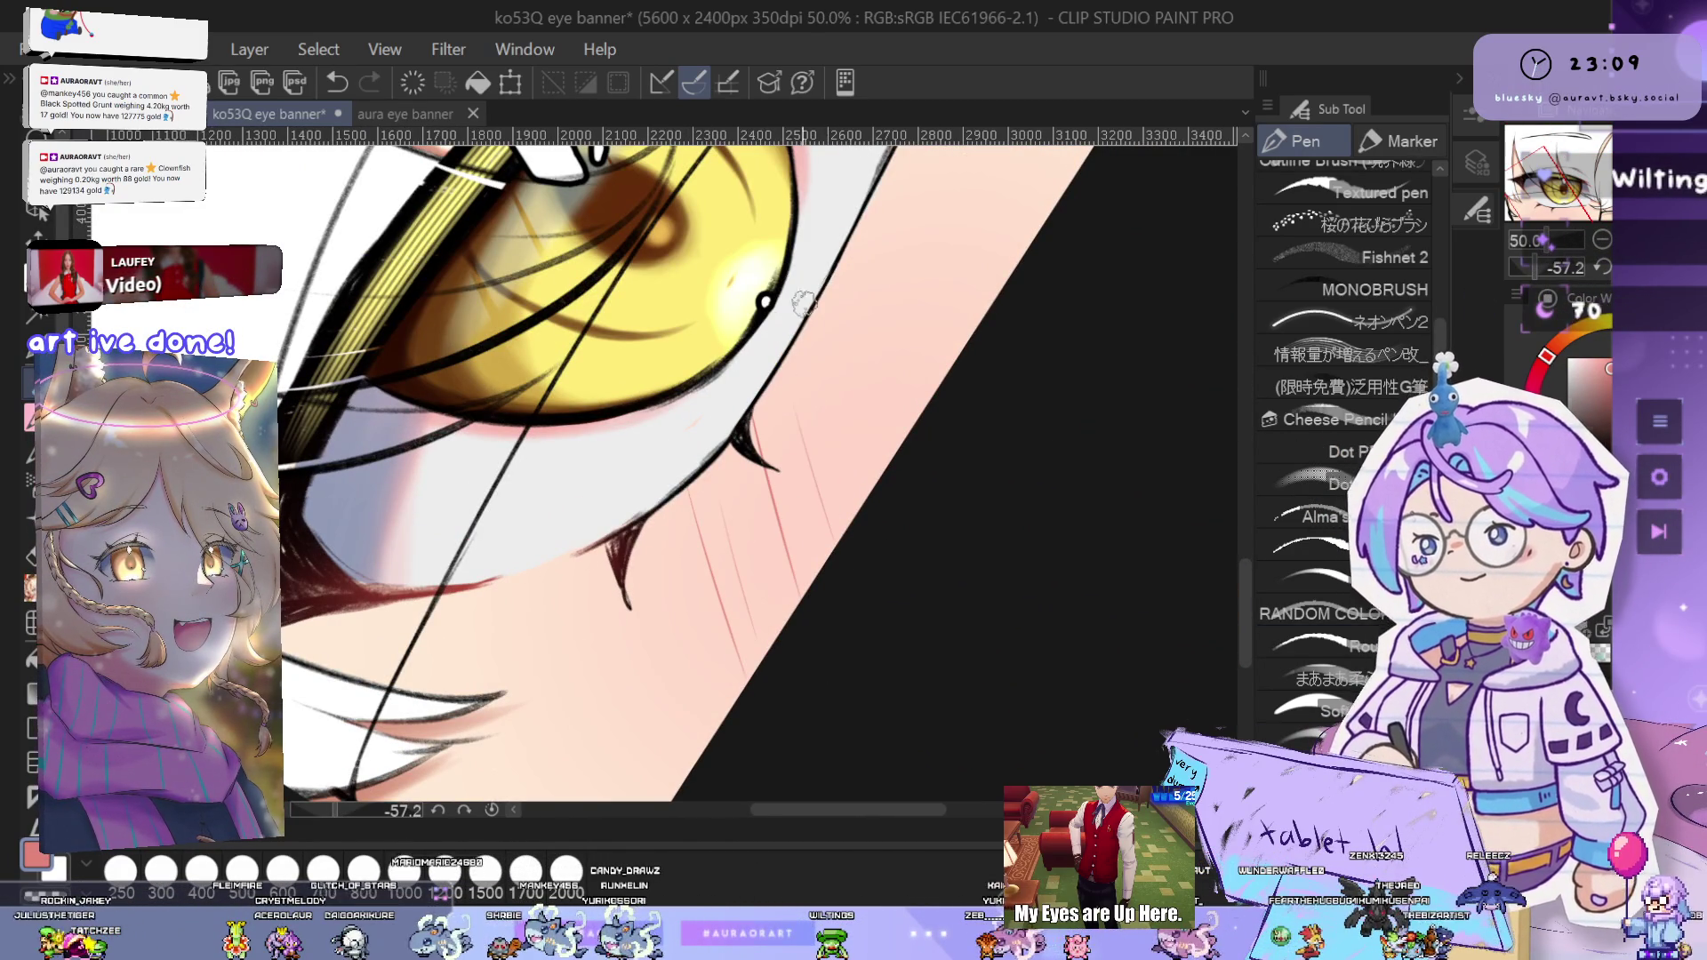
pyautogui.scroll(2, 874, 480)
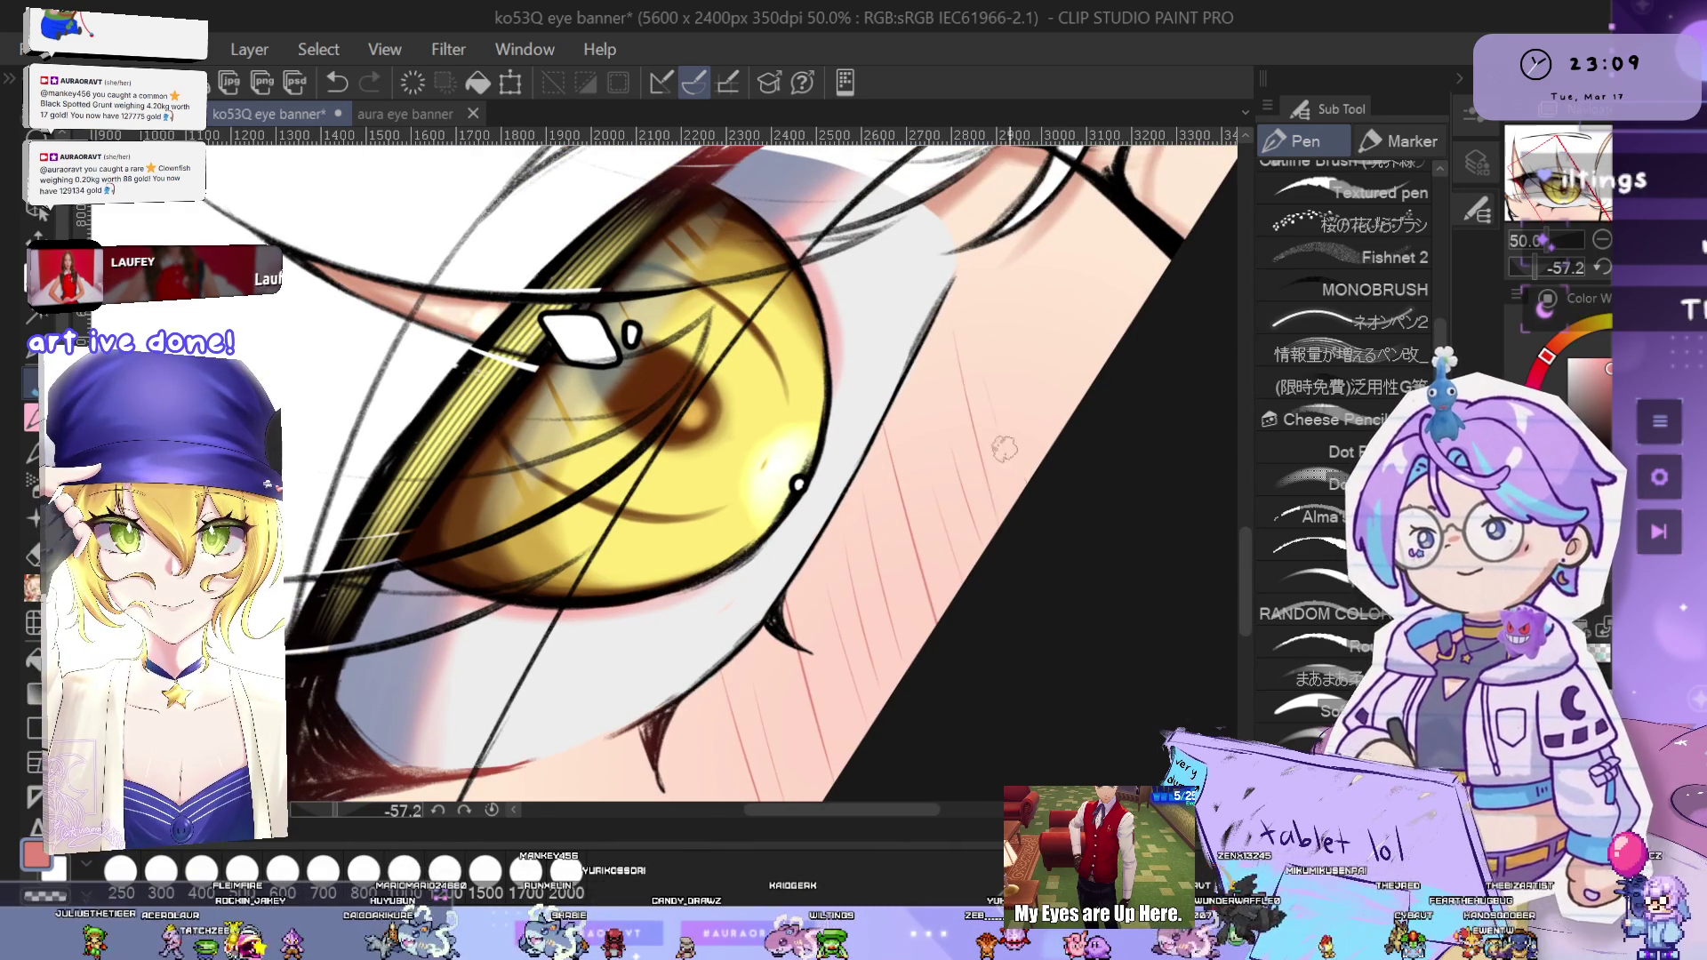
pyautogui.scroll(-2, 1021, 372)
pyautogui.scroll(1, 1116, 491)
pyautogui.scroll(2, 899, 678)
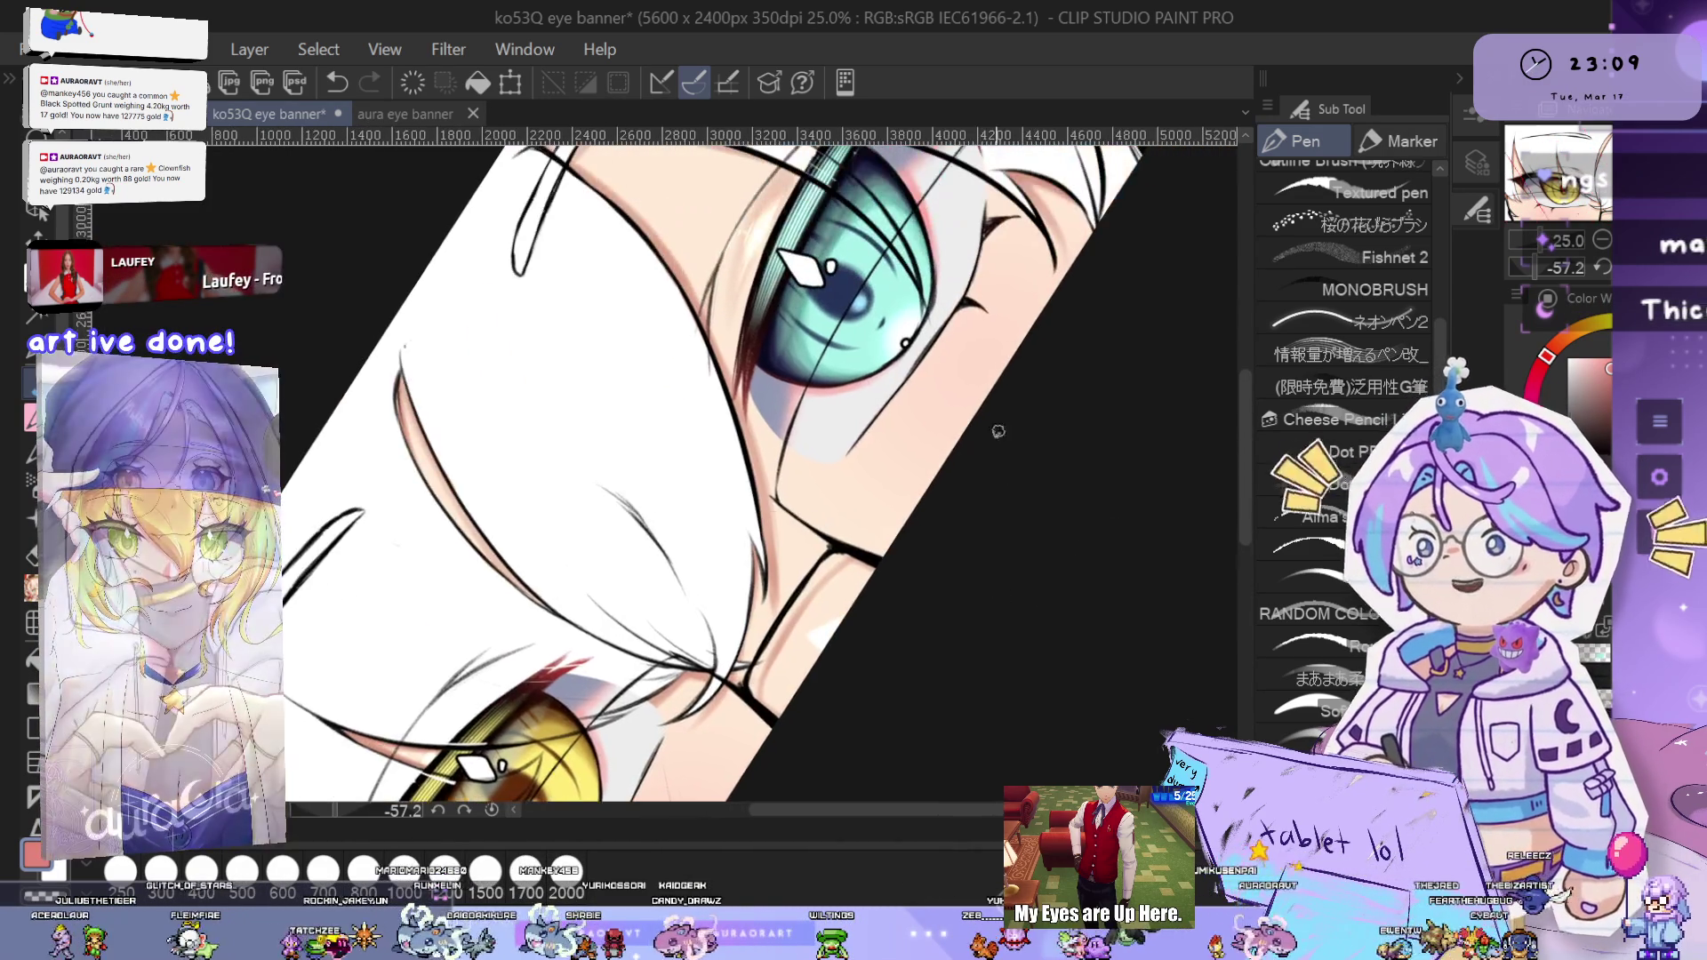
pyautogui.hscroll(-1, 990, 484)
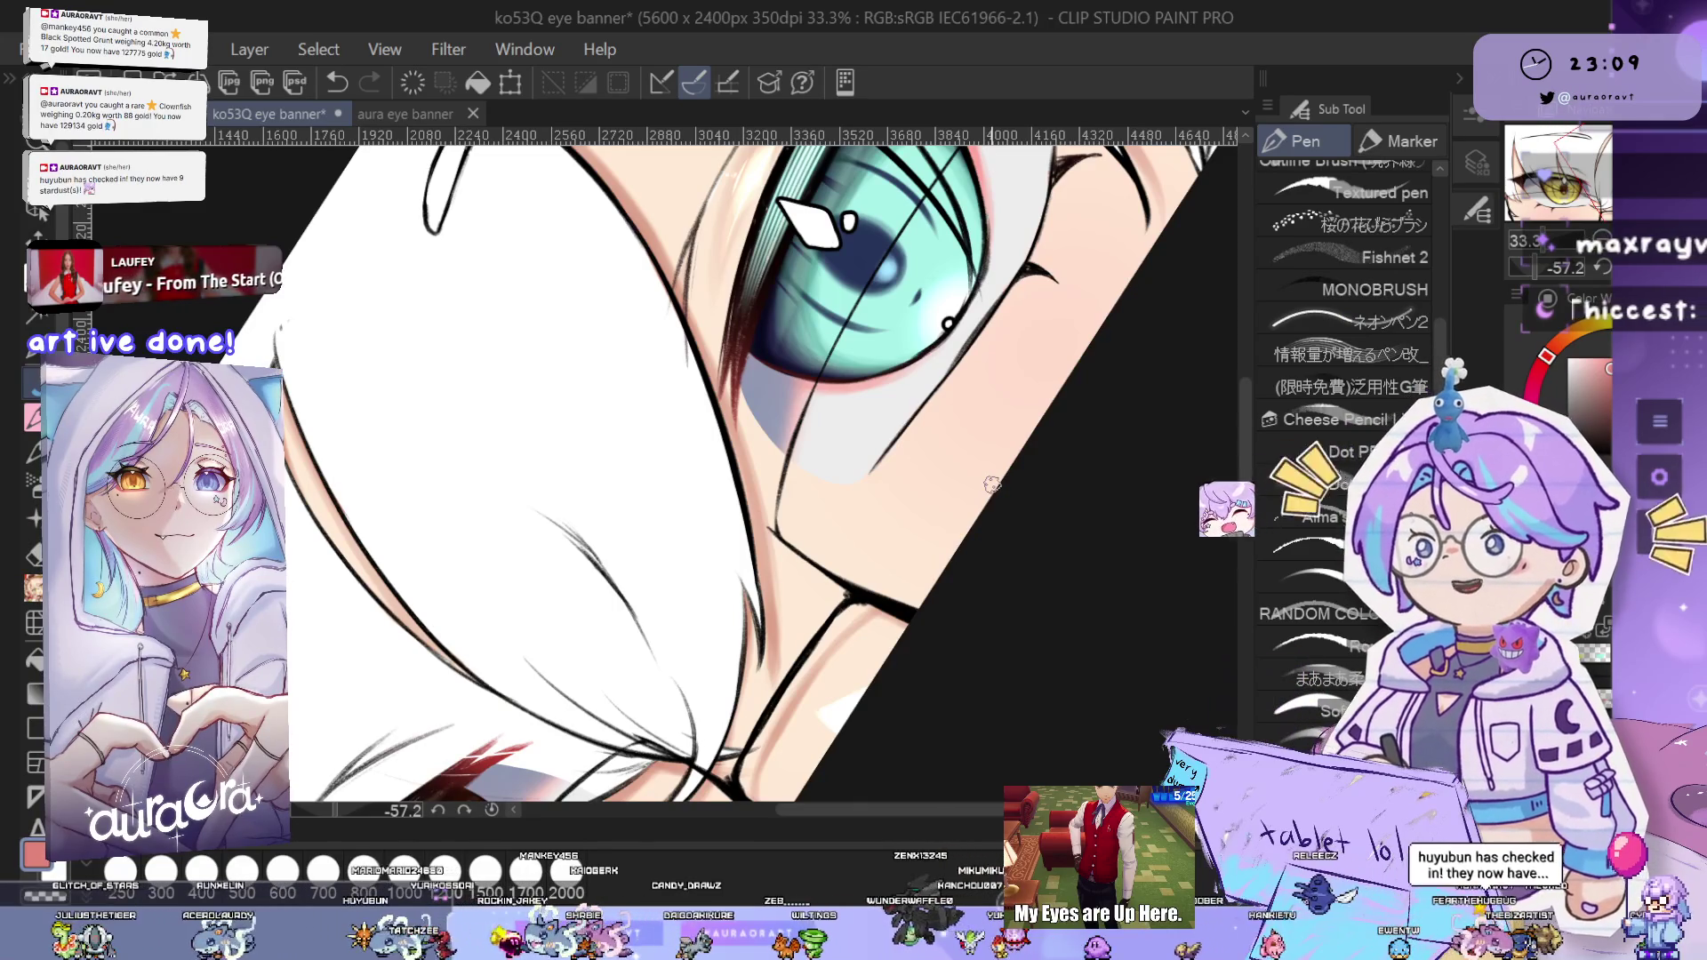
pyautogui.hscroll(1, 977, 454)
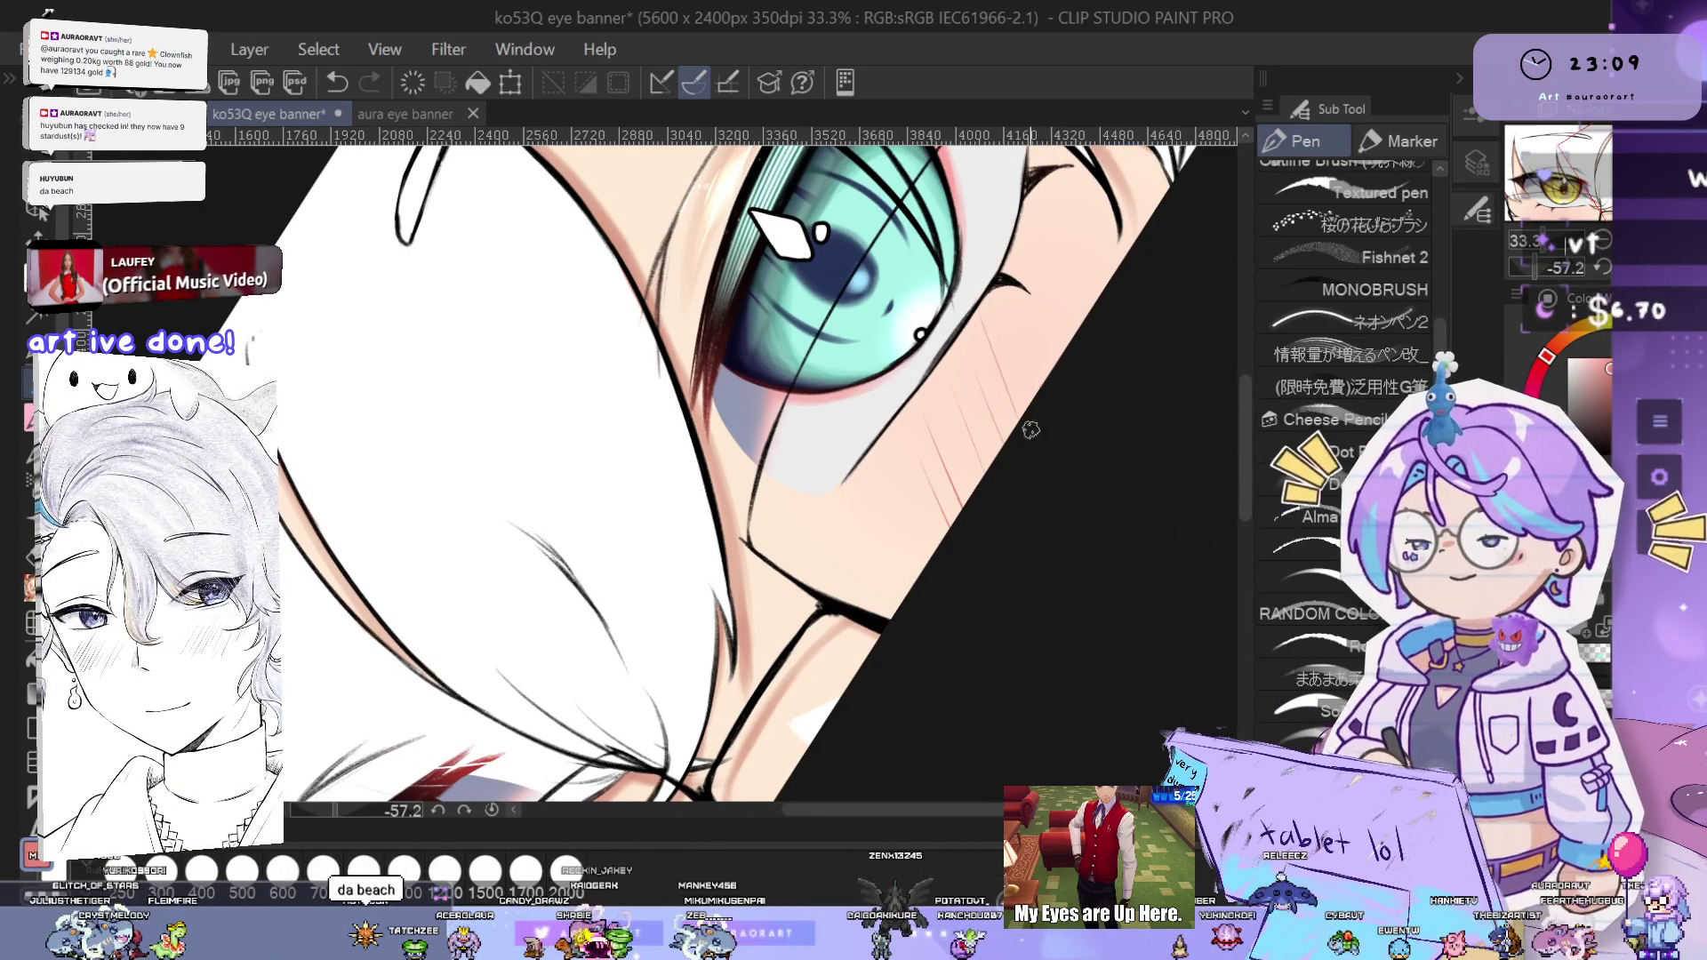
pyautogui.scroll(1, 1036, 282)
pyautogui.scroll(1, 928, 462)
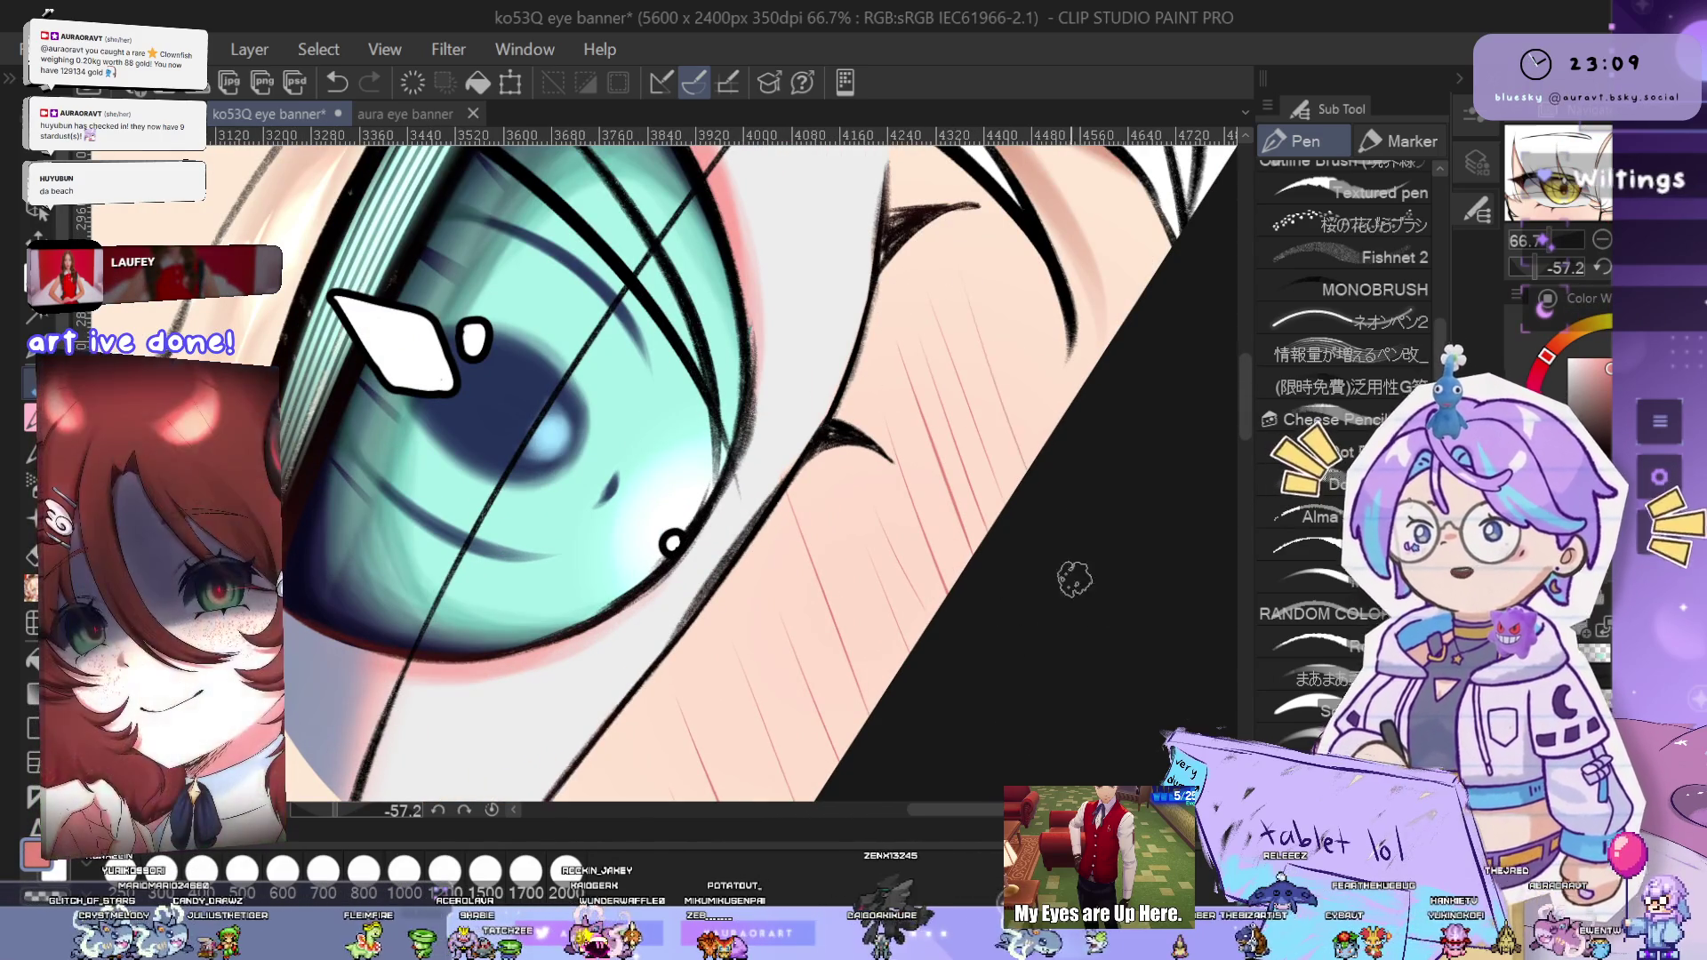
pyautogui.scroll(-2, 1052, 355)
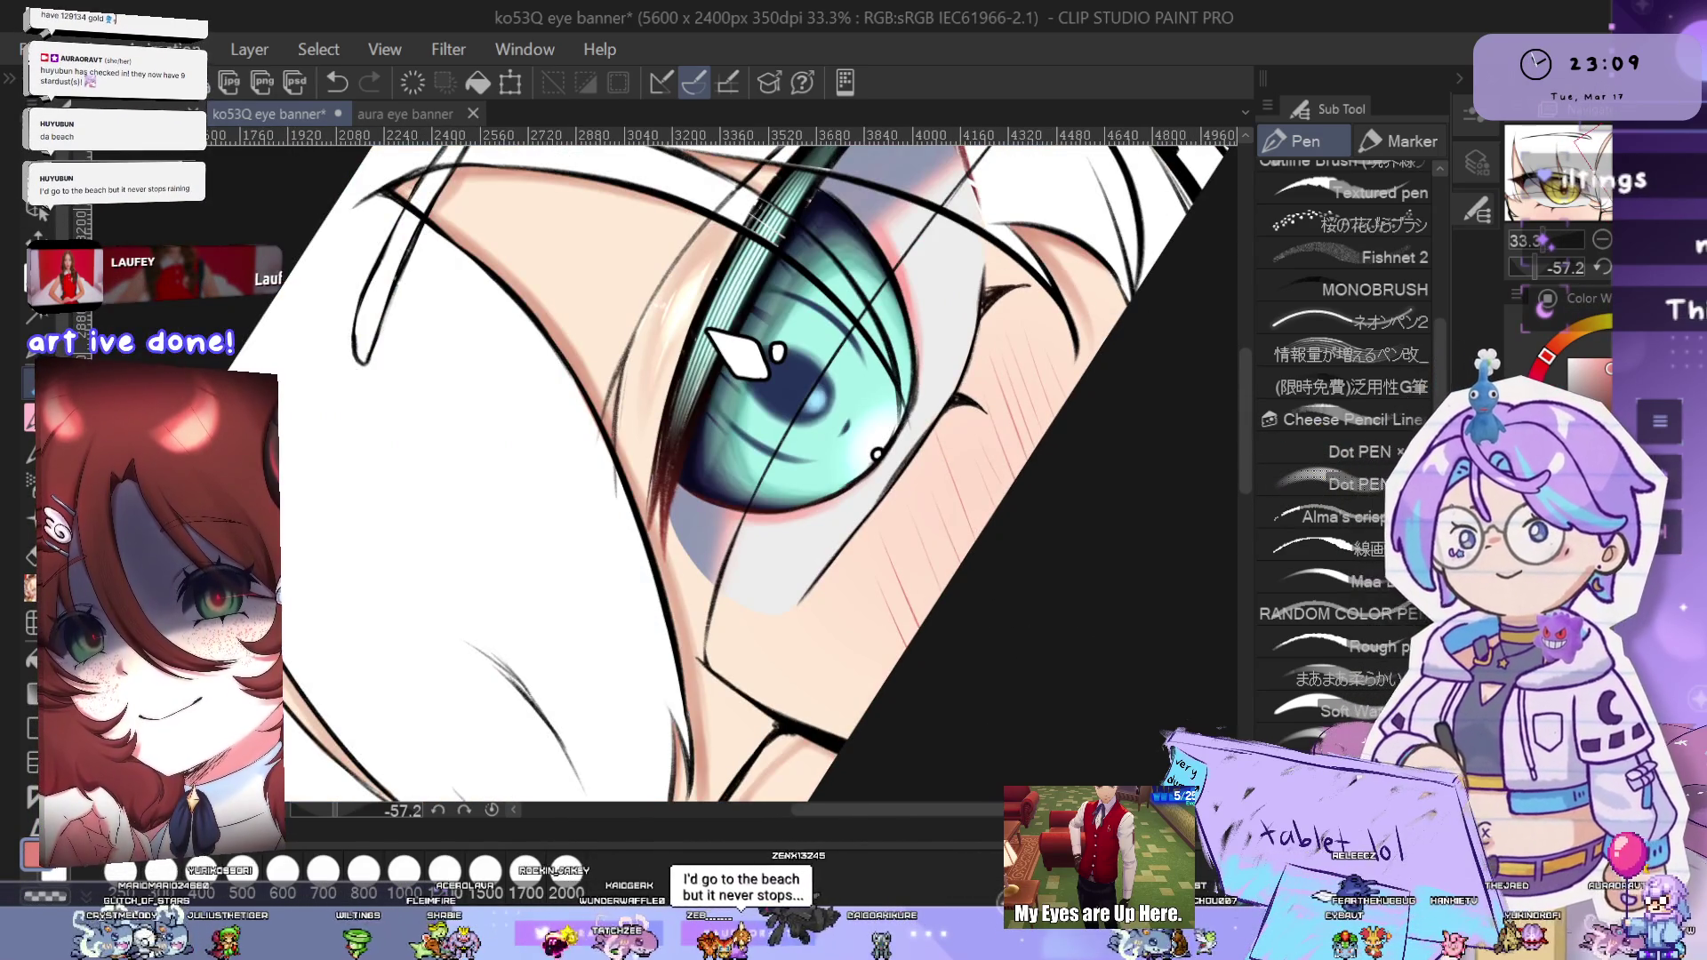
pyautogui.hotkey('ctrl', 'shift', 'r')
pyautogui.scroll(-3, 776, 525)
pyautogui.moveTo(981, 607); pyautogui.dragTo(1082, 603)
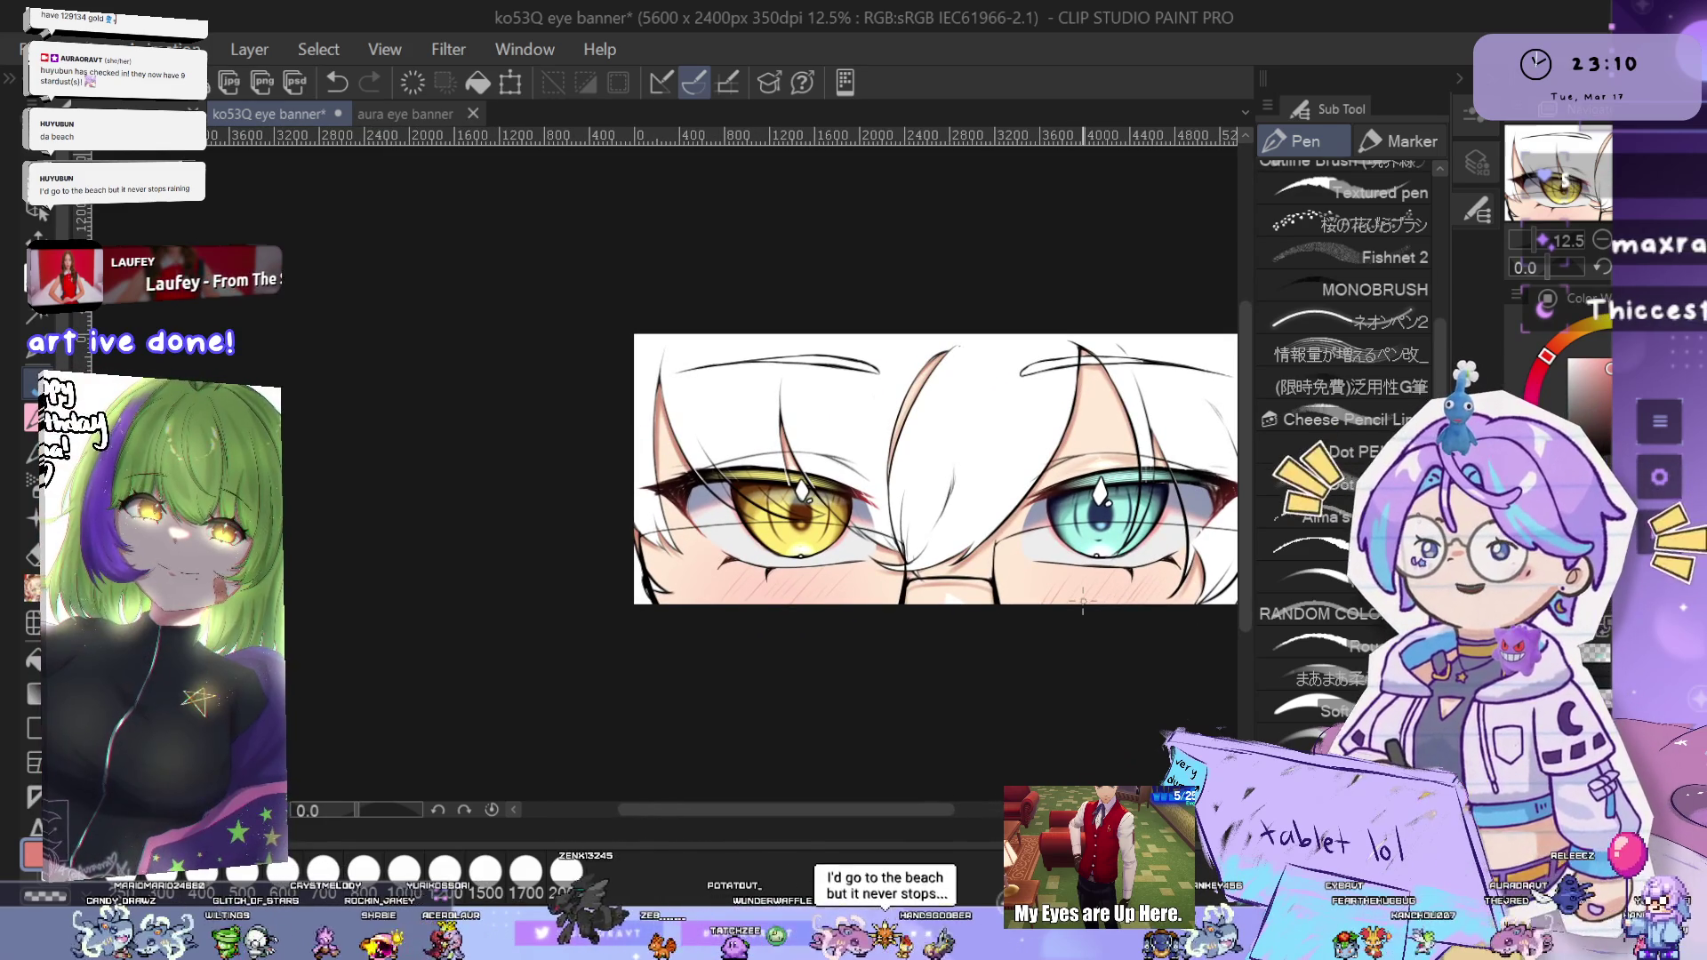
pyautogui.scroll(6, 842, 591)
pyautogui.scroll(-2, 842, 590)
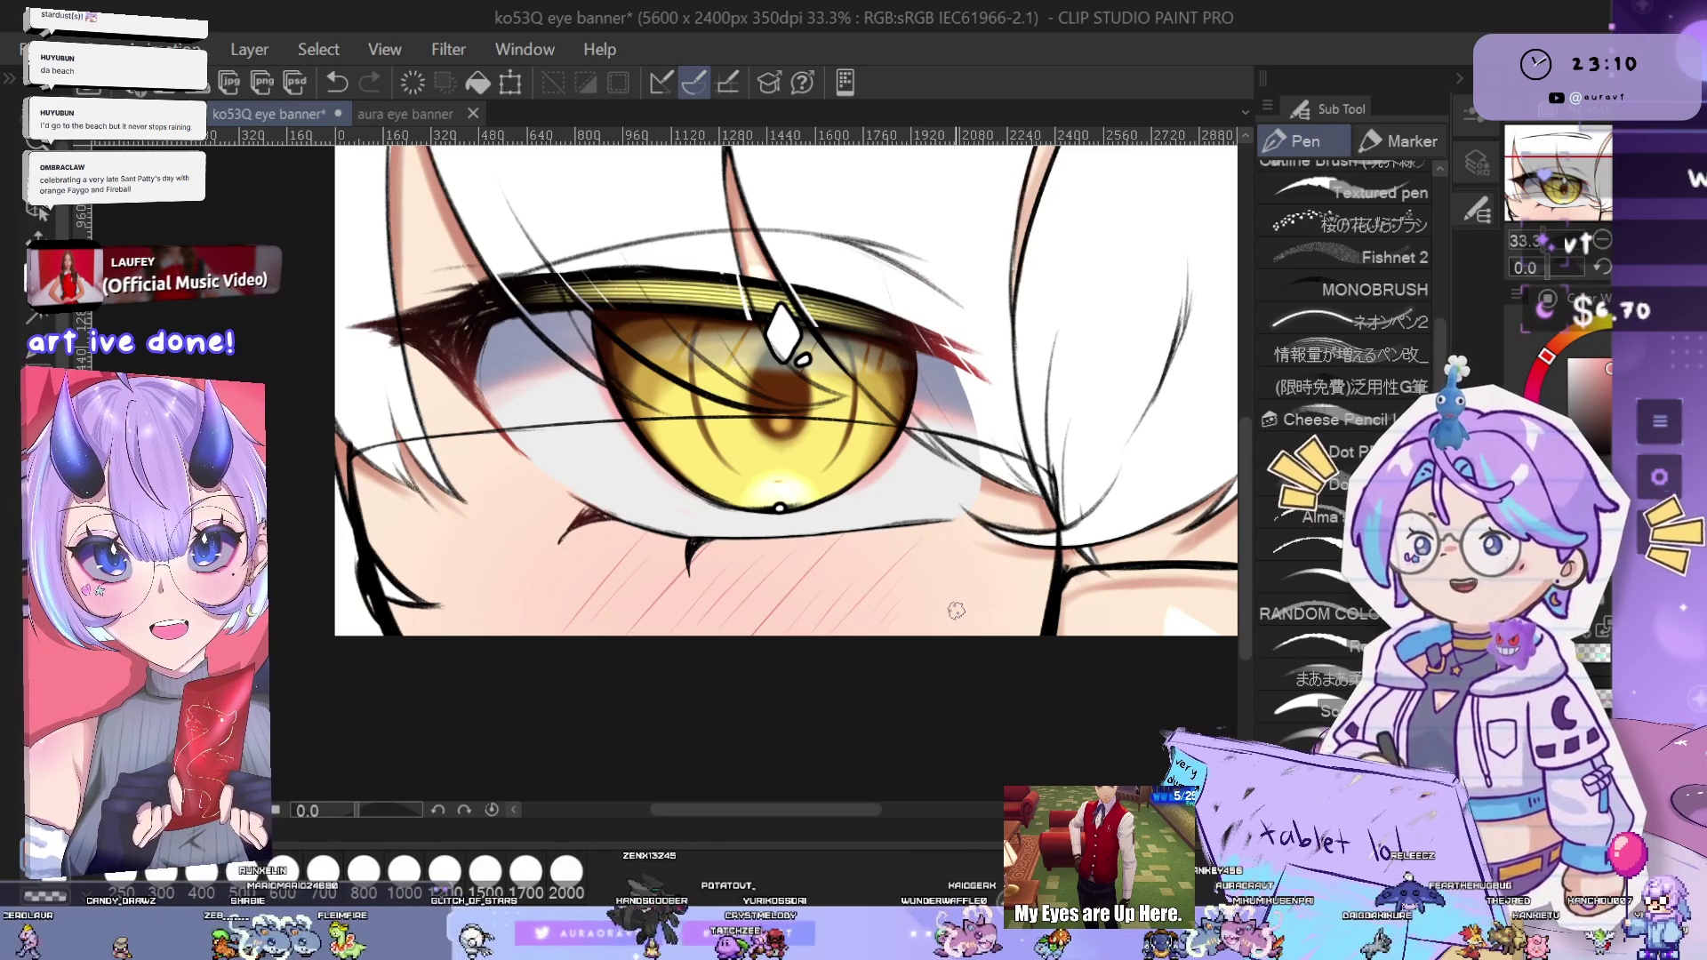
pyautogui.hscroll(2, 960, 616)
pyautogui.hscroll(5, 889, 622)
pyautogui.hscroll(5, 861, 620)
pyautogui.hscroll(2, 907, 579)
pyautogui.scroll(-1, 1047, 542)
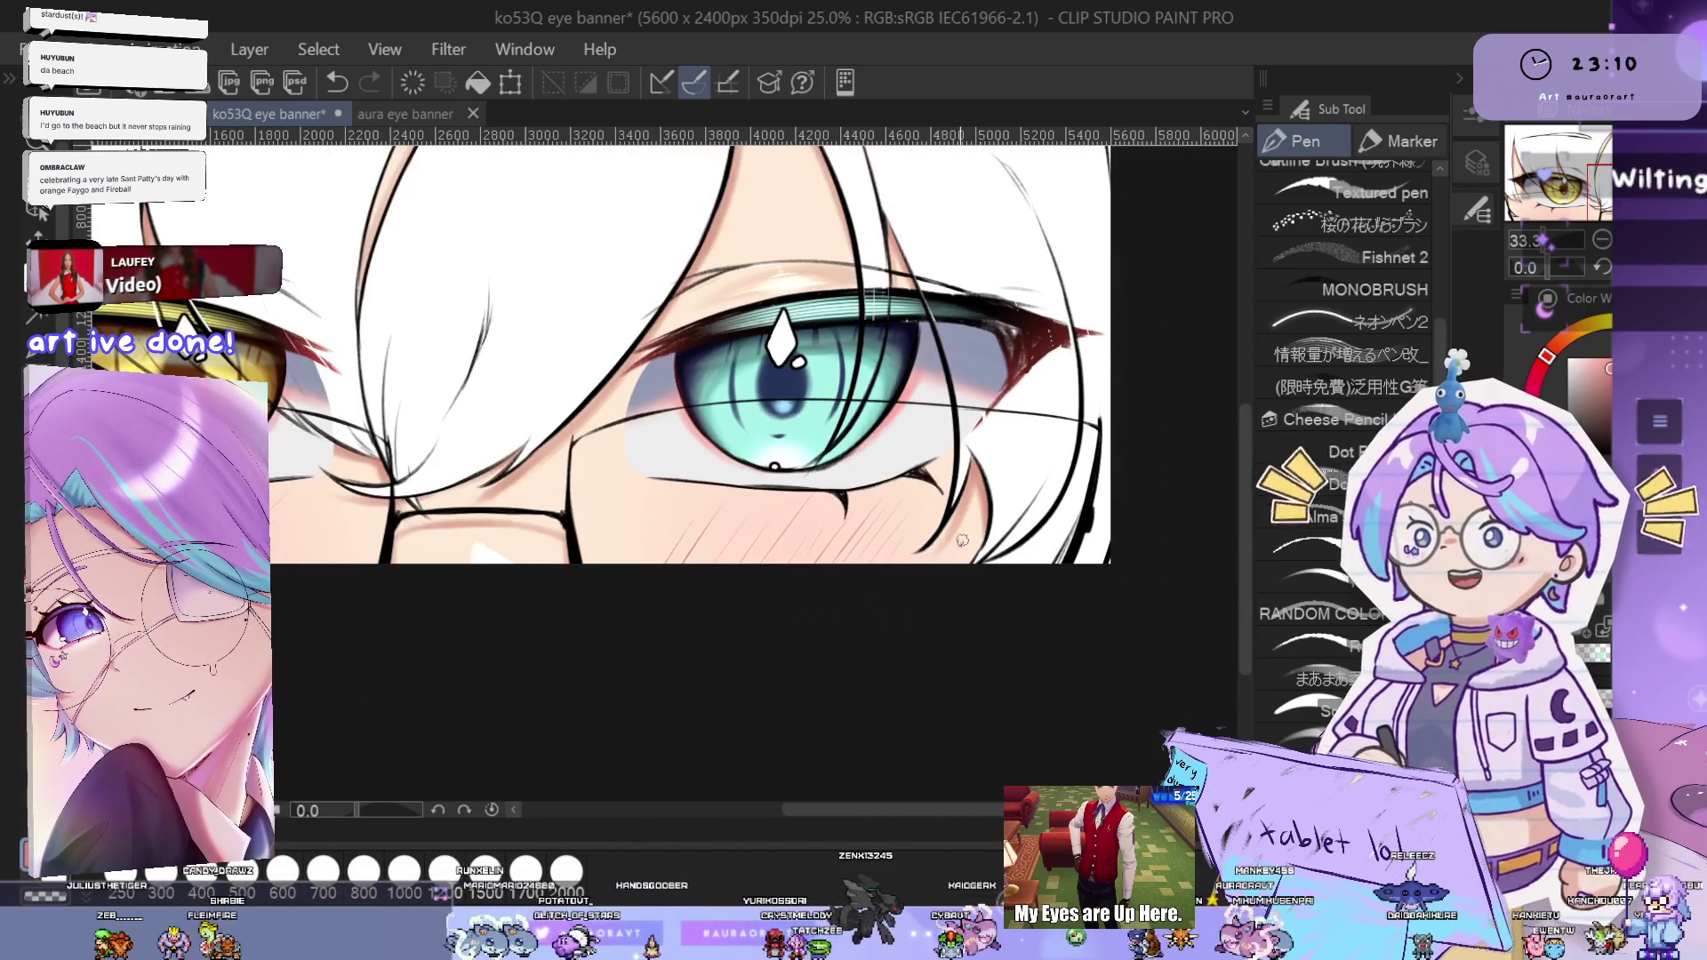
pyautogui.hscroll(-4, 805, 584)
pyautogui.scroll(1, 782, 587)
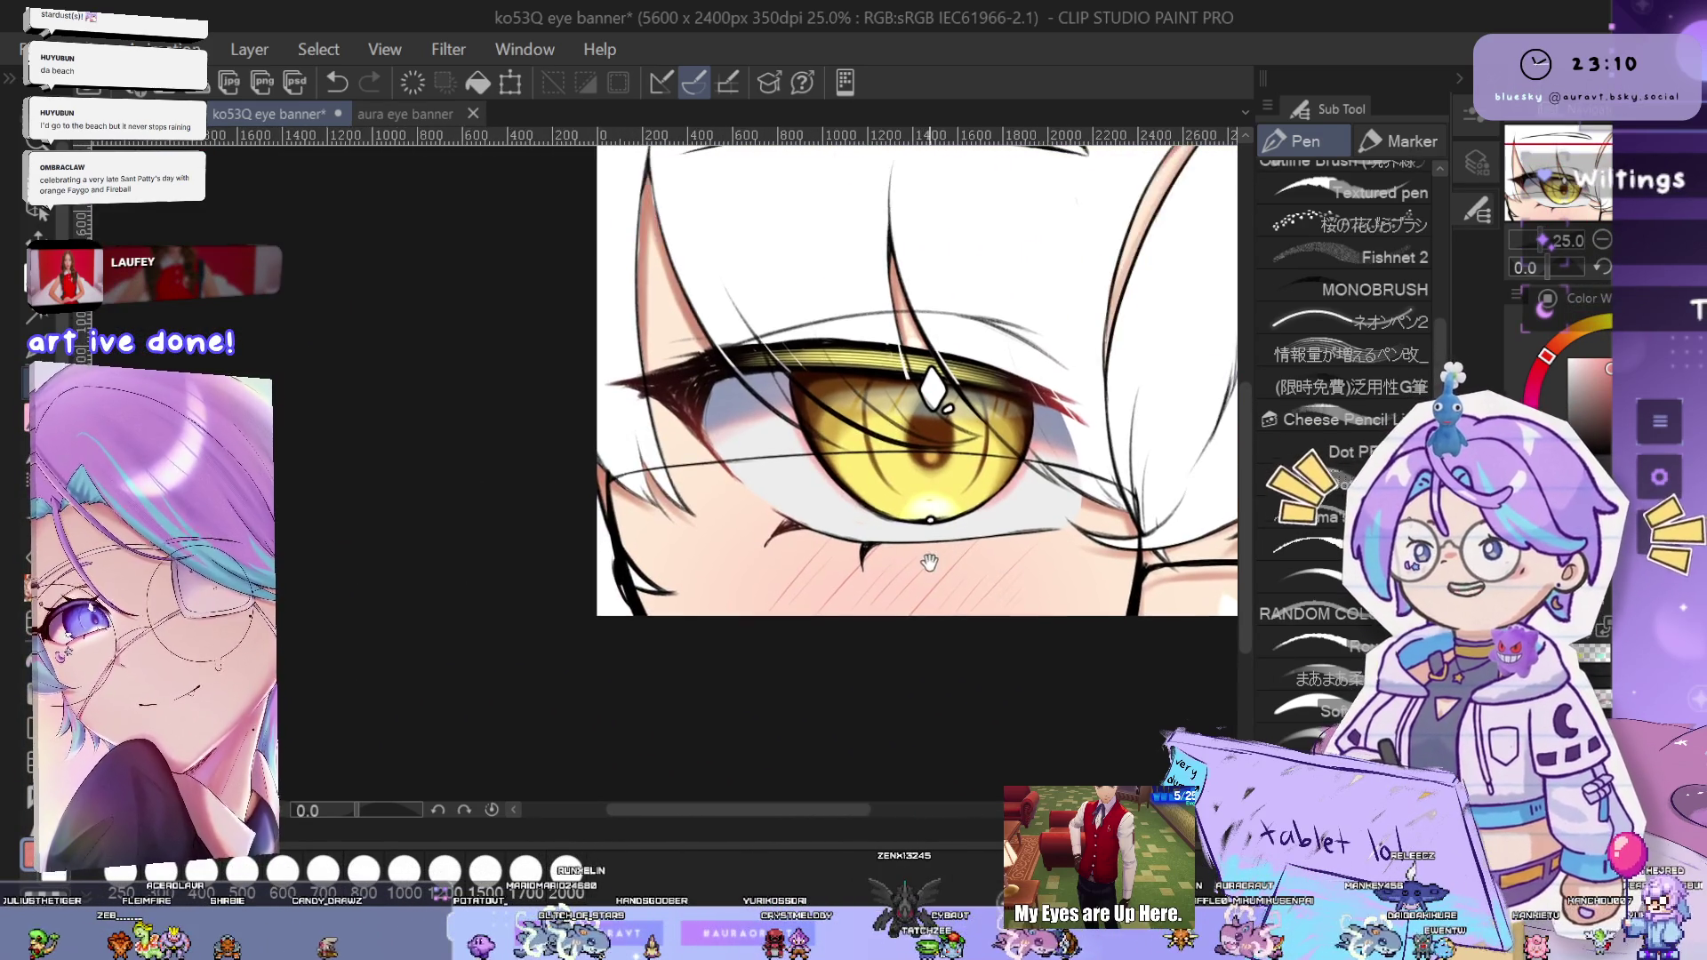
pyautogui.scroll(2, 755, 594)
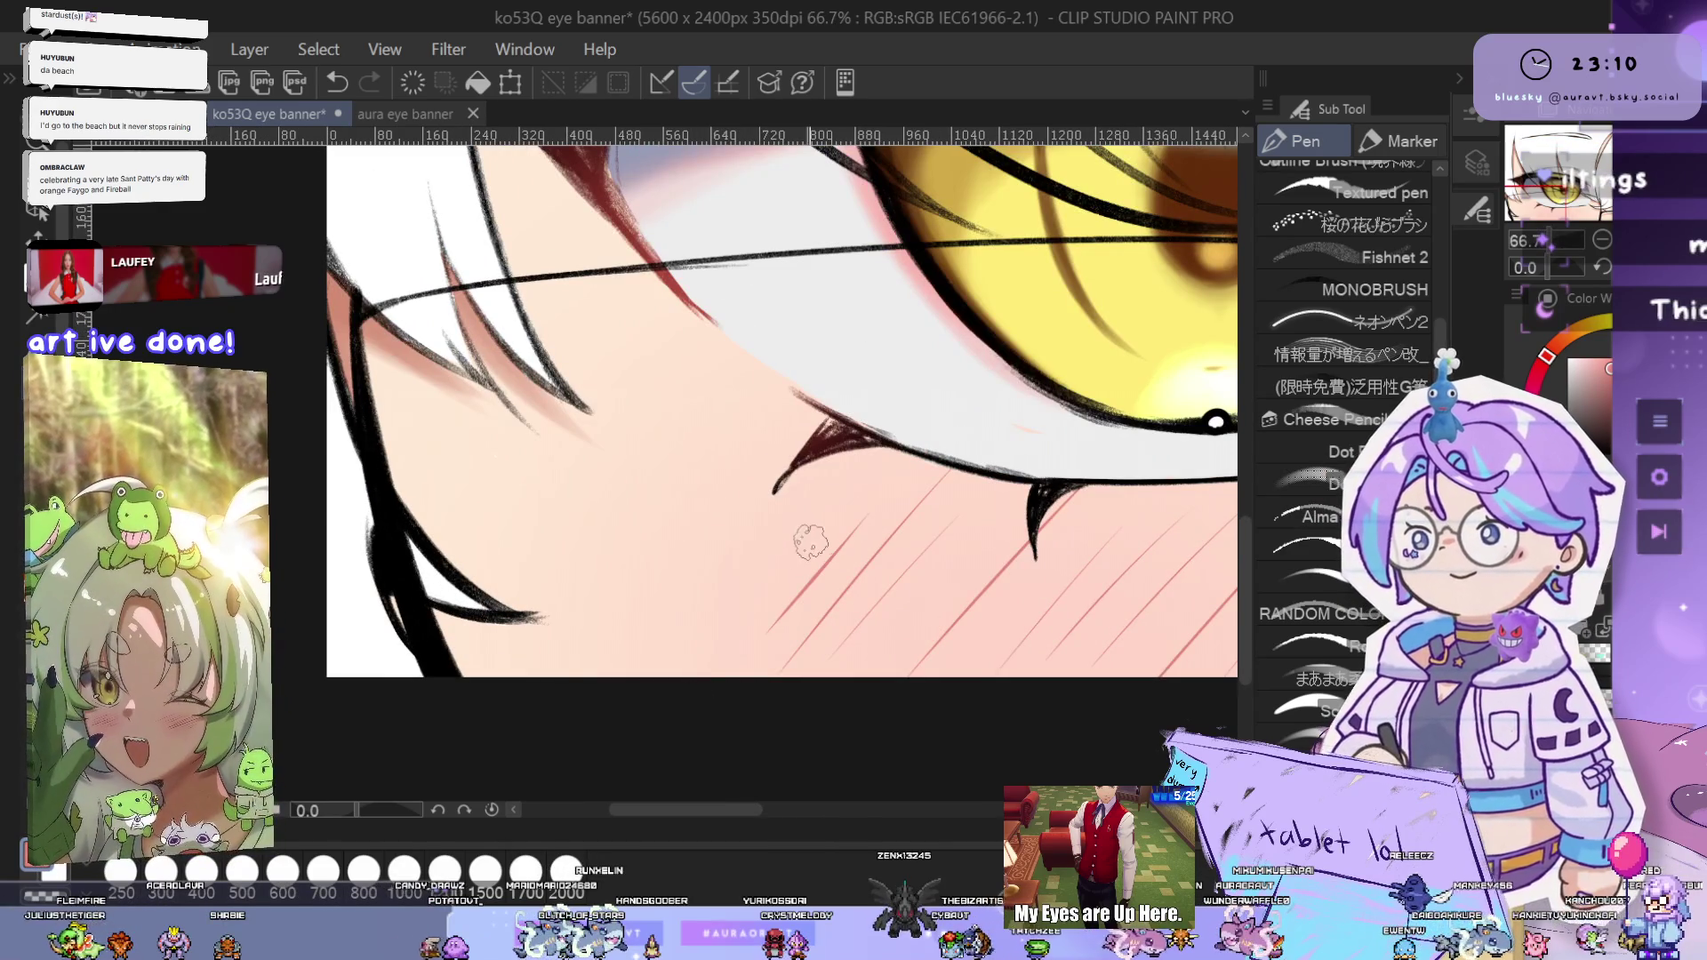
pyautogui.scroll(-2, 807, 557)
pyautogui.hscroll(3, 1102, 591)
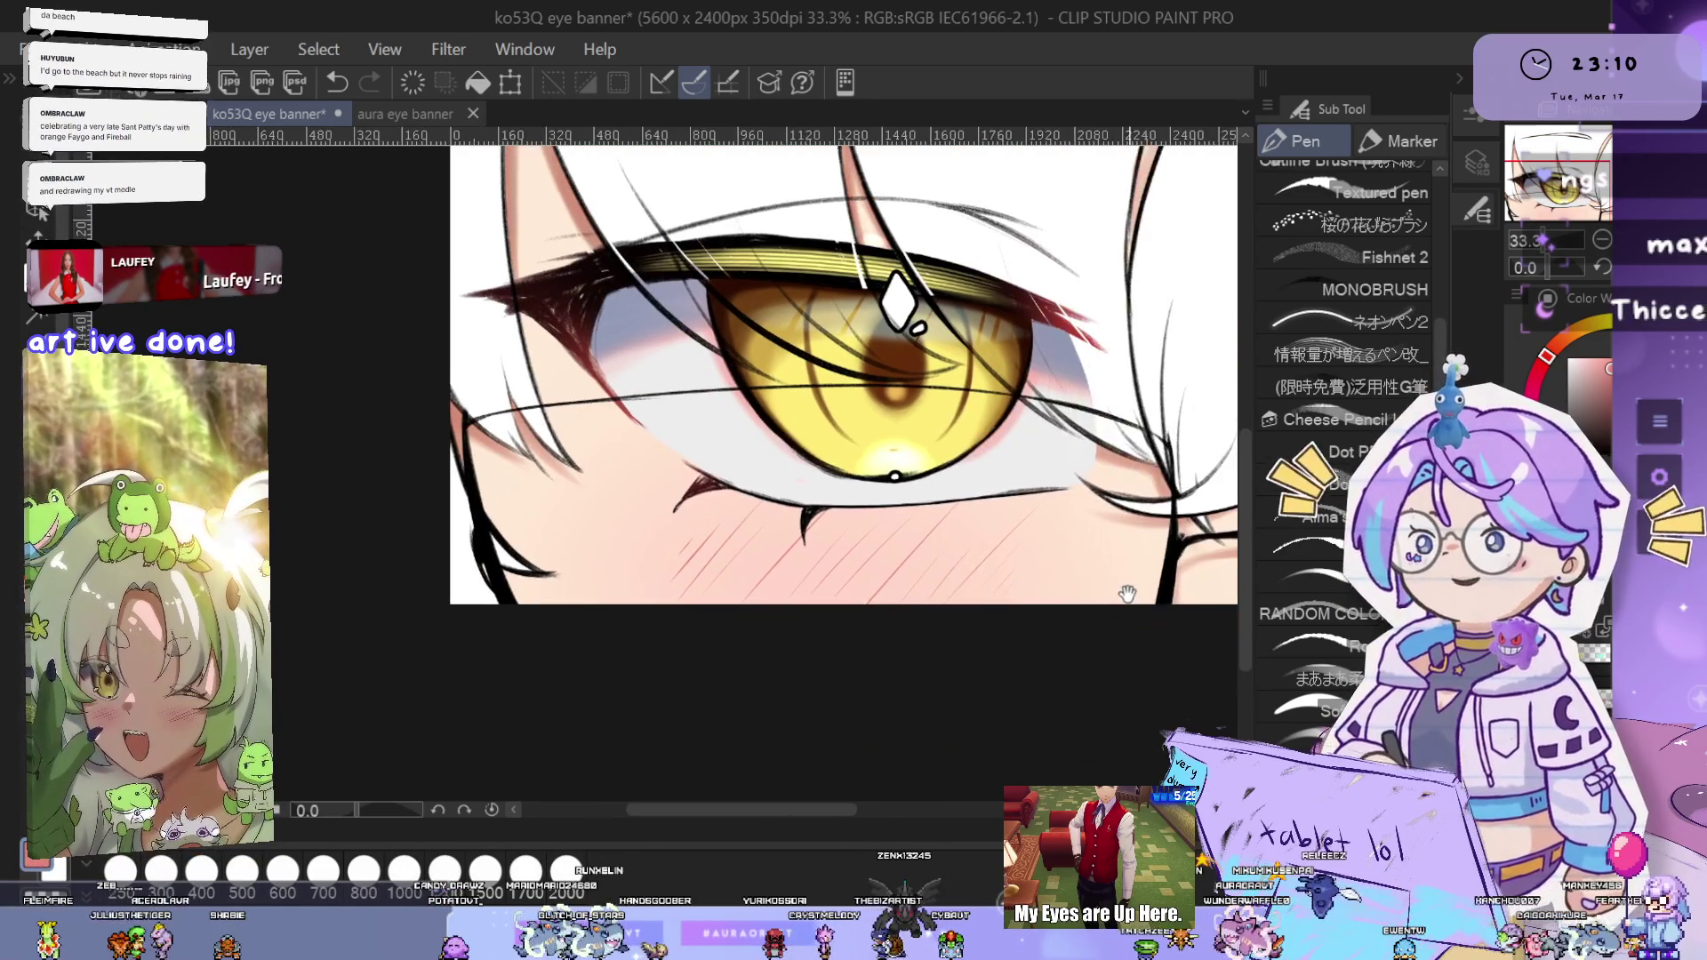
pyautogui.scroll(1, 1085, 603)
pyautogui.scroll(-1, 1119, 594)
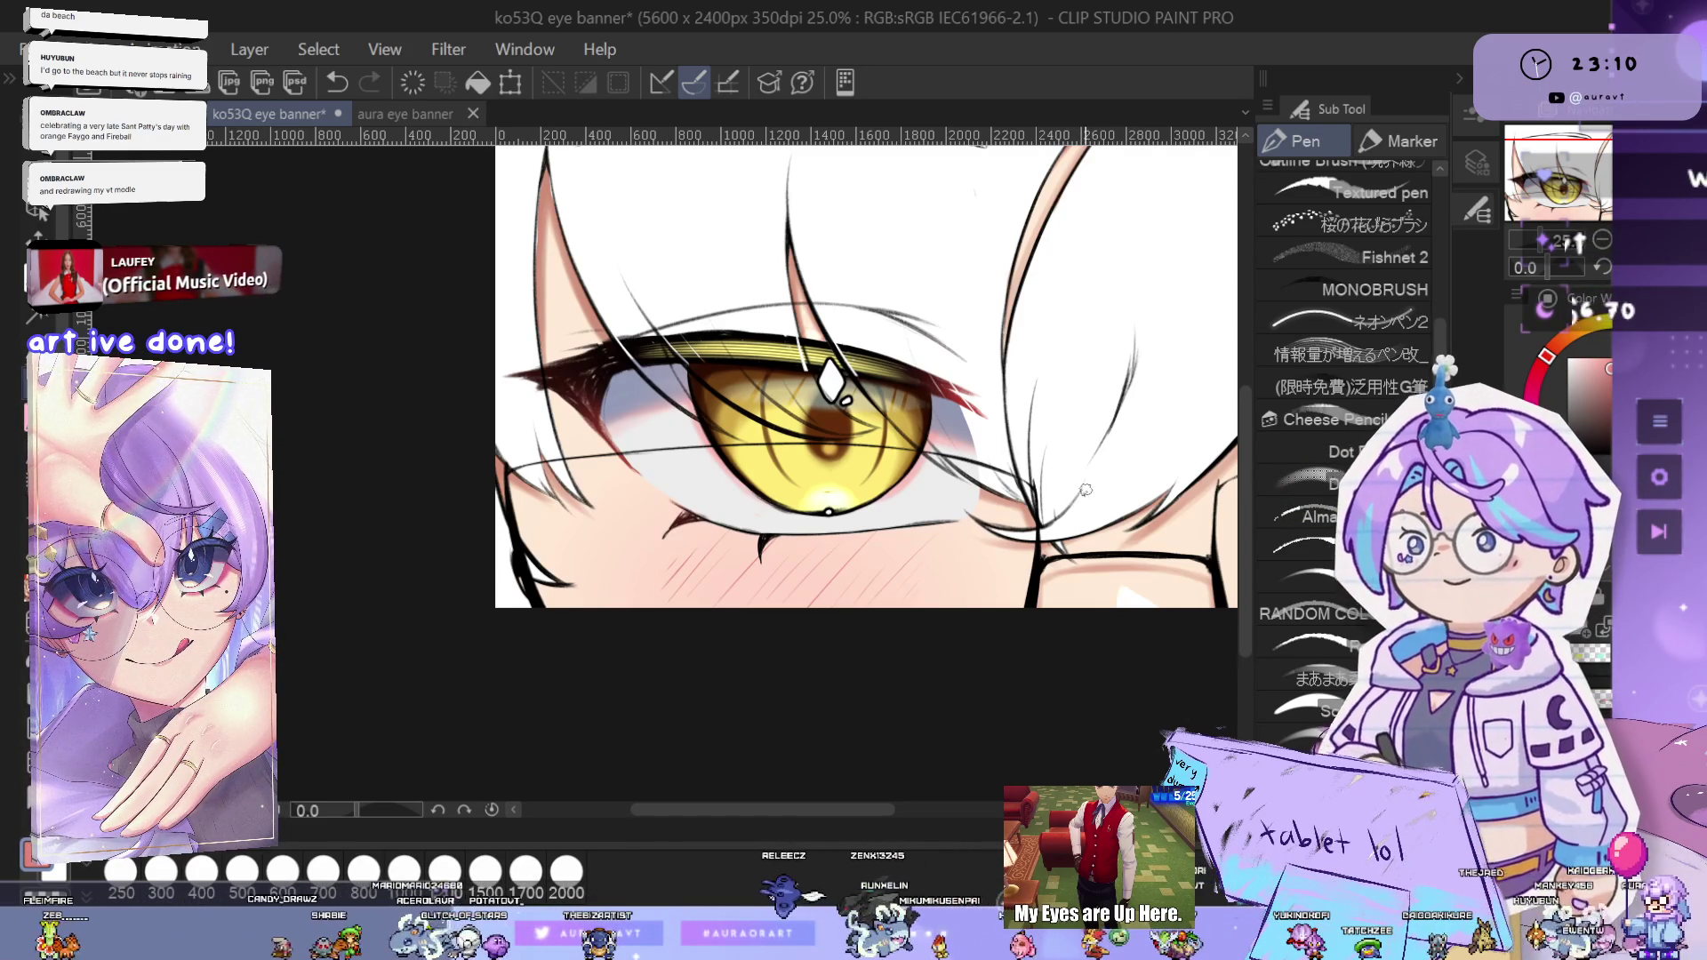
pyautogui.scroll(-1, 1086, 492)
pyautogui.scroll(-1, 1085, 492)
pyautogui.scroll(1, 1071, 502)
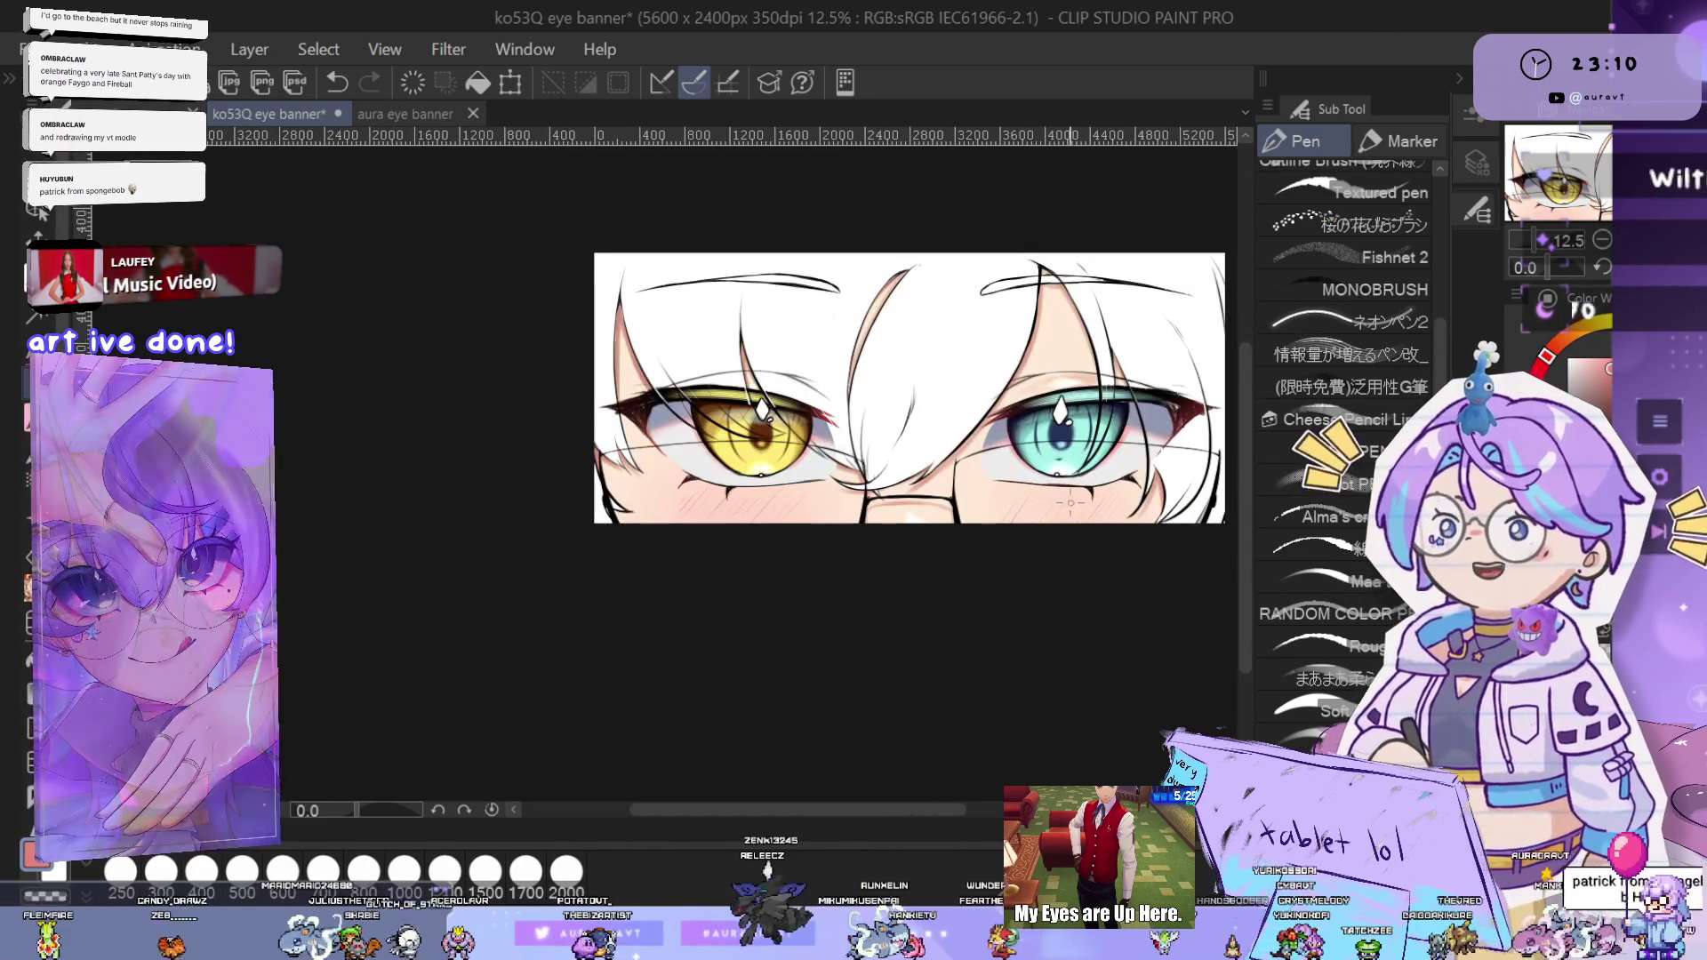
pyautogui.moveTo(1071, 501); pyautogui.dragTo(1091, 529)
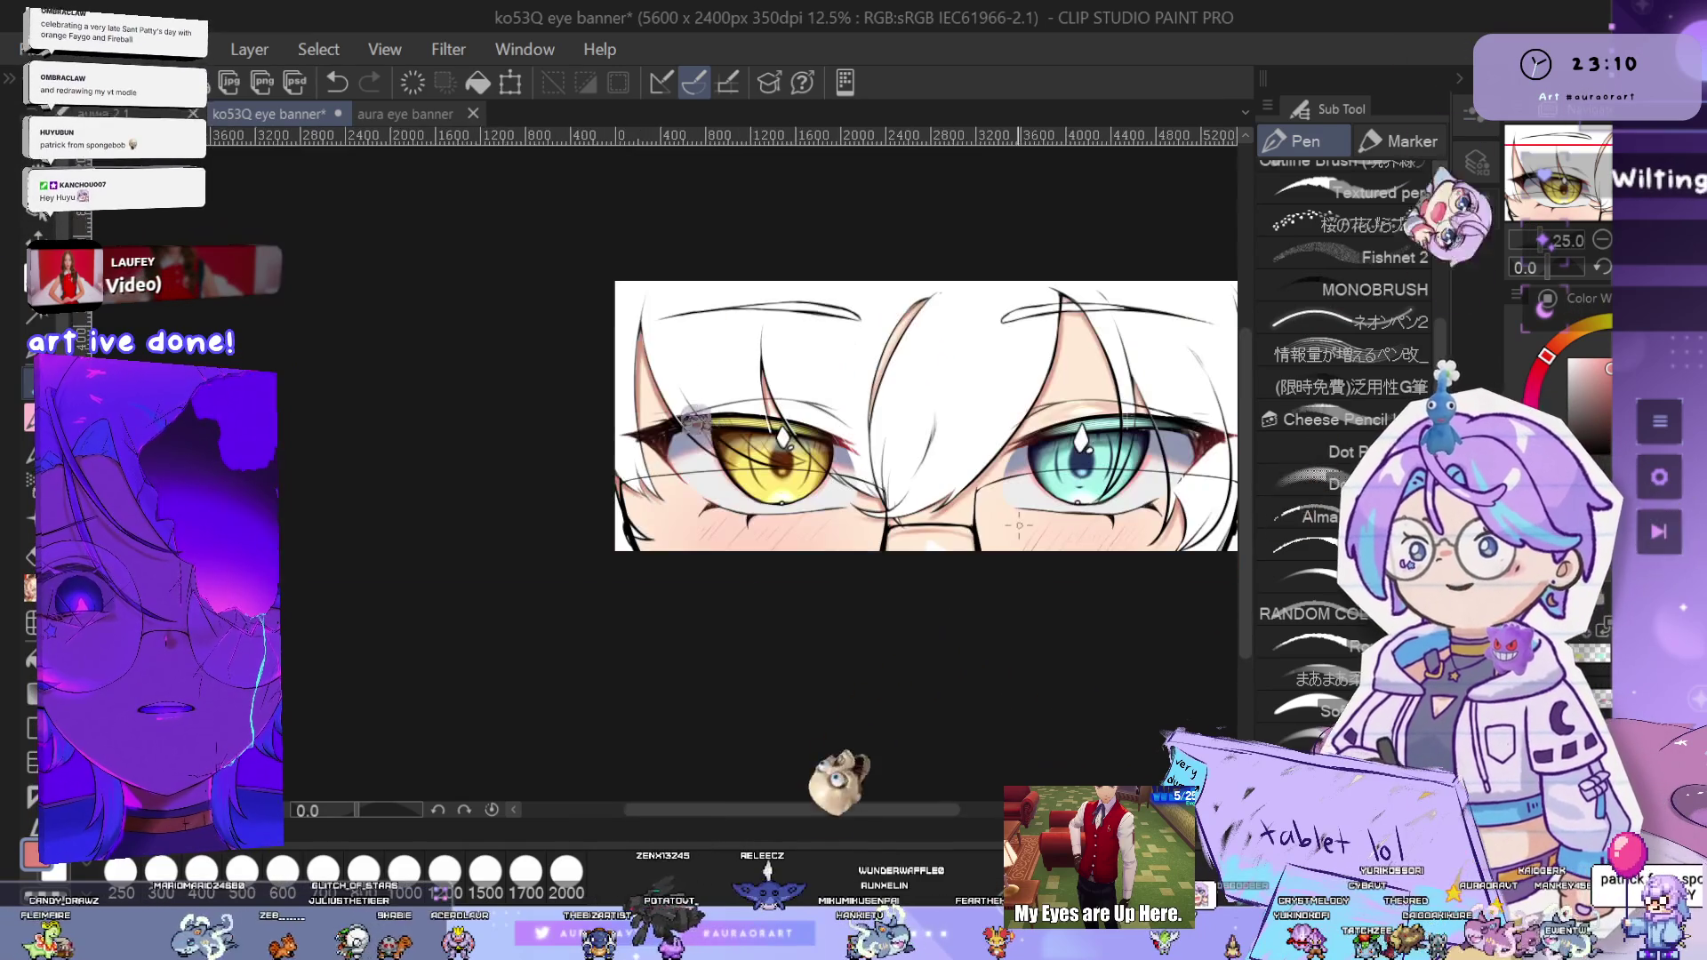
pyautogui.moveTo(1081, 439); pyautogui.dragTo(1033, 532)
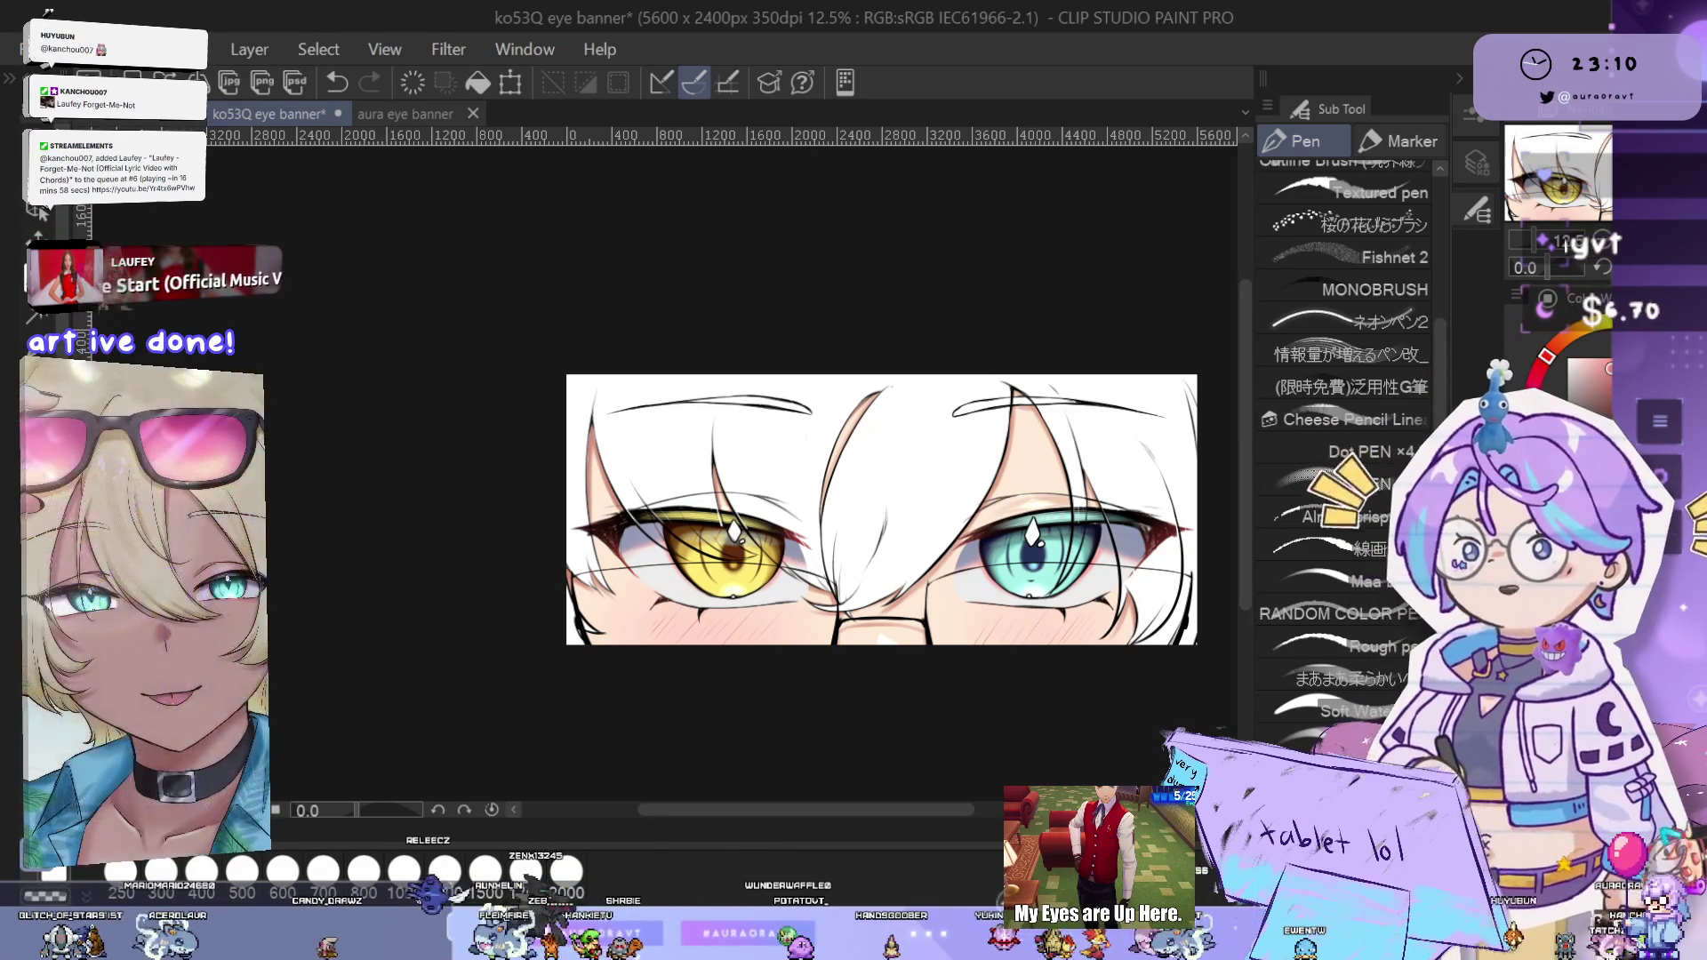
pyautogui.scroll(2, 662, 562)
pyautogui.scroll(1, 711, 578)
pyautogui.scroll(1, 779, 604)
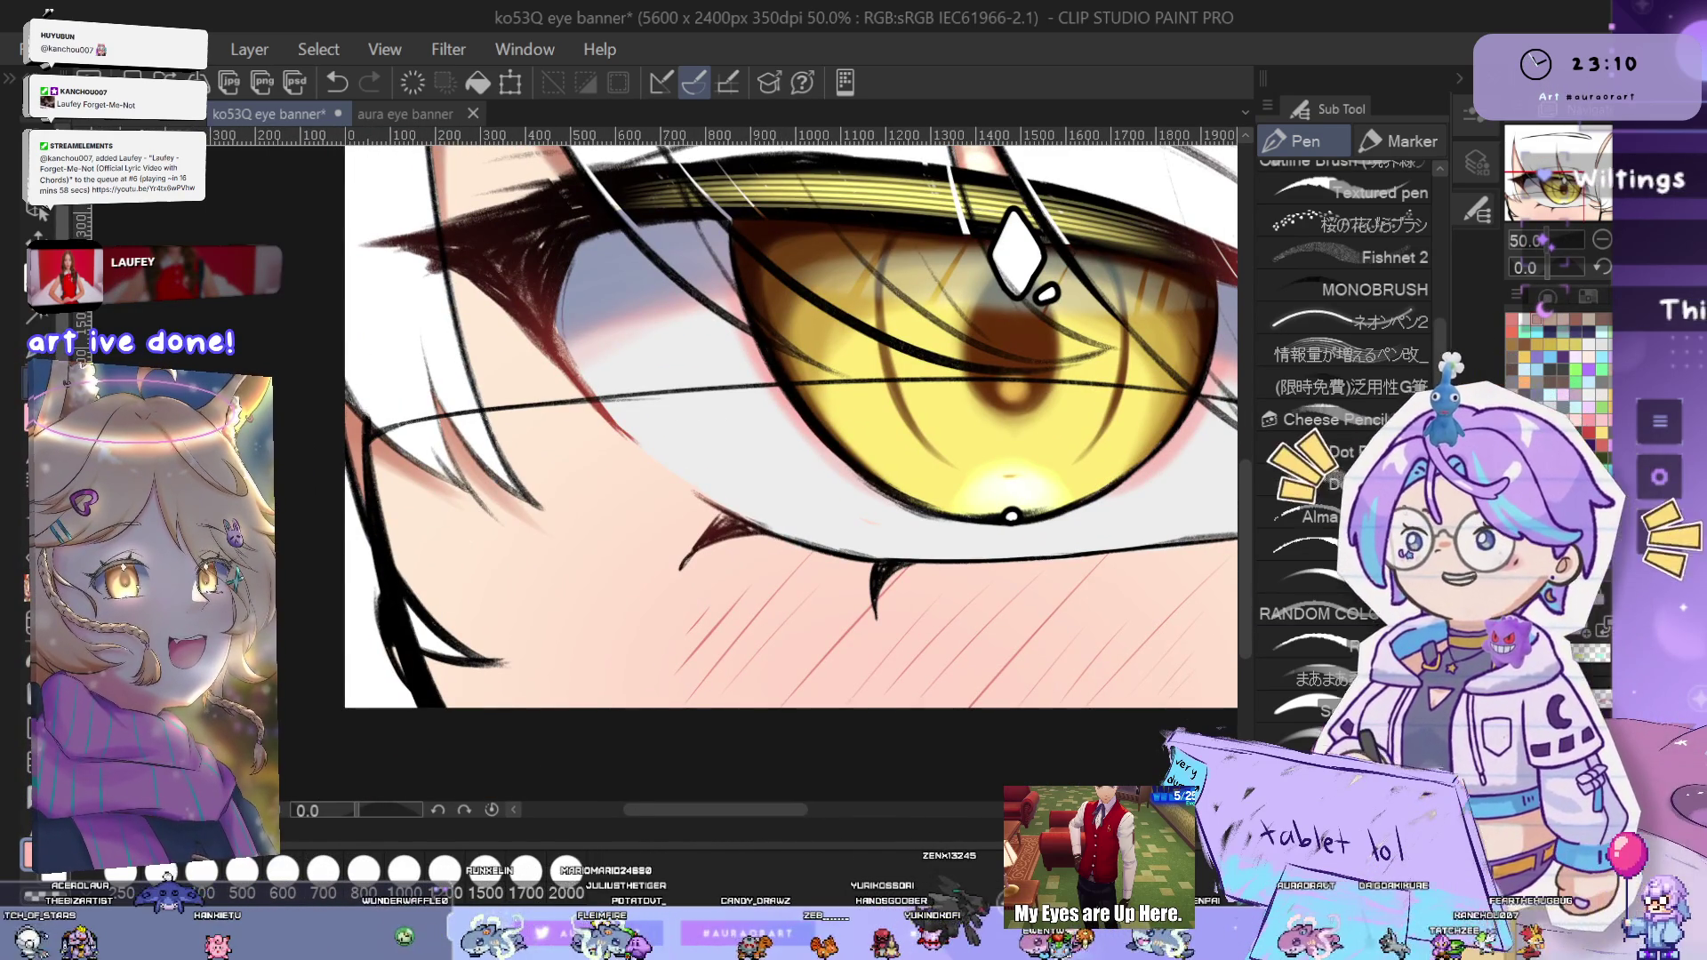
# - With the Watercolor Wet wash brush, dab a soft highlight on the cheek below the golden eye
pyautogui.press('b')
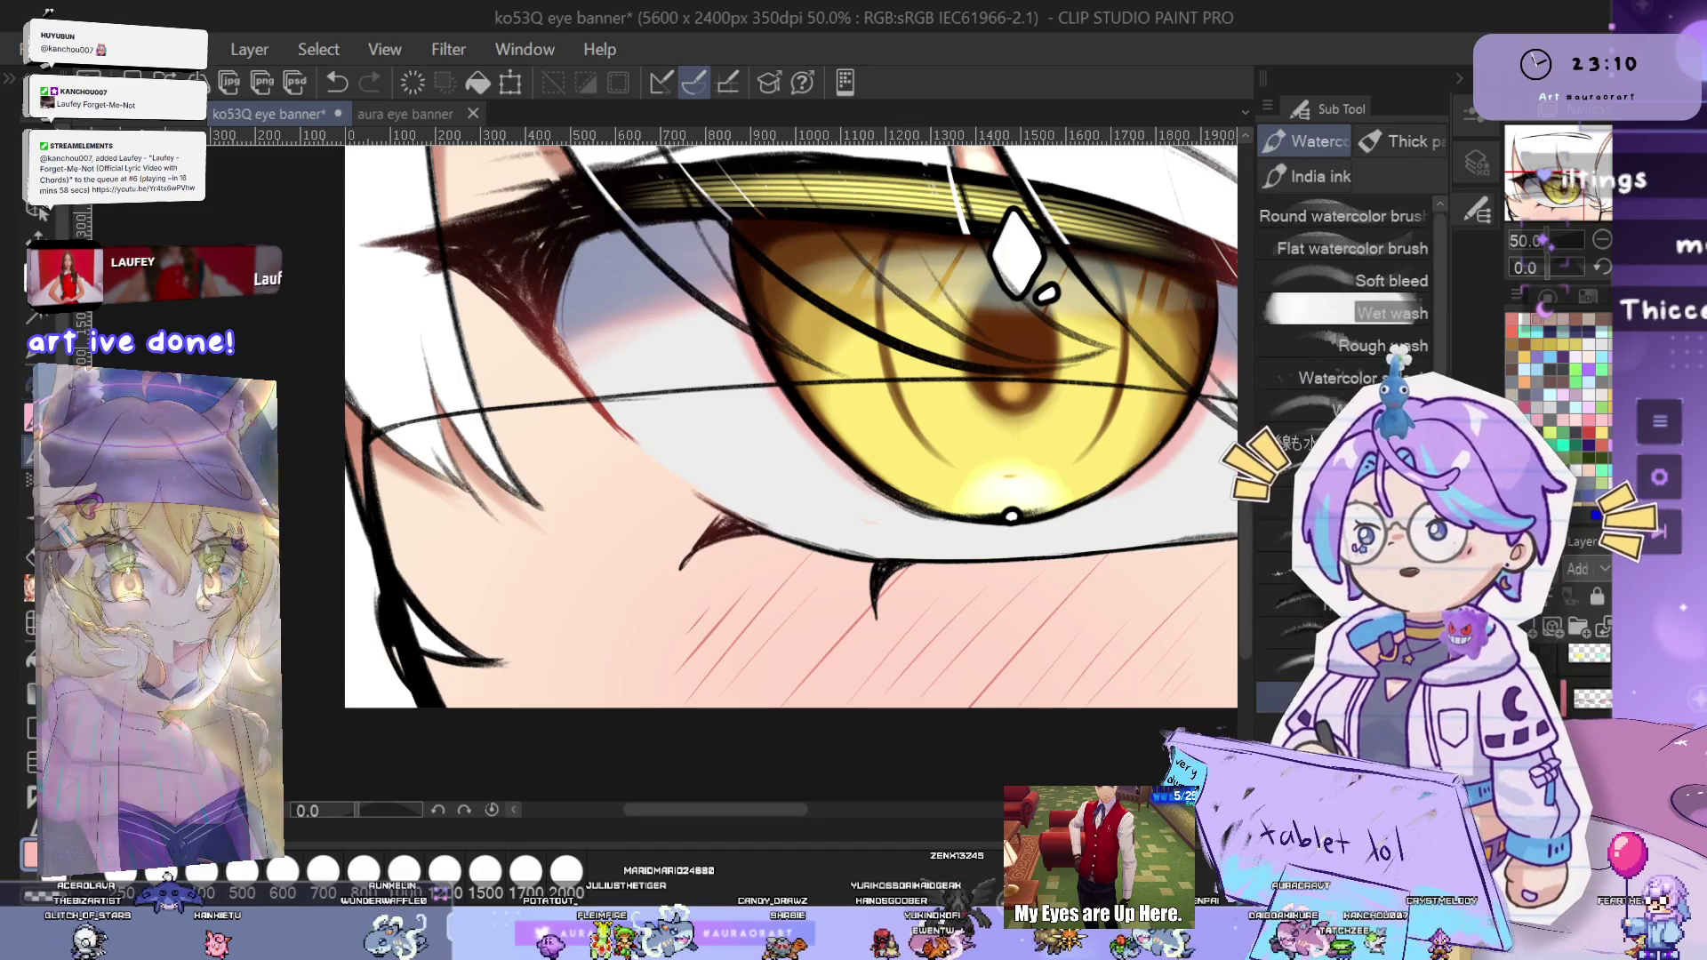
pyautogui.scroll(1, 627, 576)
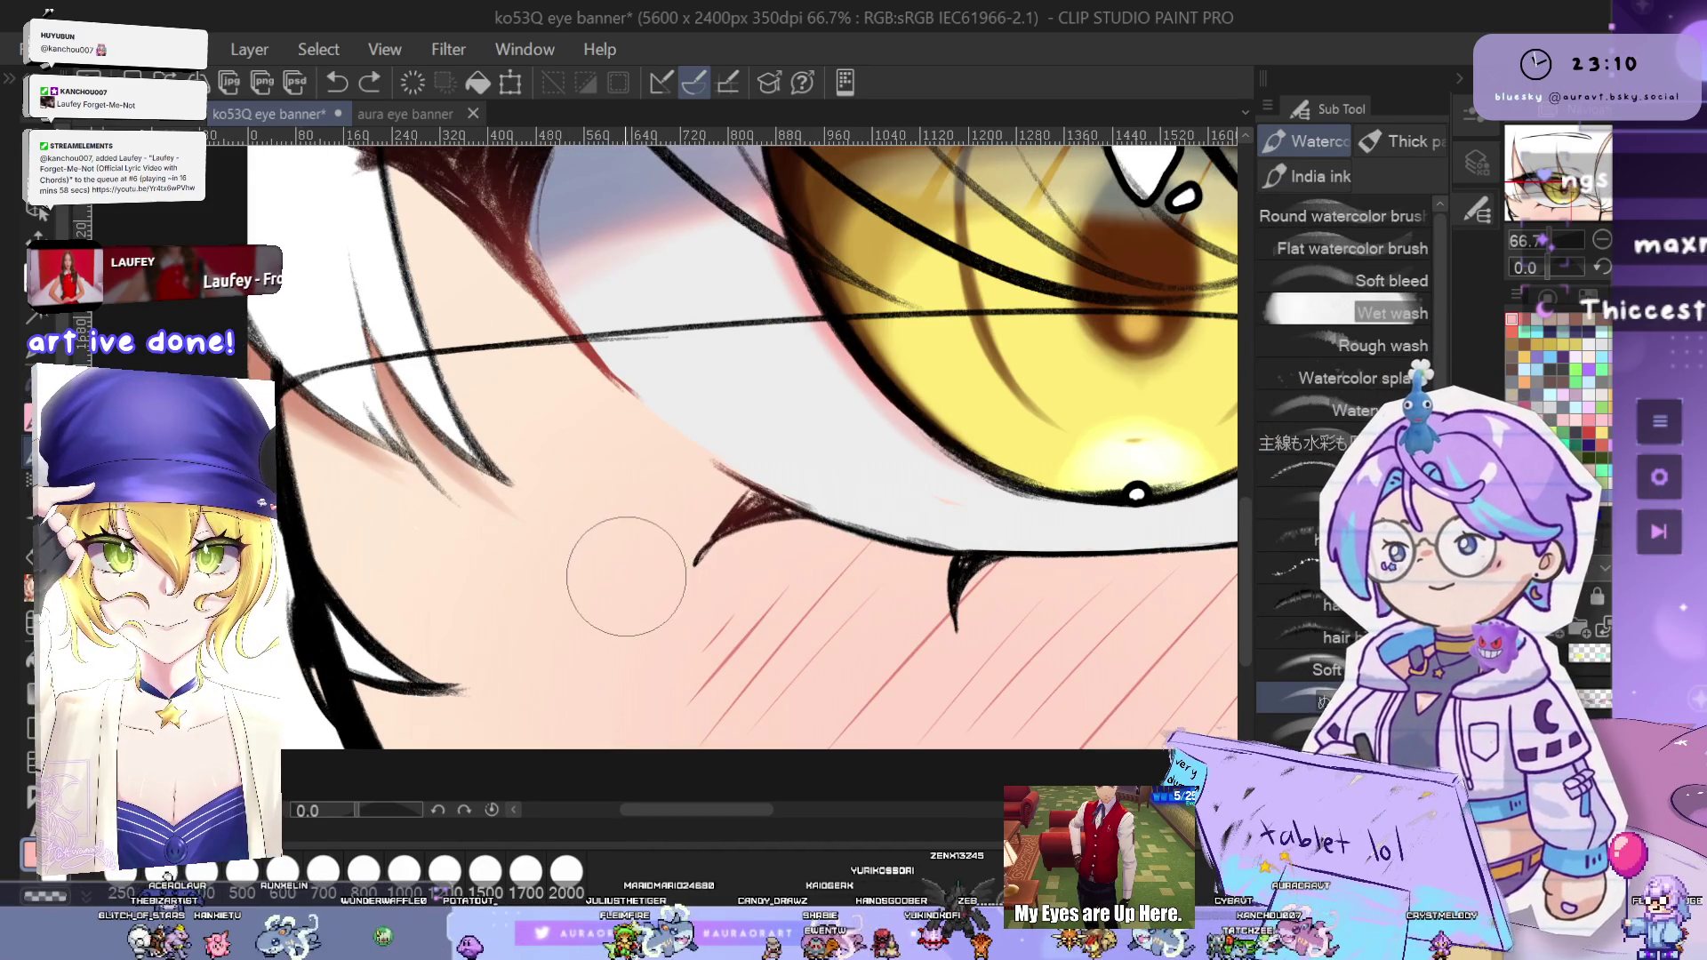
pyautogui.moveTo(629, 590); pyautogui.dragTo(665, 598)
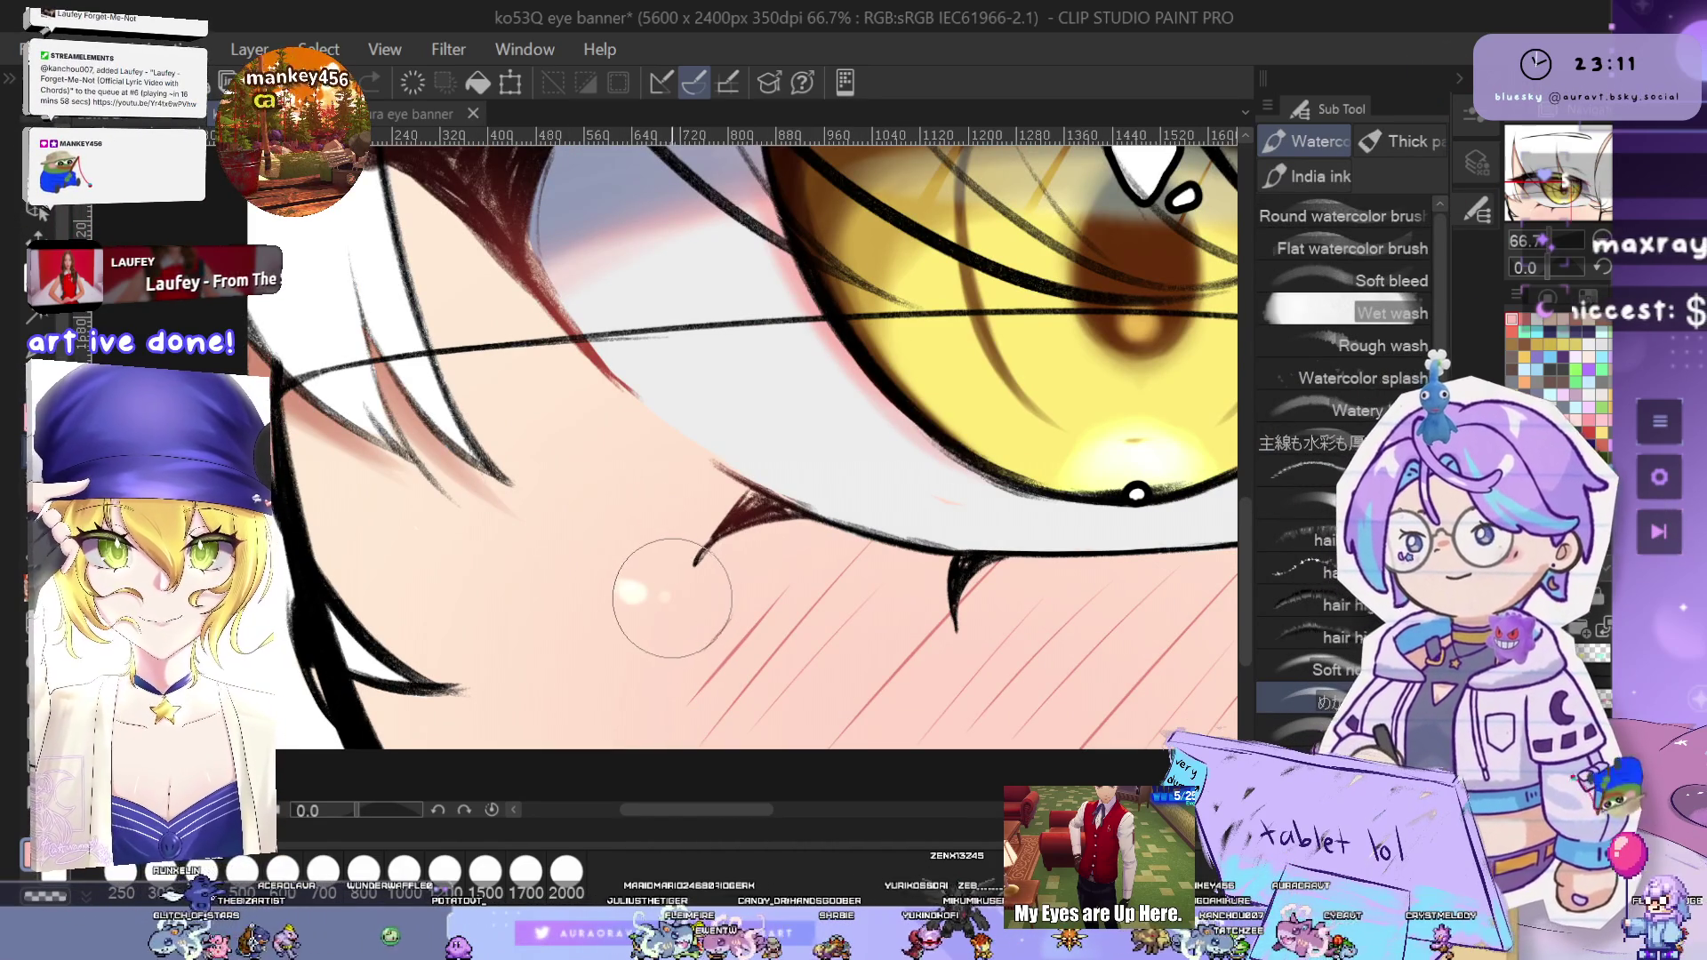
pyautogui.scroll(-2, 673, 597)
pyautogui.moveTo(1155, 591); pyautogui.dragTo(1042, 548)
# - Tap pale highlight dots on the cheek under the teal eye, undoing and repainting to compare
pyautogui.moveTo(1227, 569)
pyautogui.mouseDown()
pyautogui.moveTo(1133, 583)
pyautogui.moveTo(1049, 560)
pyautogui.moveTo(1066, 557)
pyautogui.mouseUp()
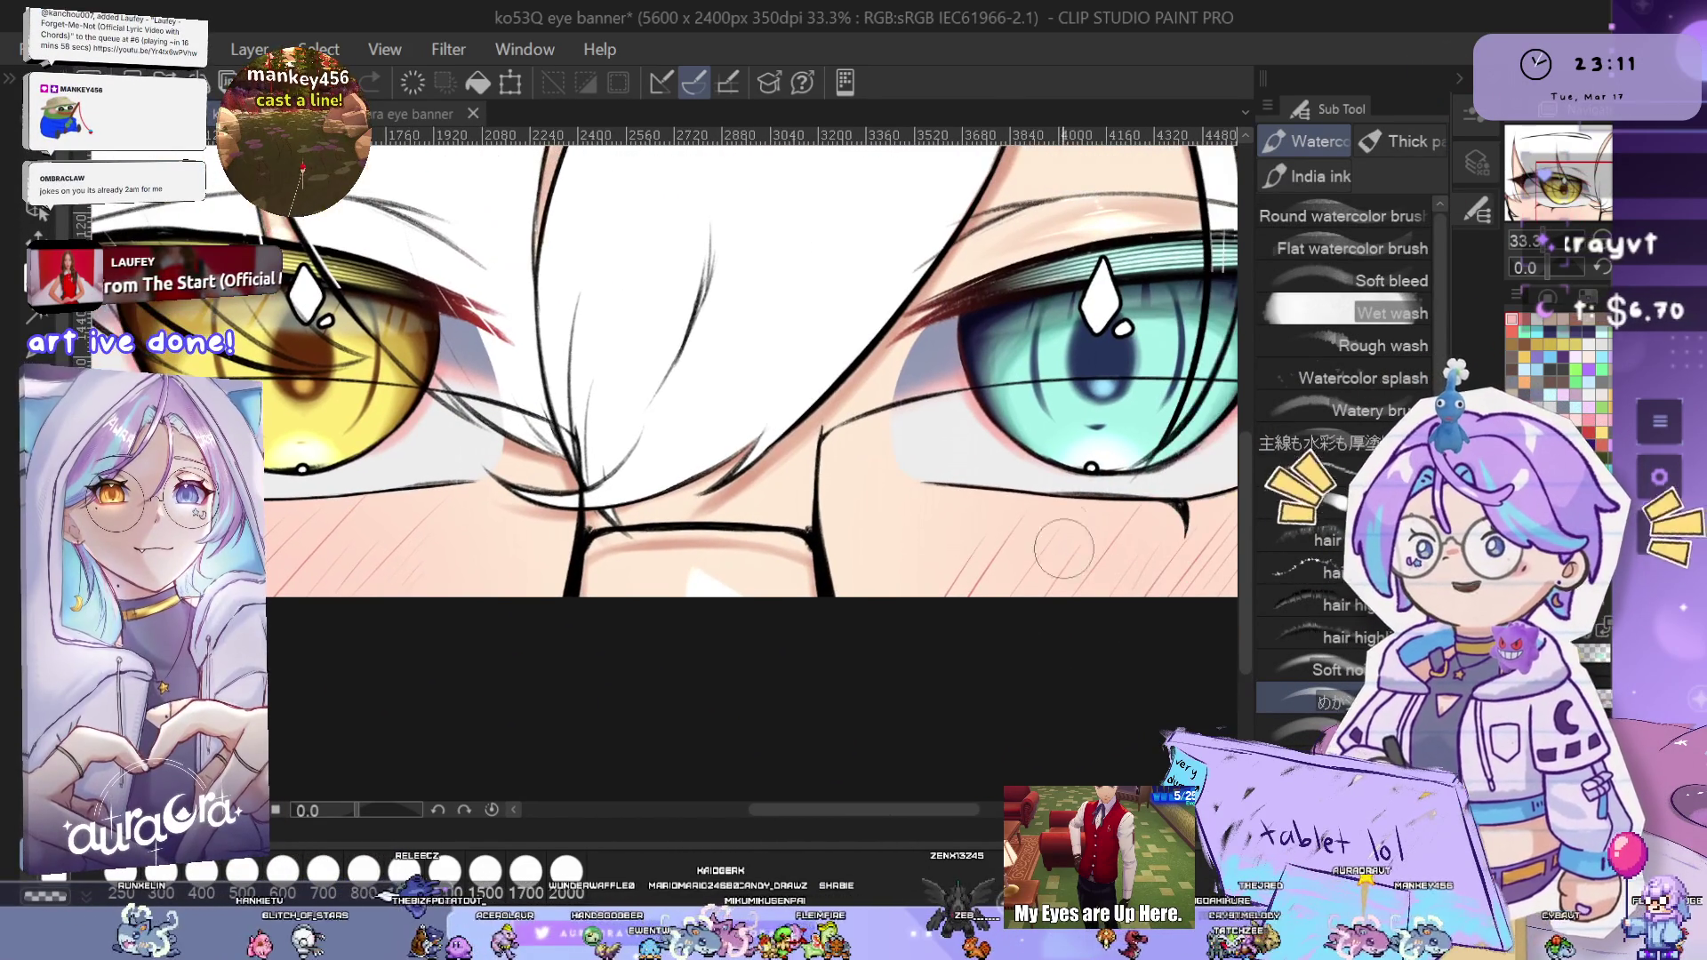
pyautogui.scroll(1, 1046, 505)
pyautogui.scroll(1, 911, 571)
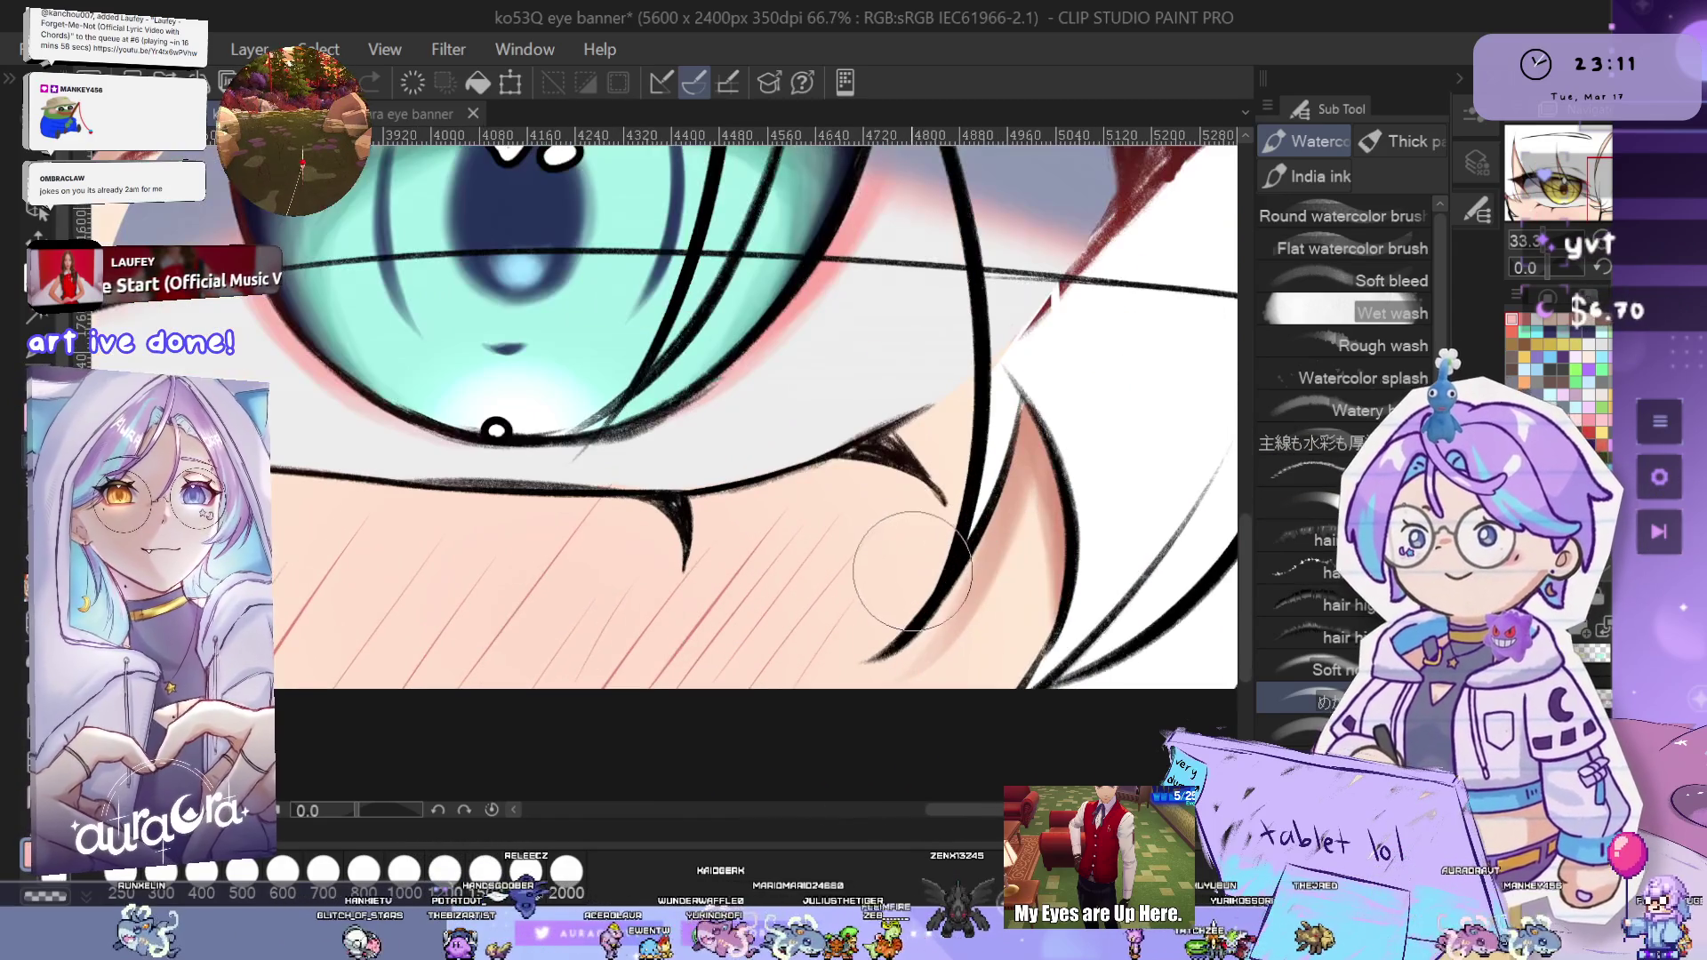
pyautogui.moveTo(1011, 617); pyautogui.dragTo(1060, 636)
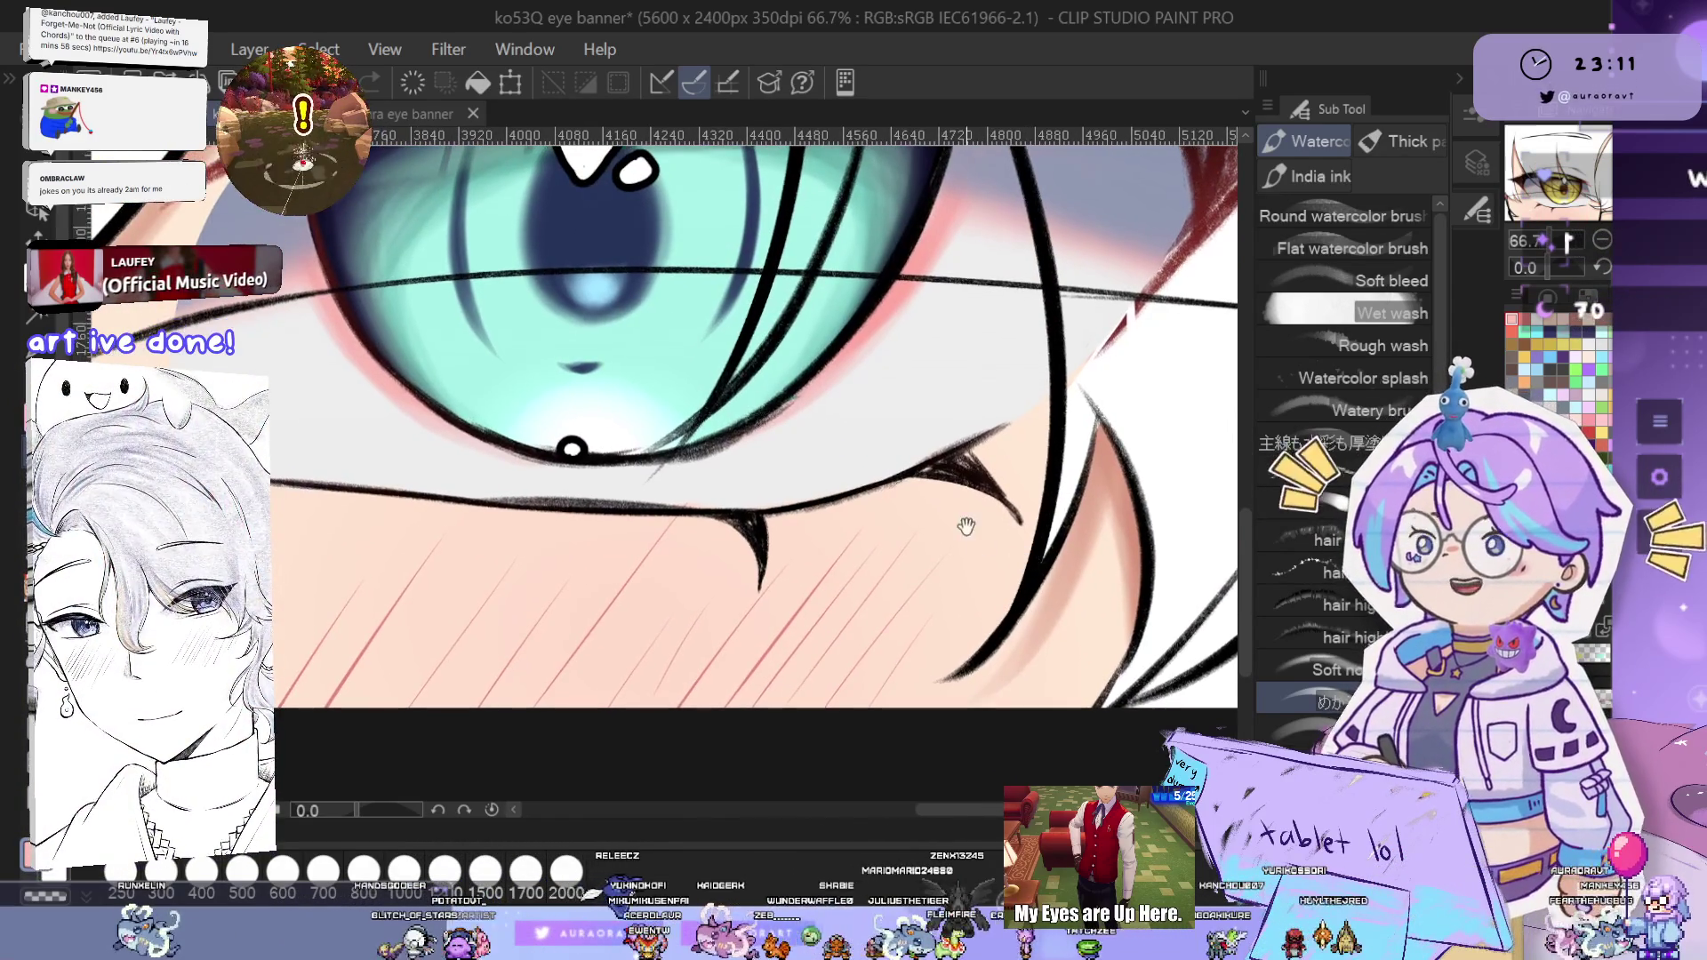
pyautogui.scroll(1, 946, 549)
pyautogui.click(949, 541)
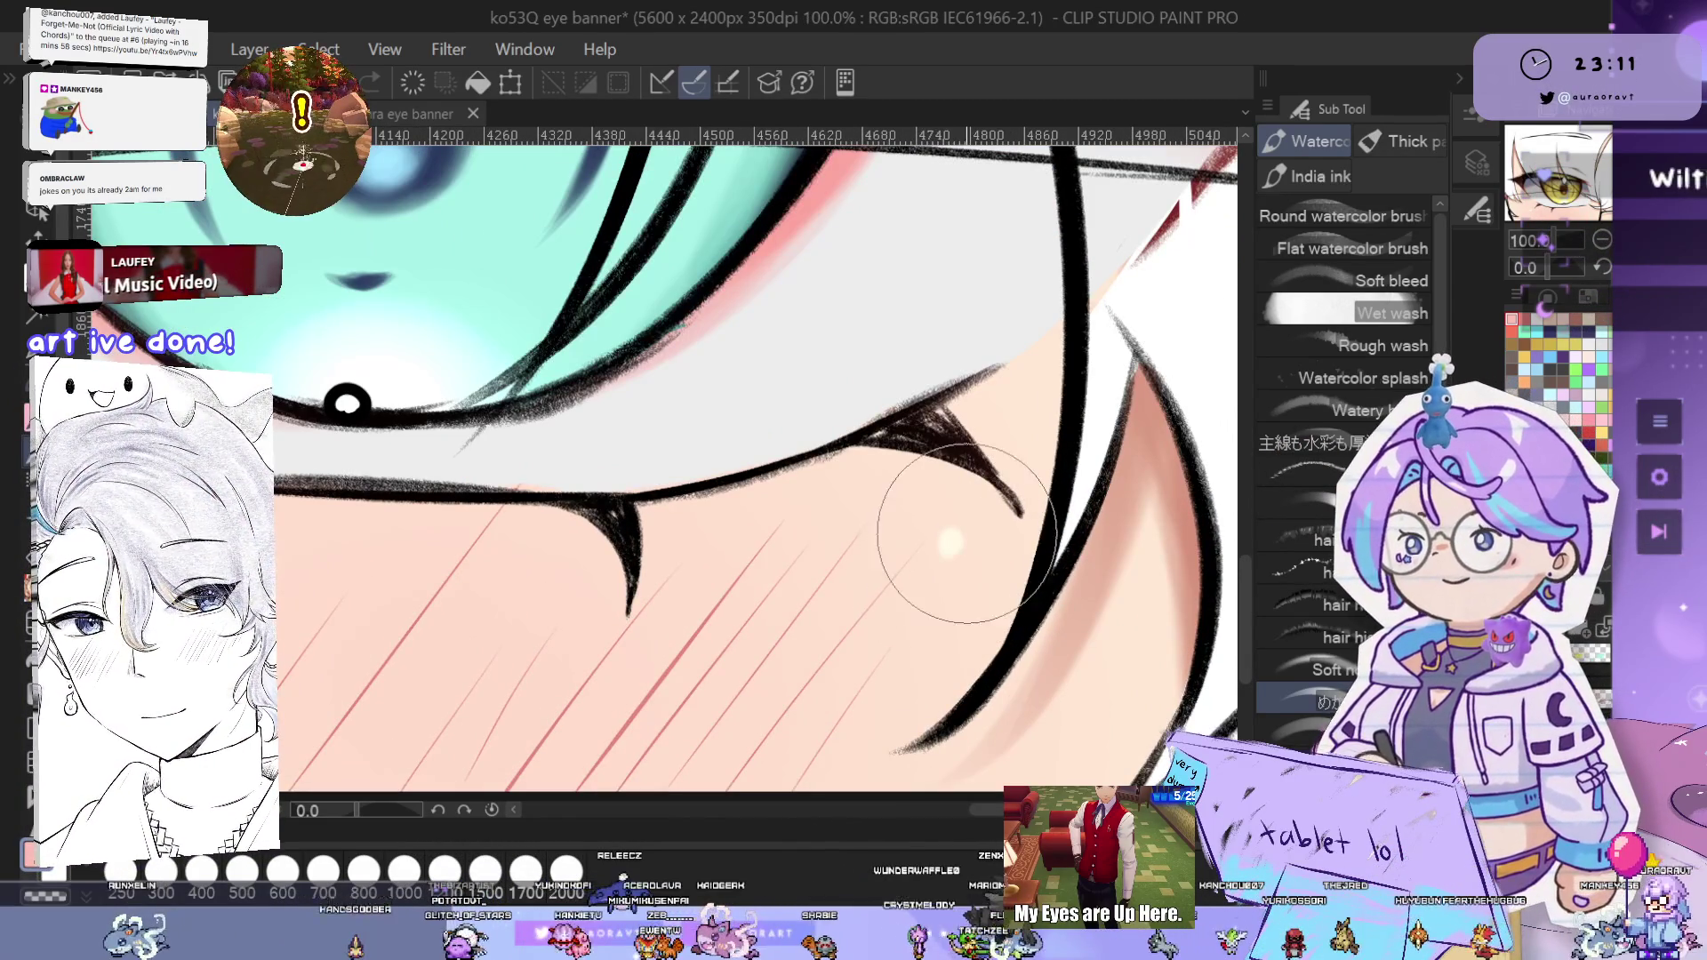
pyautogui.click(948, 542)
pyautogui.click(963, 564)
pyautogui.scroll(1, 951, 538)
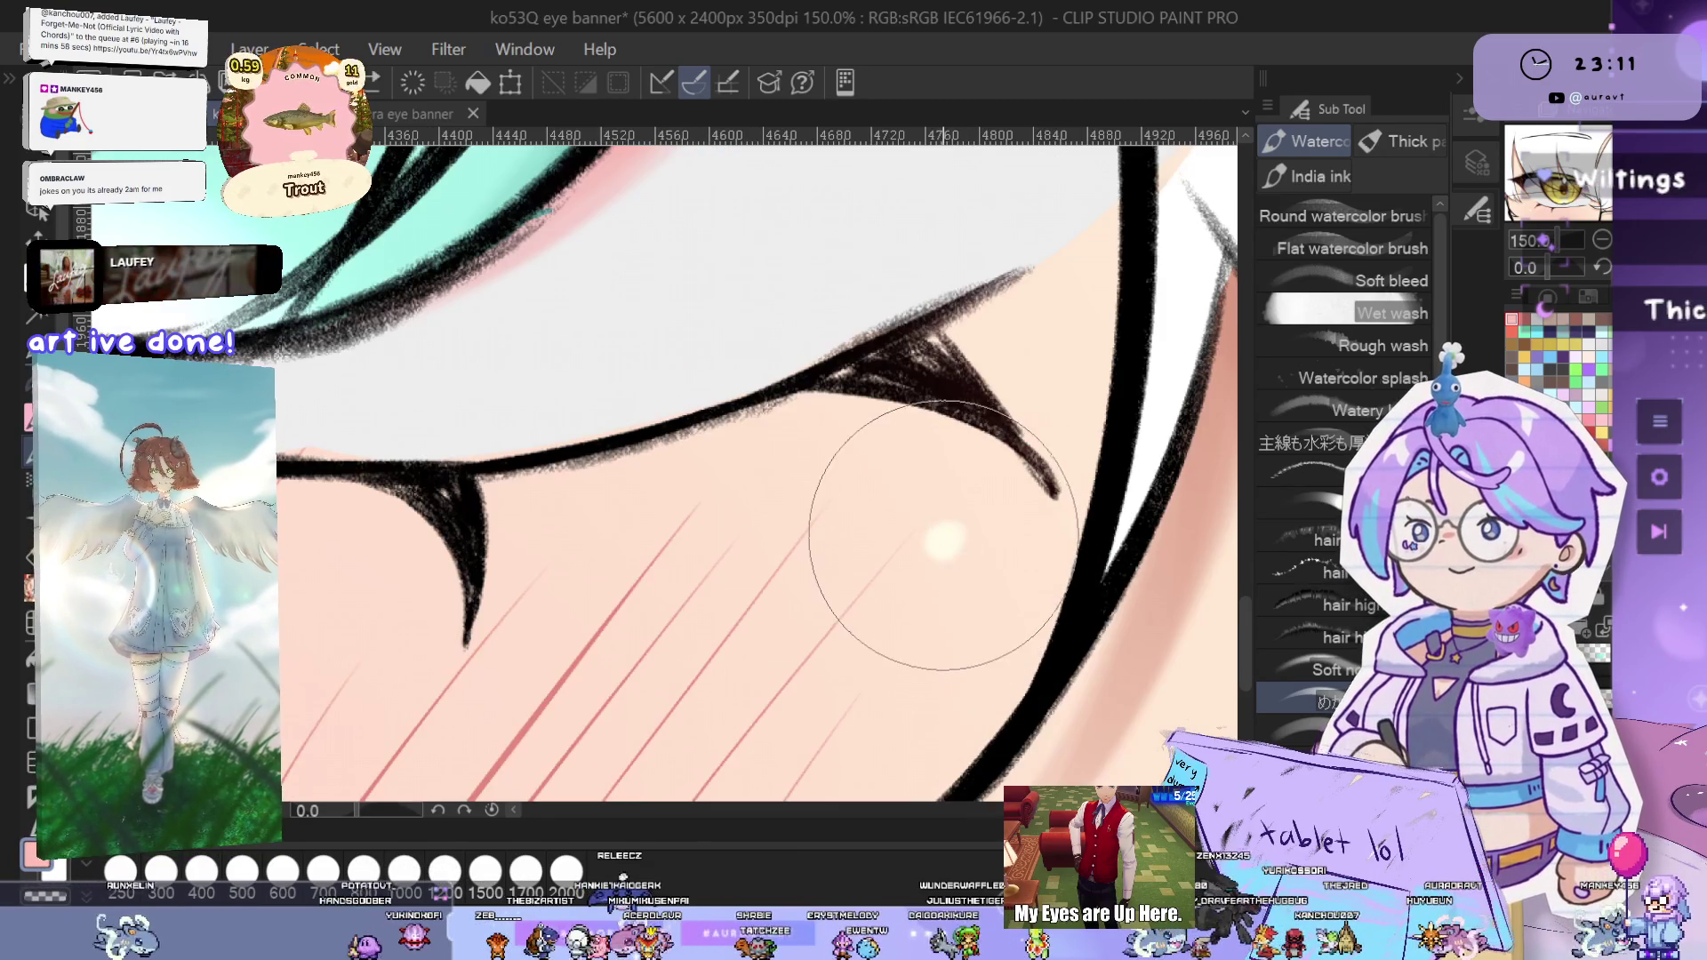
pyautogui.click(935, 542)
pyautogui.hotkey('ctrl', 'z')
pyautogui.click(932, 537)
pyautogui.hotkey('ctrl', 'z')
pyautogui.click(940, 534)
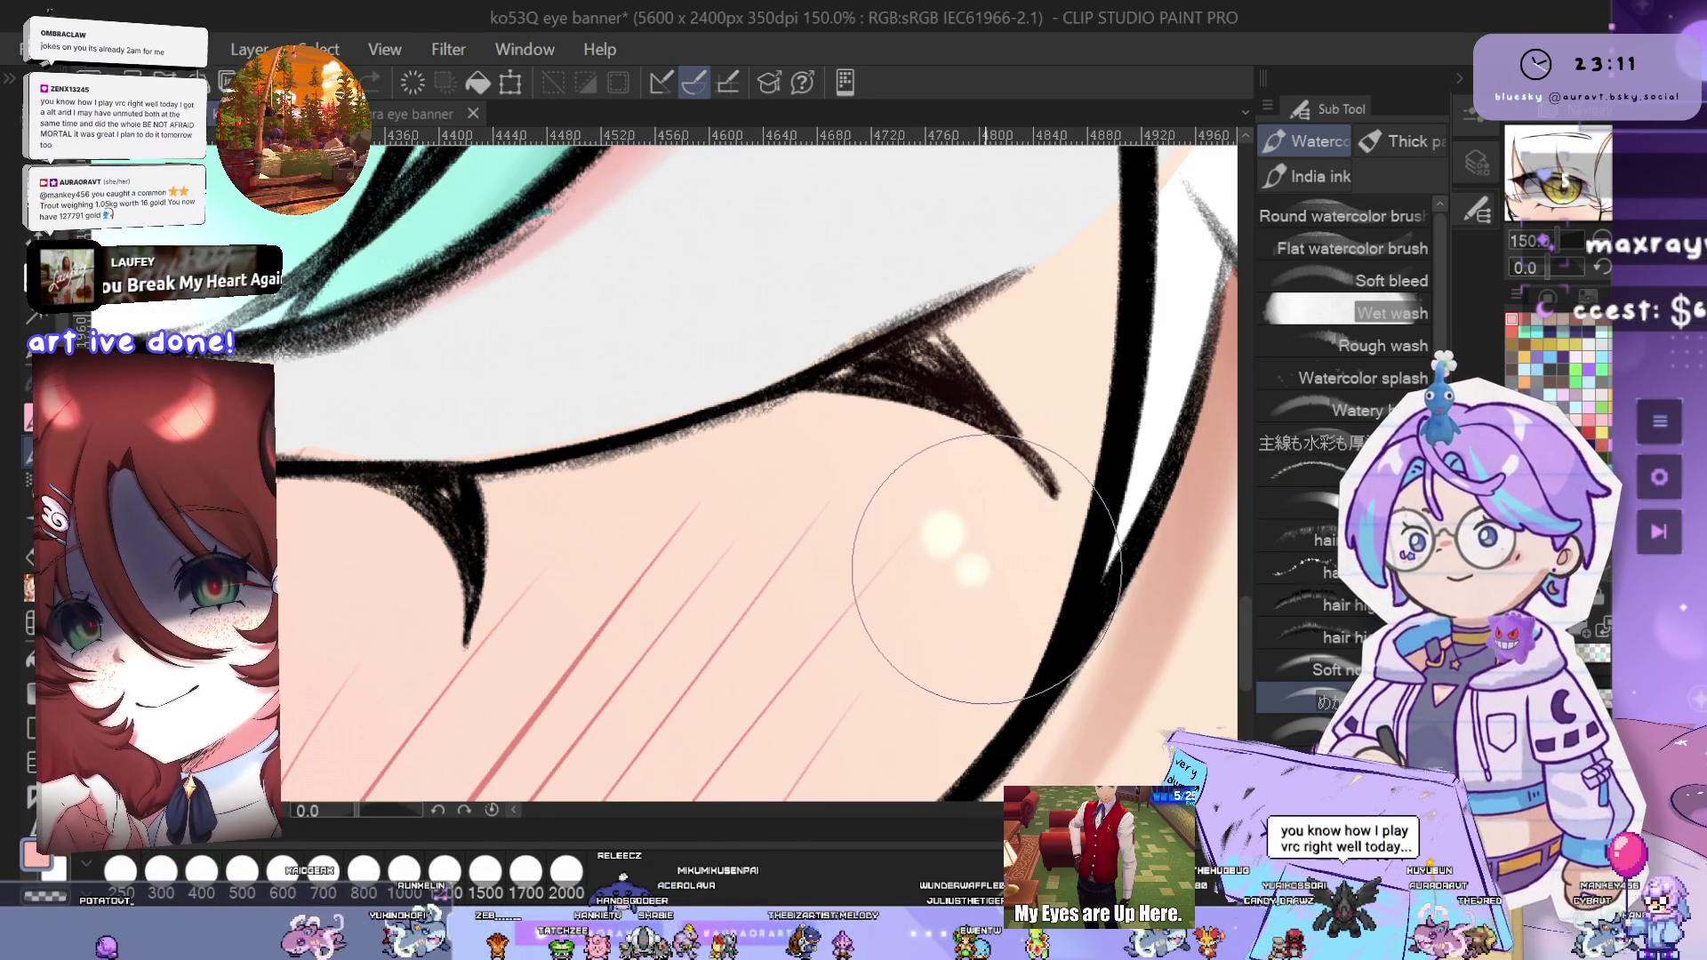
pyautogui.scroll(-3, 964, 551)
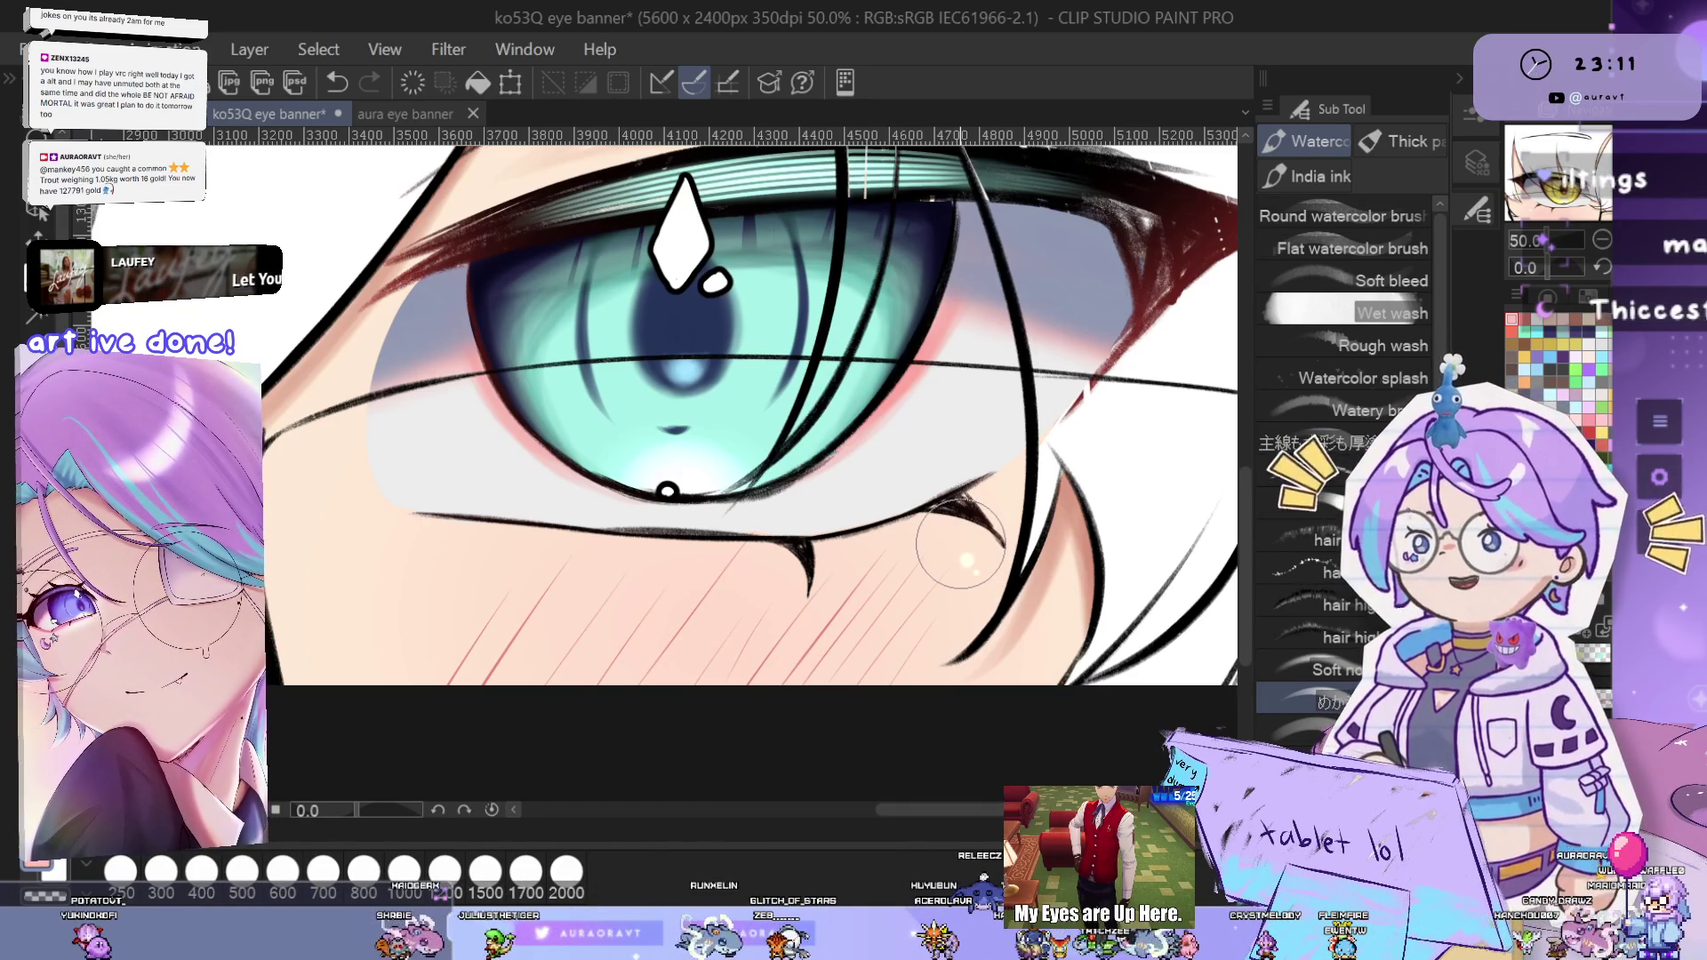
pyautogui.scroll(-3, 967, 574)
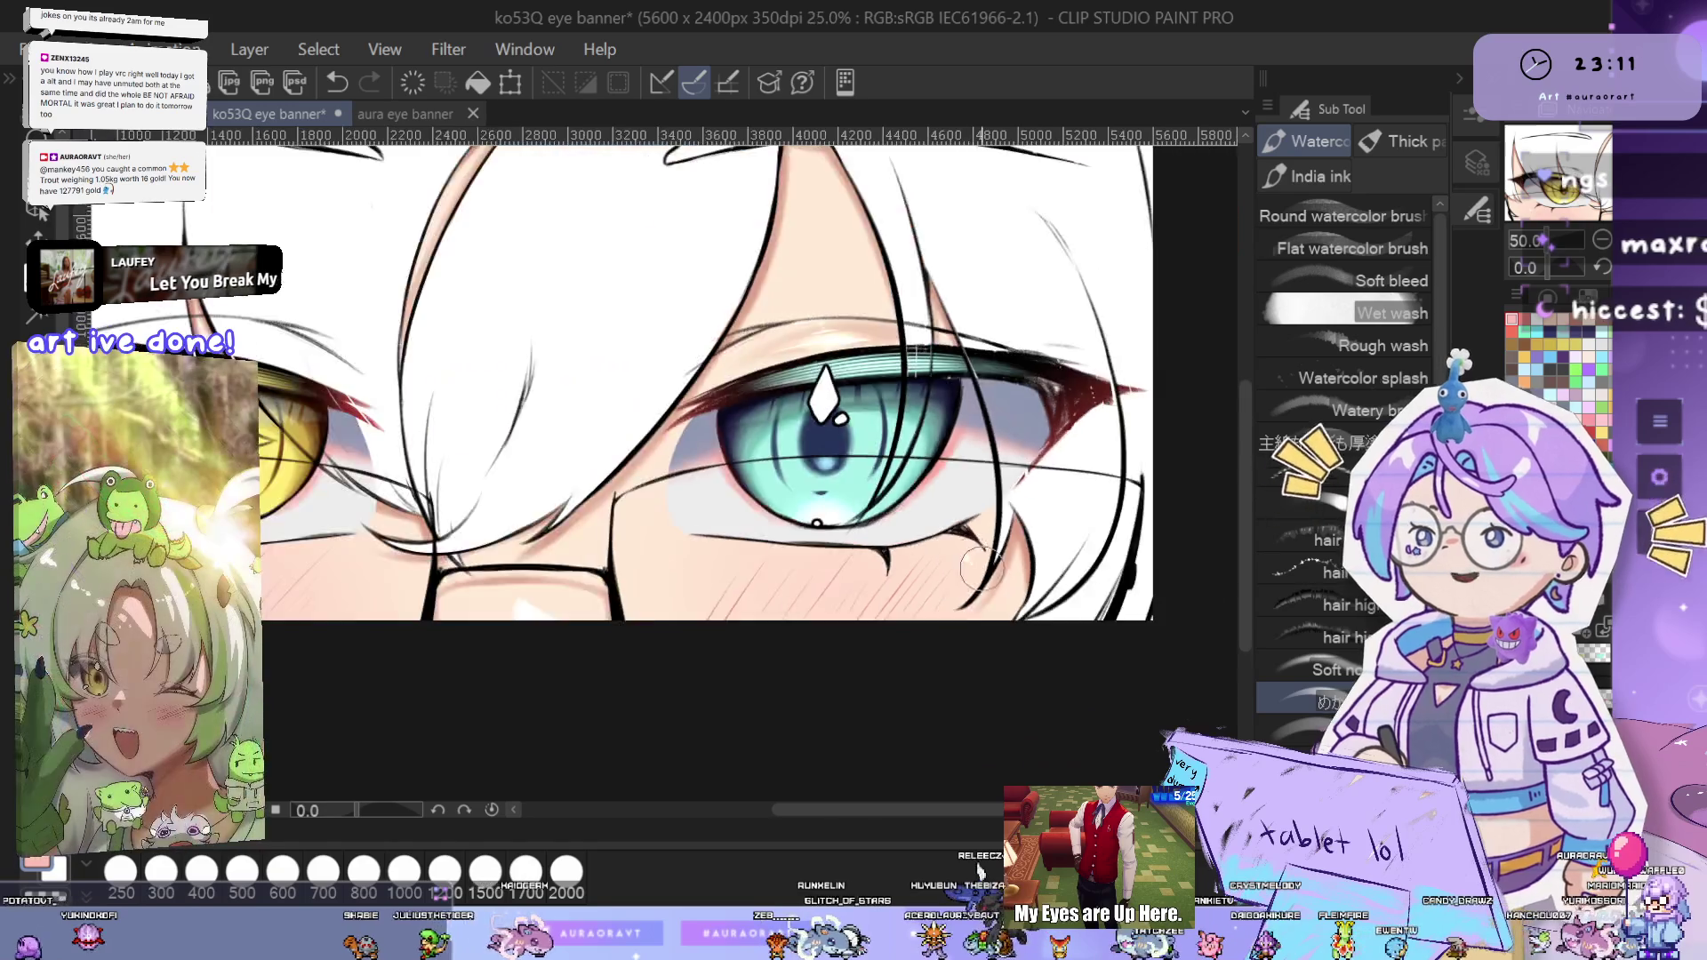
# - Darken the black outline at the left cheek's edge below the golden eye, then view the whole banner
pyautogui.scroll(-2, 967, 573)
pyautogui.moveTo(967, 573); pyautogui.dragTo(1042, 609)
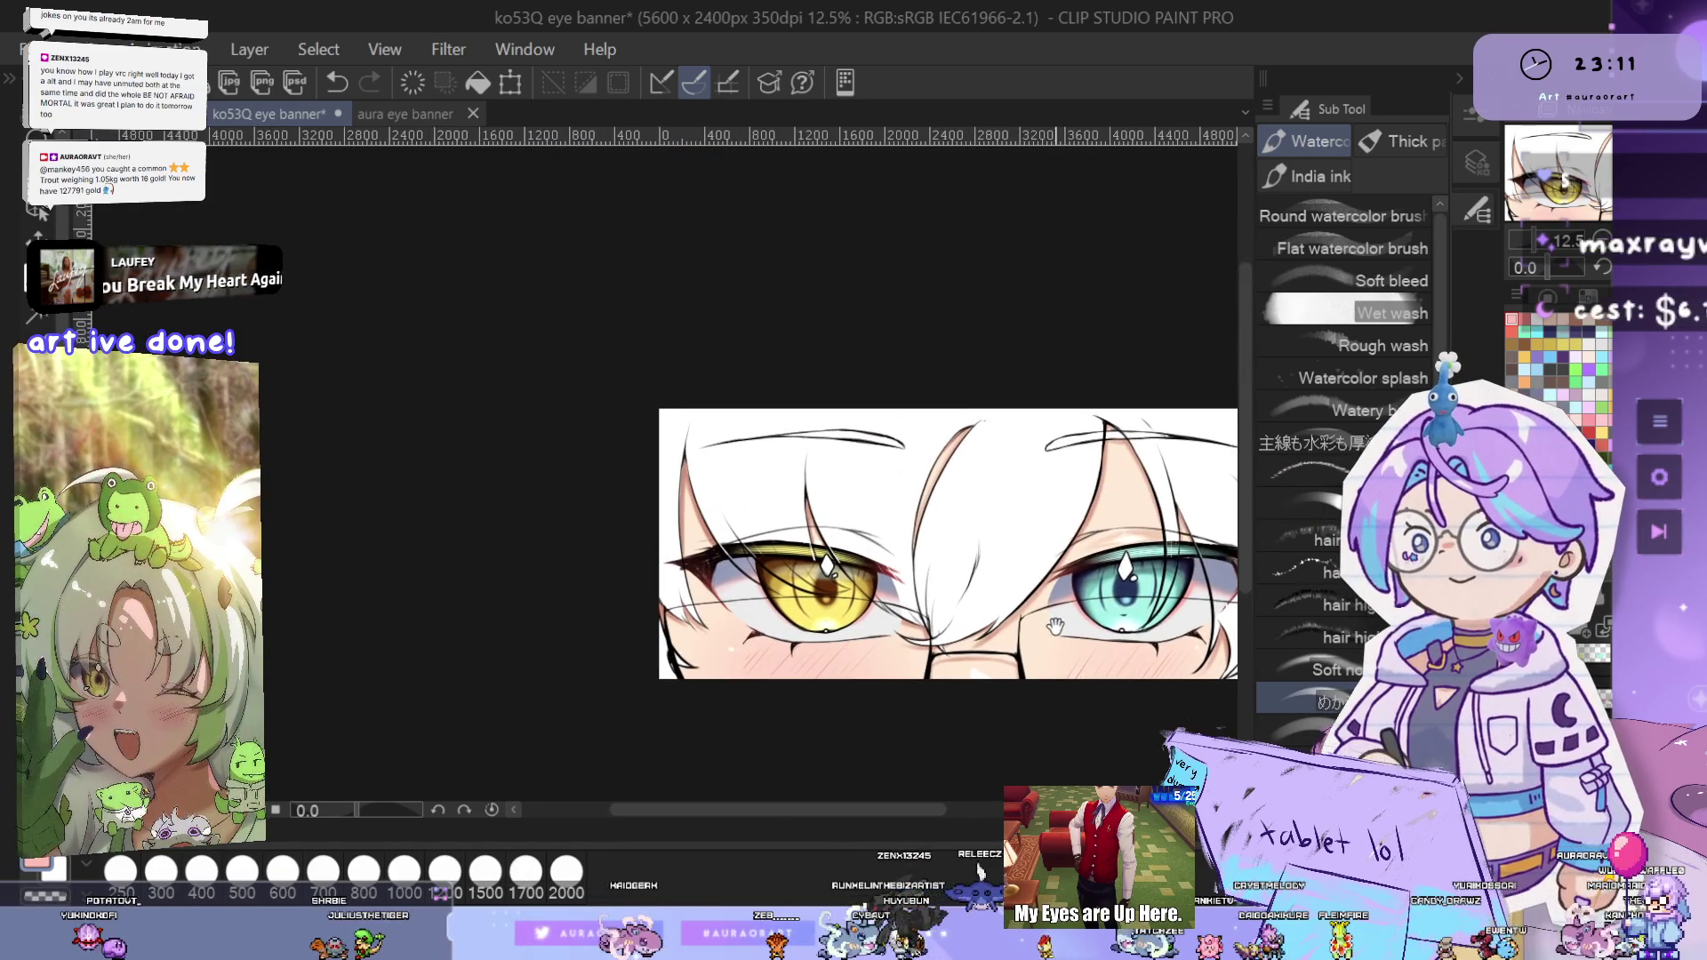
pyautogui.scroll(2, 1023, 586)
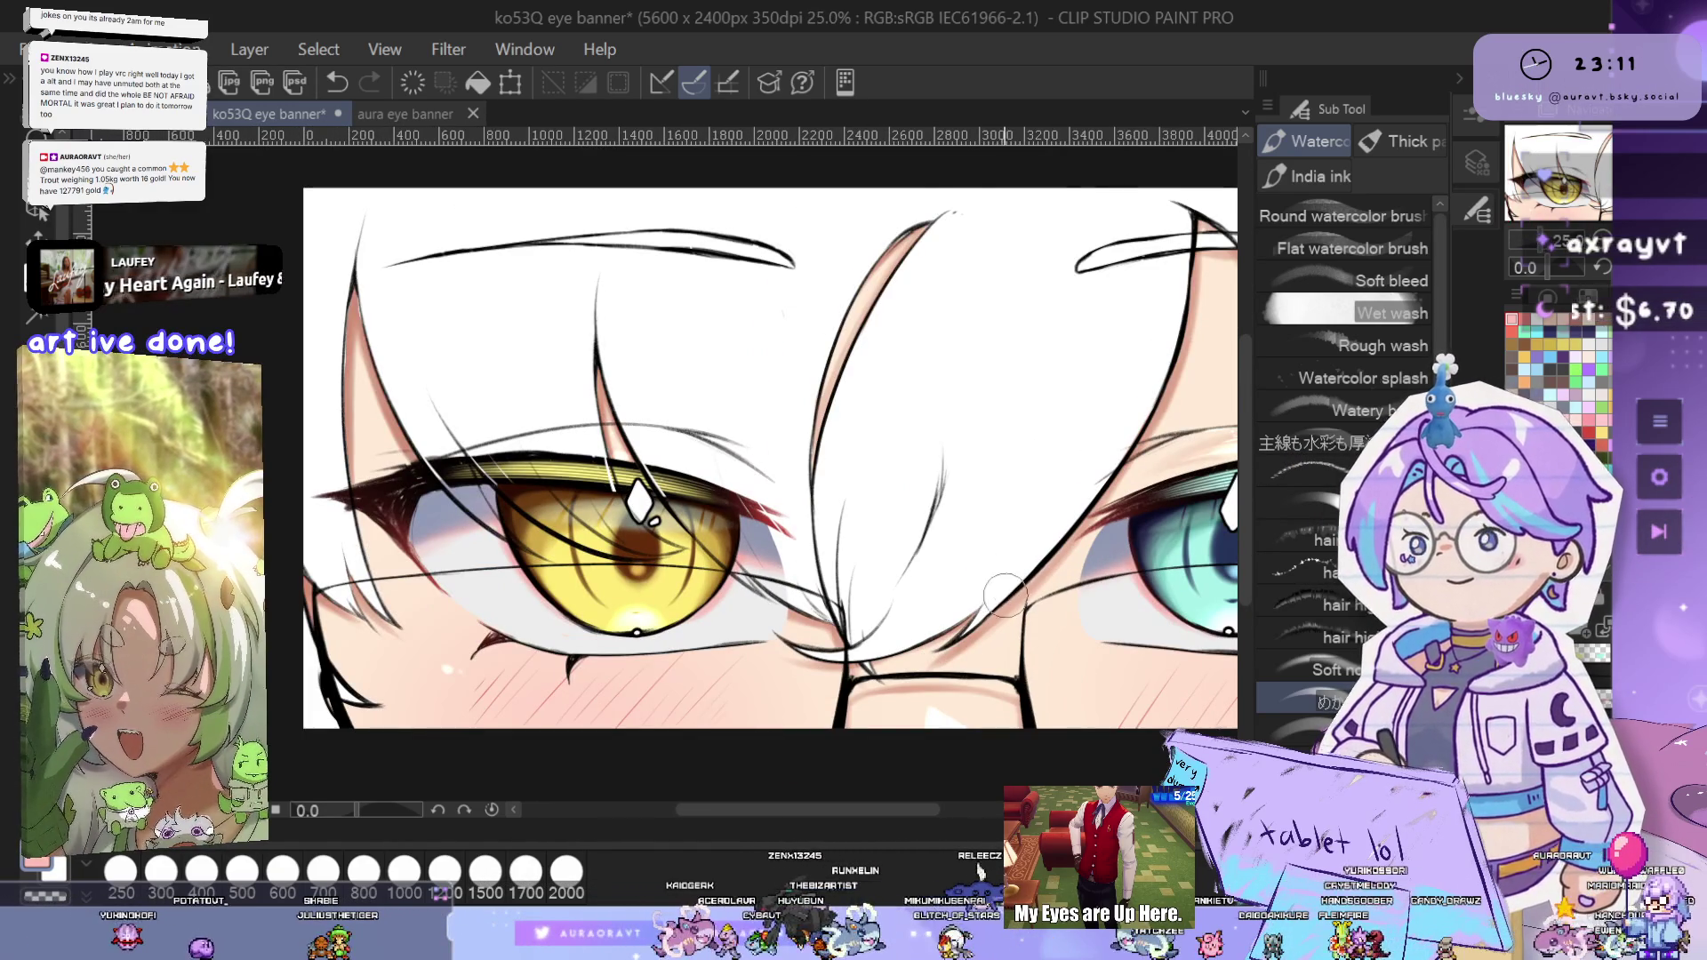
pyautogui.moveTo(1004, 572)
pyautogui.mouseDown()
pyautogui.moveTo(1040, 594)
pyautogui.moveTo(1089, 590)
pyautogui.mouseUp()
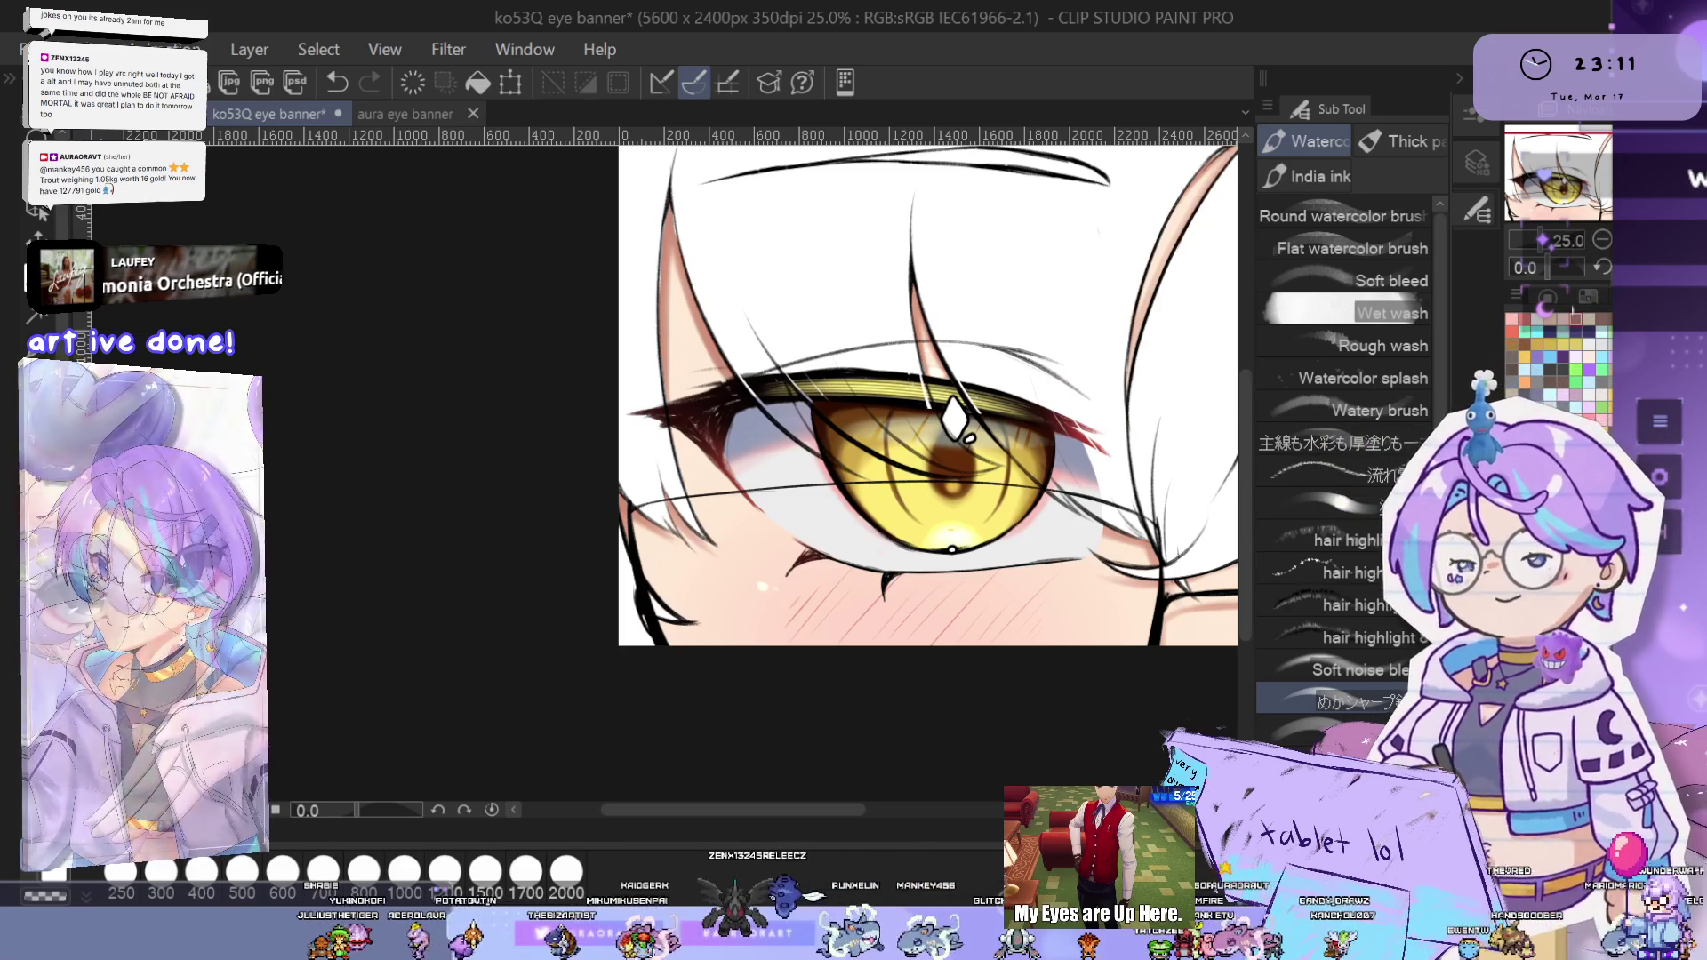
pyautogui.scroll(2, 694, 658)
pyautogui.scroll(1, 800, 605)
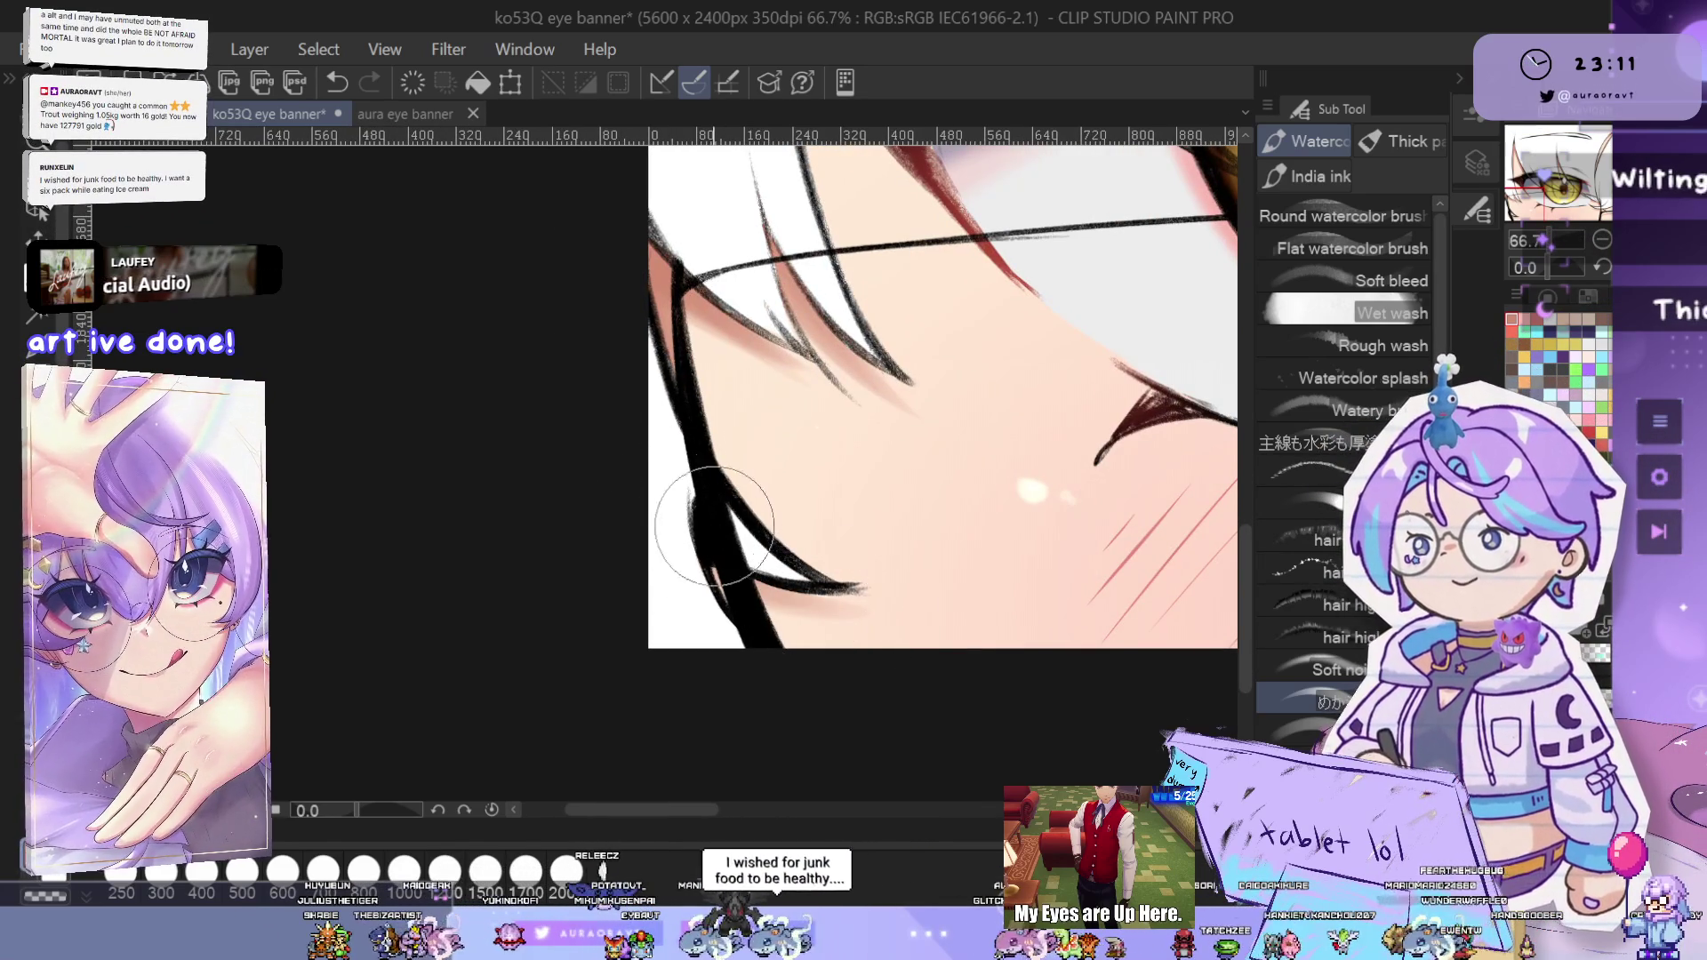
pyautogui.moveTo(766, 582); pyautogui.dragTo(723, 525)
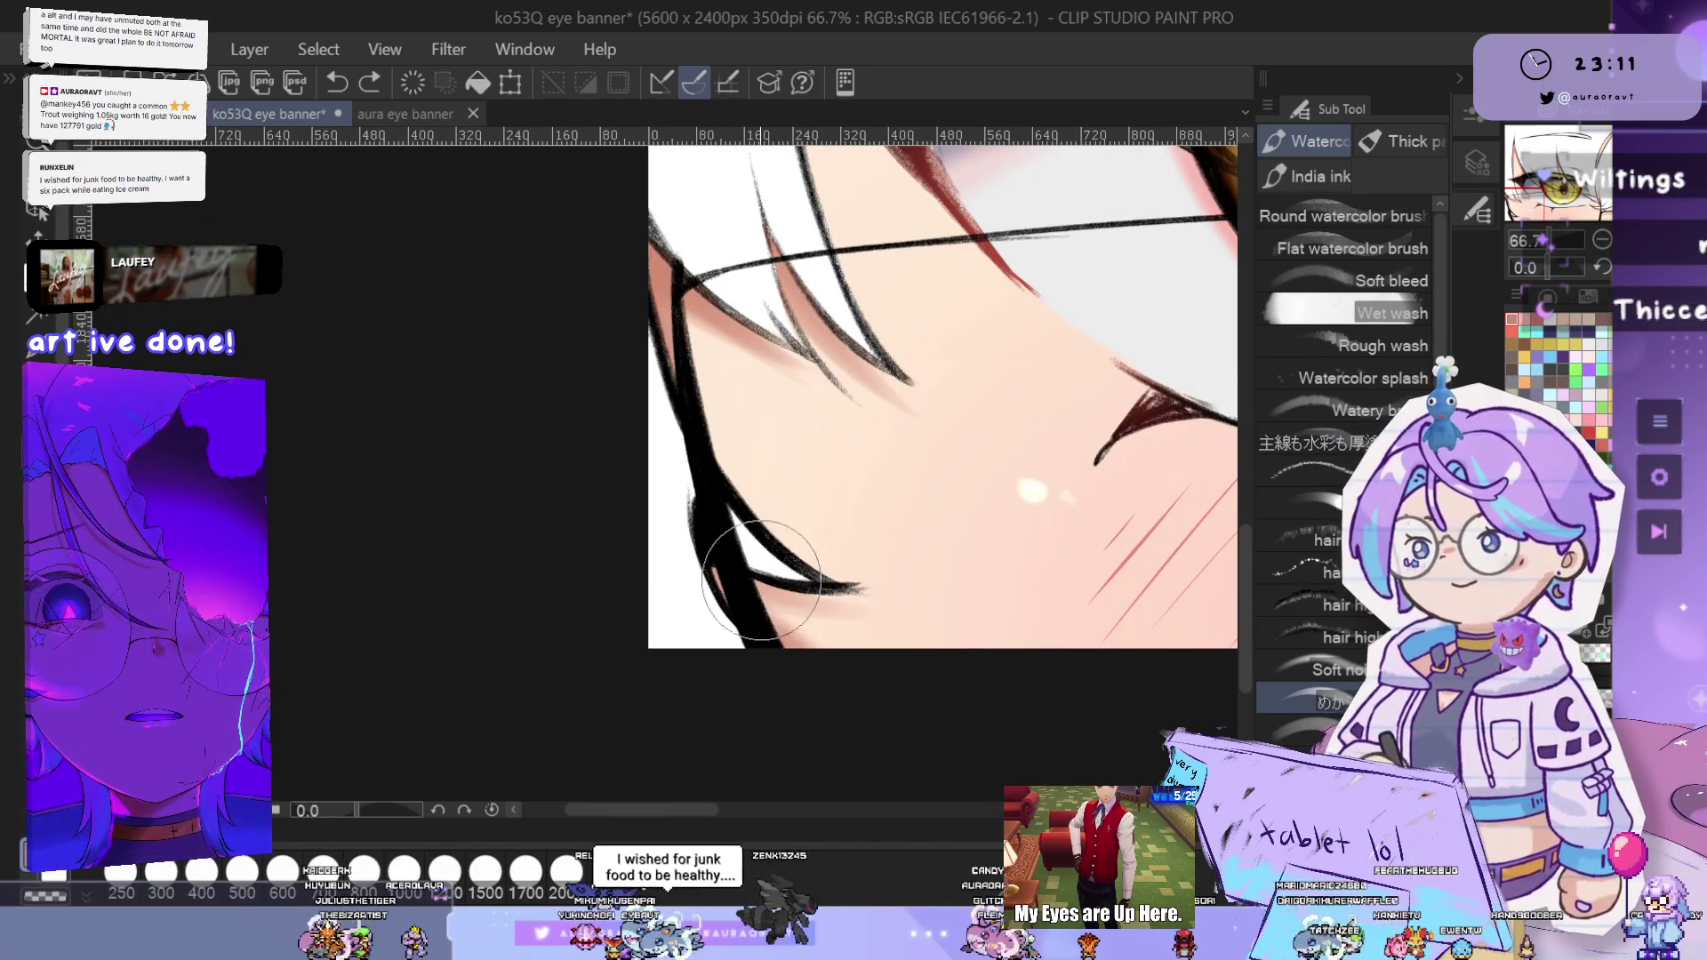
pyautogui.scroll(-10, 837, 666)
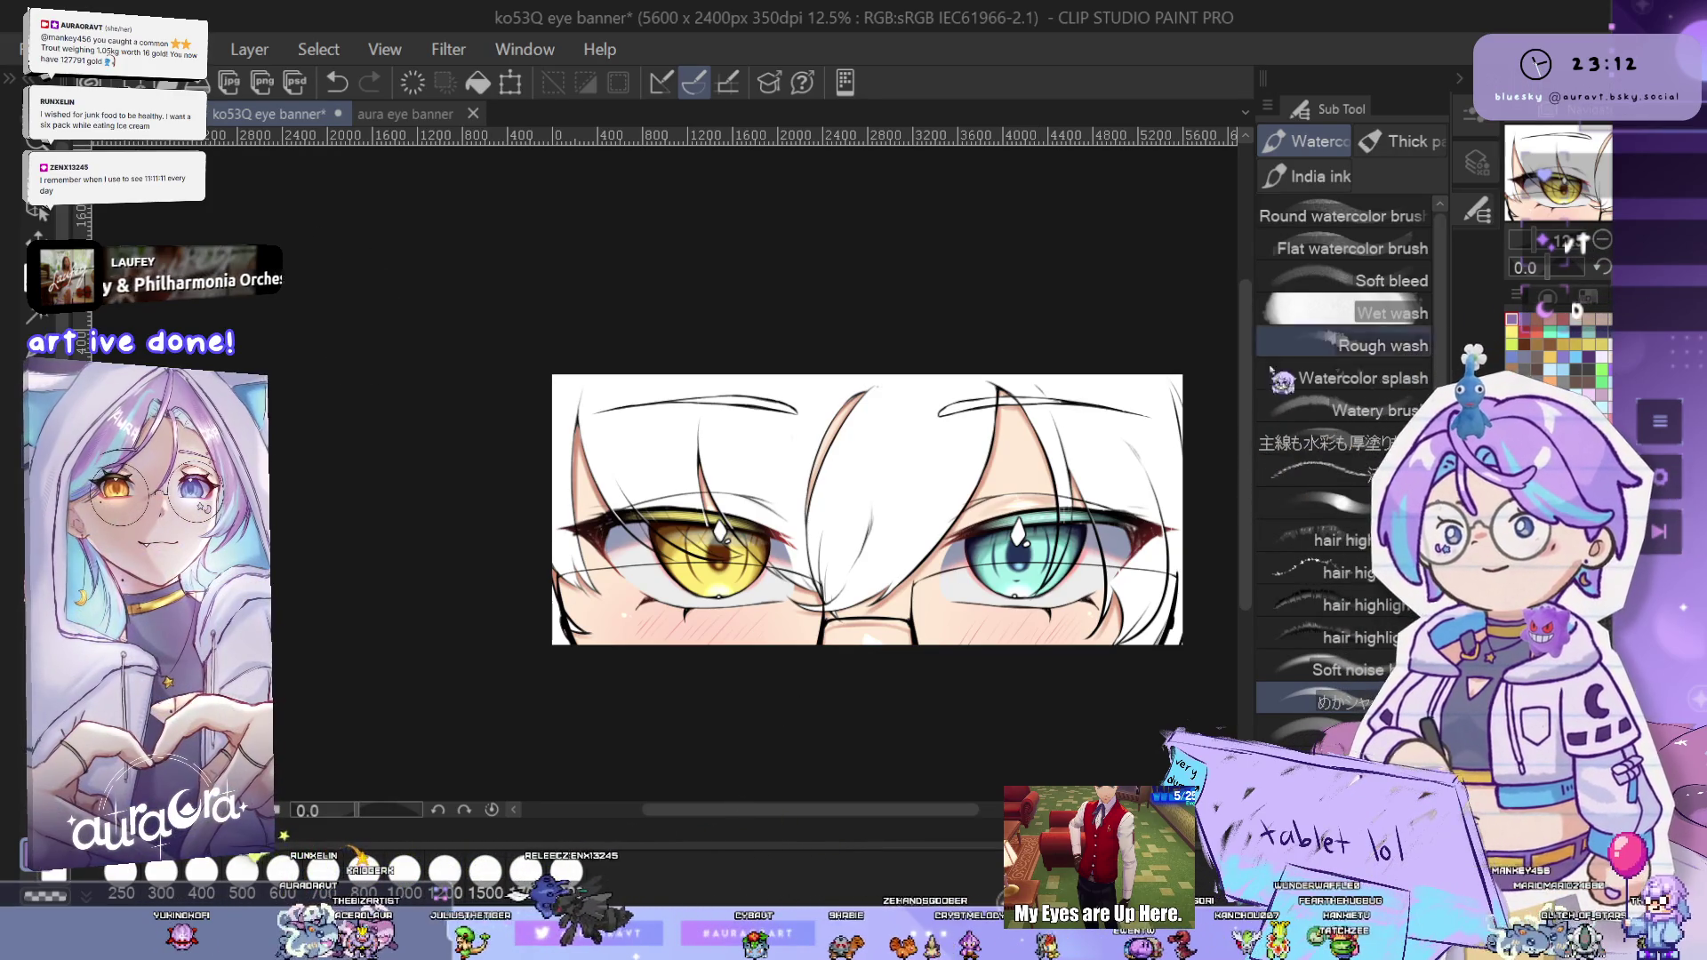
pyautogui.moveTo(852, 542); pyautogui.dragTo(992, 562)
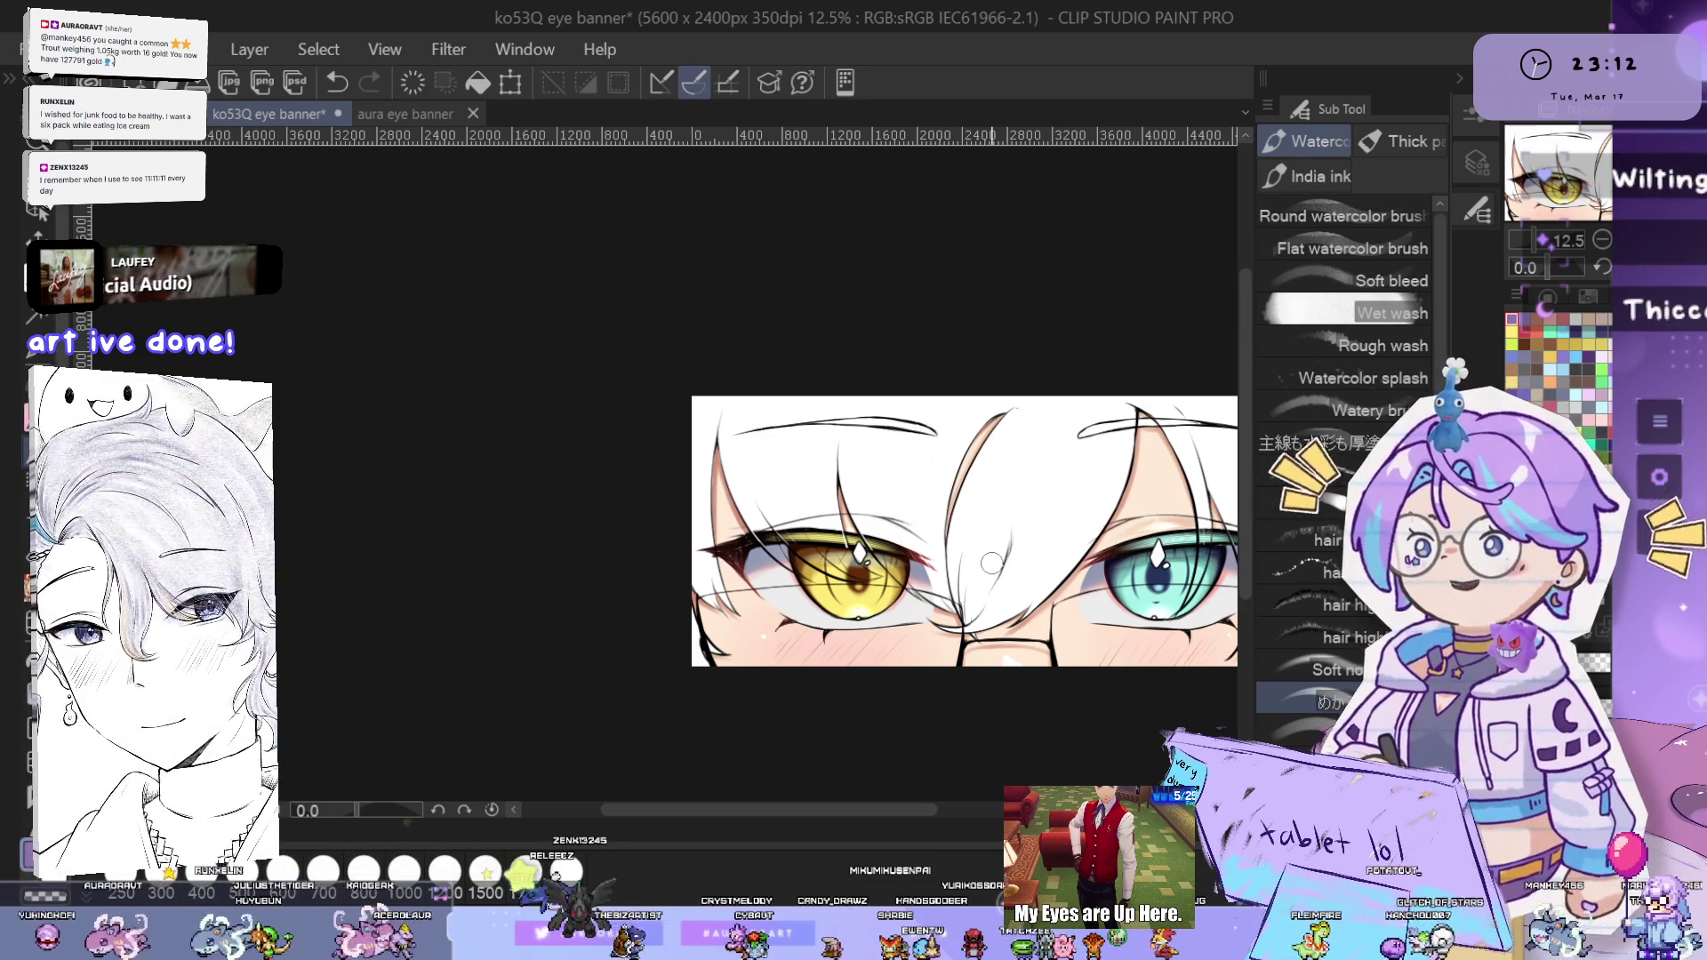
# - Lasso-fill the hair across the top-left and above the teal eye with flat purple
pyautogui.press('m')
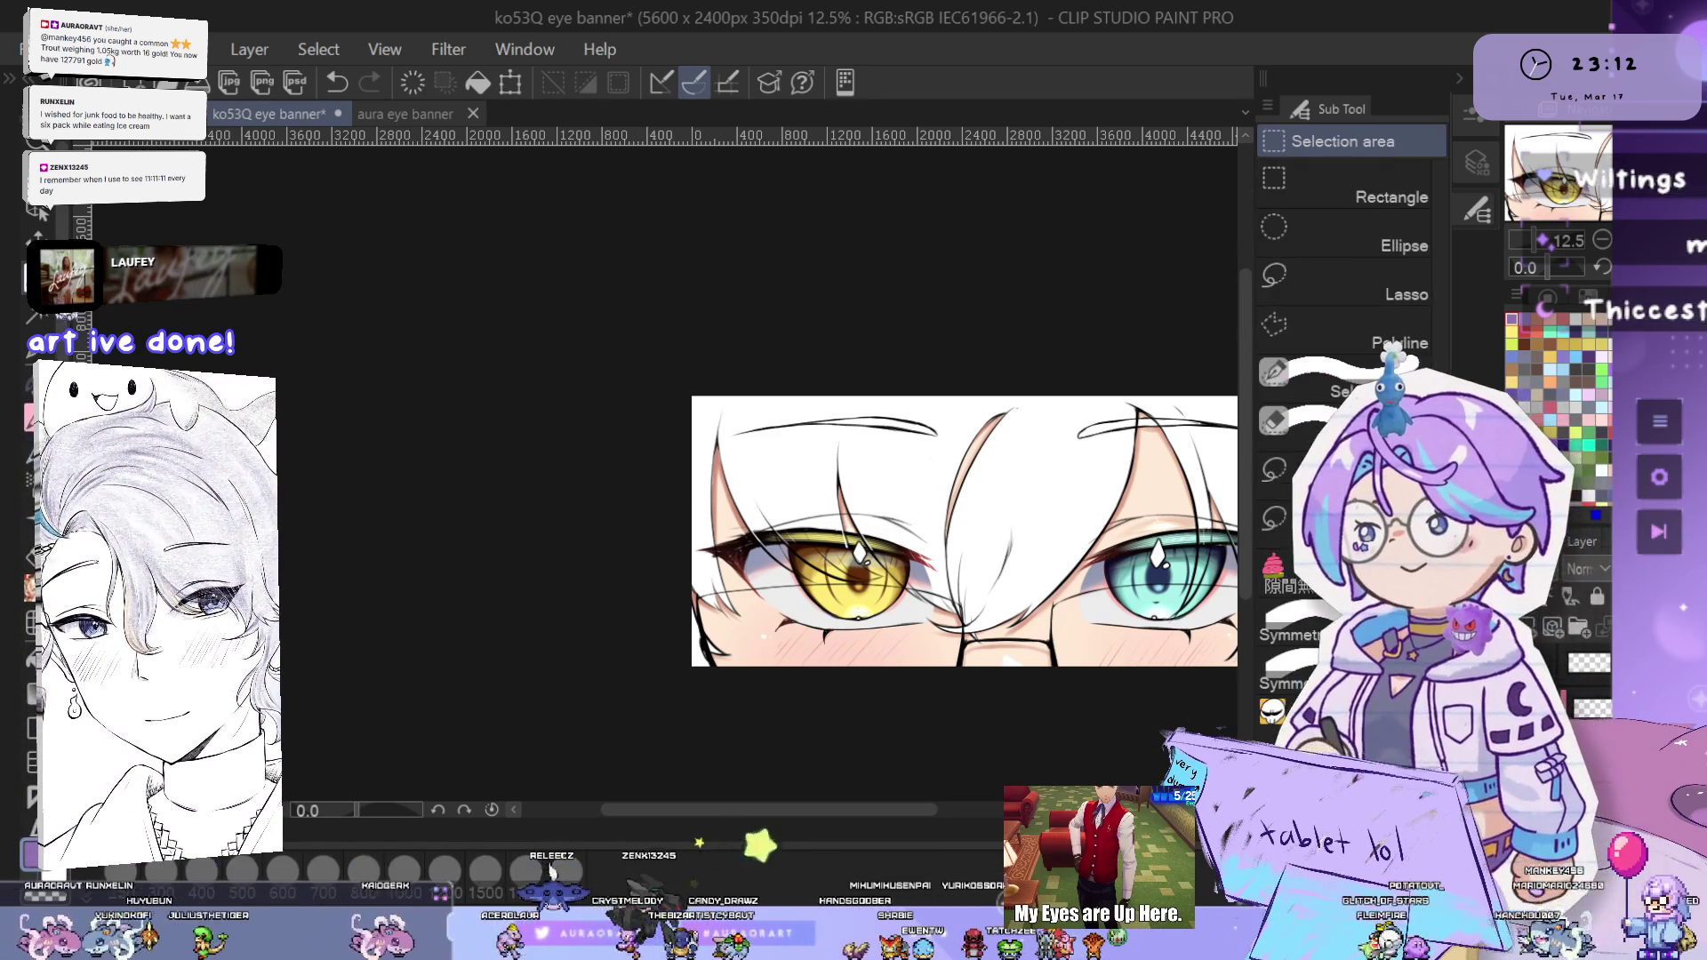
pyautogui.moveTo(733, 360); pyautogui.dragTo(636, 364)
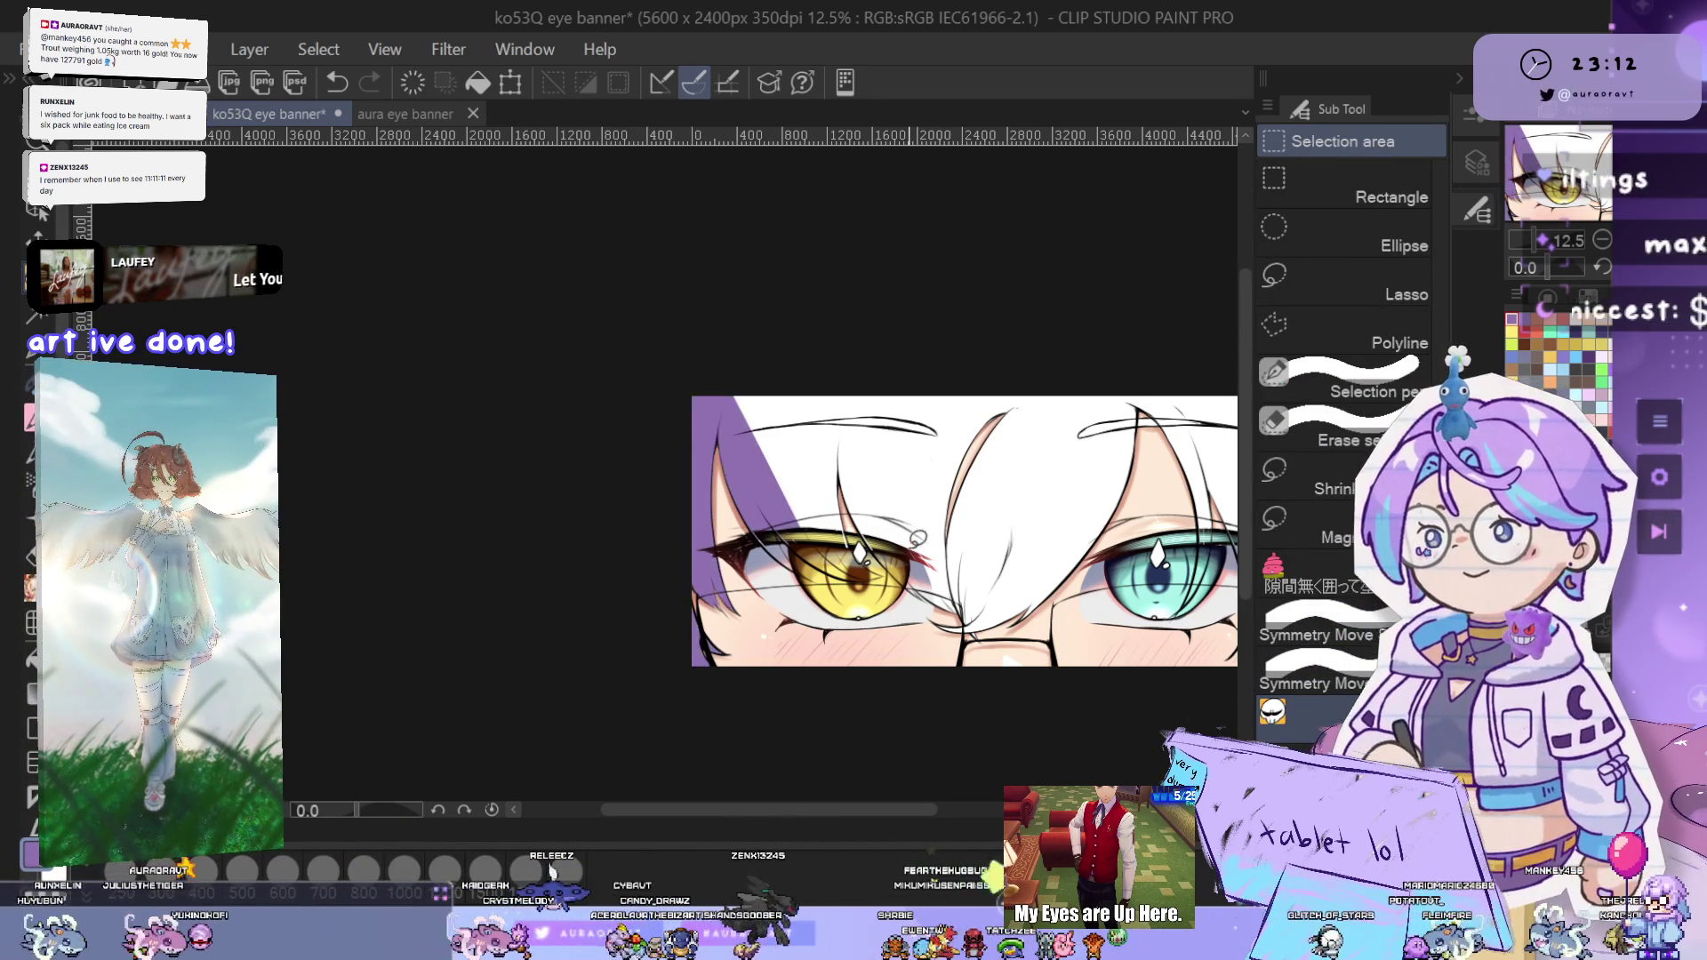
pyautogui.moveTo(727, 454); pyautogui.dragTo(1023, 373)
pyautogui.moveTo(818, 307)
pyautogui.mouseDown()
pyautogui.moveTo(1136, 512)
pyautogui.moveTo(986, 513)
pyautogui.mouseUp()
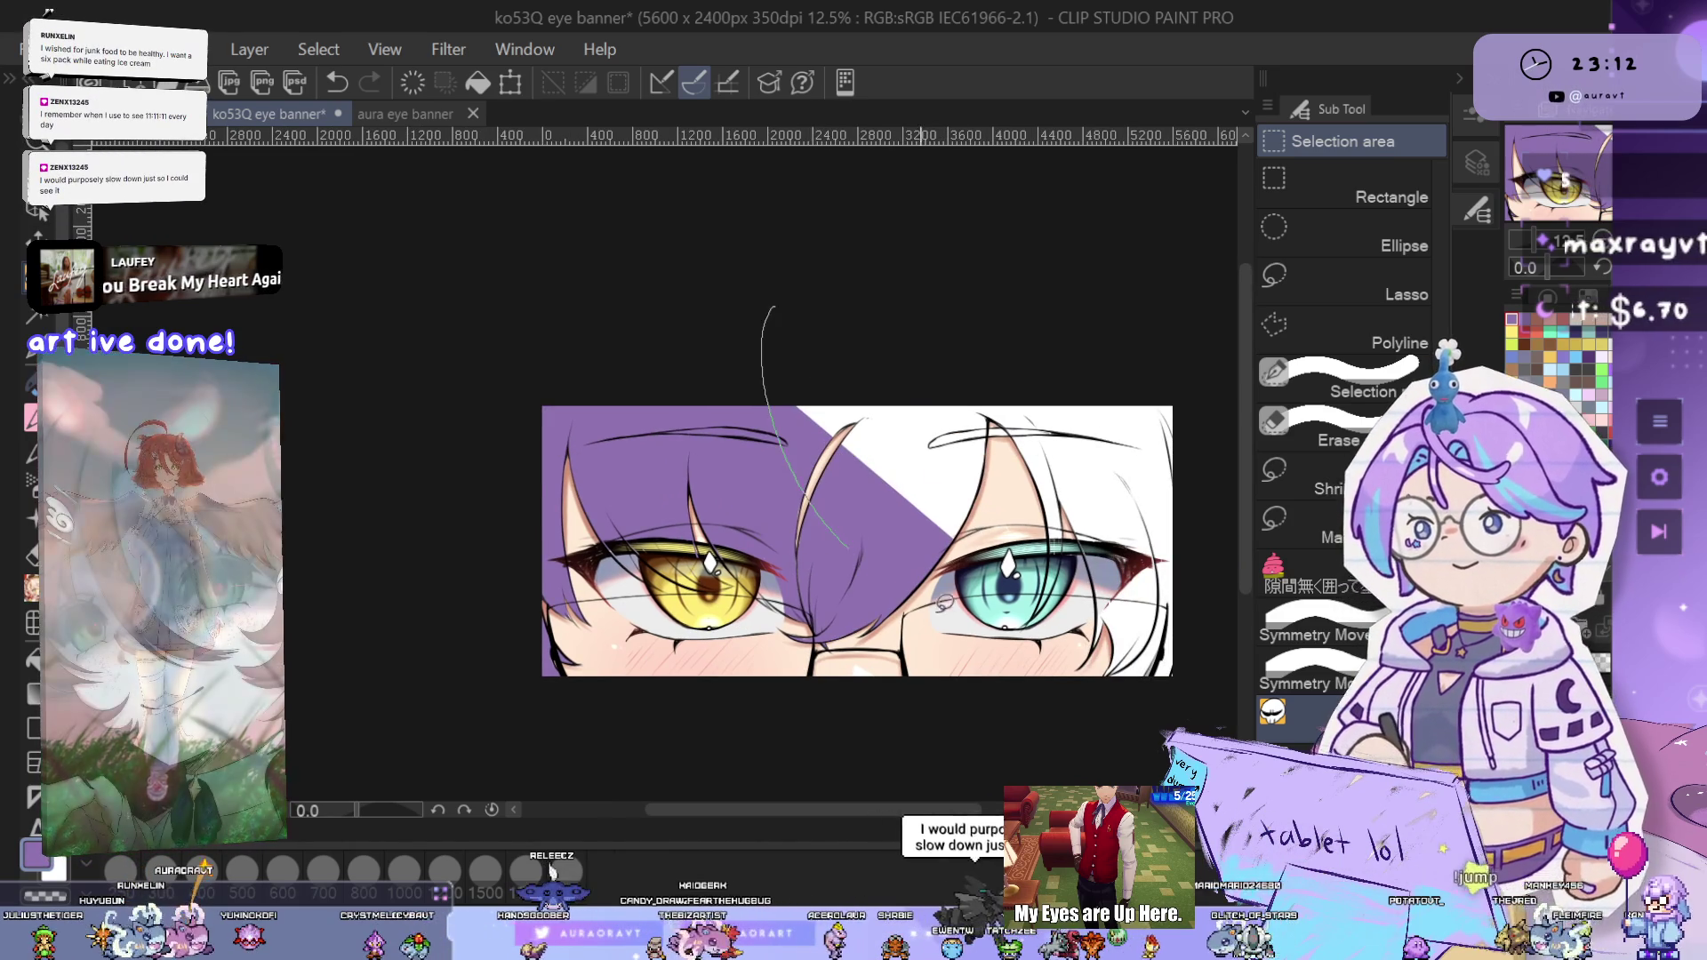
pyautogui.moveTo(762, 307); pyautogui.dragTo(1117, 555)
pyautogui.moveTo(1063, 347)
pyautogui.mouseDown()
pyautogui.moveTo(873, 346)
pyautogui.moveTo(1056, 365)
pyautogui.mouseUp()
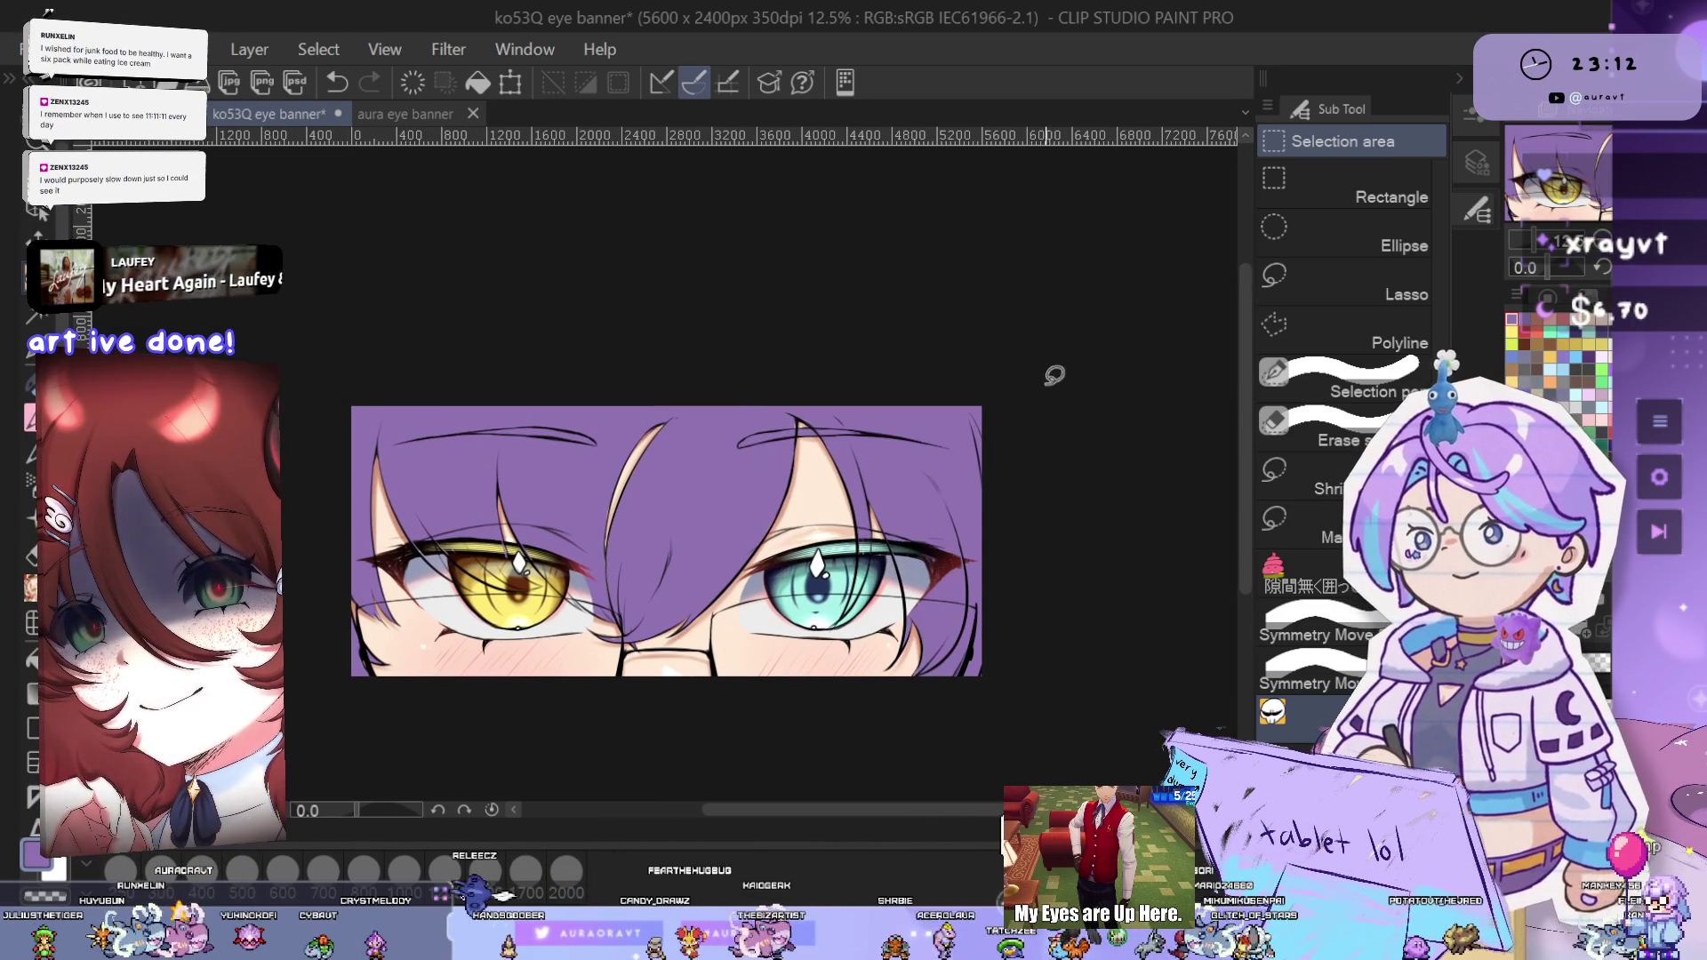
# - Pan to the pale hair strand between the eyes and zoom in to 50%
pyautogui.moveTo(1051, 590); pyautogui.dragTo(1147, 551)
pyautogui.moveTo(1038, 326); pyautogui.dragTo(1093, 334)
pyautogui.scroll(2, 1100, 483)
pyautogui.scroll(2, 1066, 462)
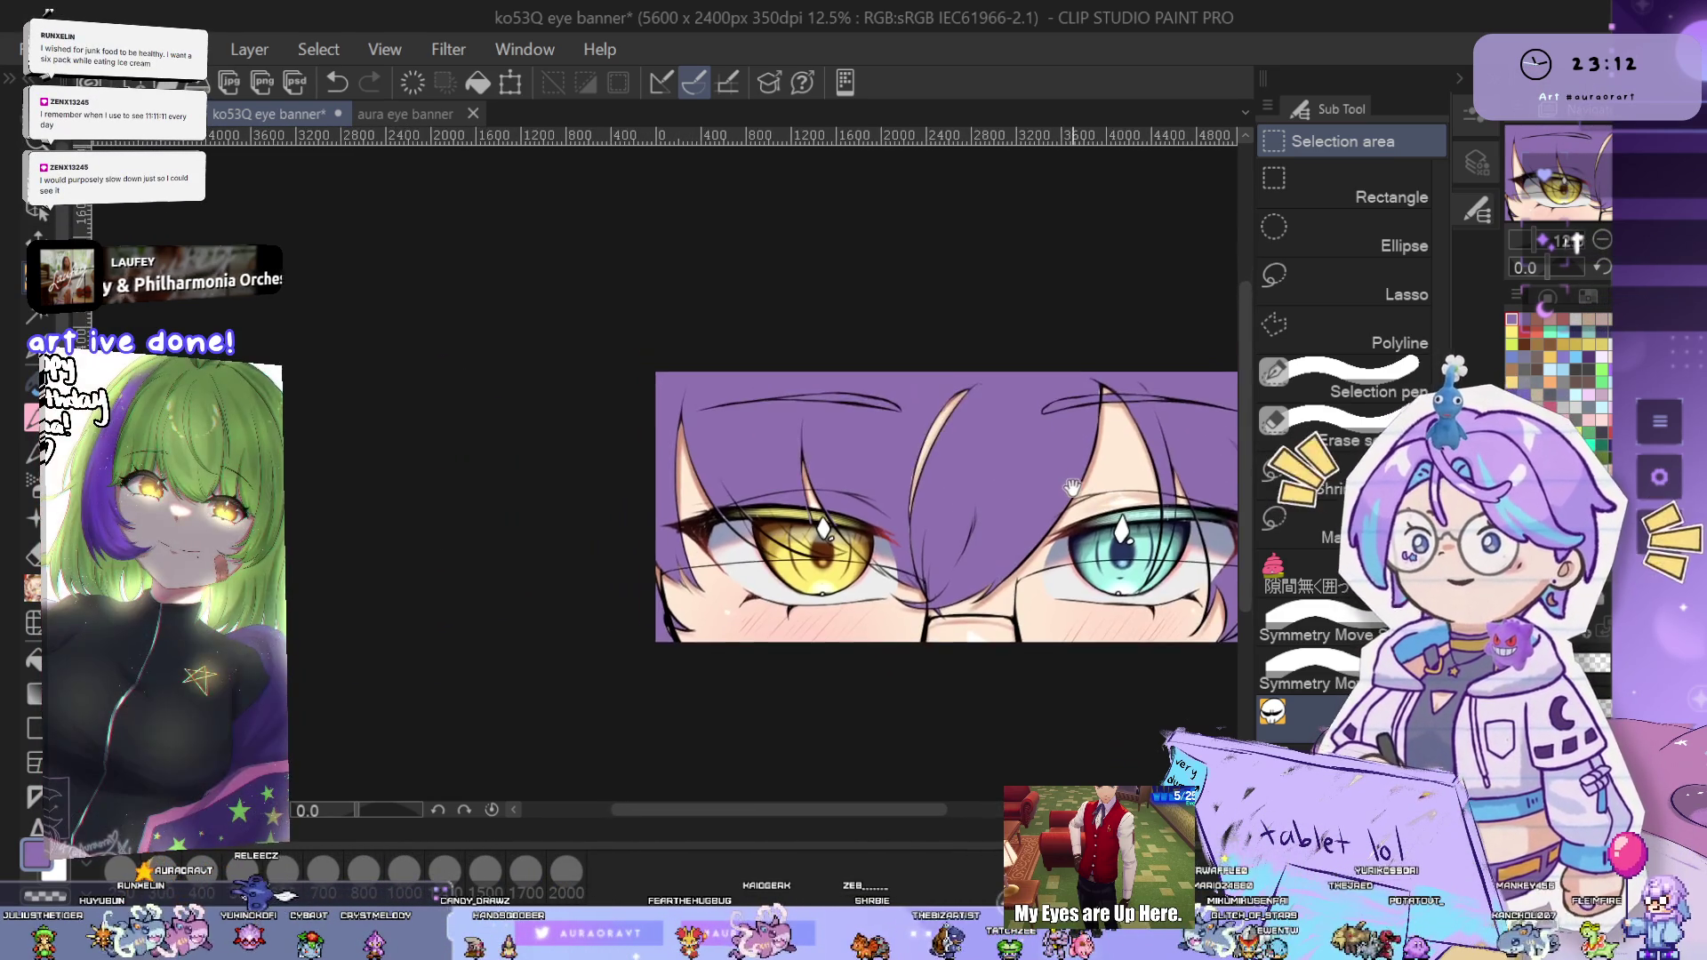
pyautogui.scroll(3, 972, 426)
pyautogui.scroll(2, 963, 411)
pyautogui.scroll(-1, 962, 412)
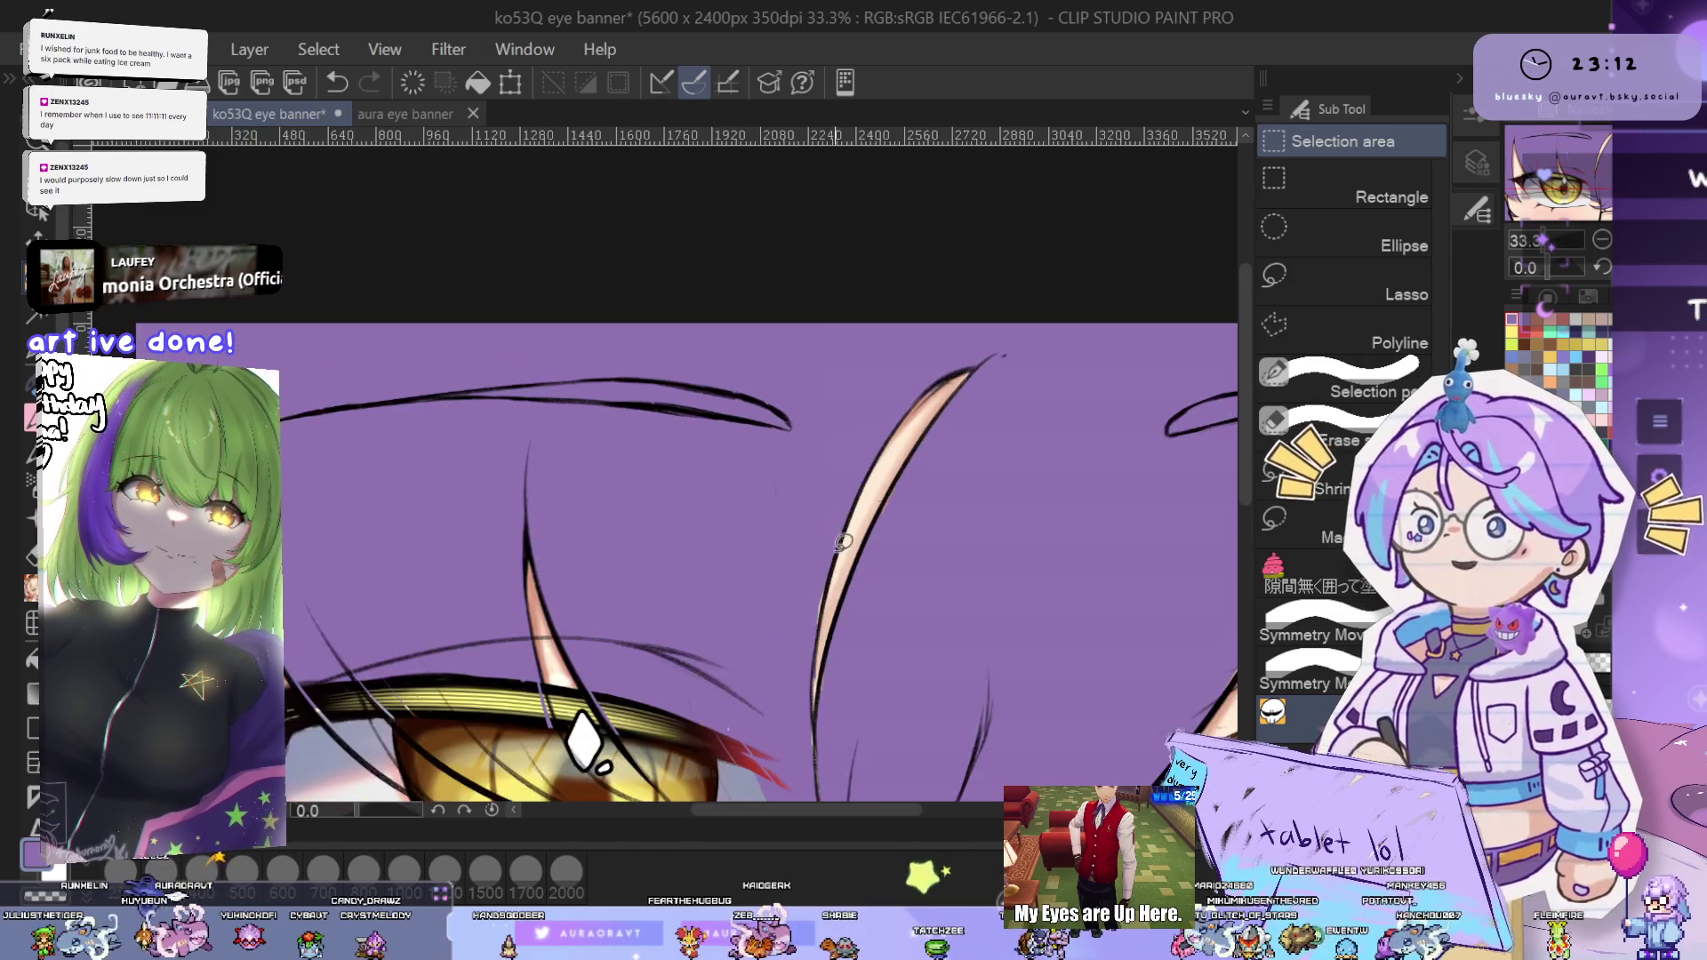
# - Touch up the dark hair strand tip near the golden eye's inner corner
pyautogui.scroll(1, 860, 623)
pyautogui.scroll(1, 907, 556)
pyautogui.scroll(1, 953, 490)
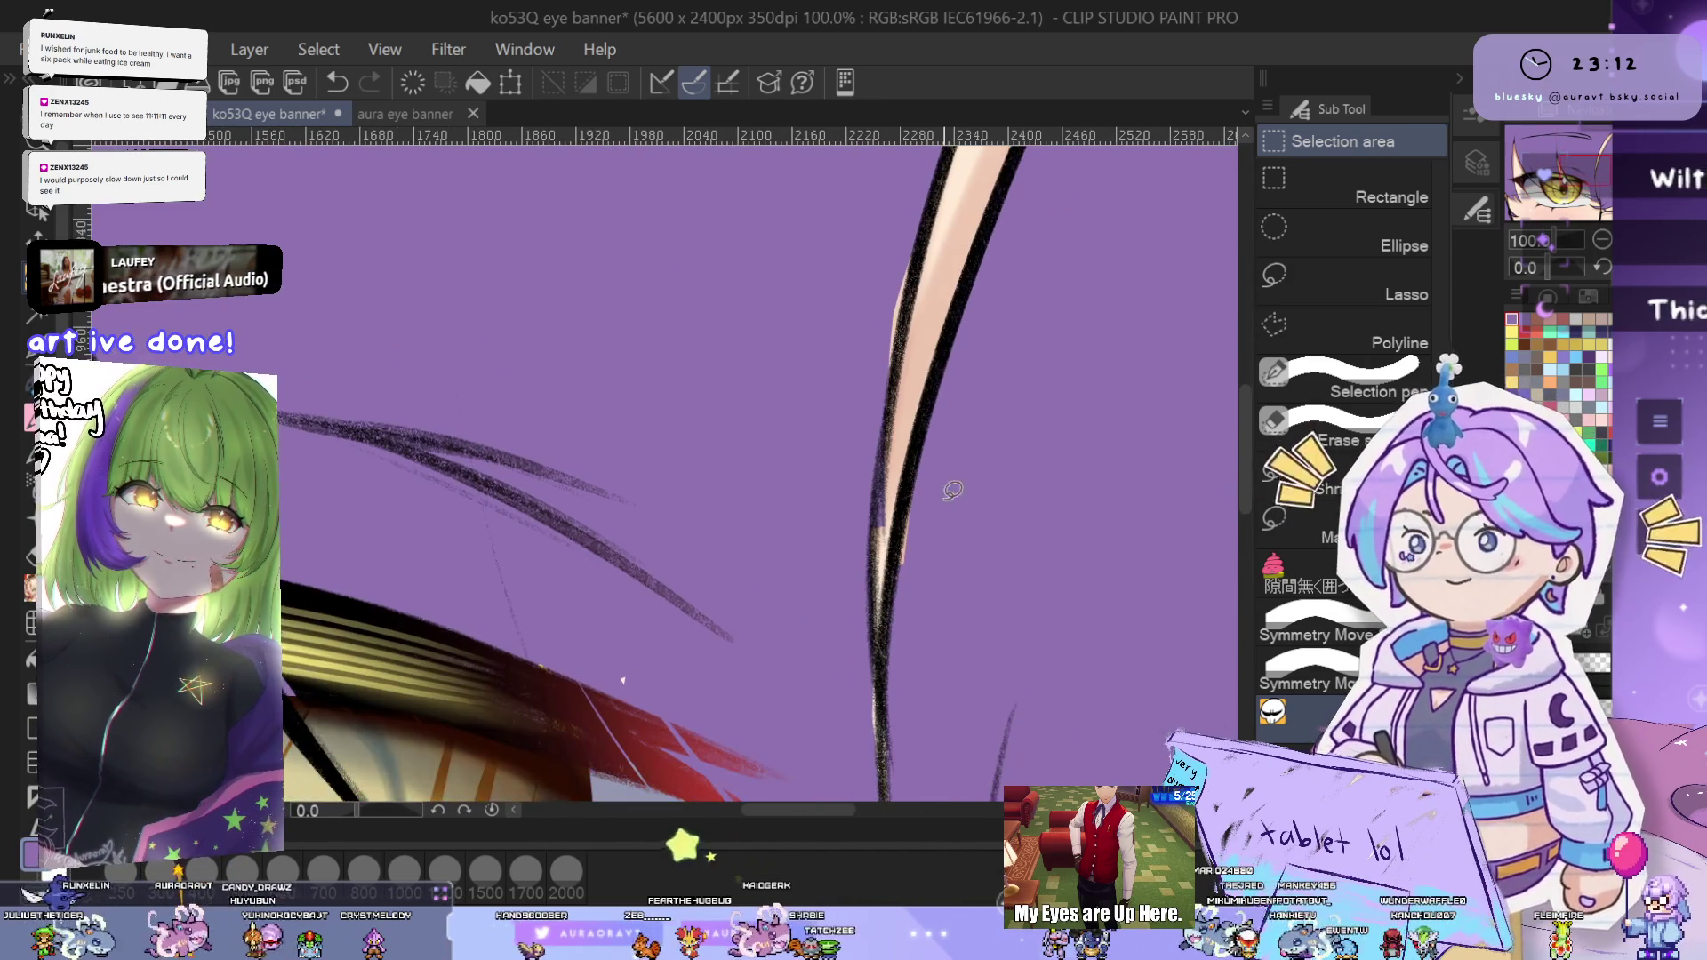
pyautogui.moveTo(886, 700); pyautogui.dragTo(880, 614)
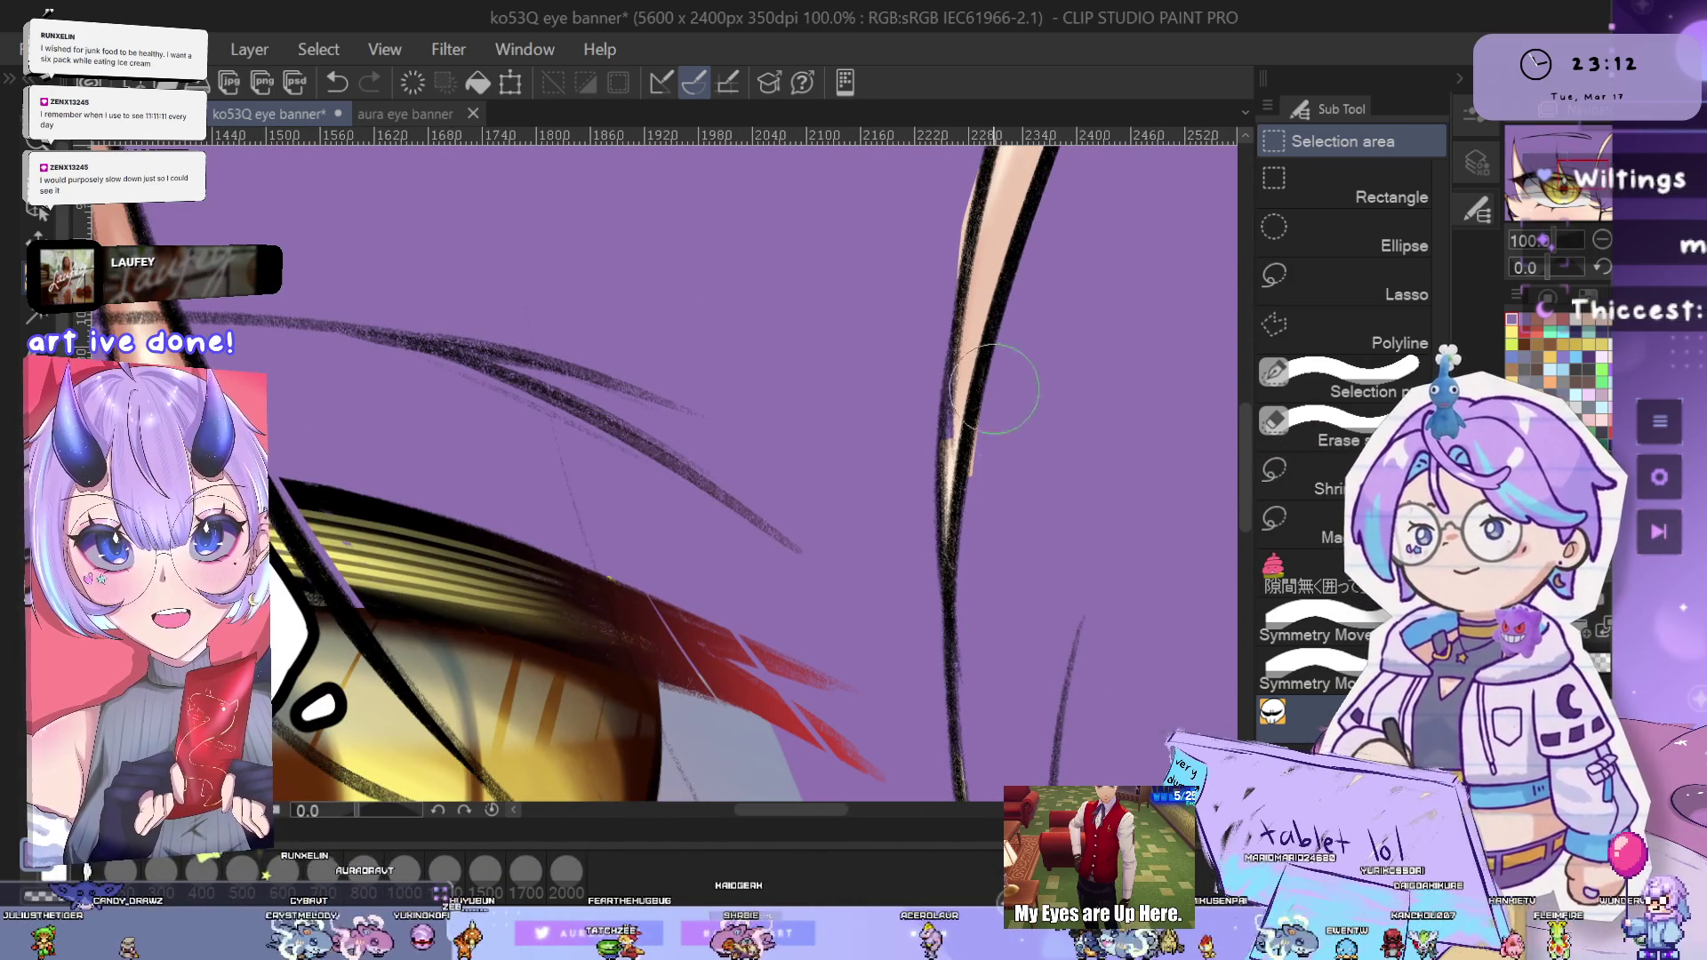
pyautogui.scroll(3, 964, 533)
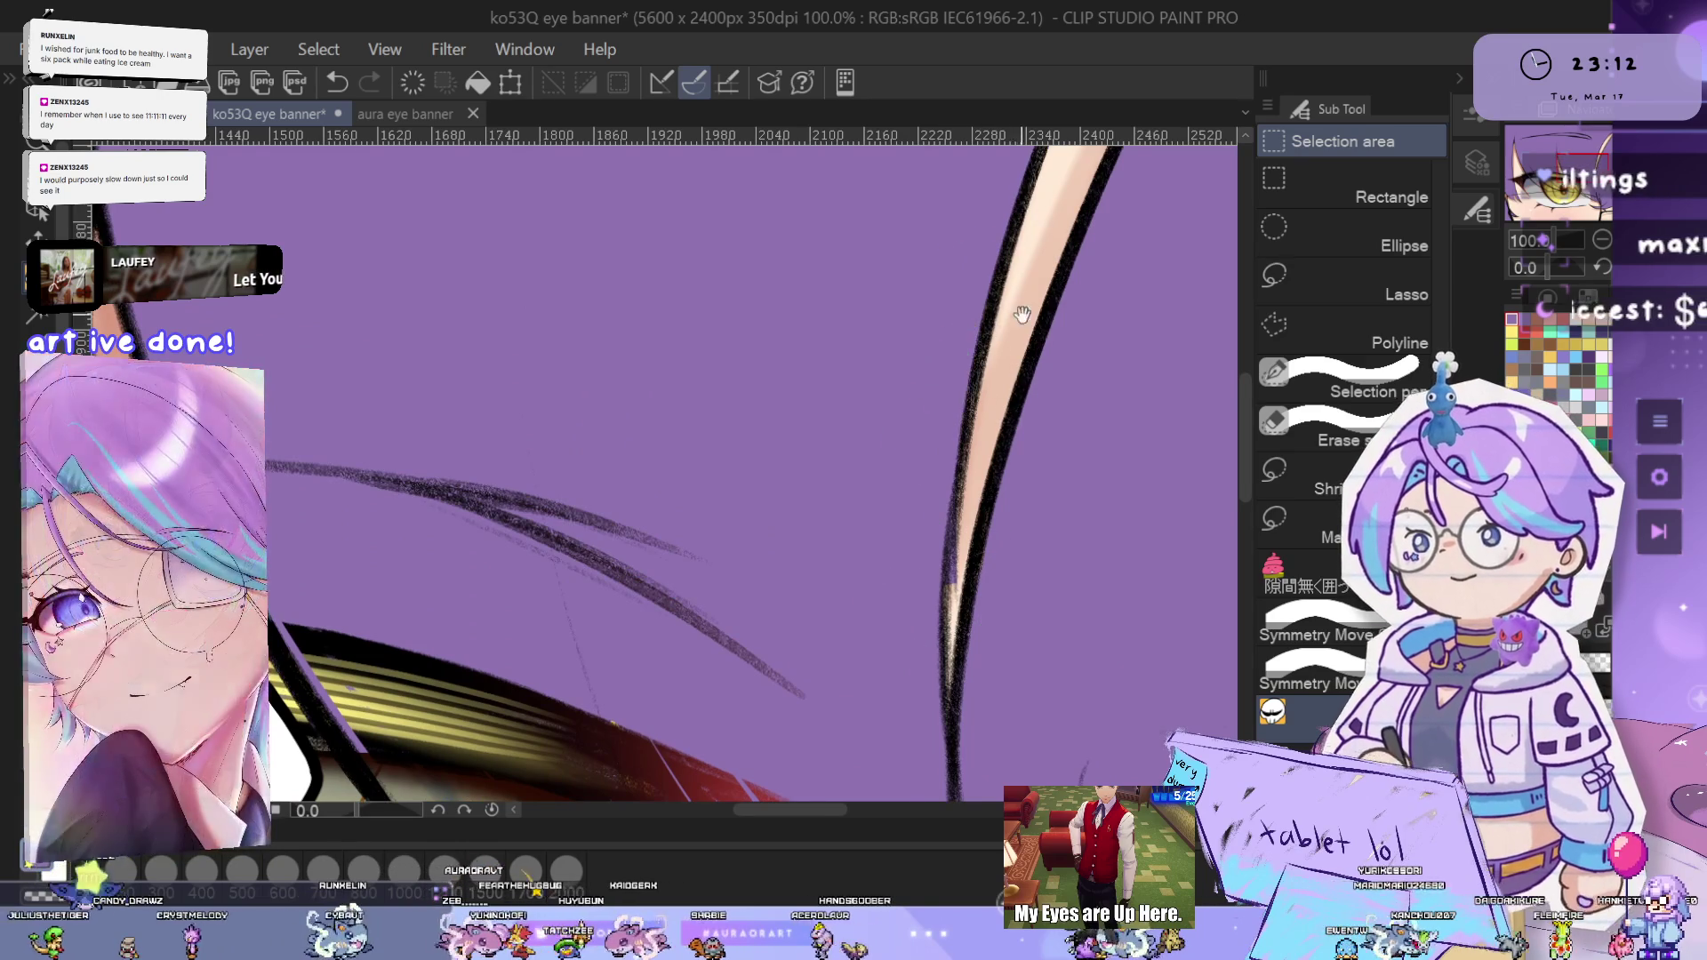
pyautogui.scroll(-3, 981, 380)
pyautogui.moveTo(782, 511); pyautogui.dragTo(1111, 484)
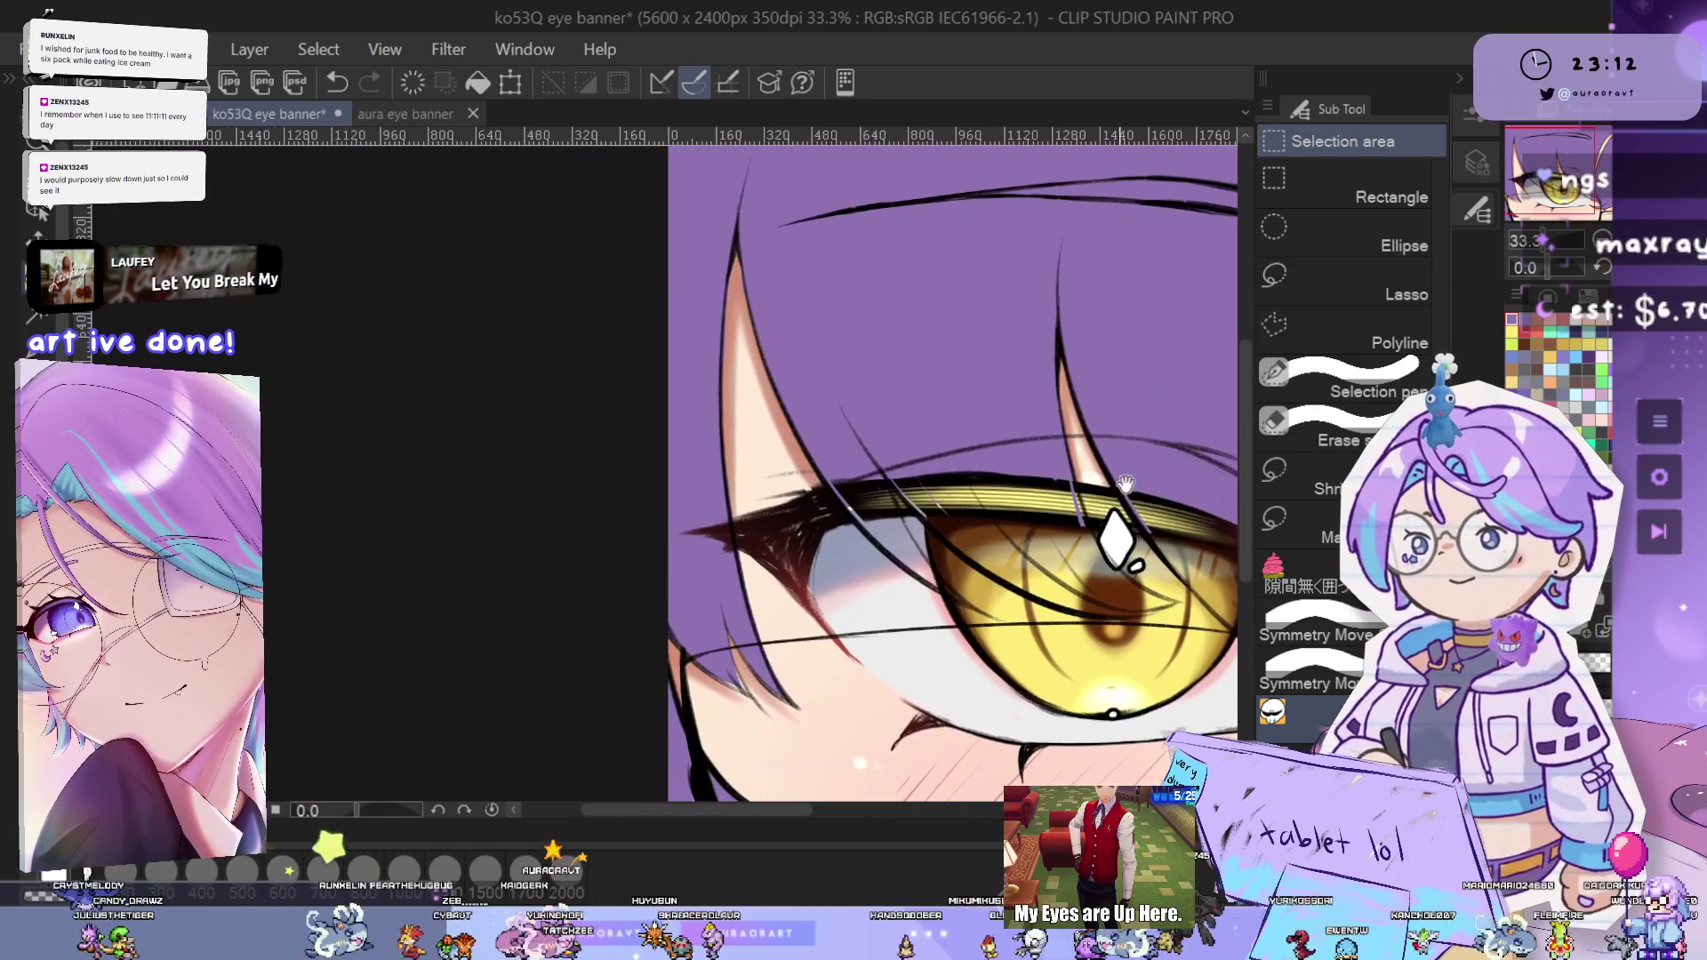
pyautogui.scroll(2, 869, 514)
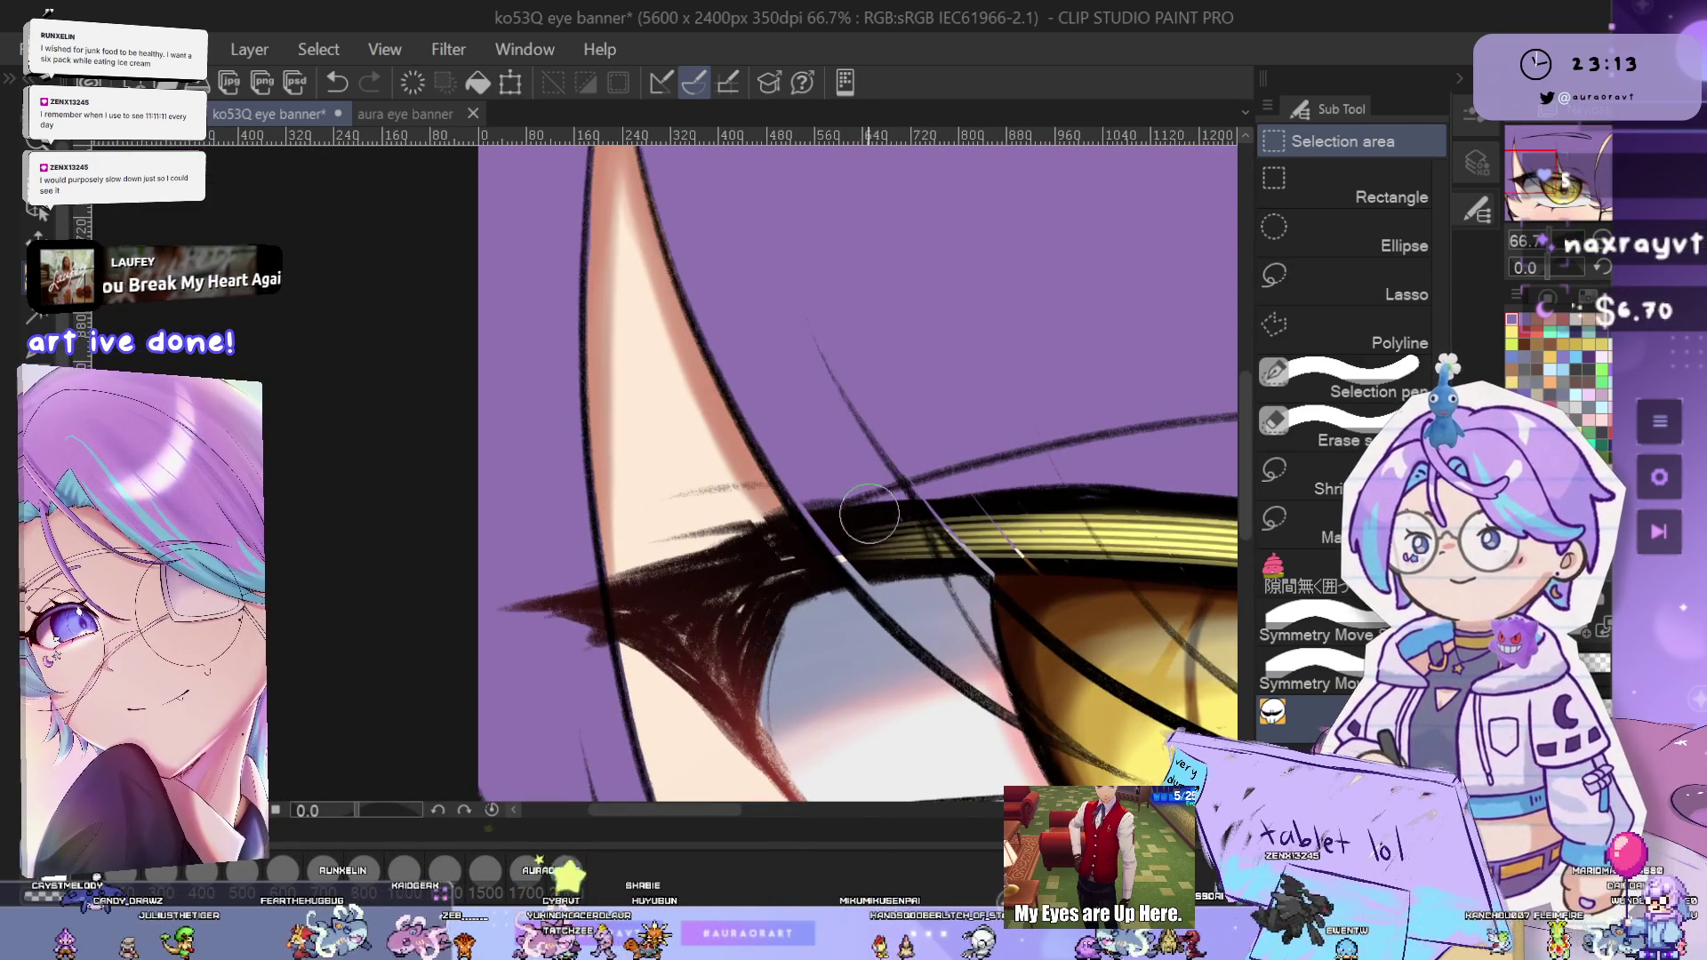
pyautogui.scroll(-2, 869, 514)
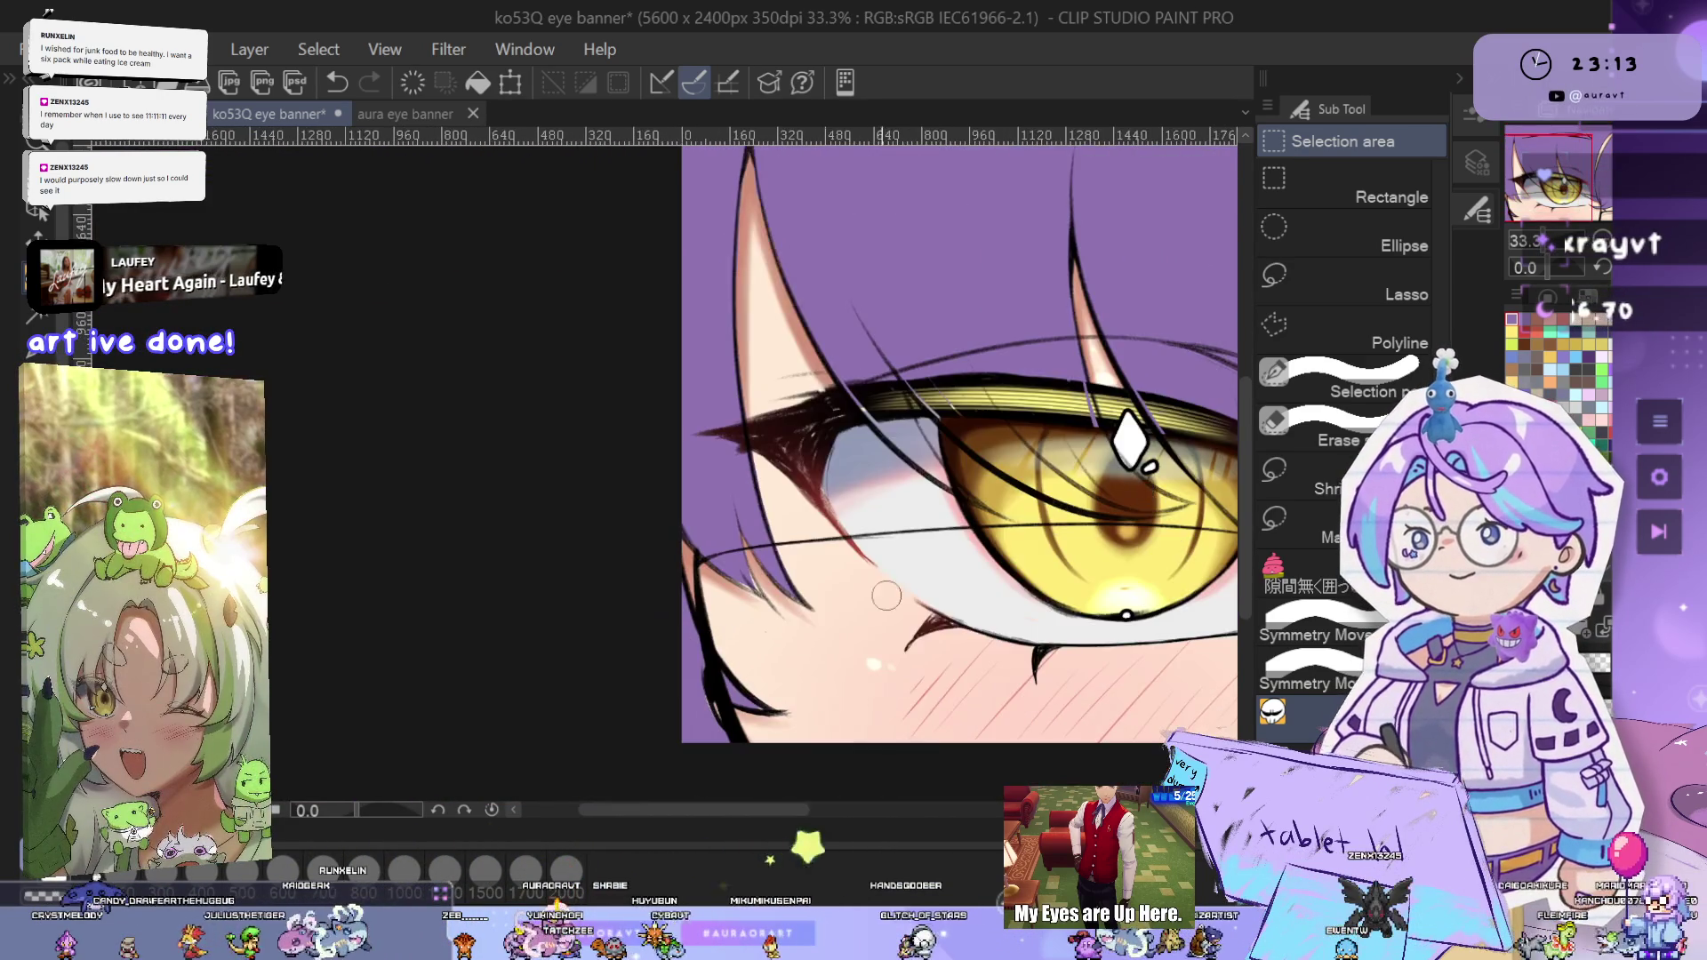
pyautogui.scroll(3, 959, 555)
pyautogui.scroll(1, 712, 560)
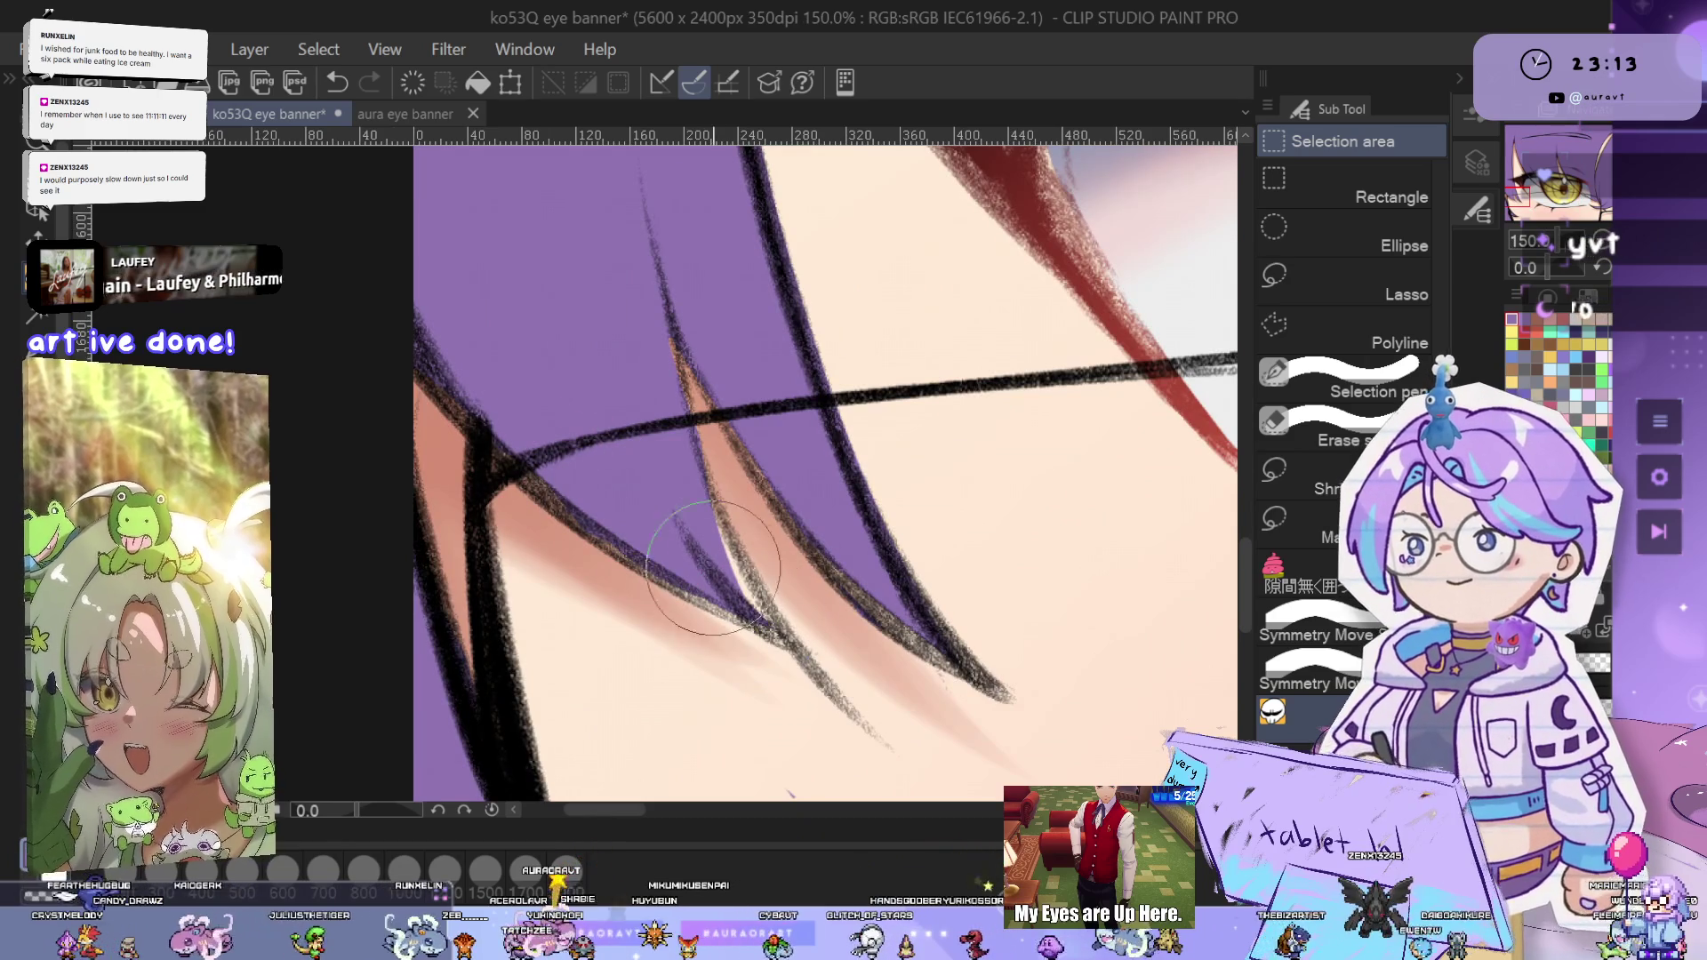
pyautogui.moveTo(711, 462)
pyautogui.mouseDown()
pyautogui.moveTo(845, 712)
pyautogui.moveTo(722, 538)
pyautogui.mouseUp()
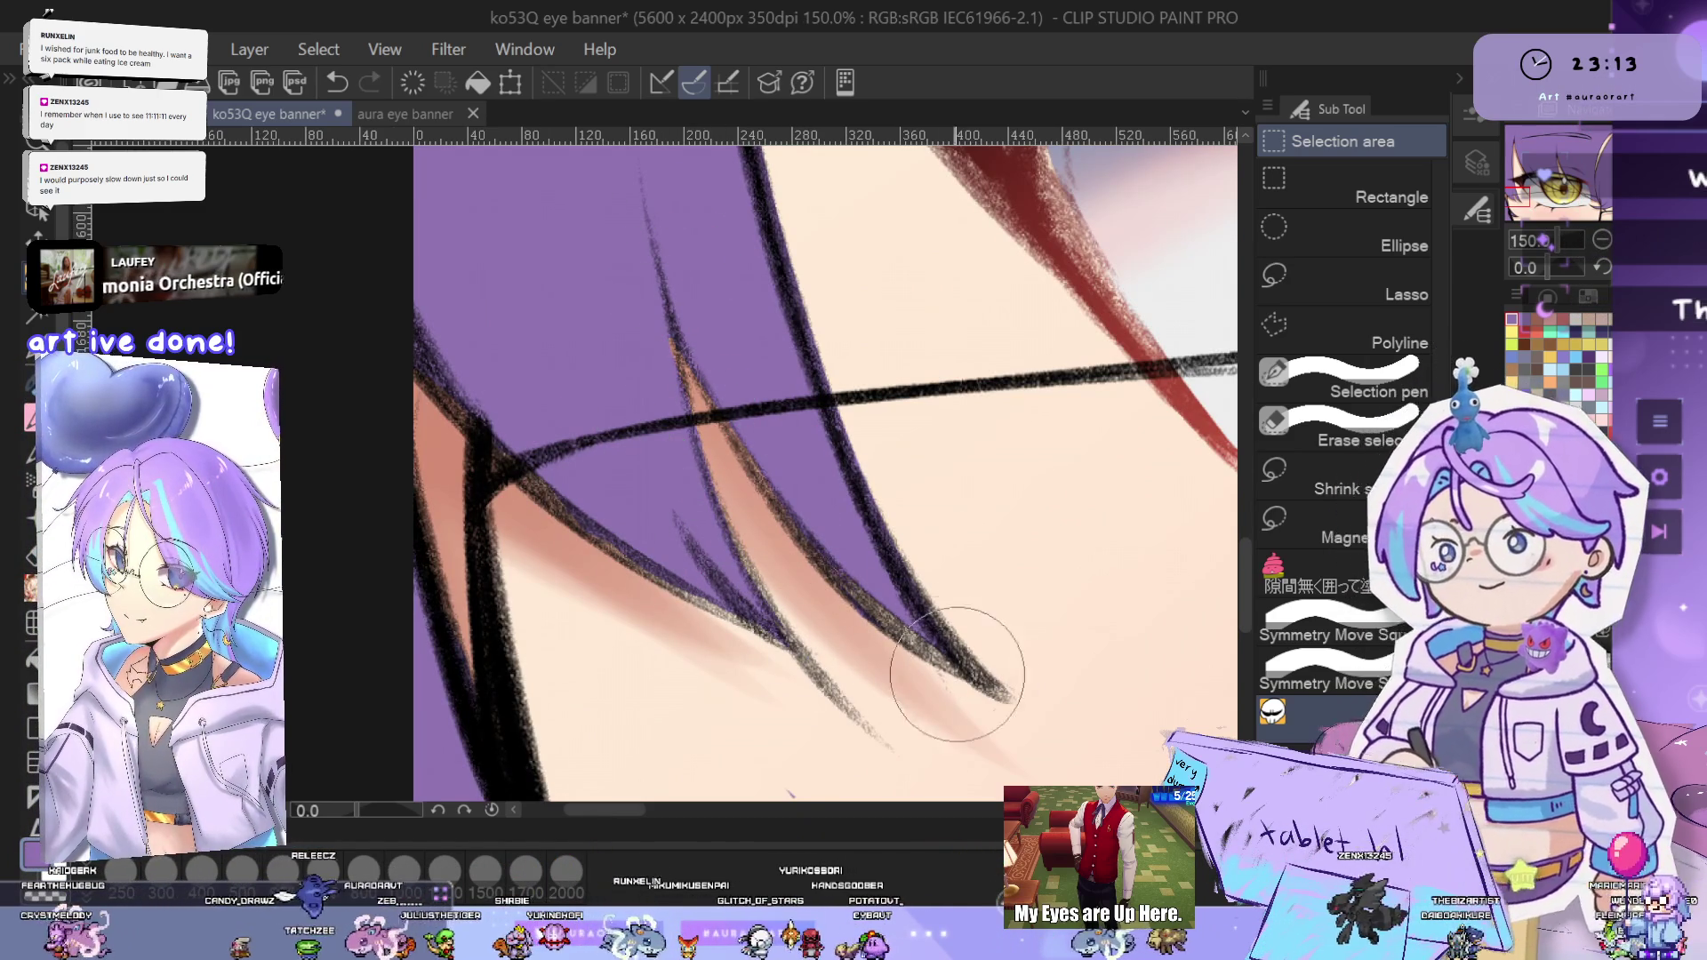
# - Draw a new dark hair strand over the skin beside the golden eye
pyautogui.scroll(-3, 970, 689)
pyautogui.moveTo(998, 609); pyautogui.dragTo(989, 573)
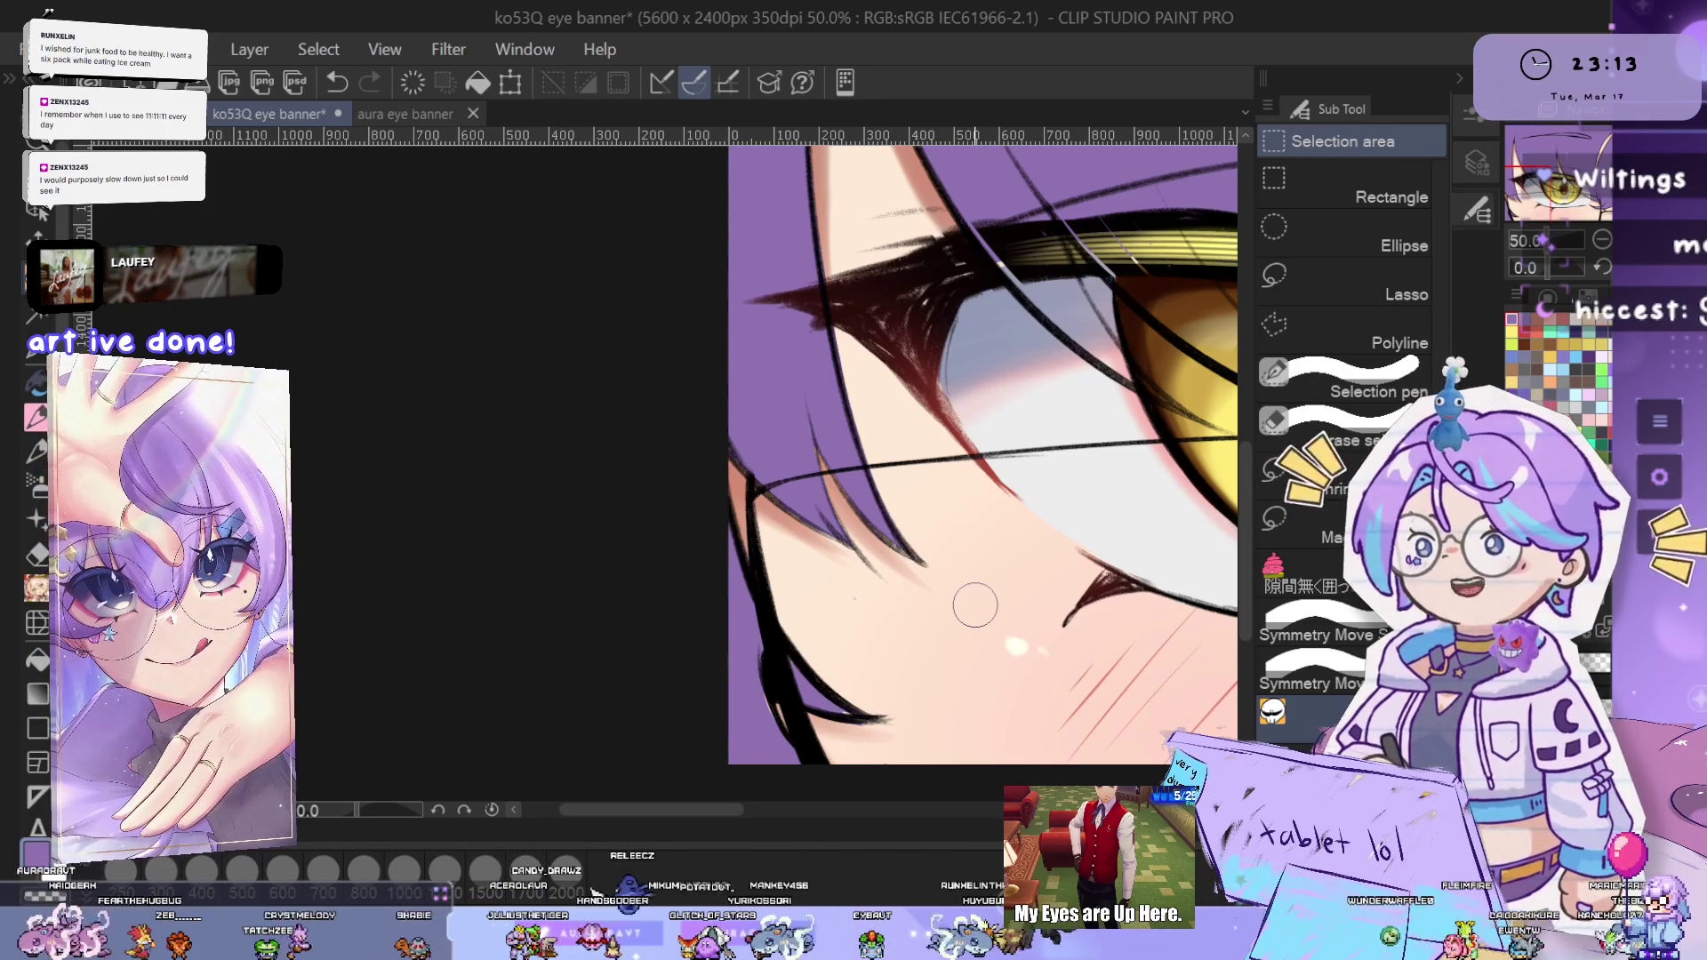
pyautogui.scroll(3, 905, 697)
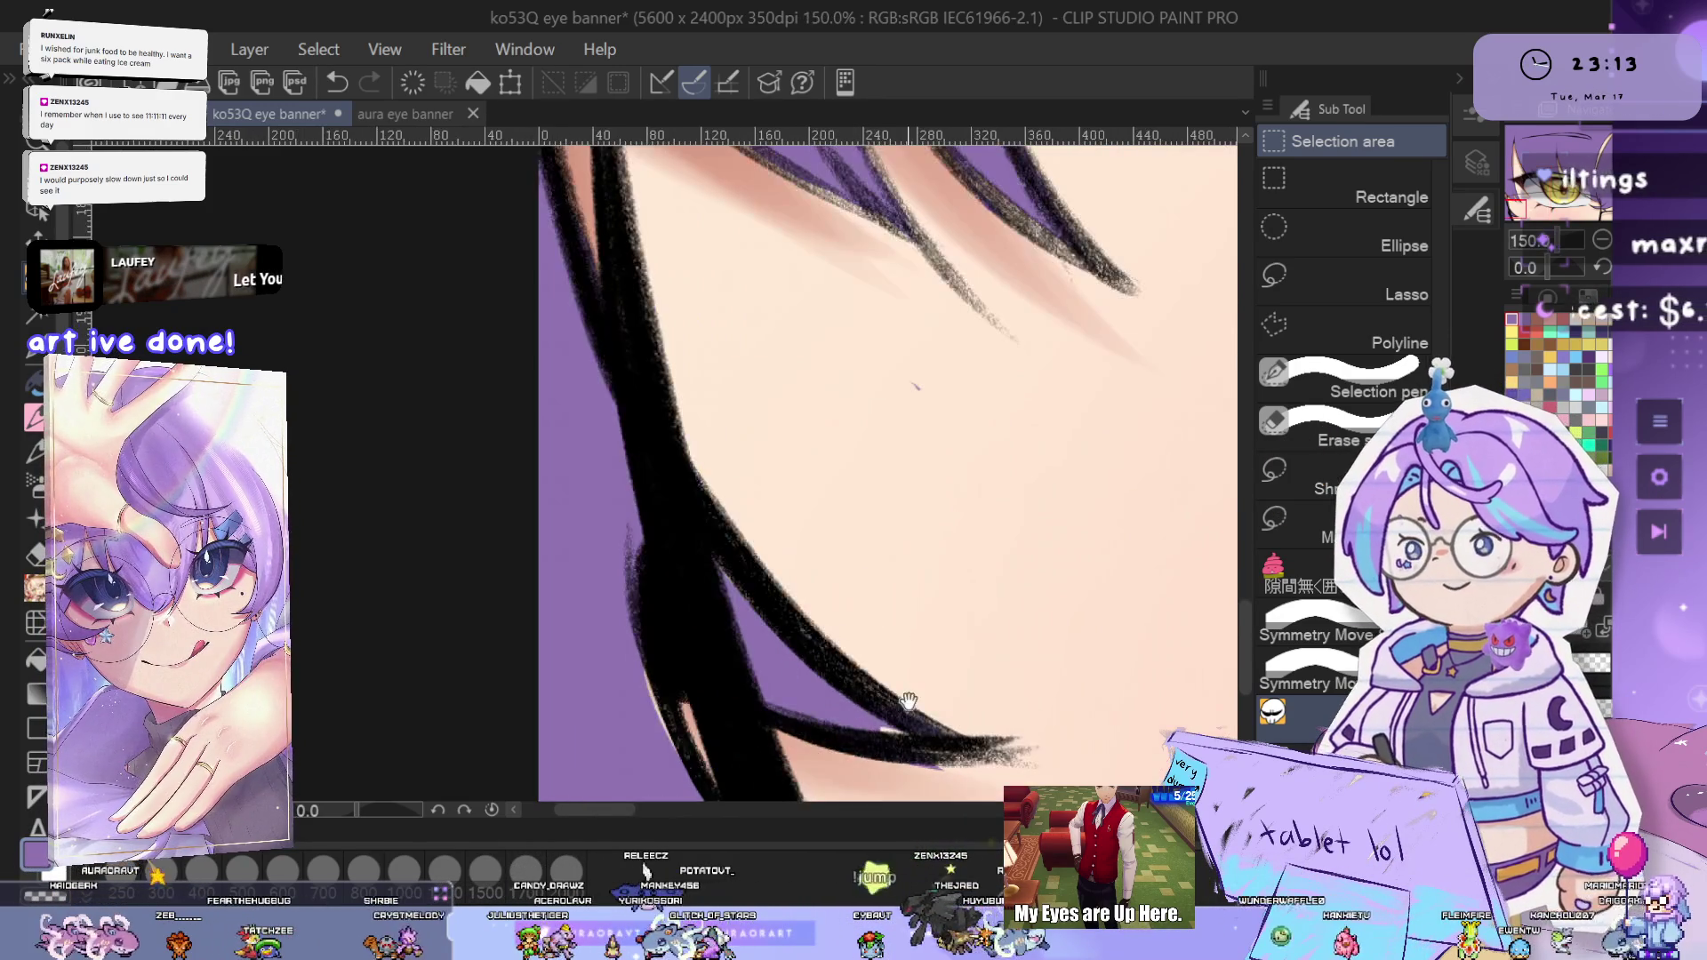
pyautogui.scroll(2, 869, 705)
pyautogui.scroll(-2, 808, 638)
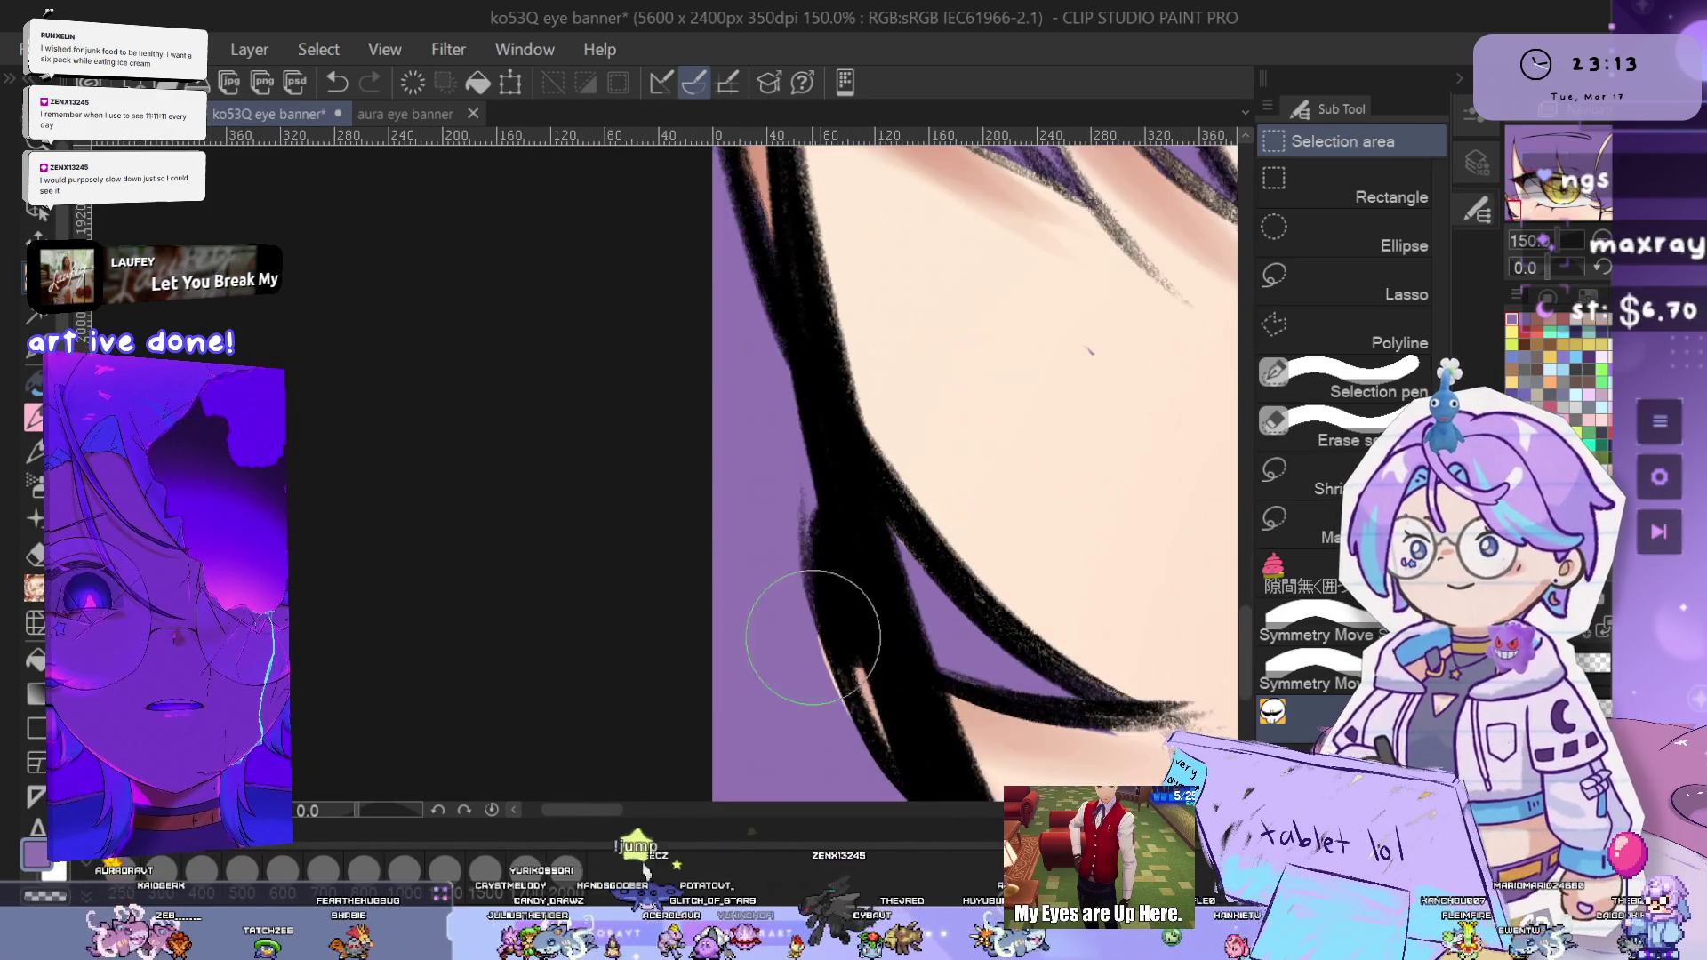
pyautogui.scroll(-3, 889, 622)
pyautogui.scroll(-2, 1142, 554)
pyautogui.scroll(2, 1142, 554)
pyautogui.moveTo(1142, 555); pyautogui.dragTo(834, 589)
pyautogui.scroll(2, 834, 589)
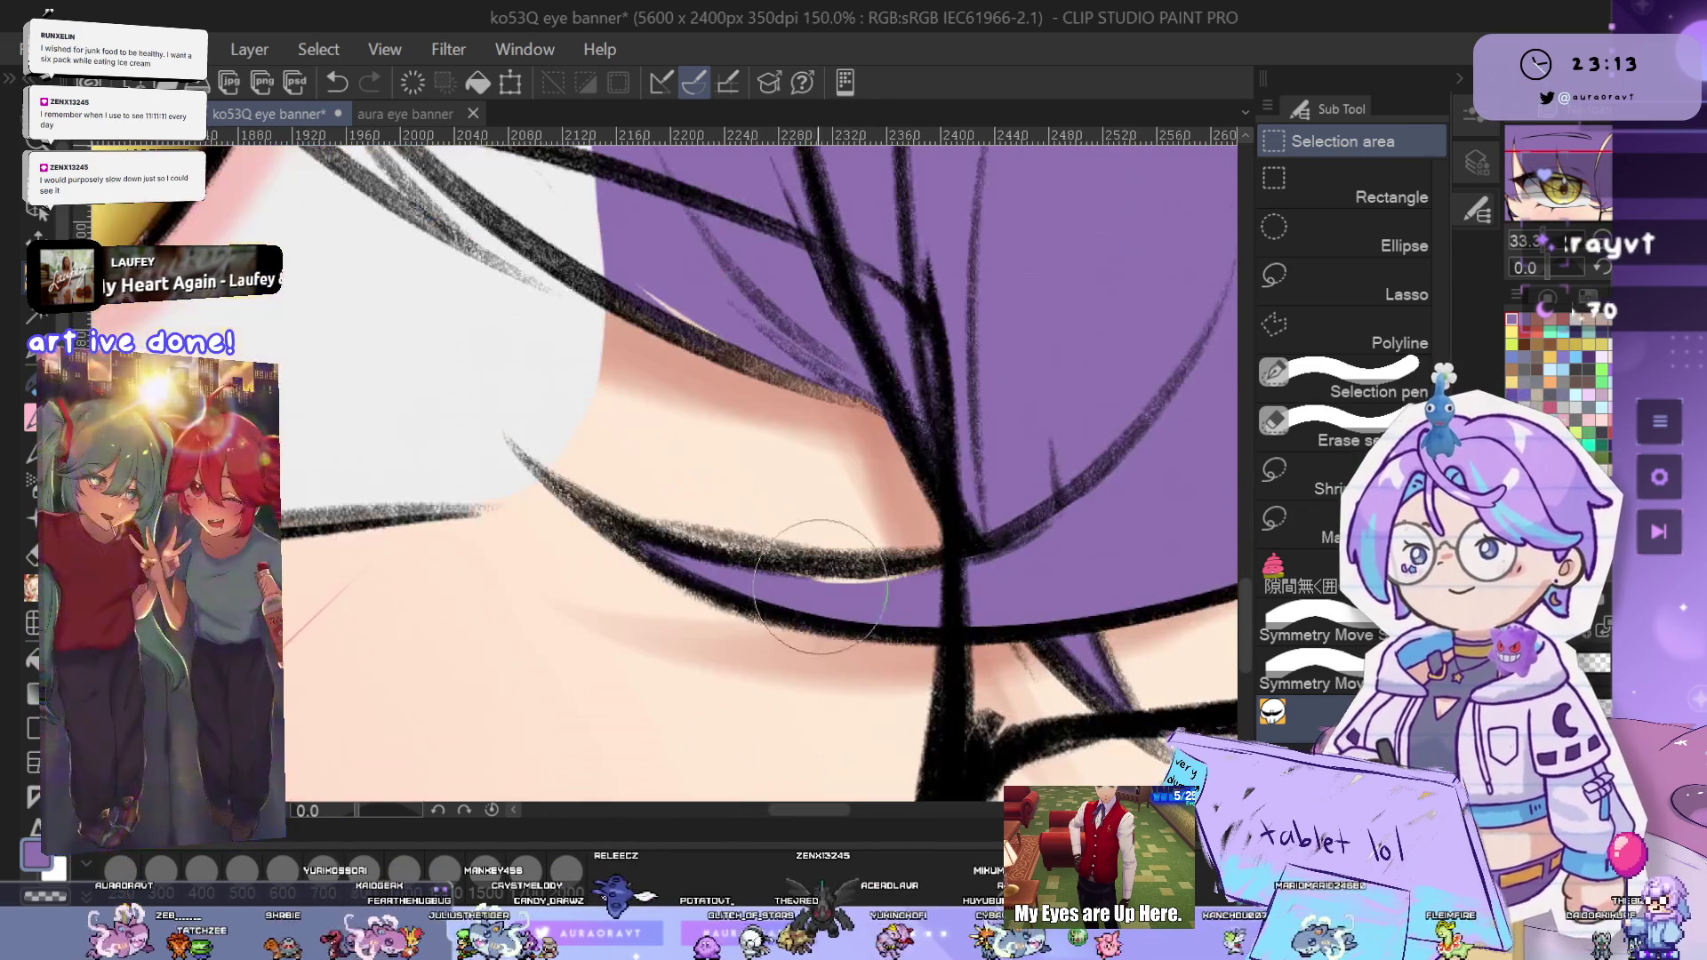
pyautogui.moveTo(1227, 445); pyautogui.dragTo(987, 552)
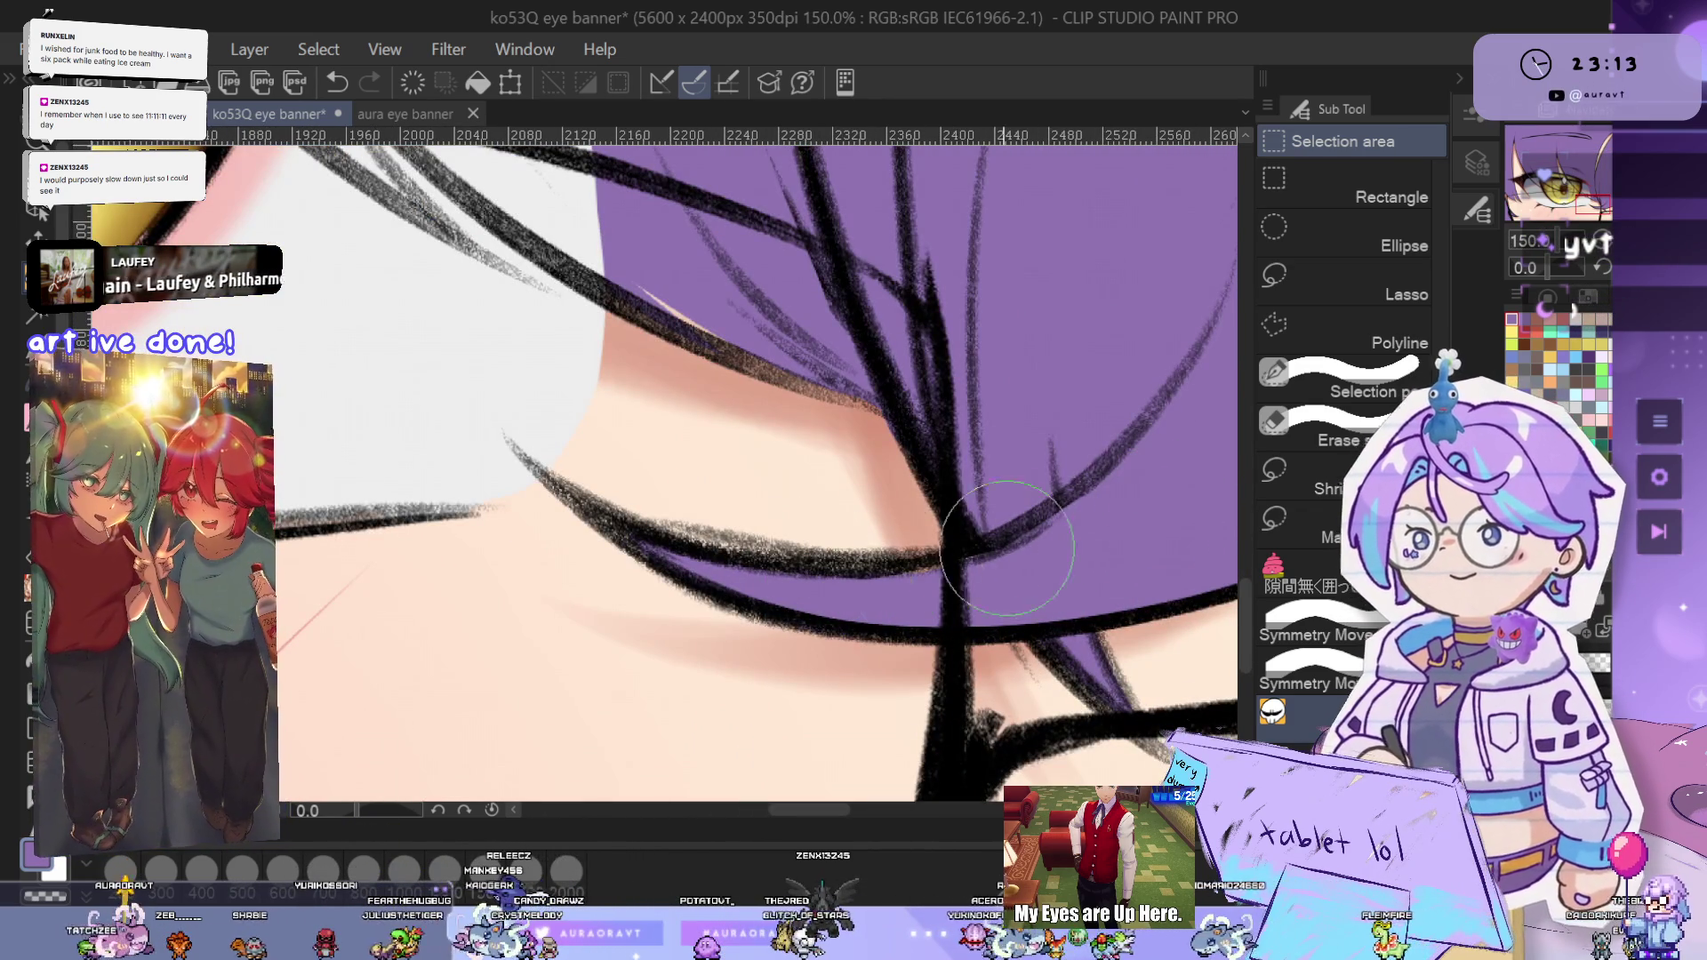
# - Pan over to the teal eye and re-centre the whole banner
pyautogui.scroll(-3, 1102, 498)
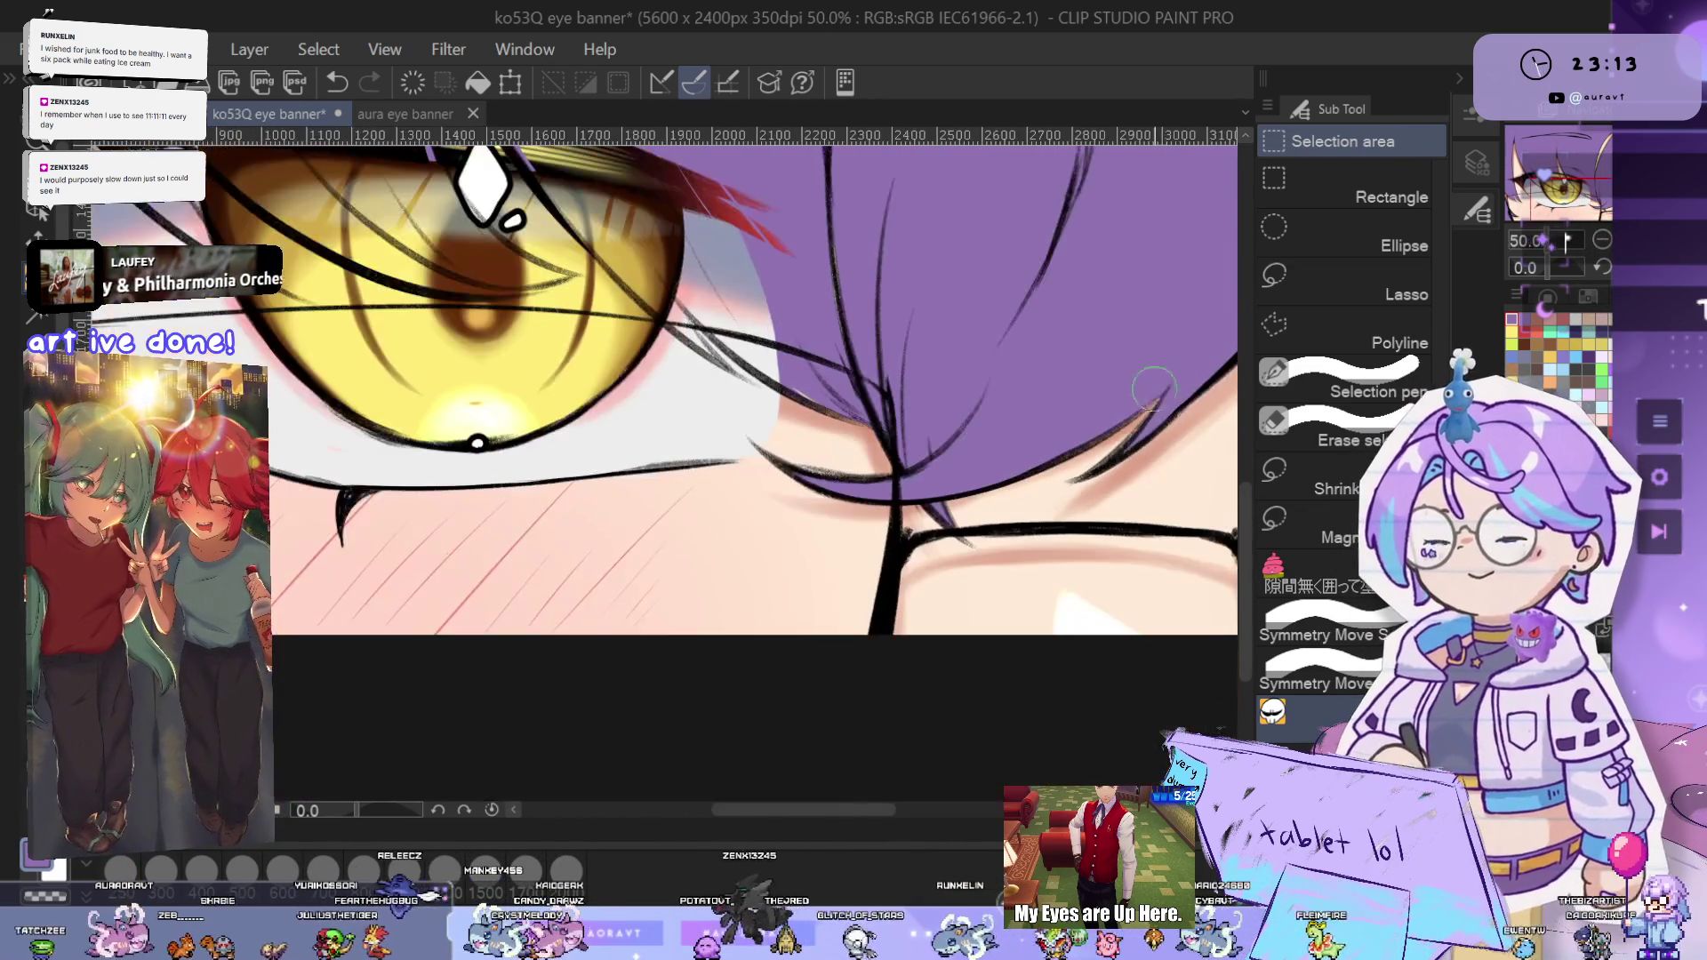
pyautogui.moveTo(1137, 389); pyautogui.dragTo(1059, 514)
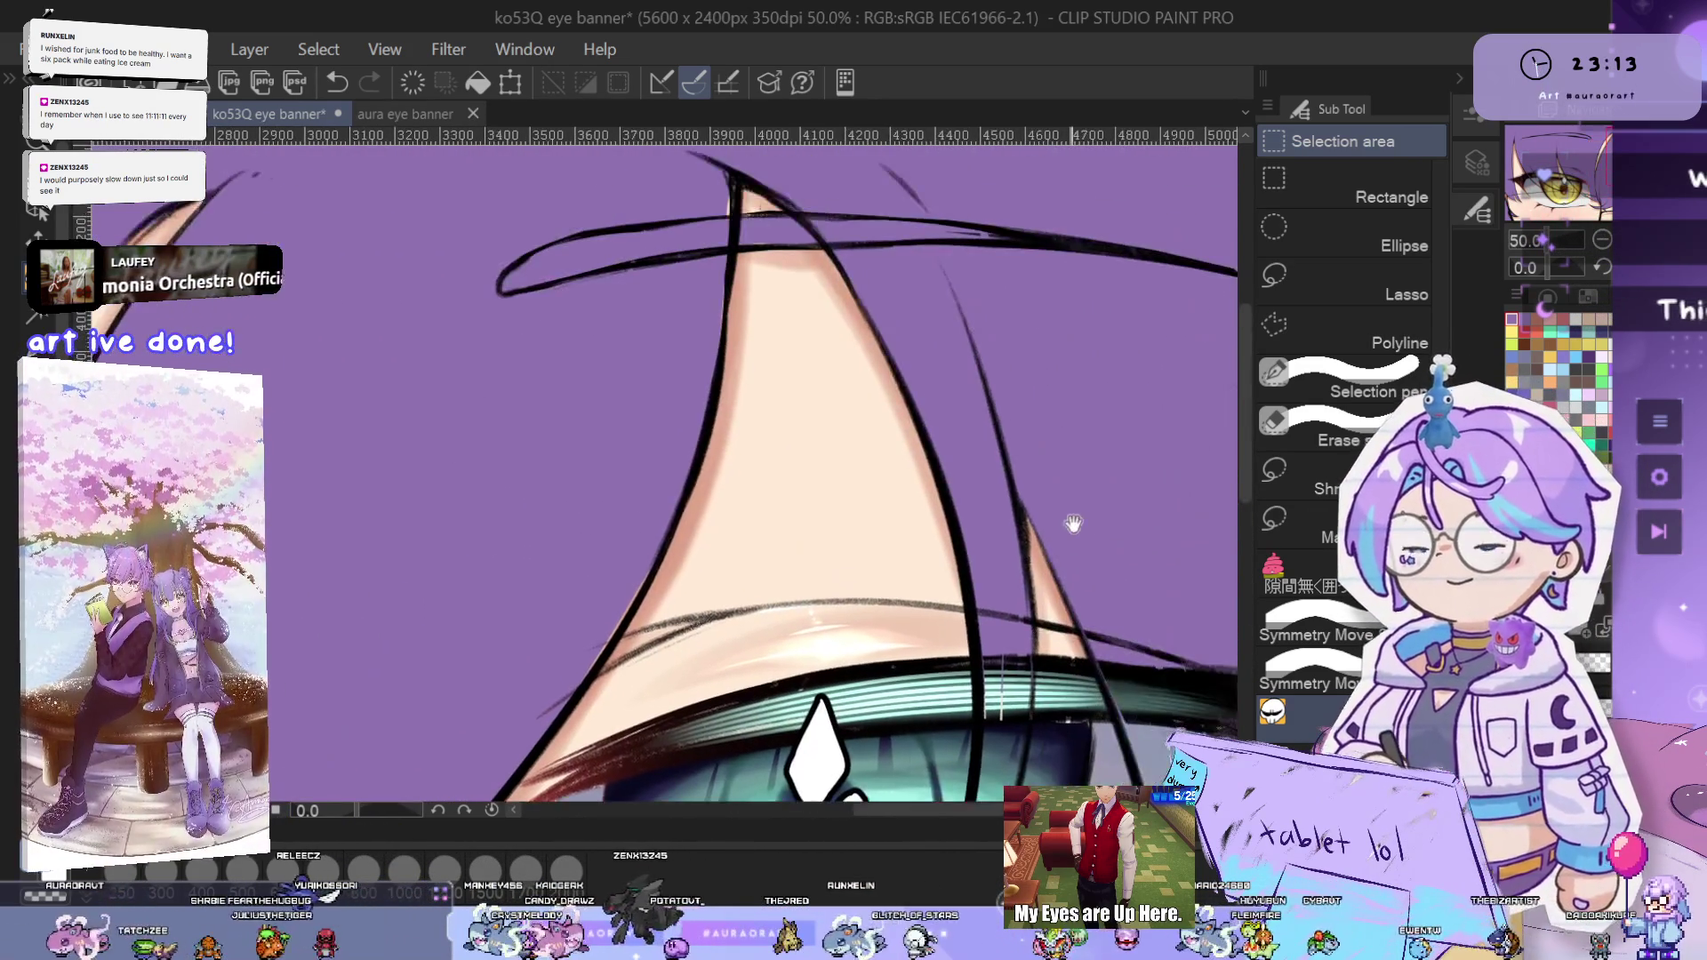
pyautogui.scroll(2, 773, 439)
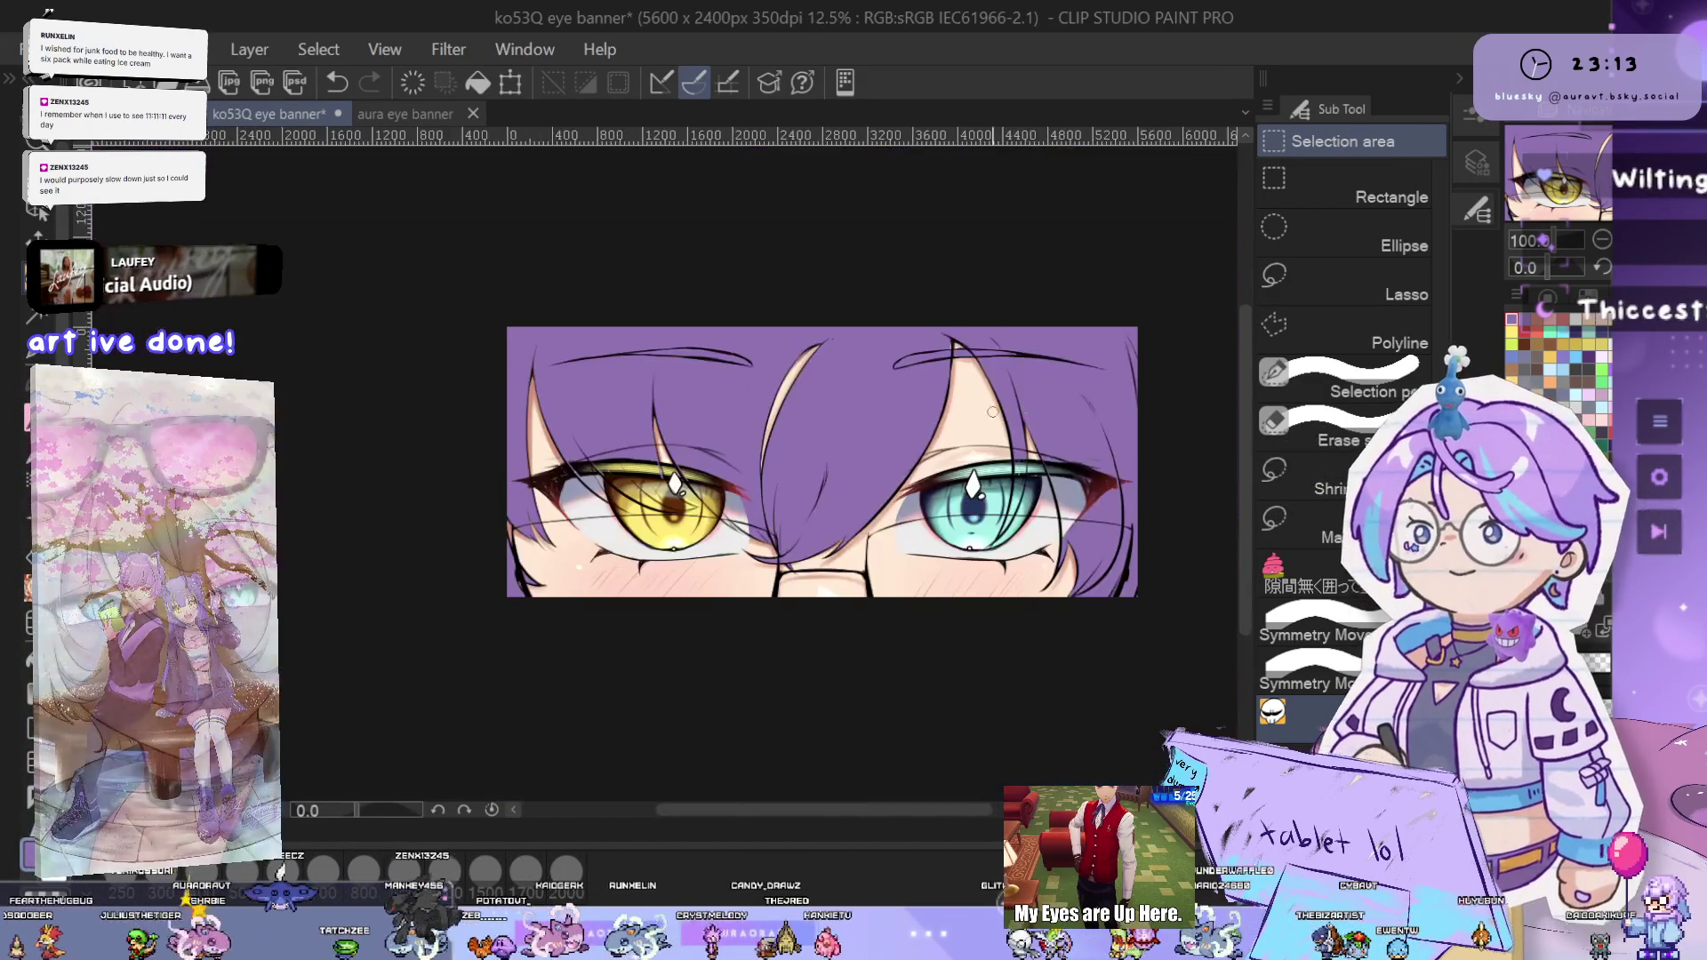
pyautogui.scroll(-5, 933, 427)
pyautogui.scroll(4, 987, 471)
pyautogui.scroll(-1, 1073, 525)
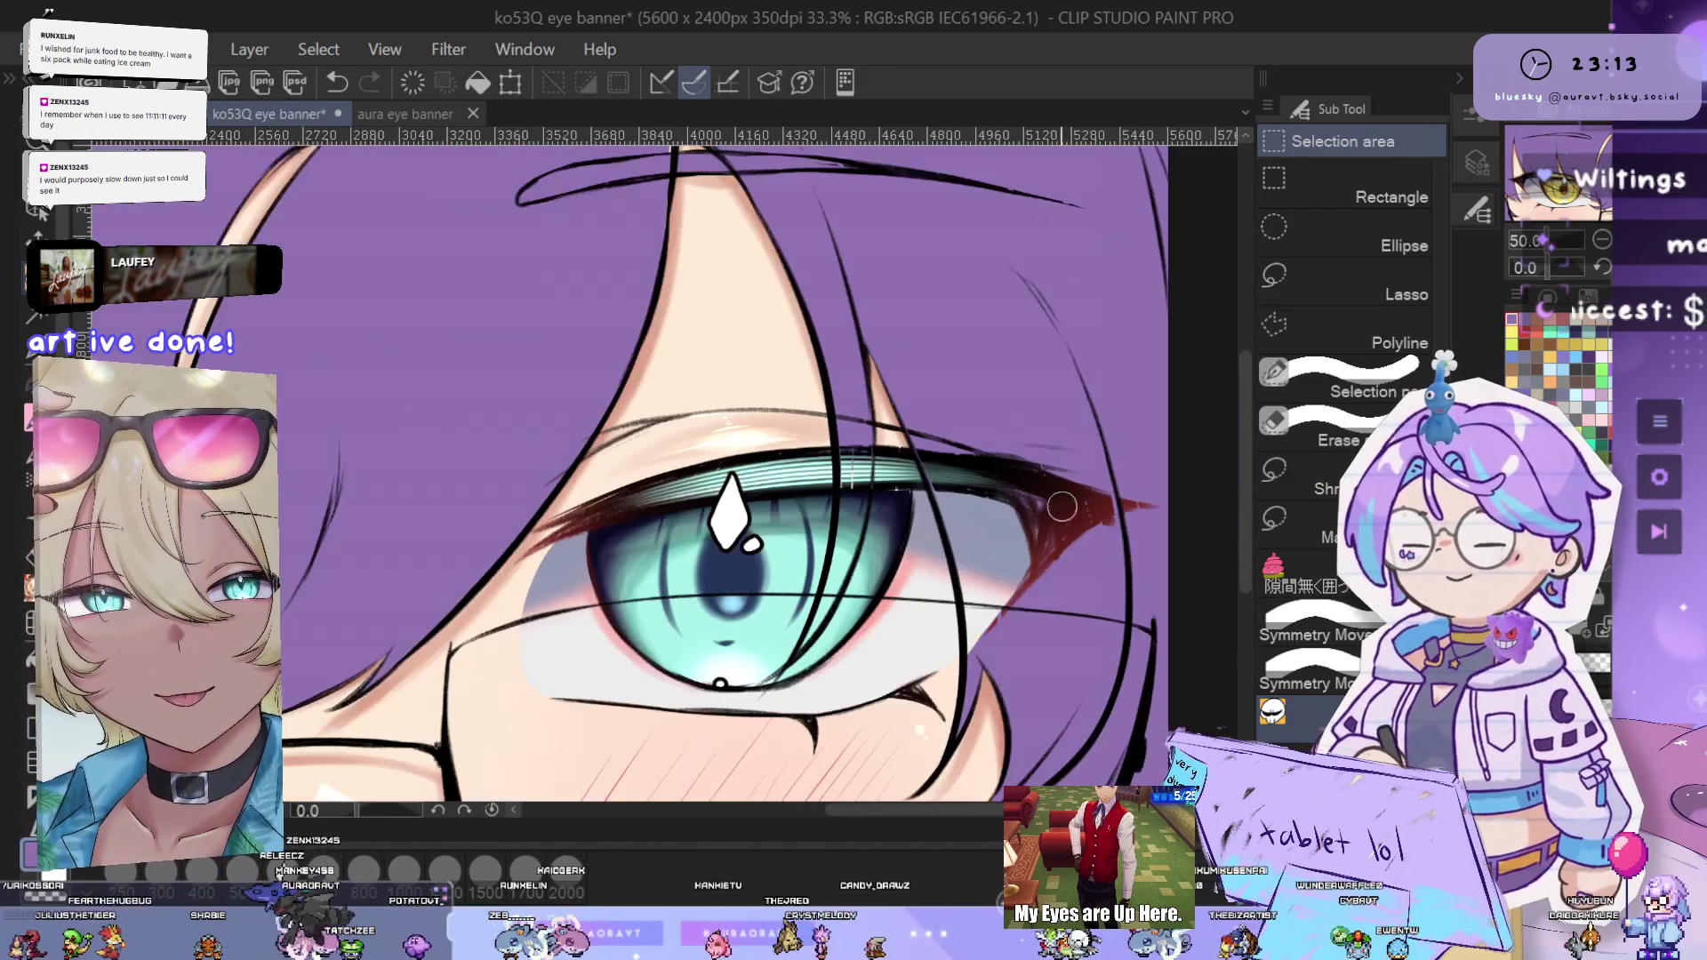
pyautogui.scroll(-1, 1115, 617)
pyautogui.scroll(1, 1114, 578)
pyautogui.scroll(-2, 1113, 537)
pyautogui.moveTo(1113, 538); pyautogui.dragTo(1193, 502)
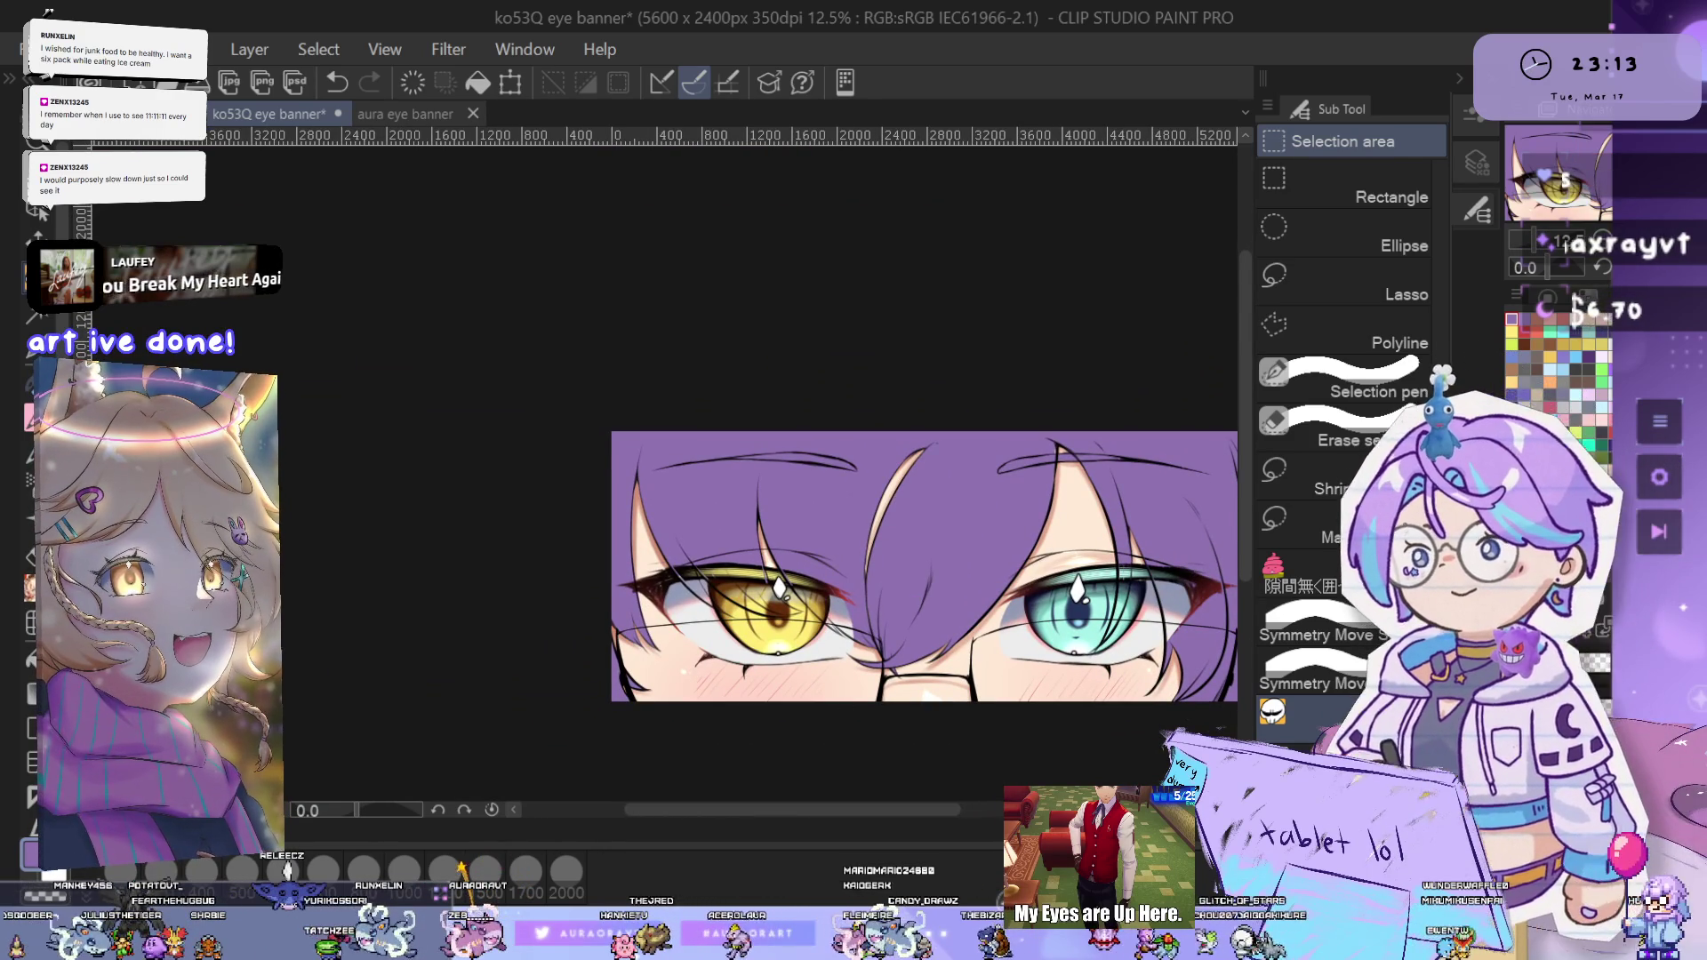
pyautogui.scroll(4, 890, 571)
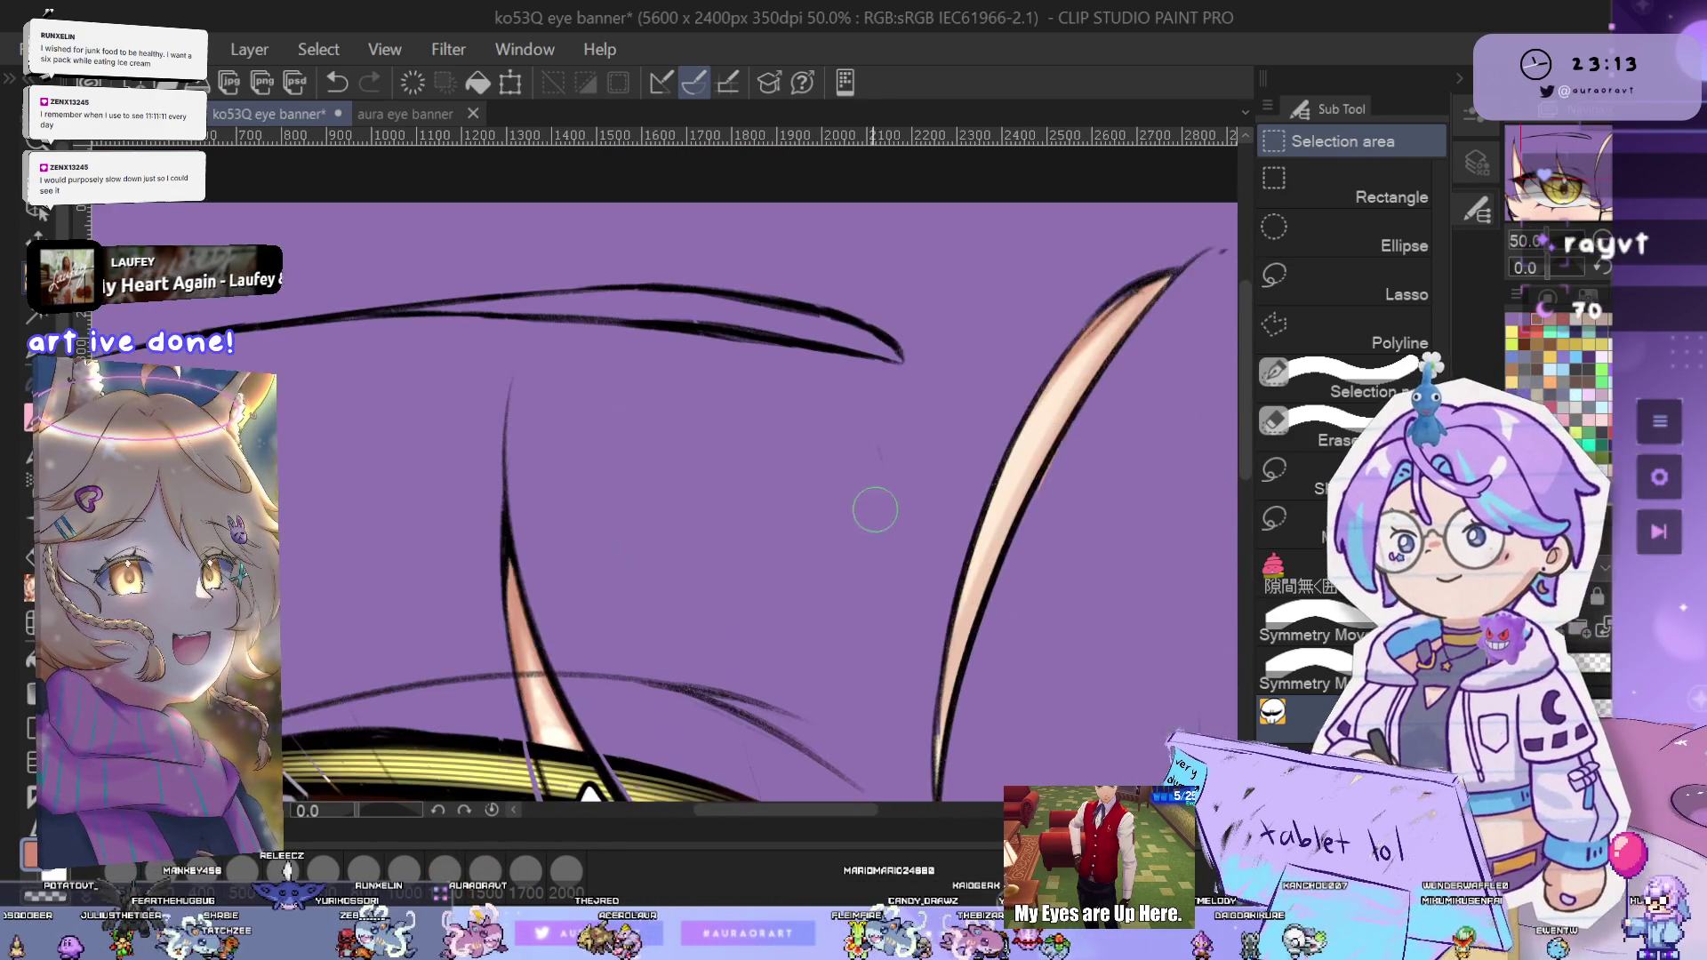
# - Switch to the Wet wash watercolour brush and frame the pale peach strand
pyautogui.press('b')
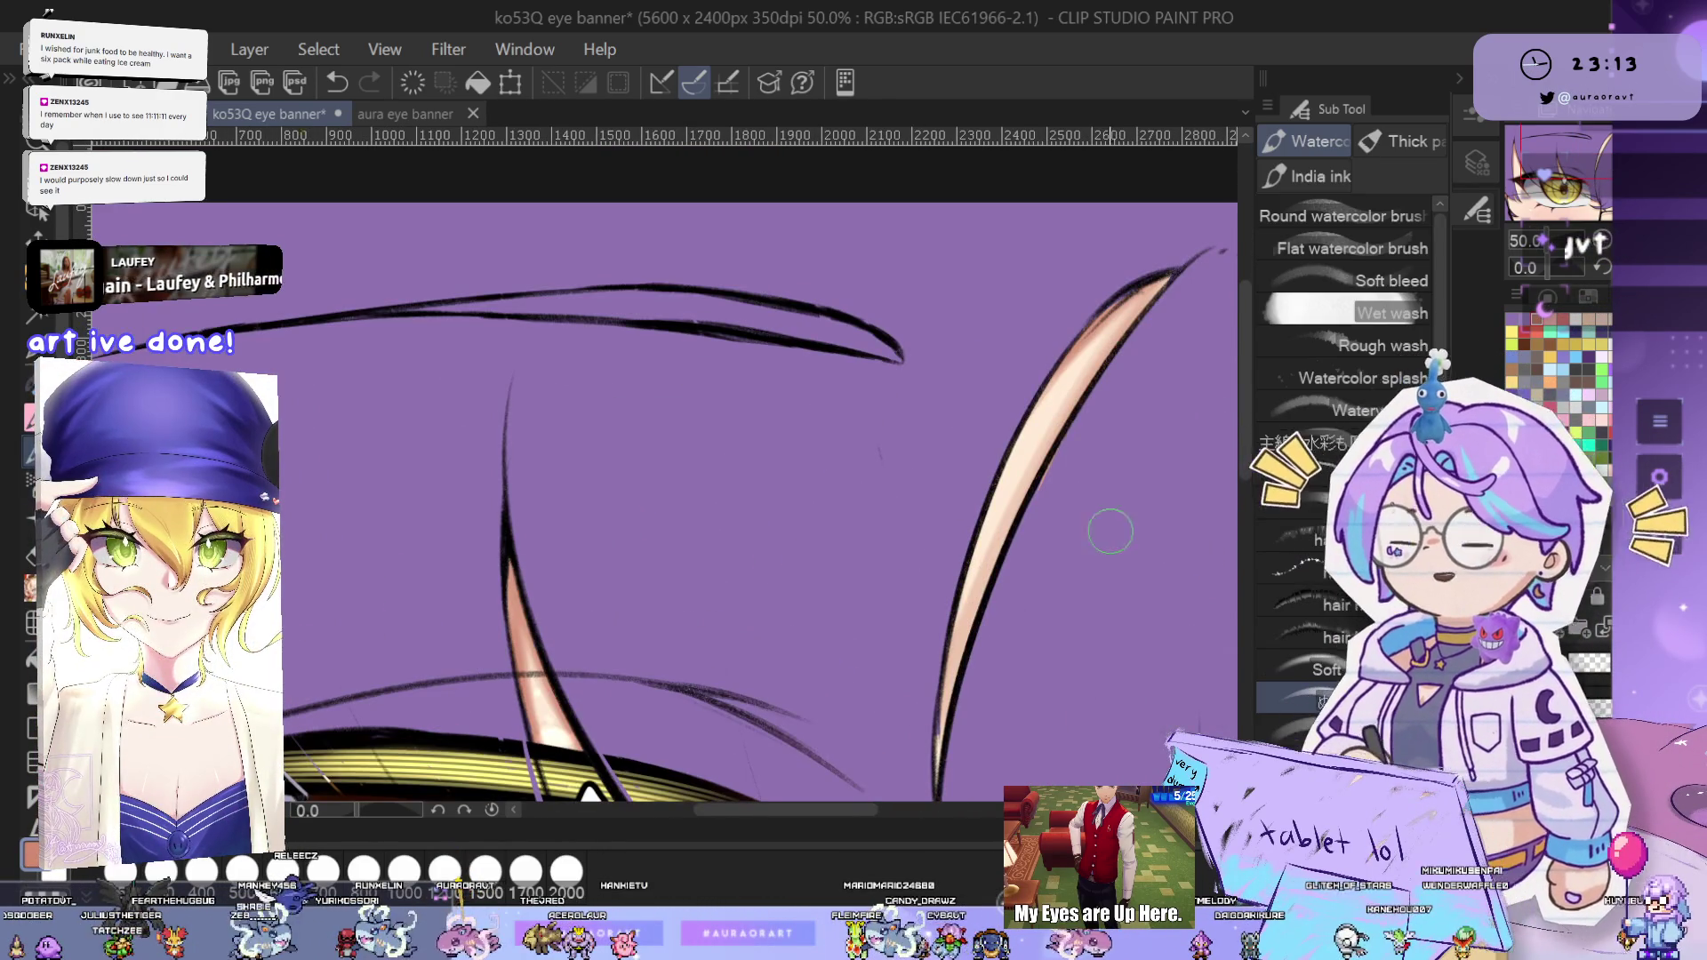
pyautogui.moveTo(1093, 533); pyautogui.dragTo(1048, 525)
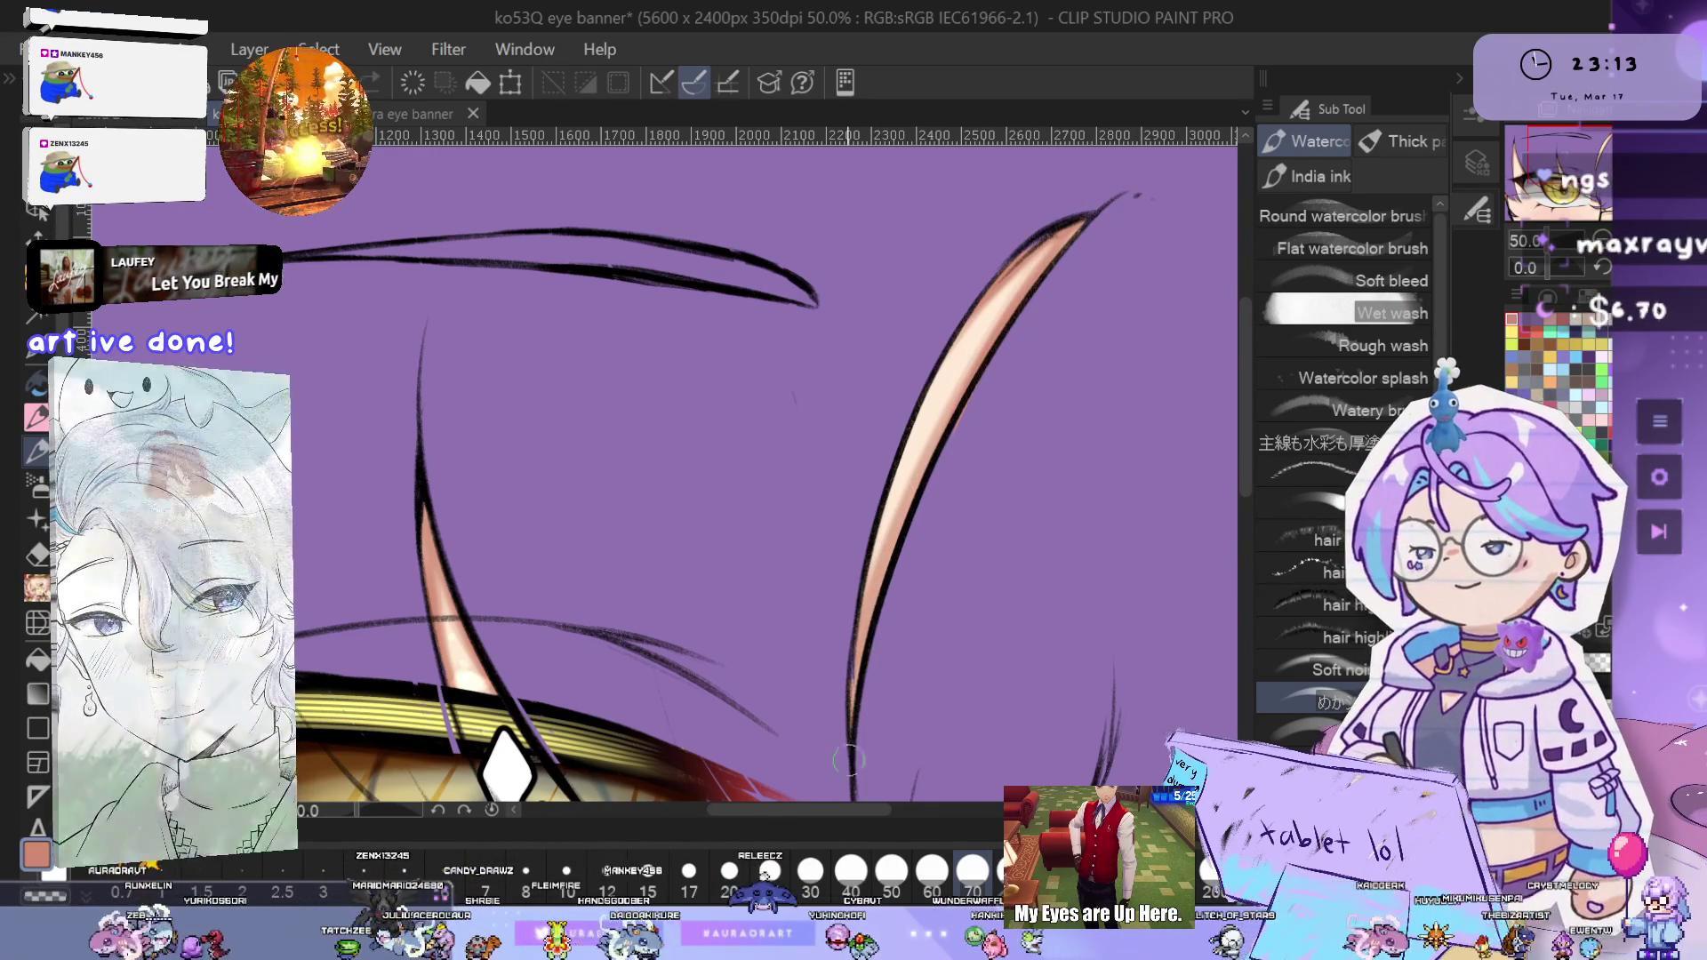
pyautogui.moveTo(982, 625); pyautogui.dragTo(1076, 519)
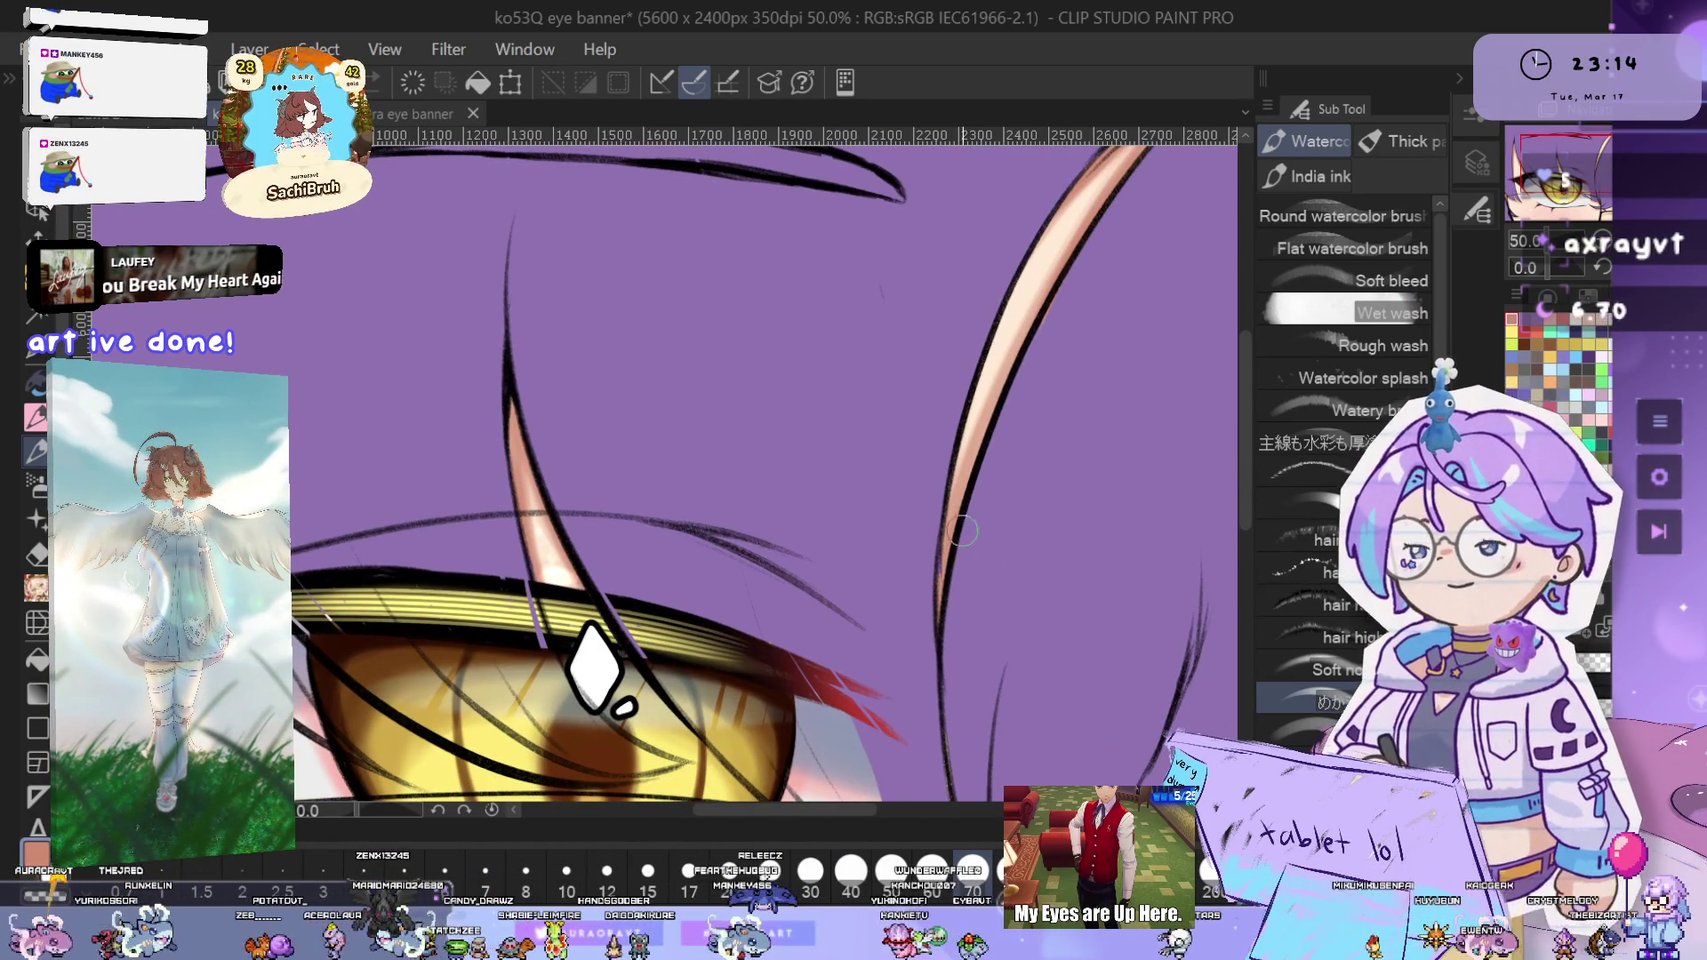
pyautogui.scroll(2, 968, 497)
pyautogui.scroll(1, 1014, 506)
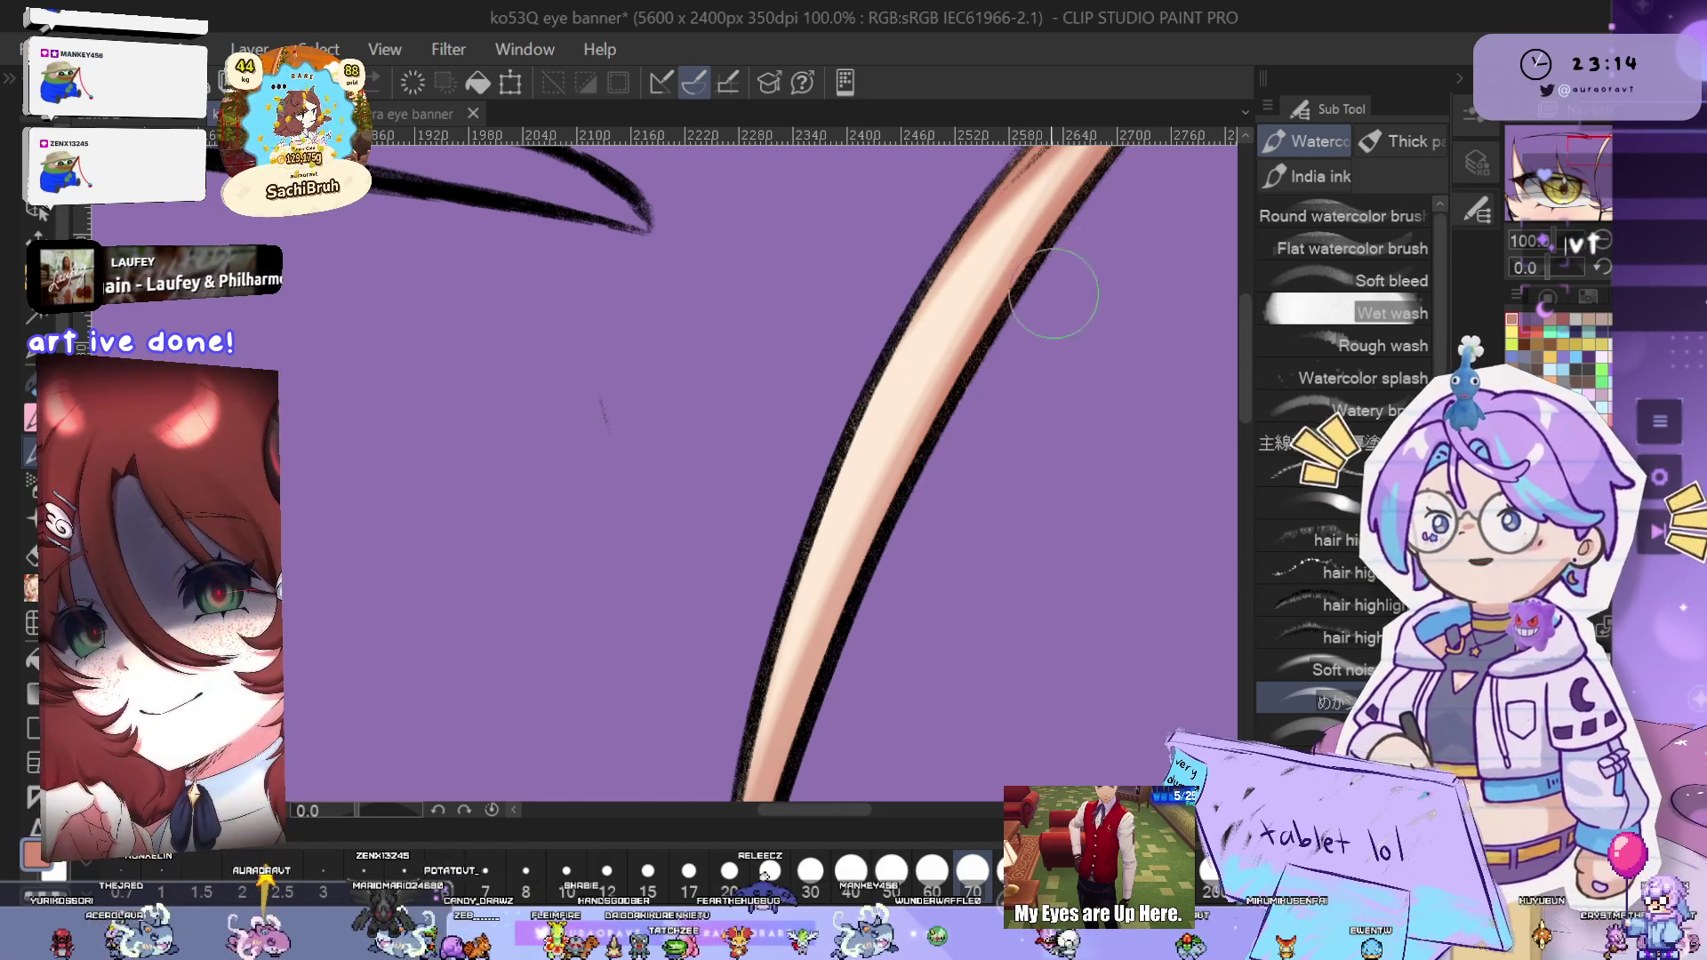
pyautogui.scroll(-3, 1064, 276)
pyautogui.moveTo(1007, 505); pyautogui.dragTo(1076, 514)
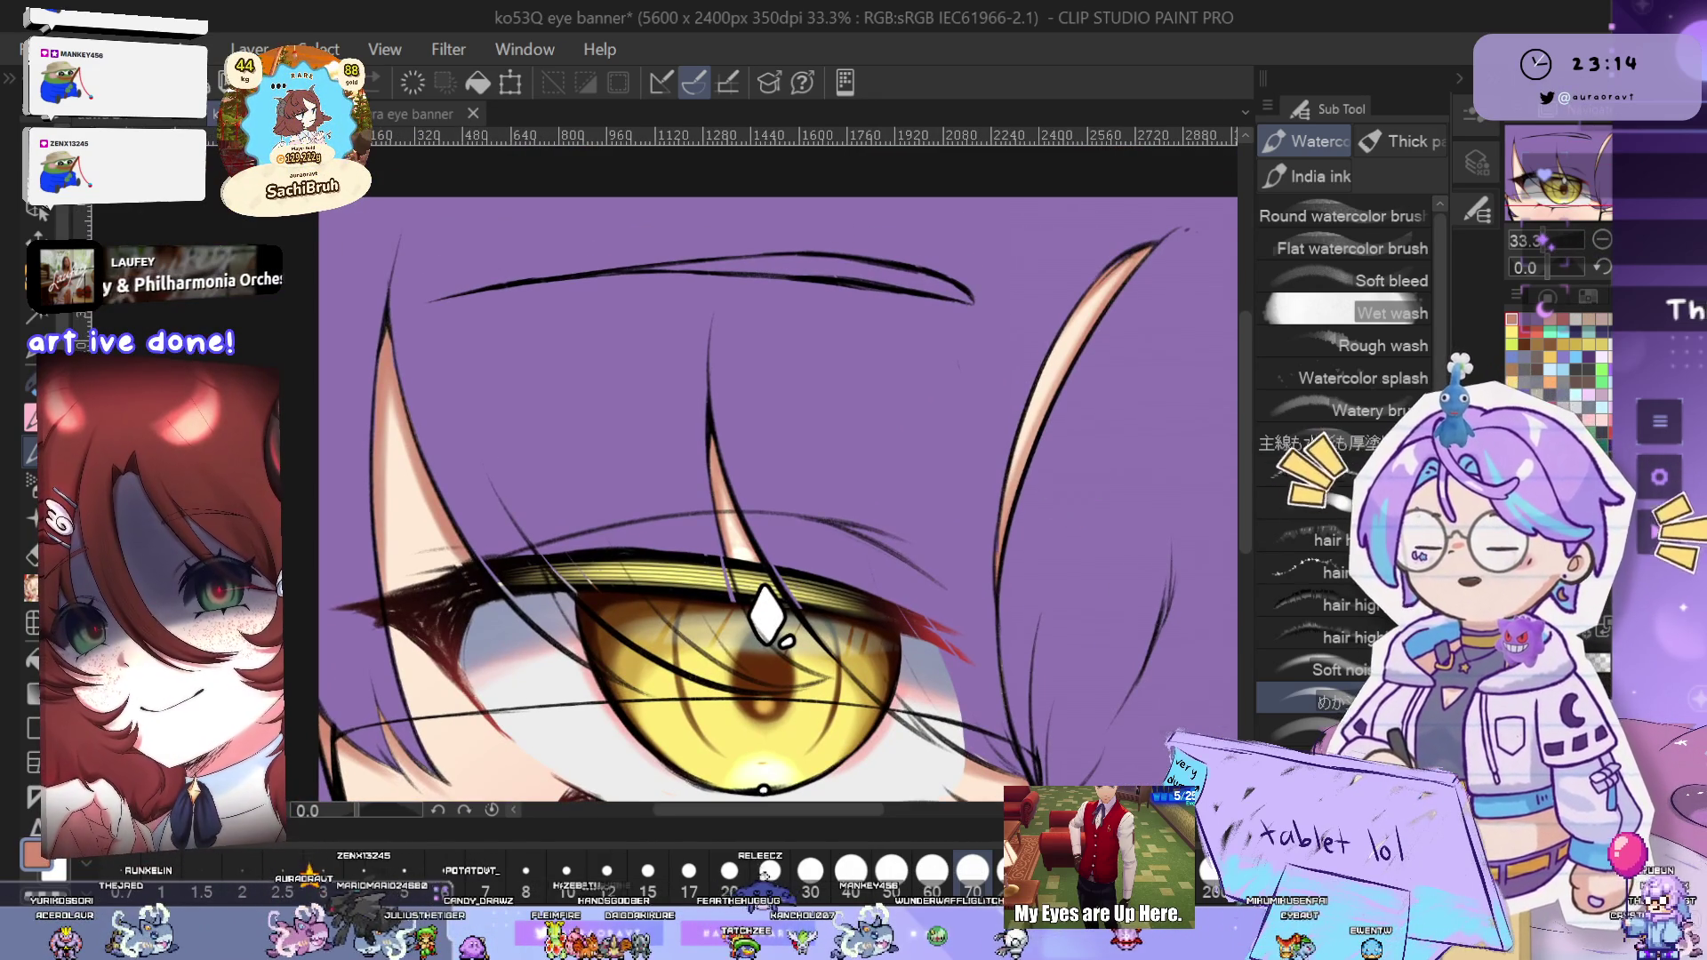
pyautogui.scroll(2, 1047, 380)
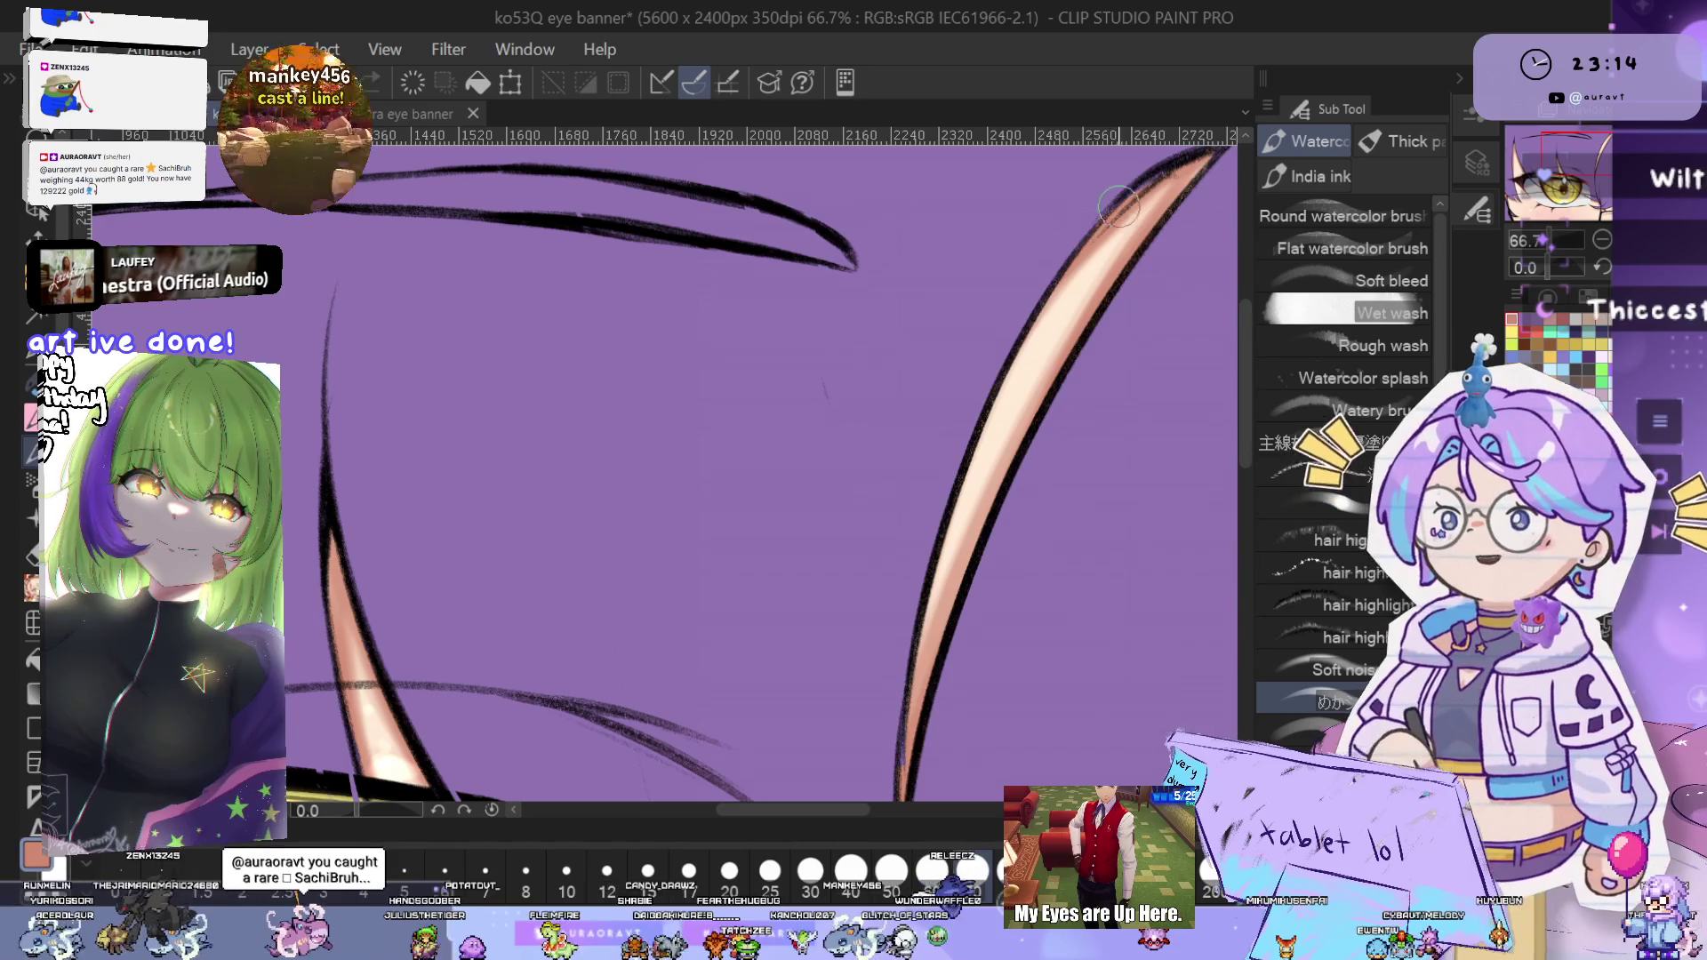
pyautogui.moveTo(1176, 284); pyautogui.dragTo(1142, 251)
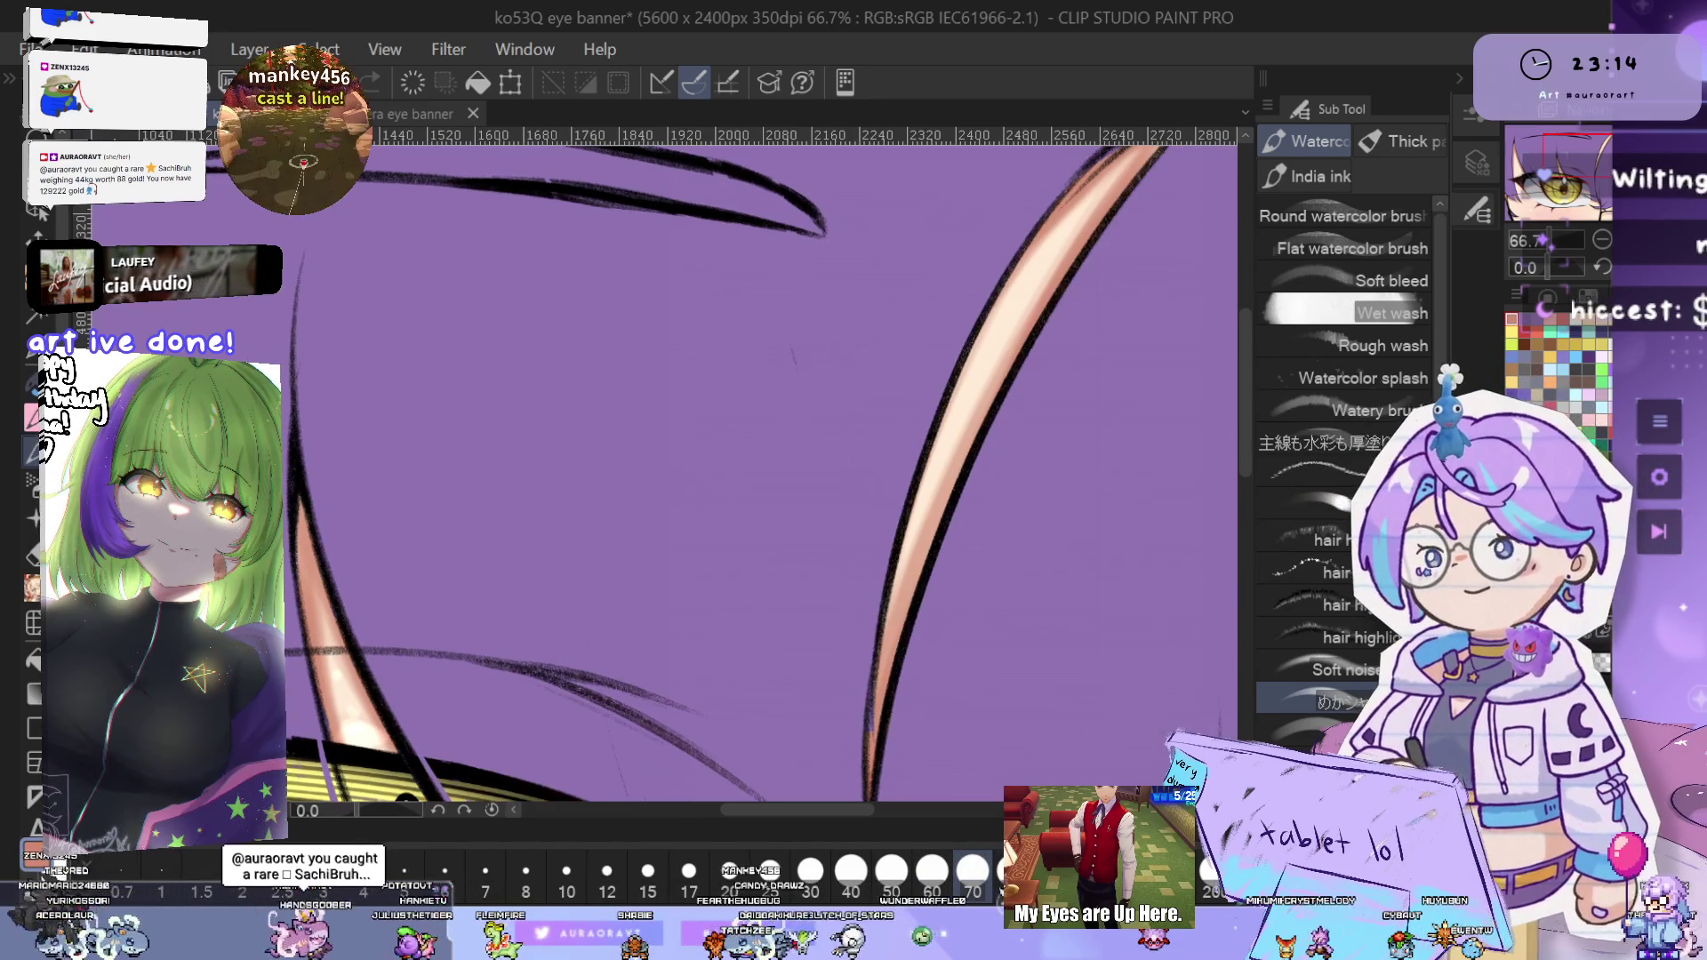
# - Blend and darken shading along the peach strand's lower-left edge, then zoom out to check both eyes
pyautogui.moveTo(1066, 229); pyautogui.dragTo(868, 750)
pyautogui.moveTo(971, 430); pyautogui.dragTo(886, 721)
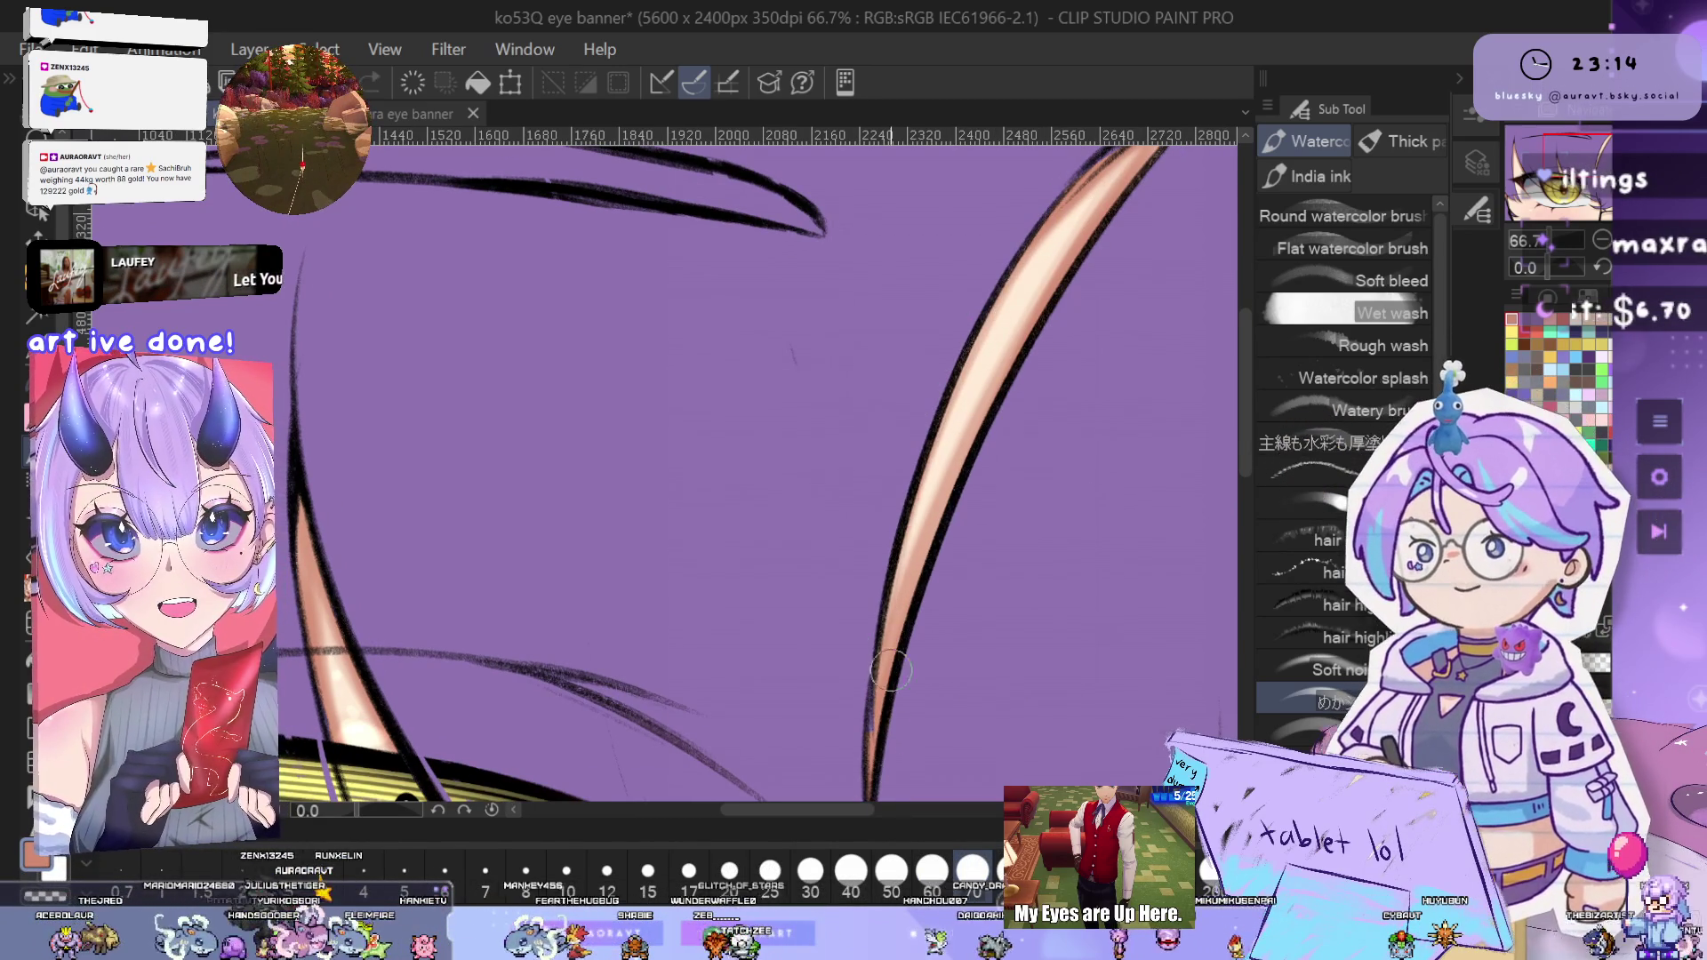
pyautogui.scroll(-2, 1017, 421)
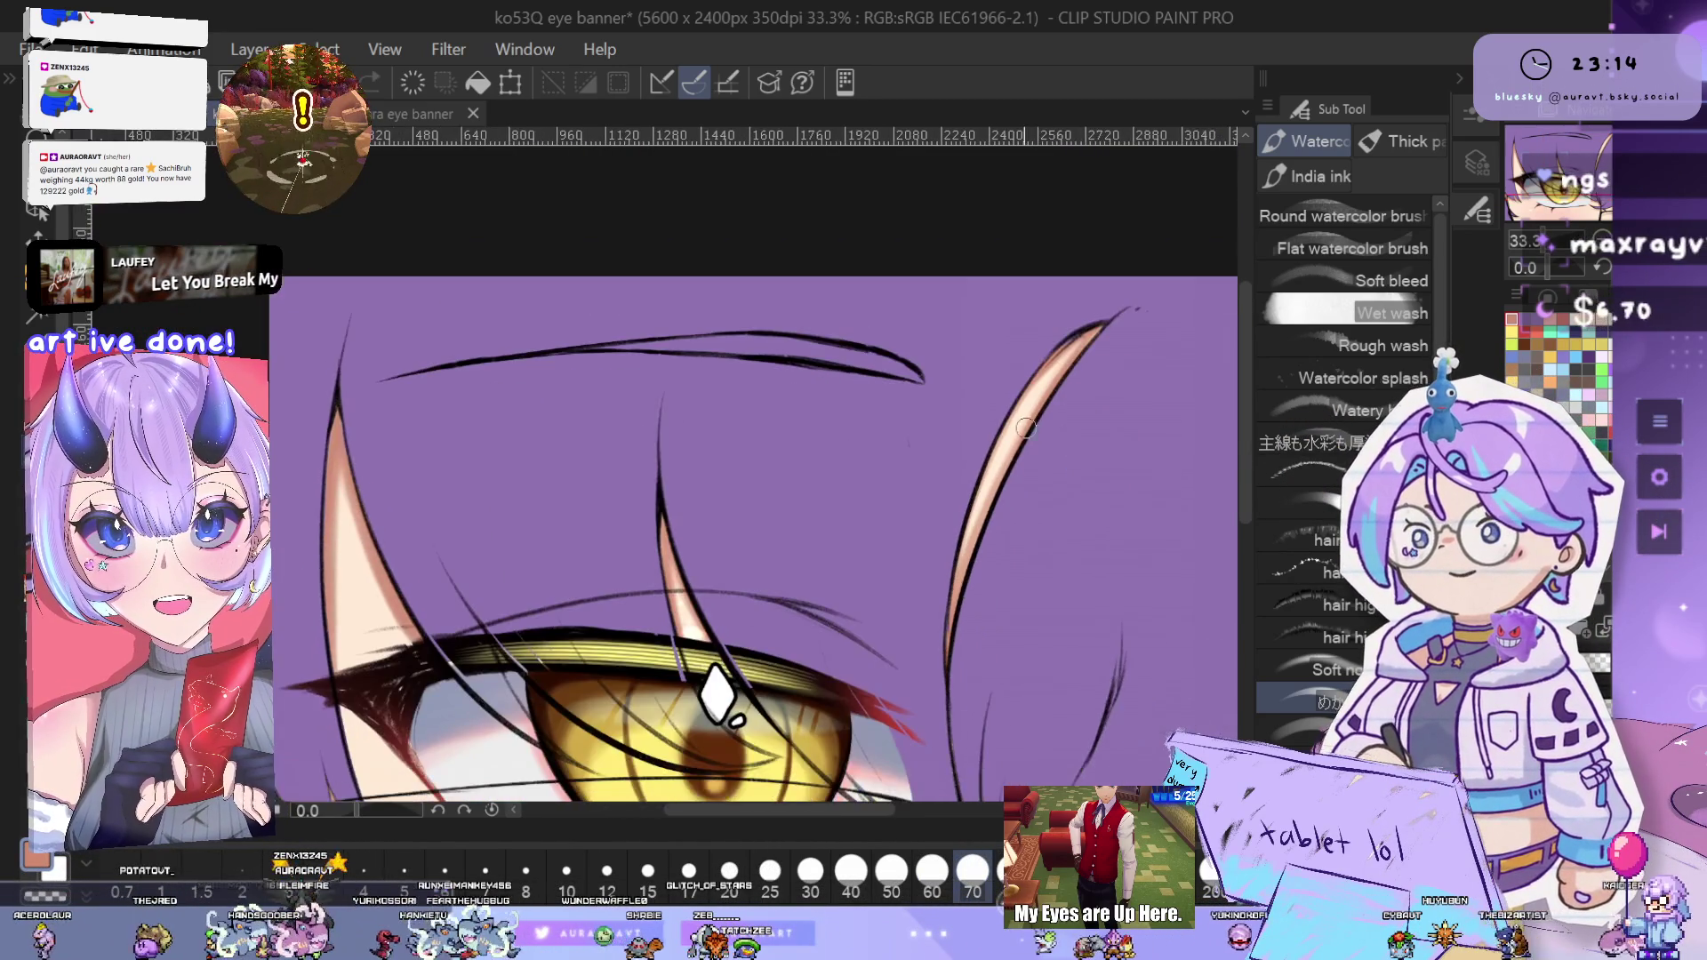
pyautogui.scroll(2, 1064, 355)
pyautogui.moveTo(1006, 409); pyautogui.dragTo(891, 602)
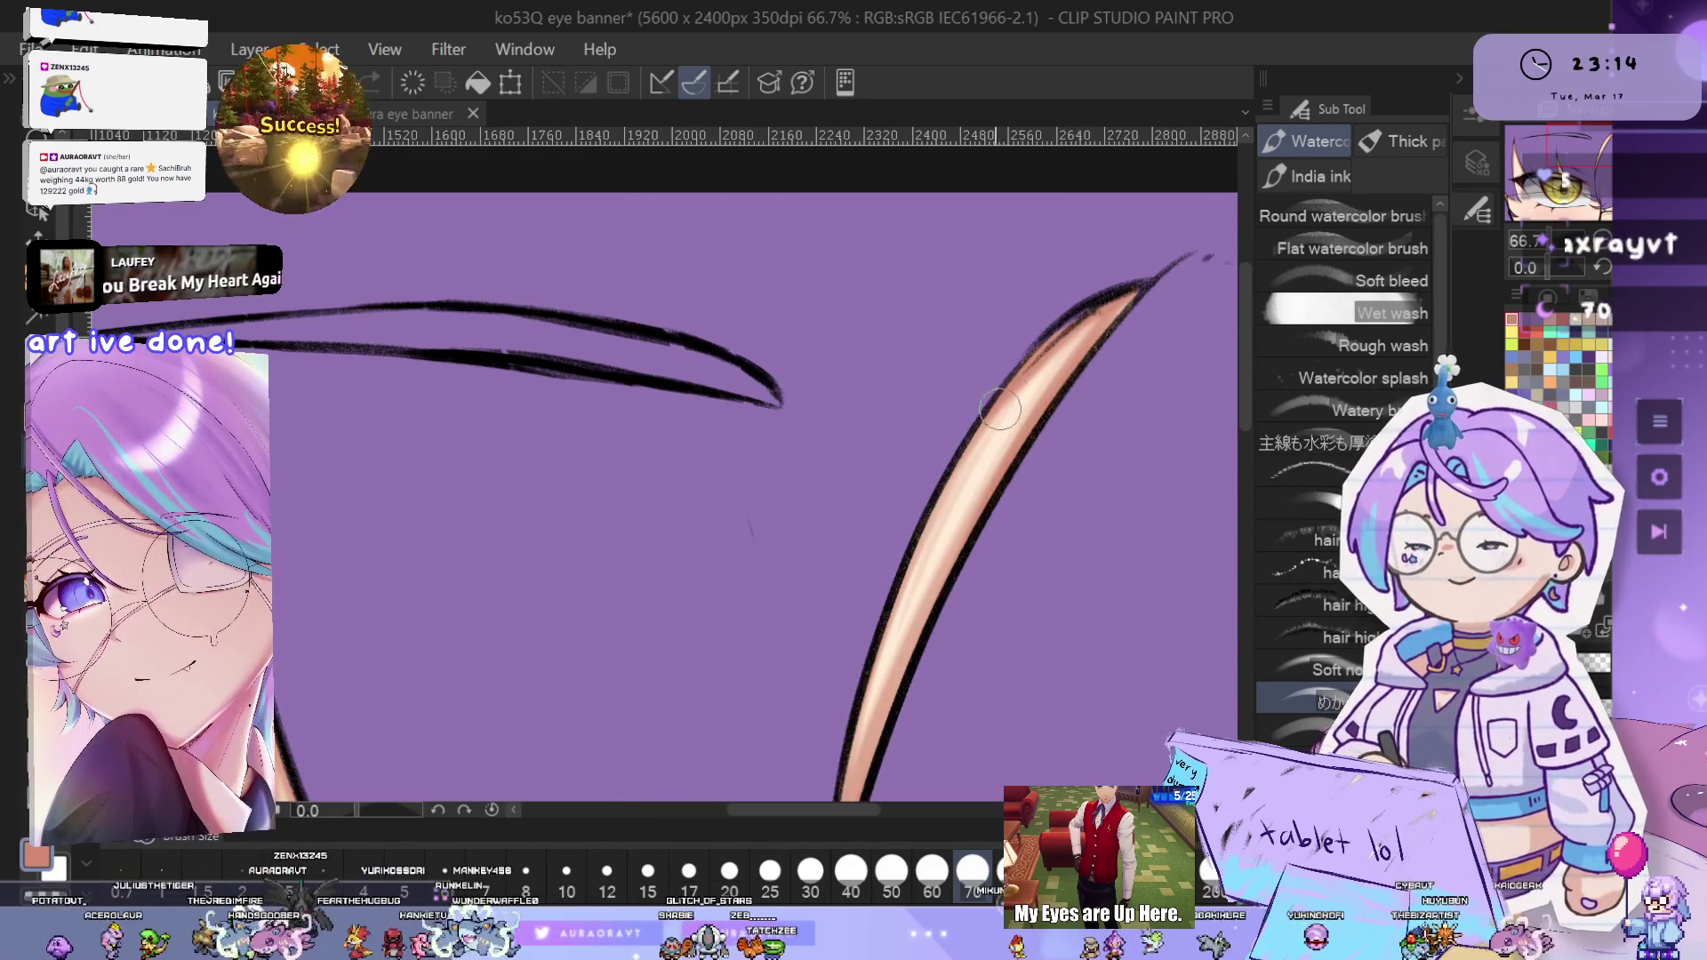
pyautogui.moveTo(974, 450); pyautogui.dragTo(900, 614)
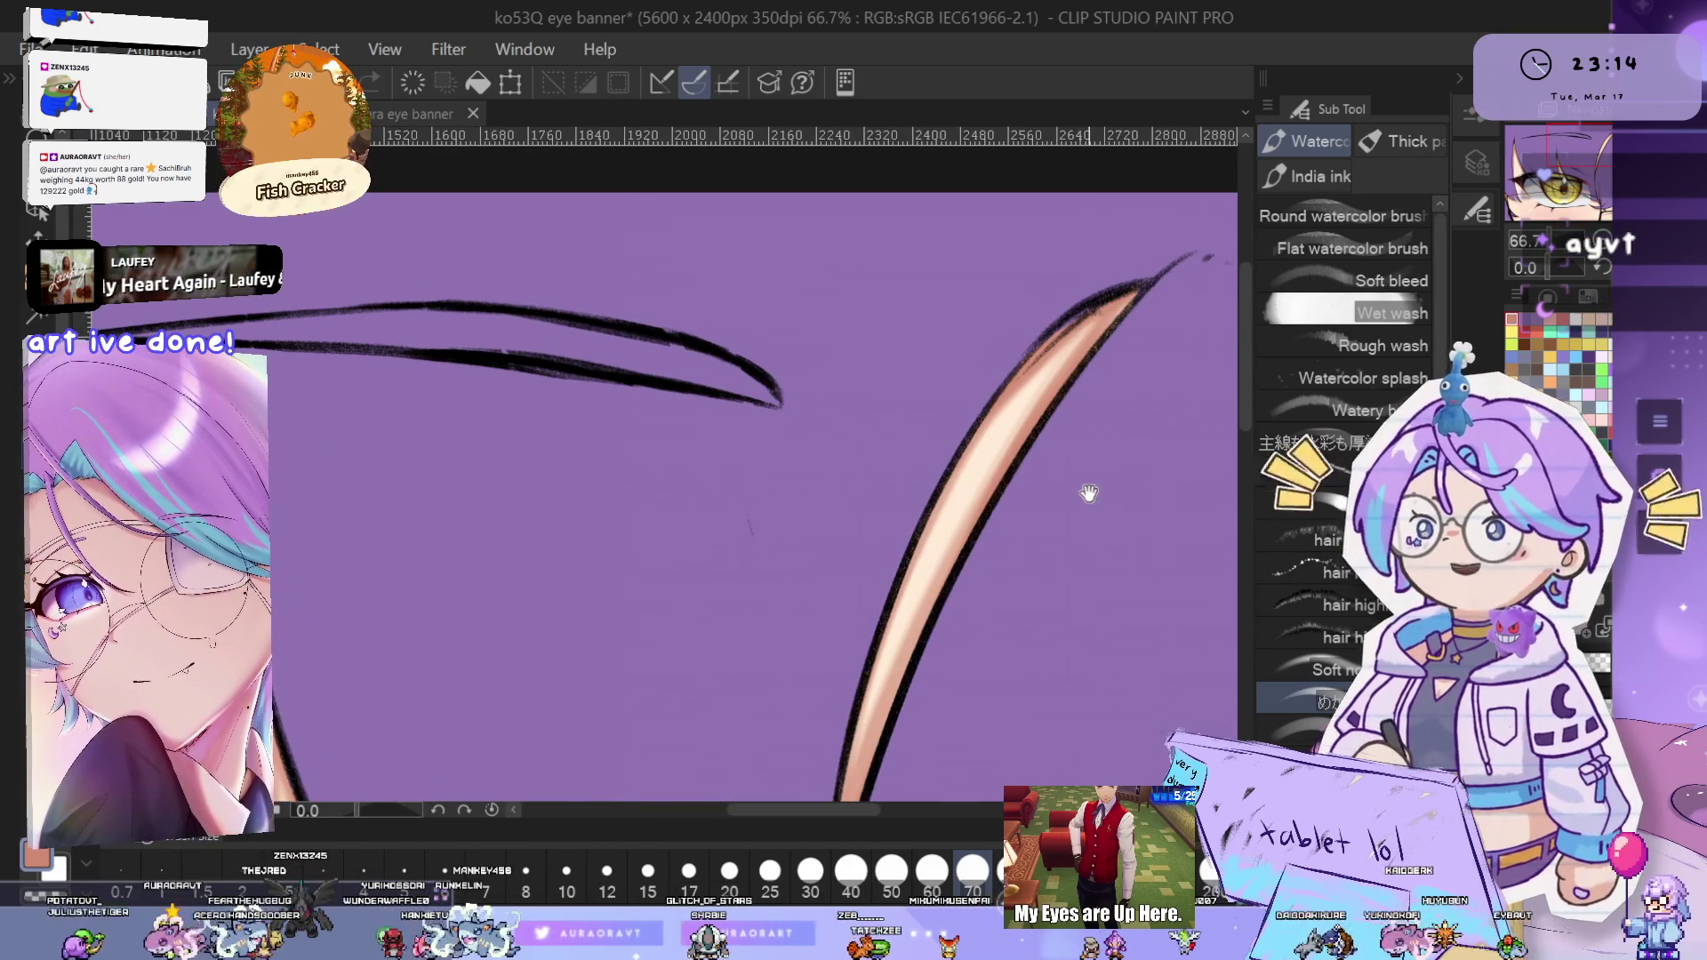
pyautogui.moveTo(1087, 483); pyautogui.dragTo(1083, 424)
pyautogui.scroll(-1, 986, 556)
pyautogui.scroll(-1, 982, 564)
pyautogui.scroll(-1, 982, 564)
pyautogui.scroll(-1, 1053, 561)
pyautogui.scroll(-1, 1058, 564)
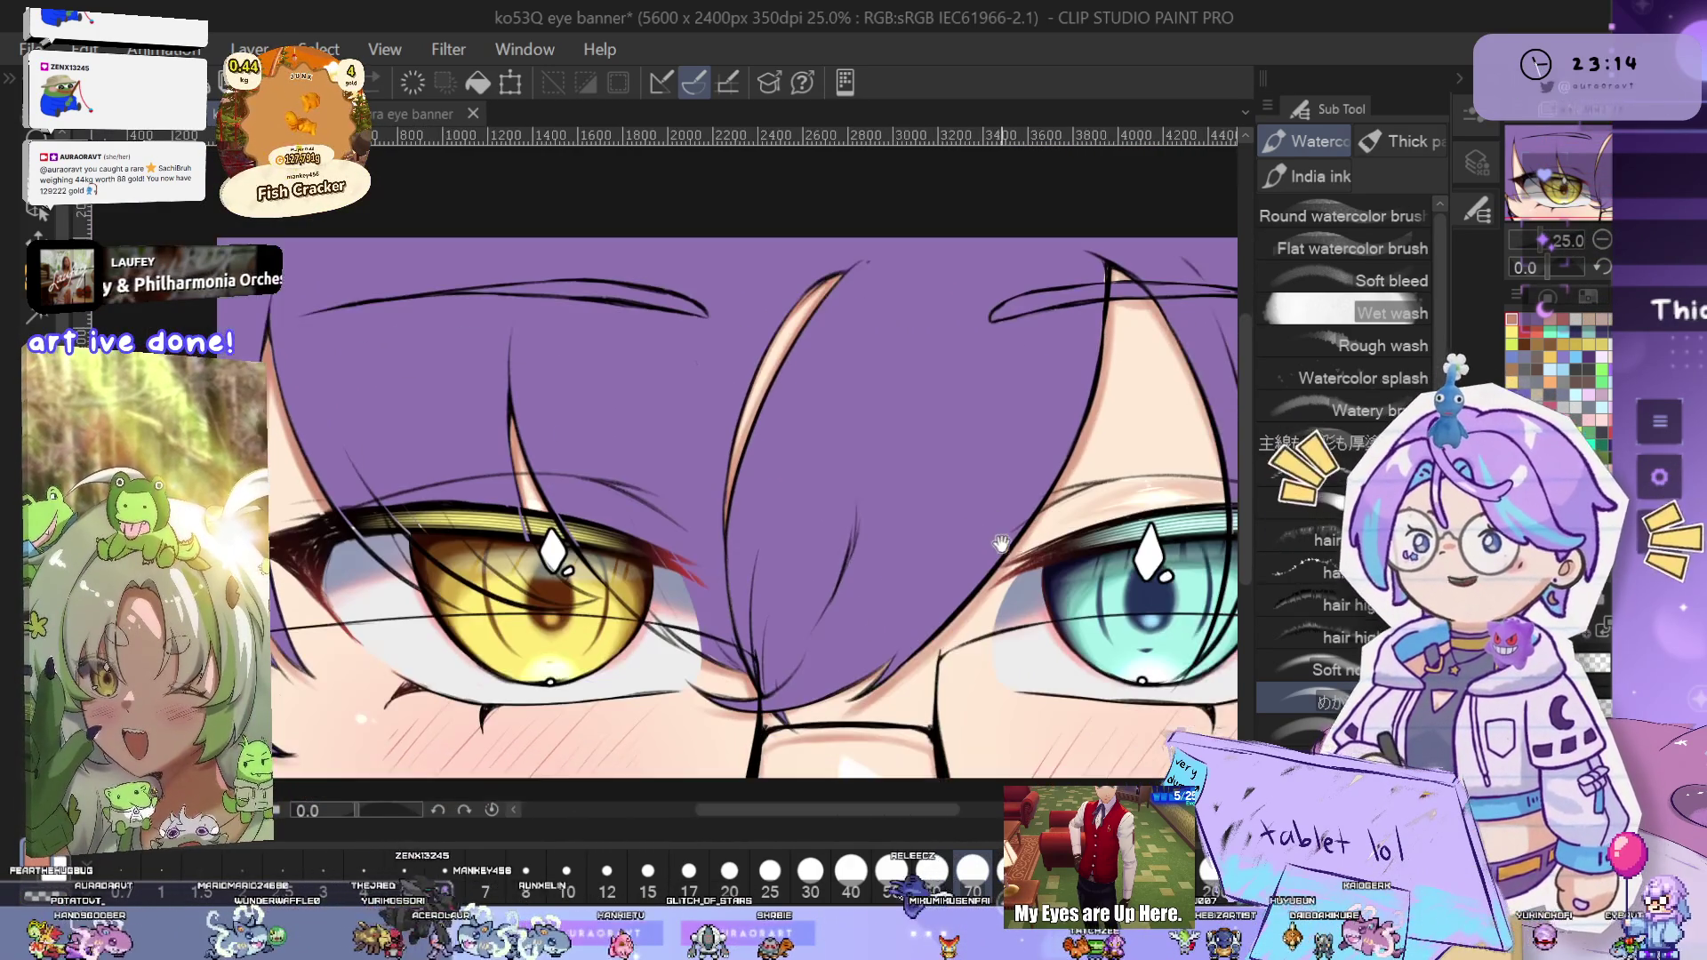
pyautogui.scroll(2, 1064, 576)
pyautogui.scroll(3, 860, 374)
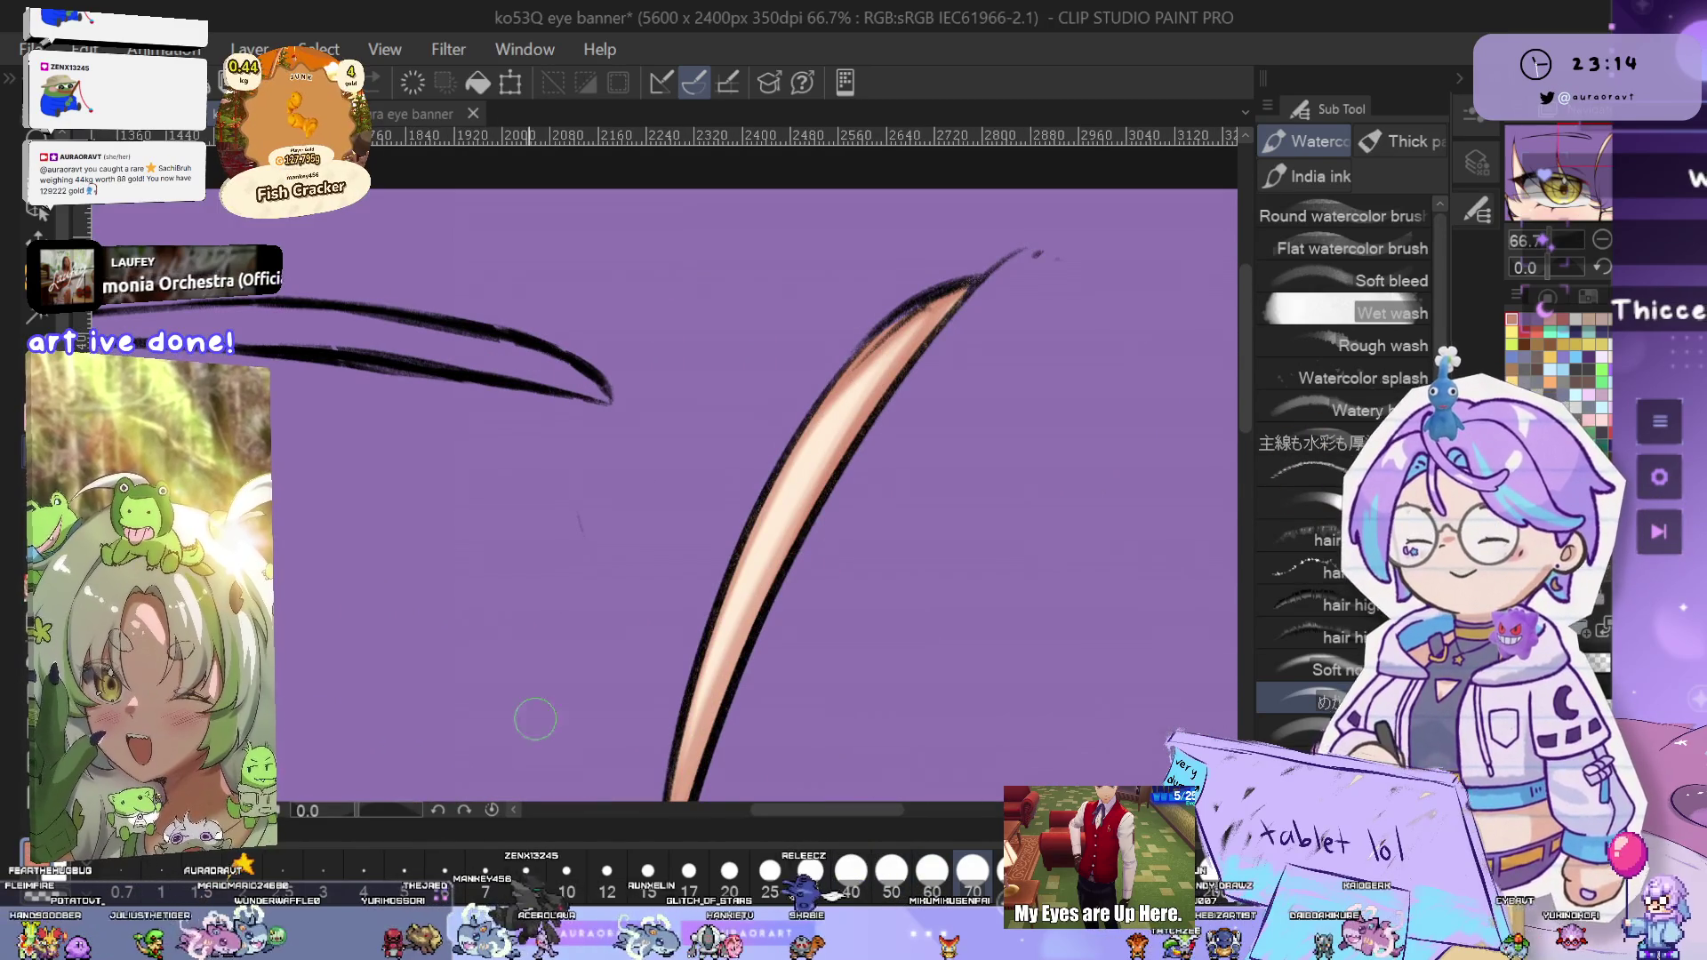
pyautogui.press(']')
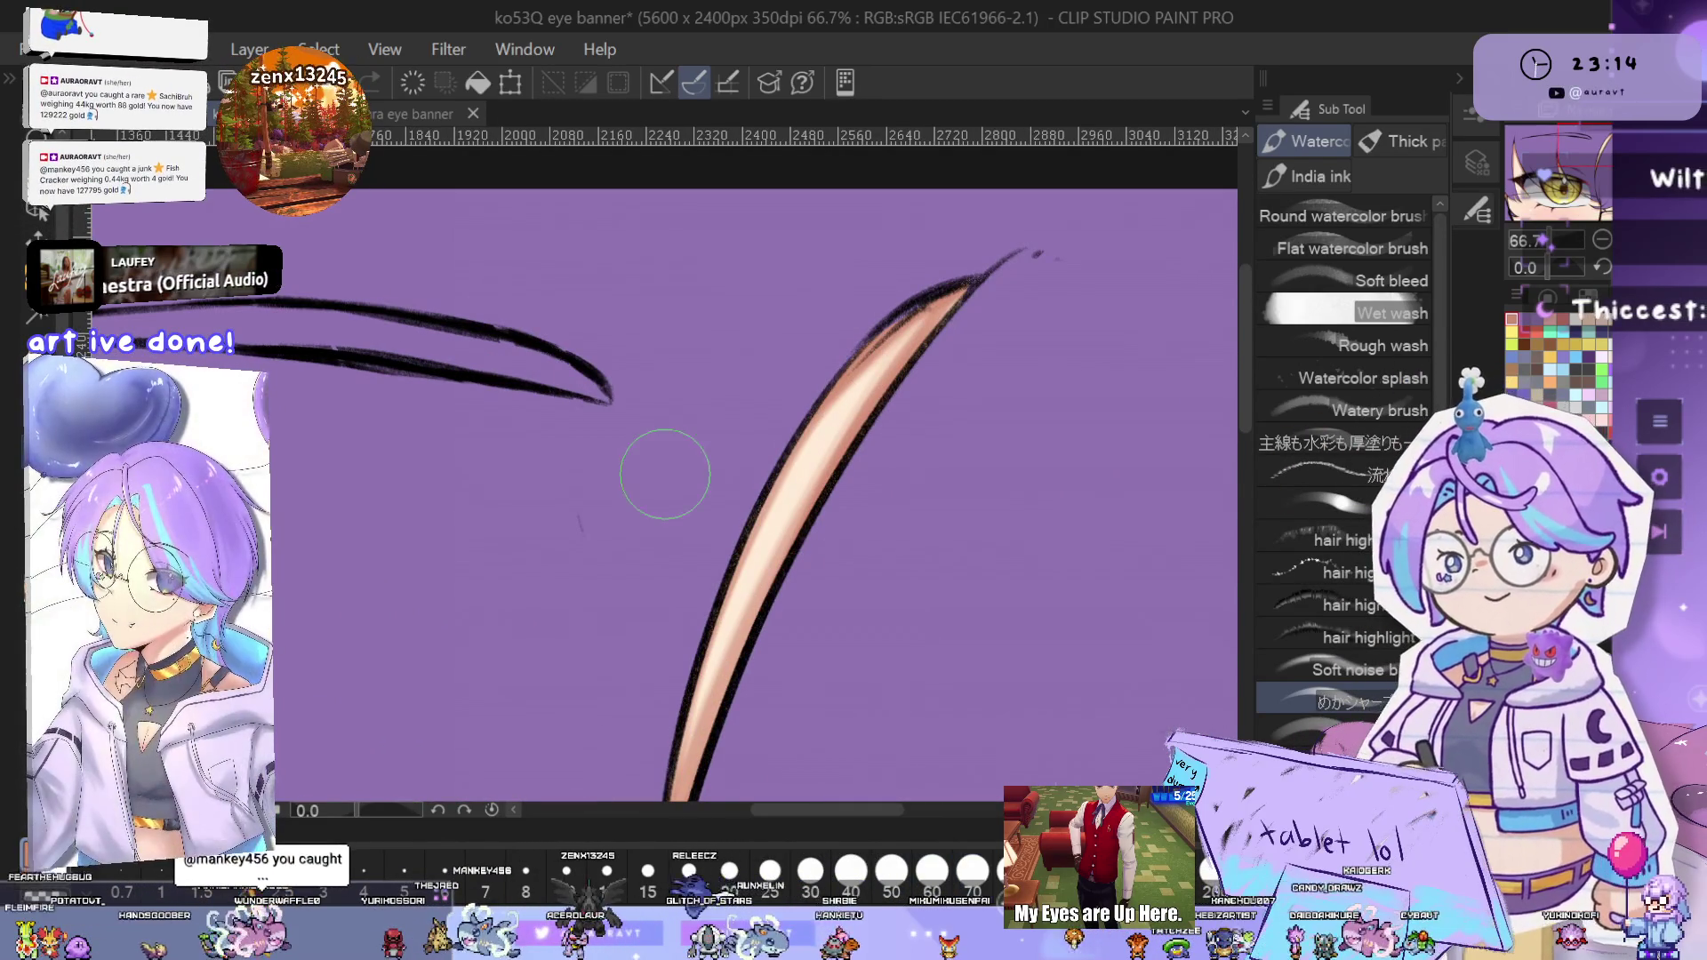
pyautogui.hotkey('ctrl', '-')
pyautogui.scroll(1, 882, 388)
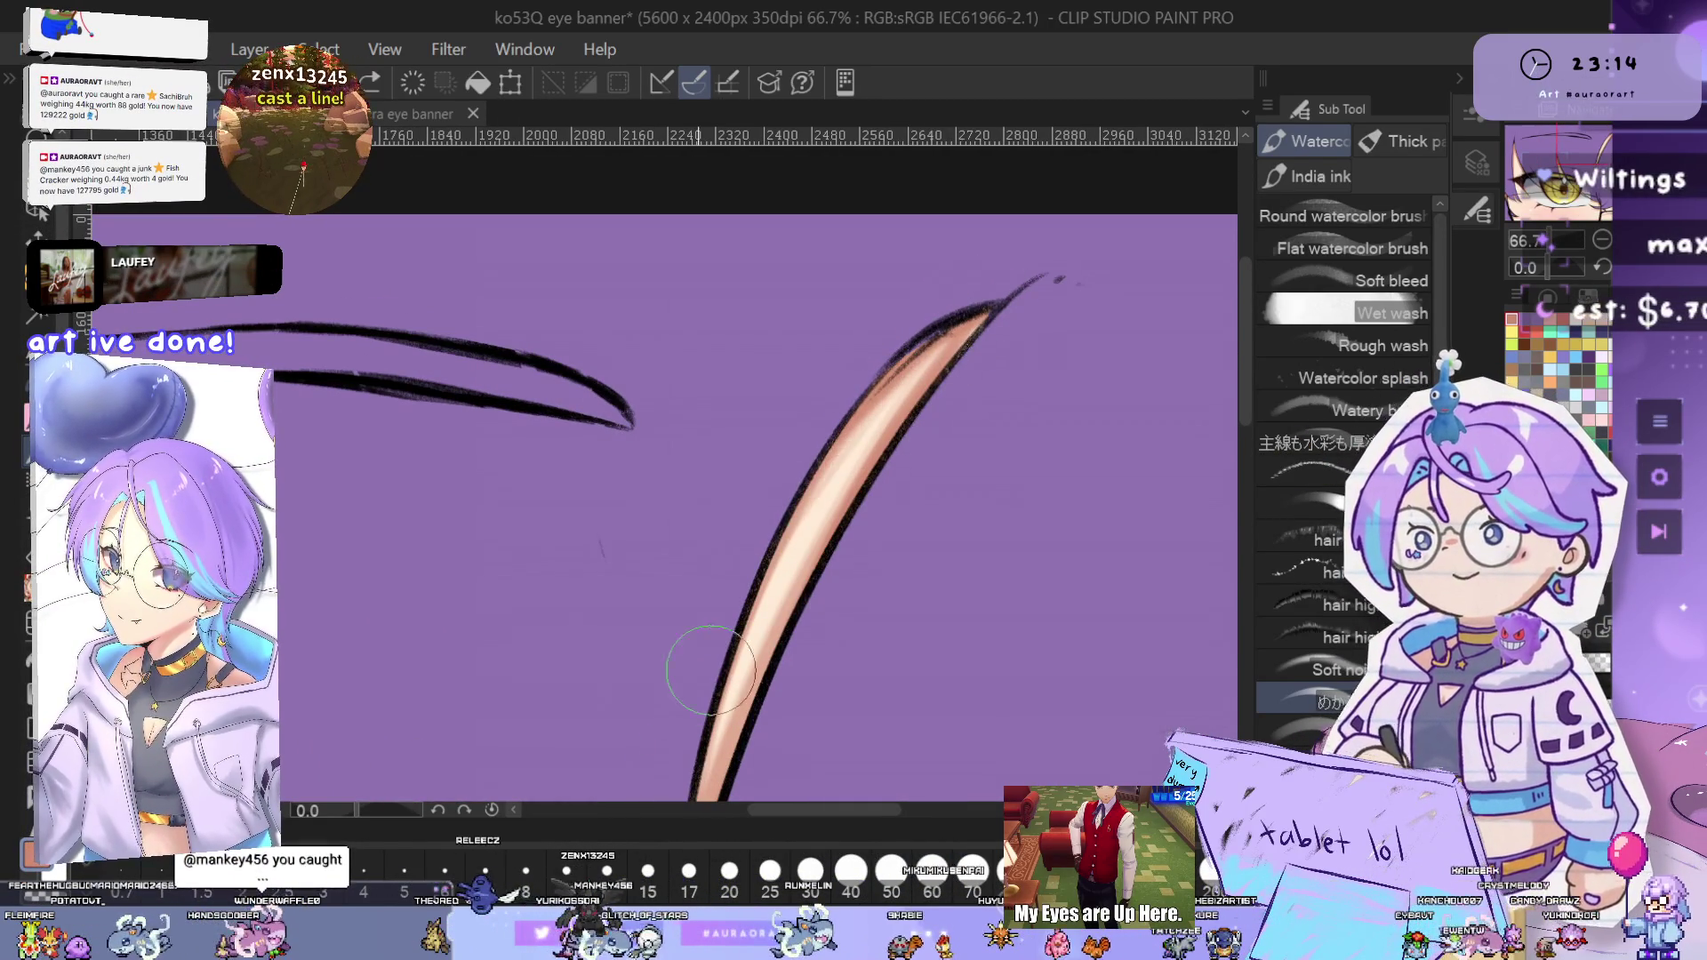
pyautogui.hotkey('ctrl', '-')
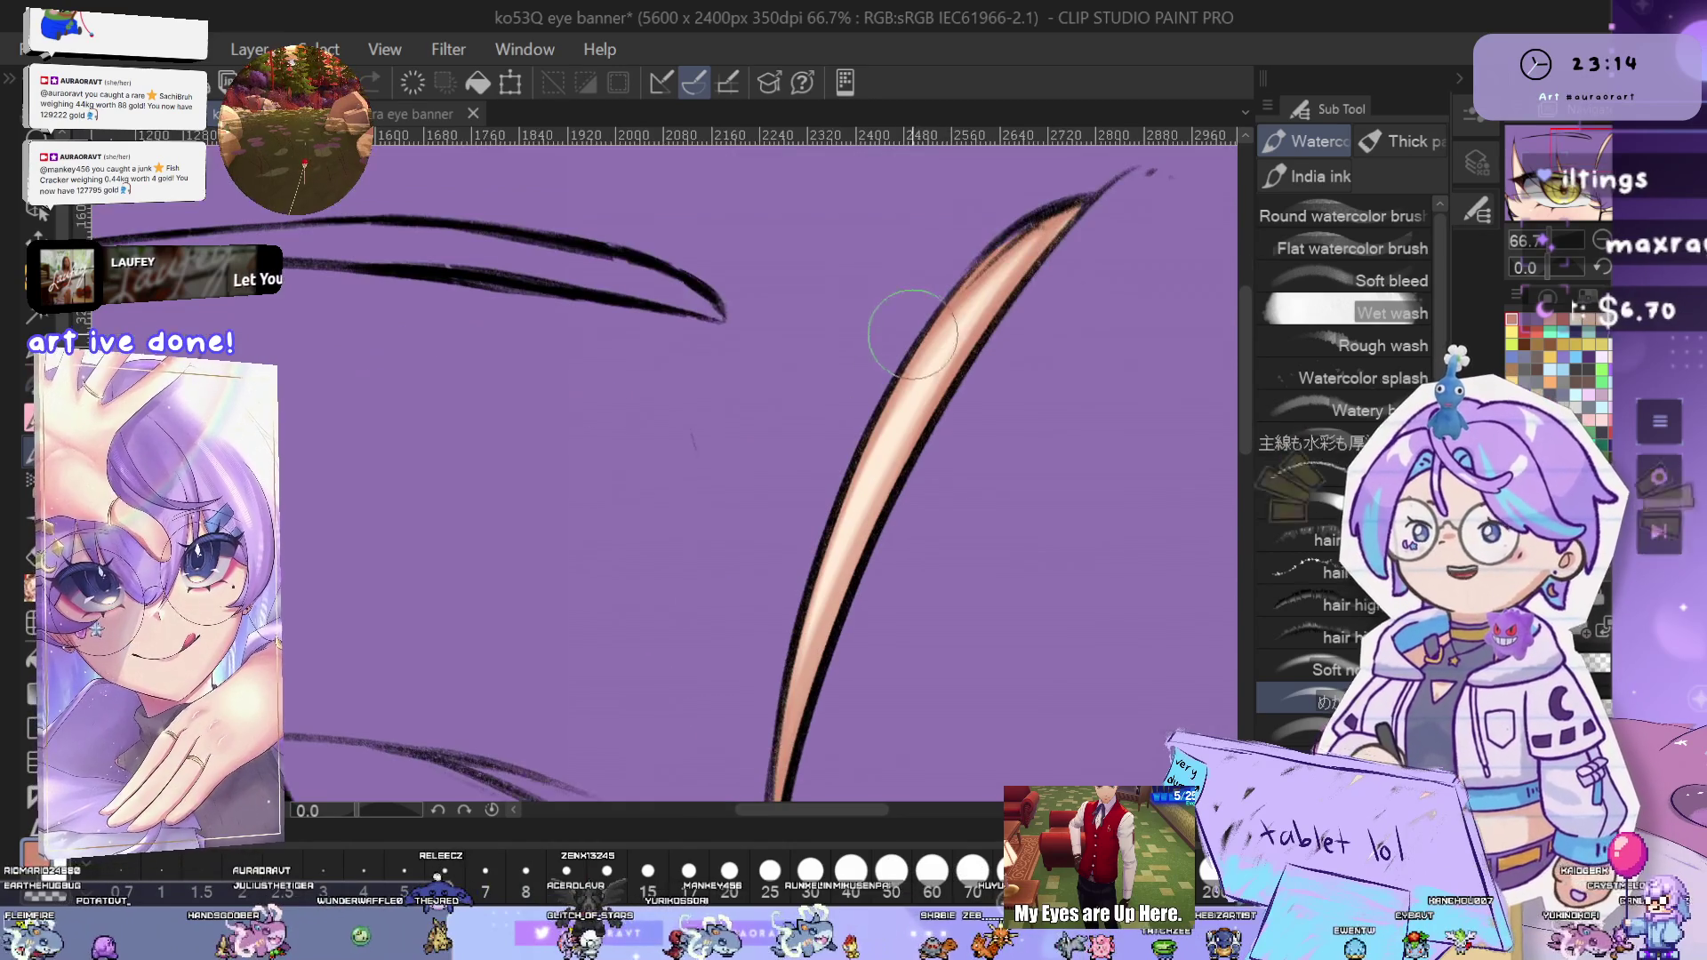
pyautogui.moveTo(911, 609); pyautogui.dragTo(942, 555)
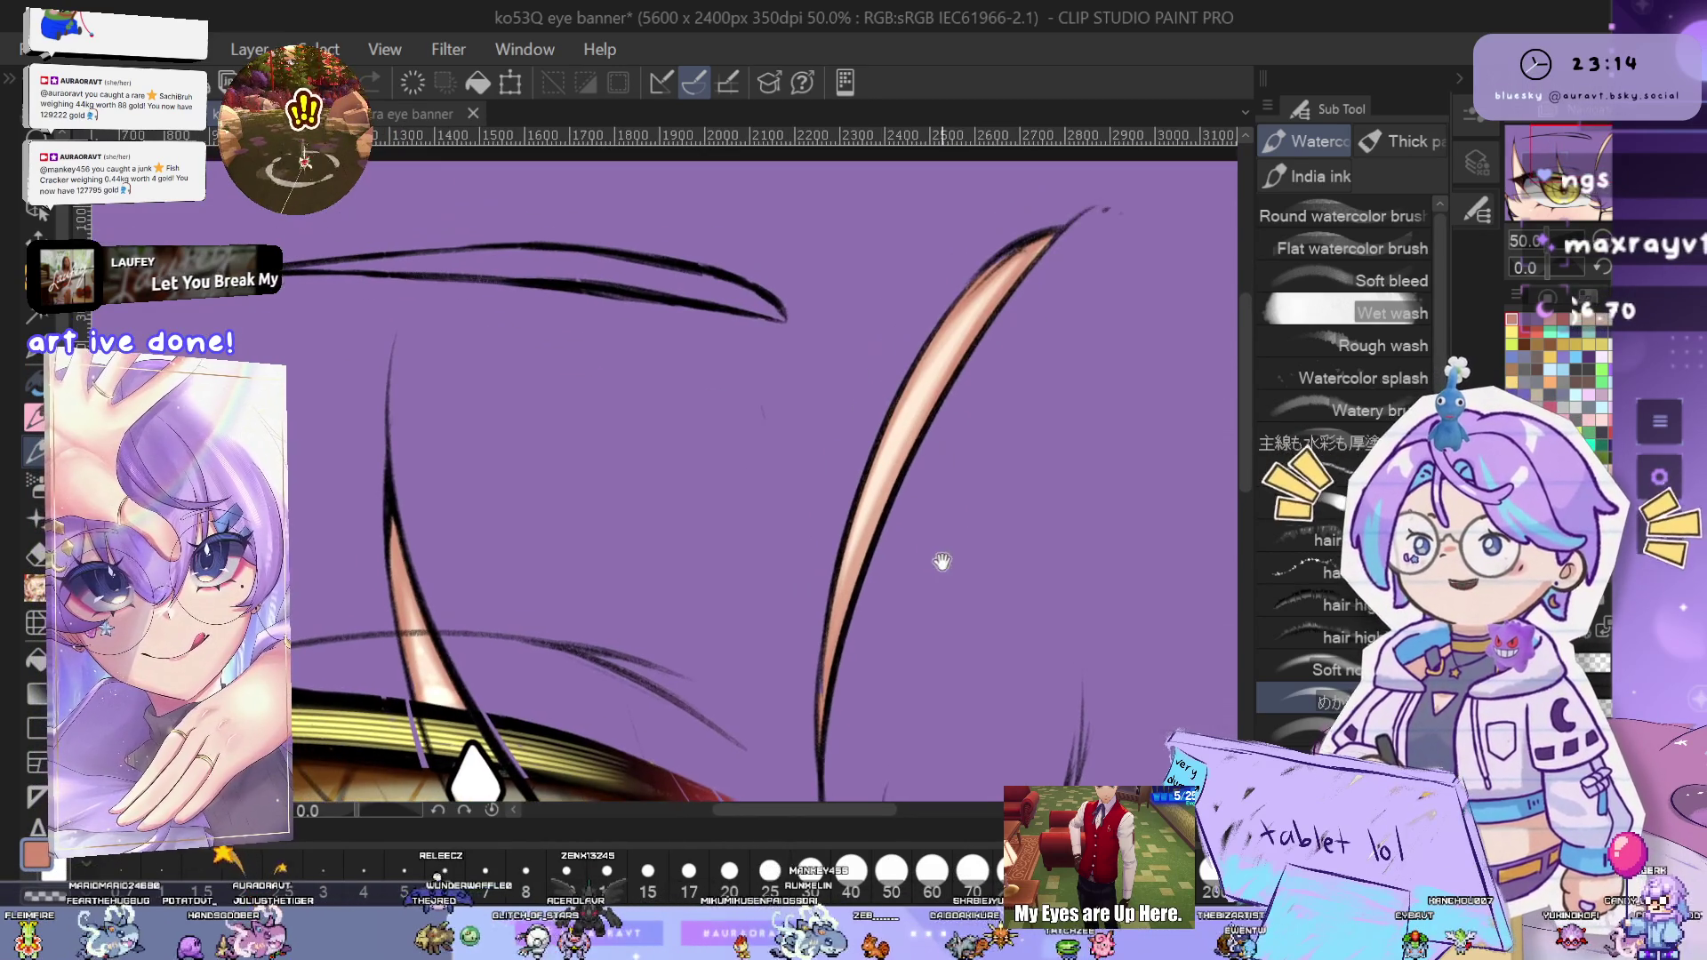
pyautogui.moveTo(991, 463); pyautogui.dragTo(991, 503)
pyautogui.hotkey('ctrl', '+')
pyautogui.hotkey('ctrl', '+')
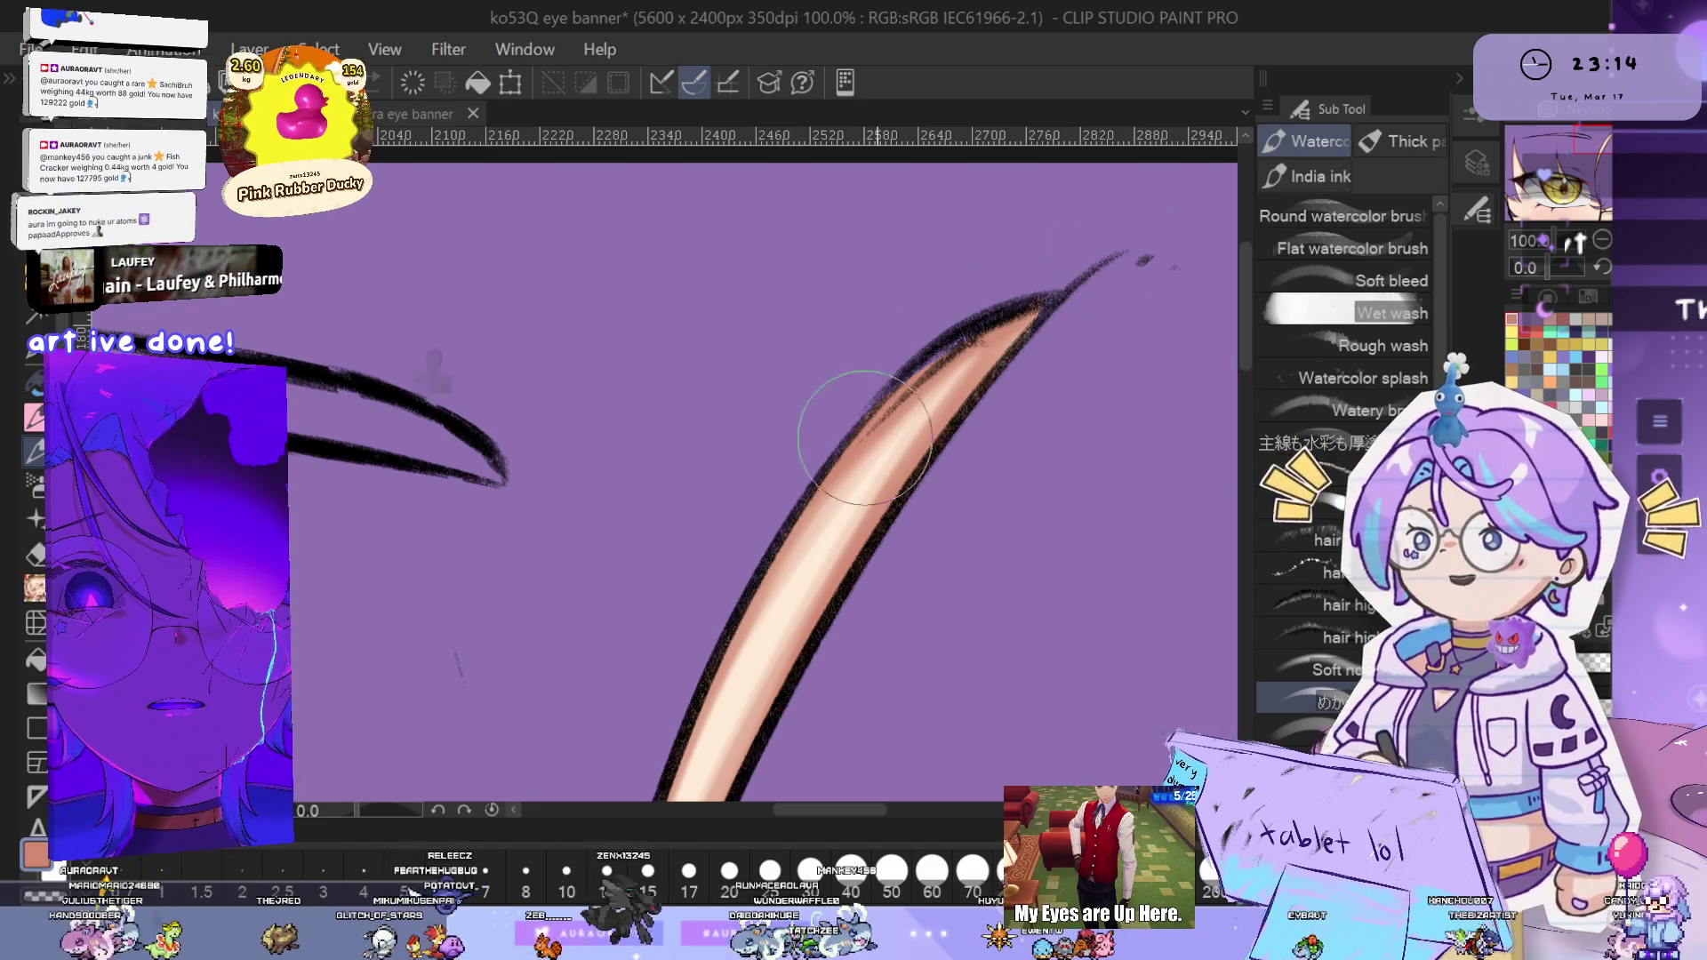
pyautogui.moveTo(997, 492); pyautogui.dragTo(1051, 447)
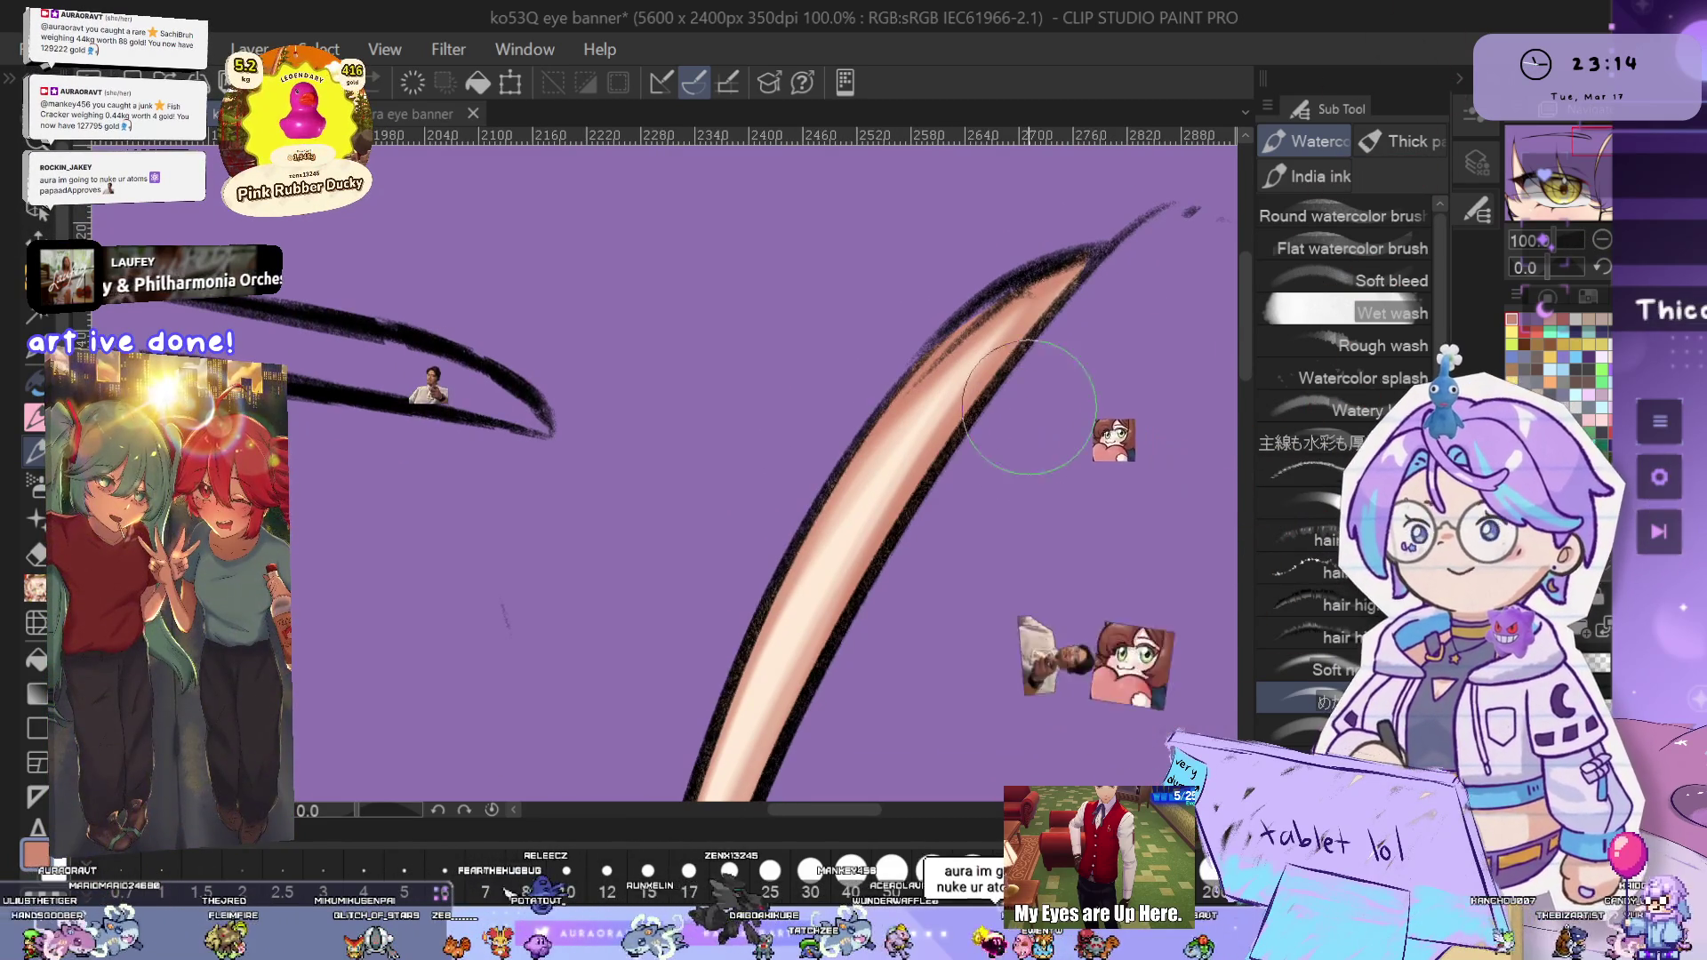
pyautogui.moveTo(995, 373); pyautogui.dragTo(974, 405)
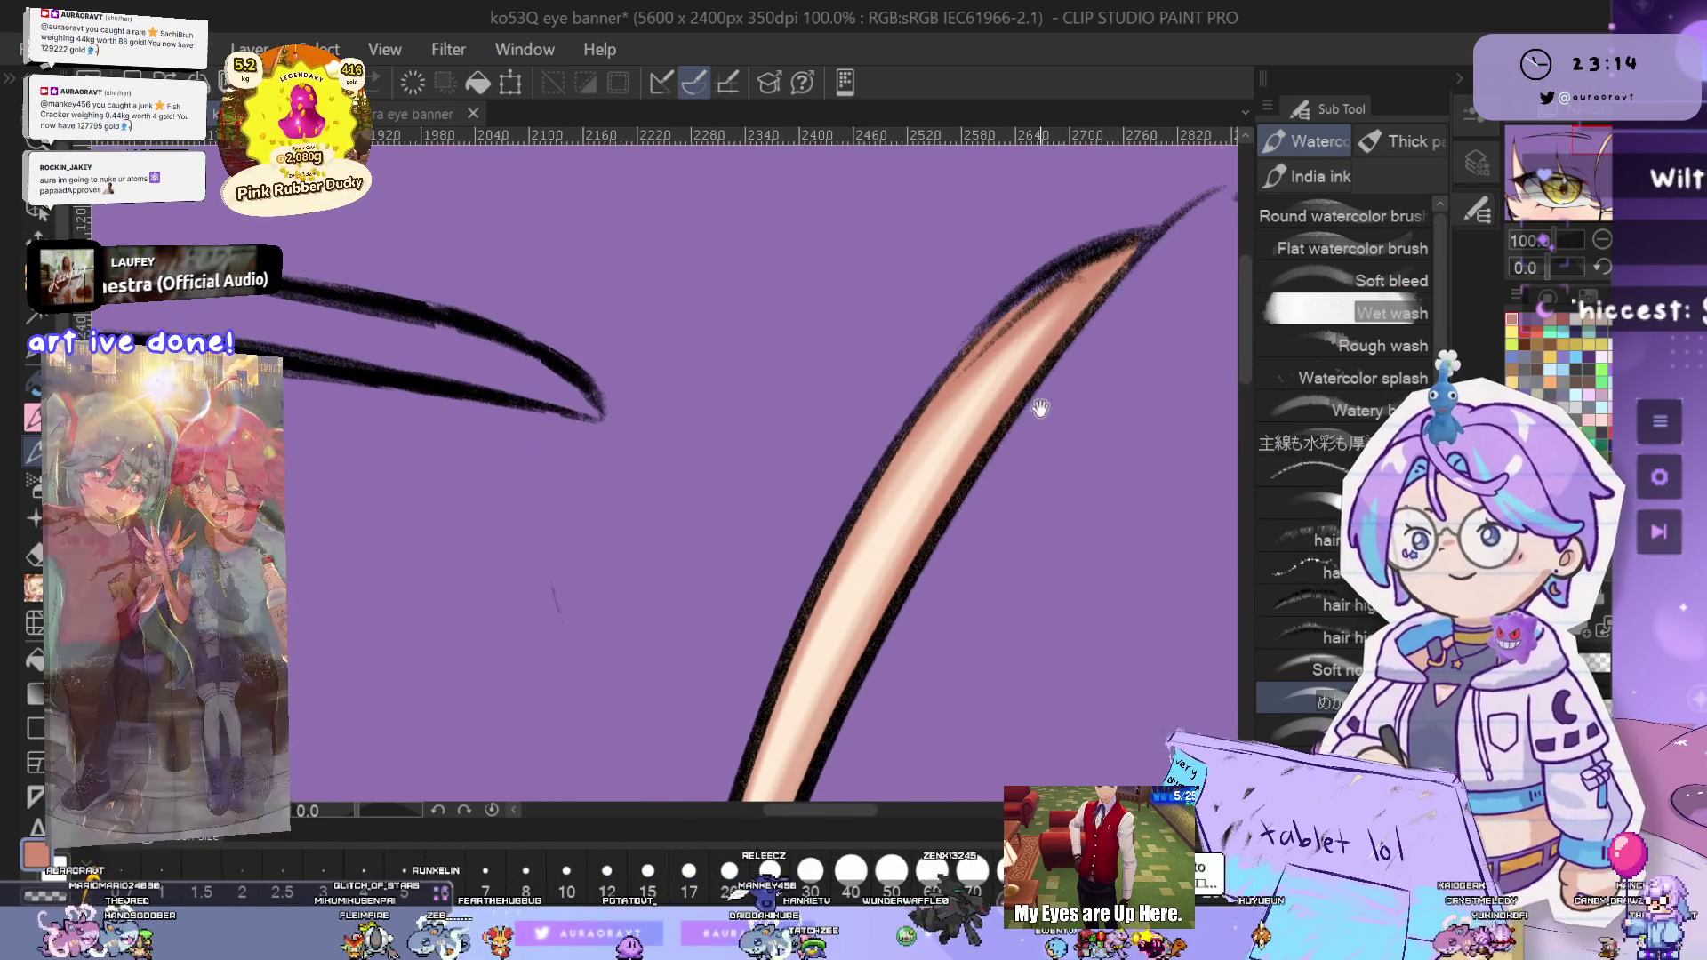
pyautogui.scroll(-1, 1021, 418)
pyautogui.scroll(-1, 908, 431)
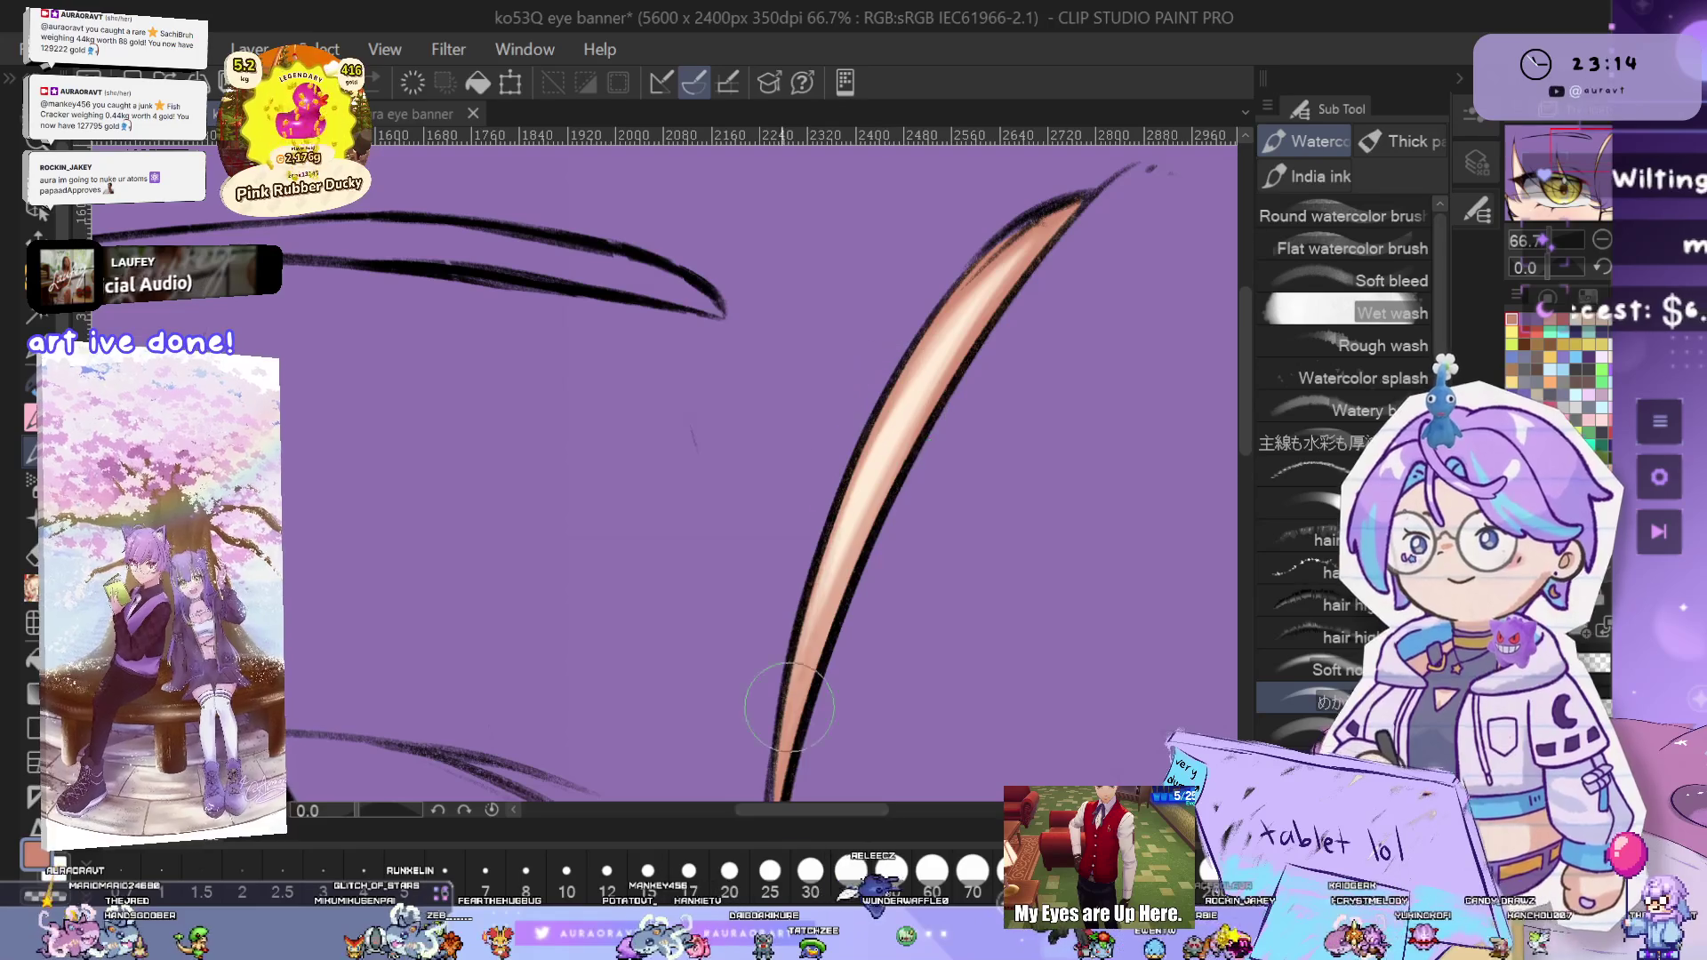
pyautogui.scroll(-1, 877, 496)
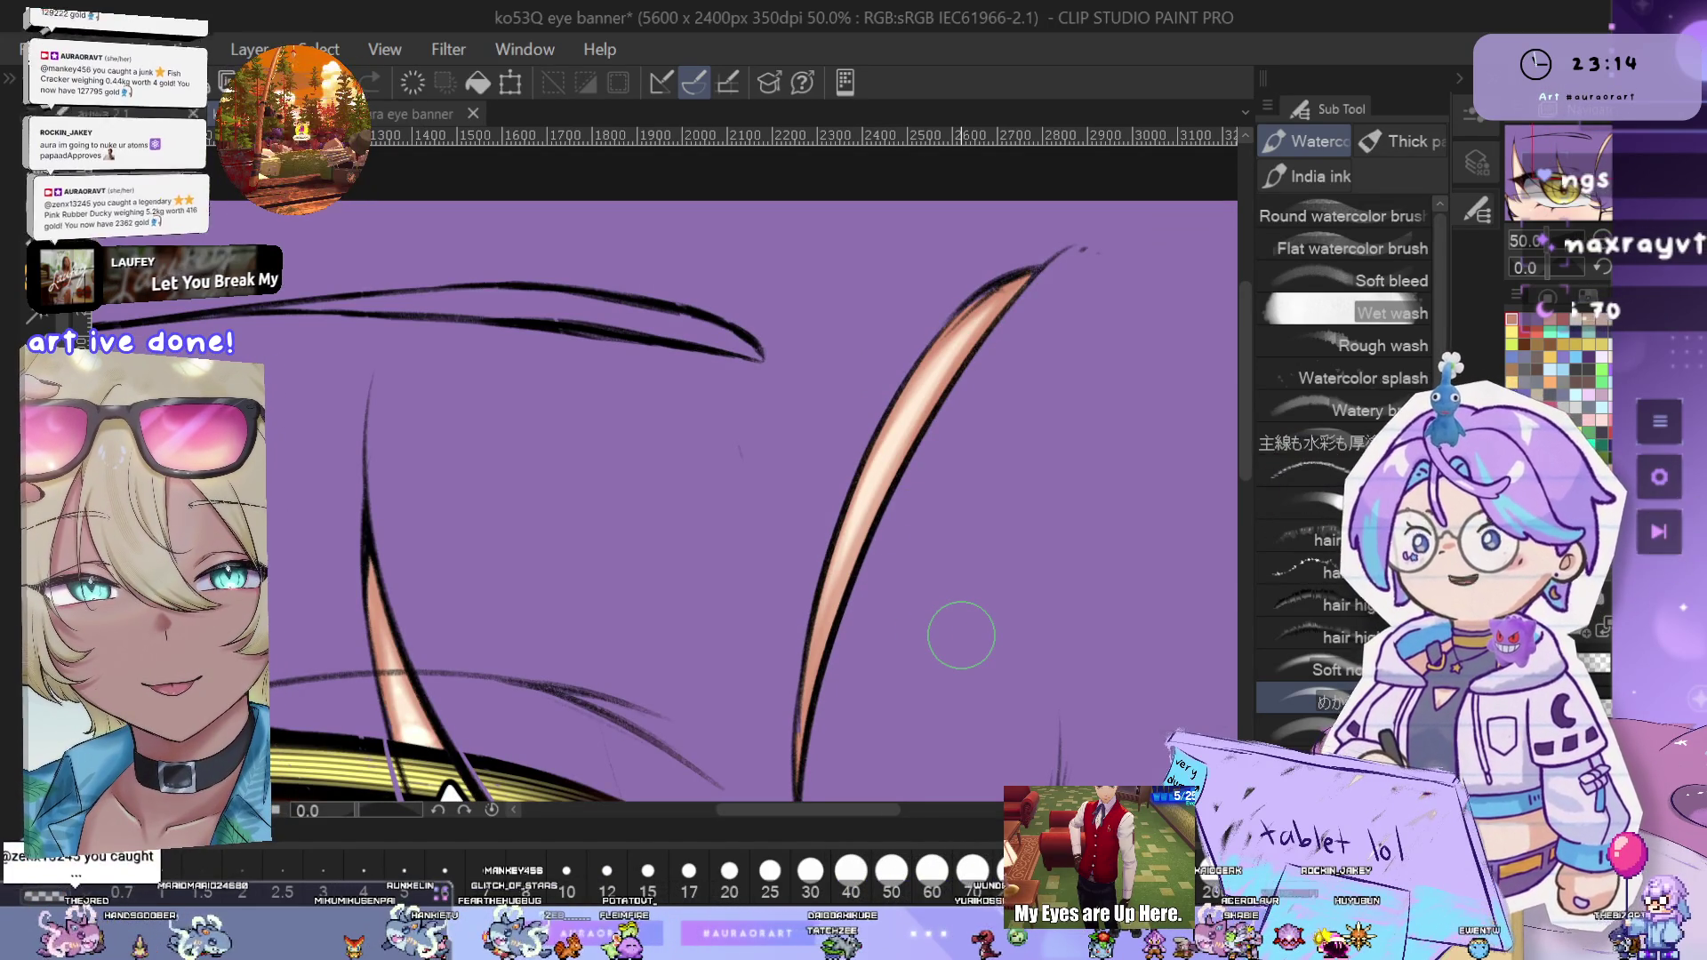
pyautogui.scroll(-2, 940, 598)
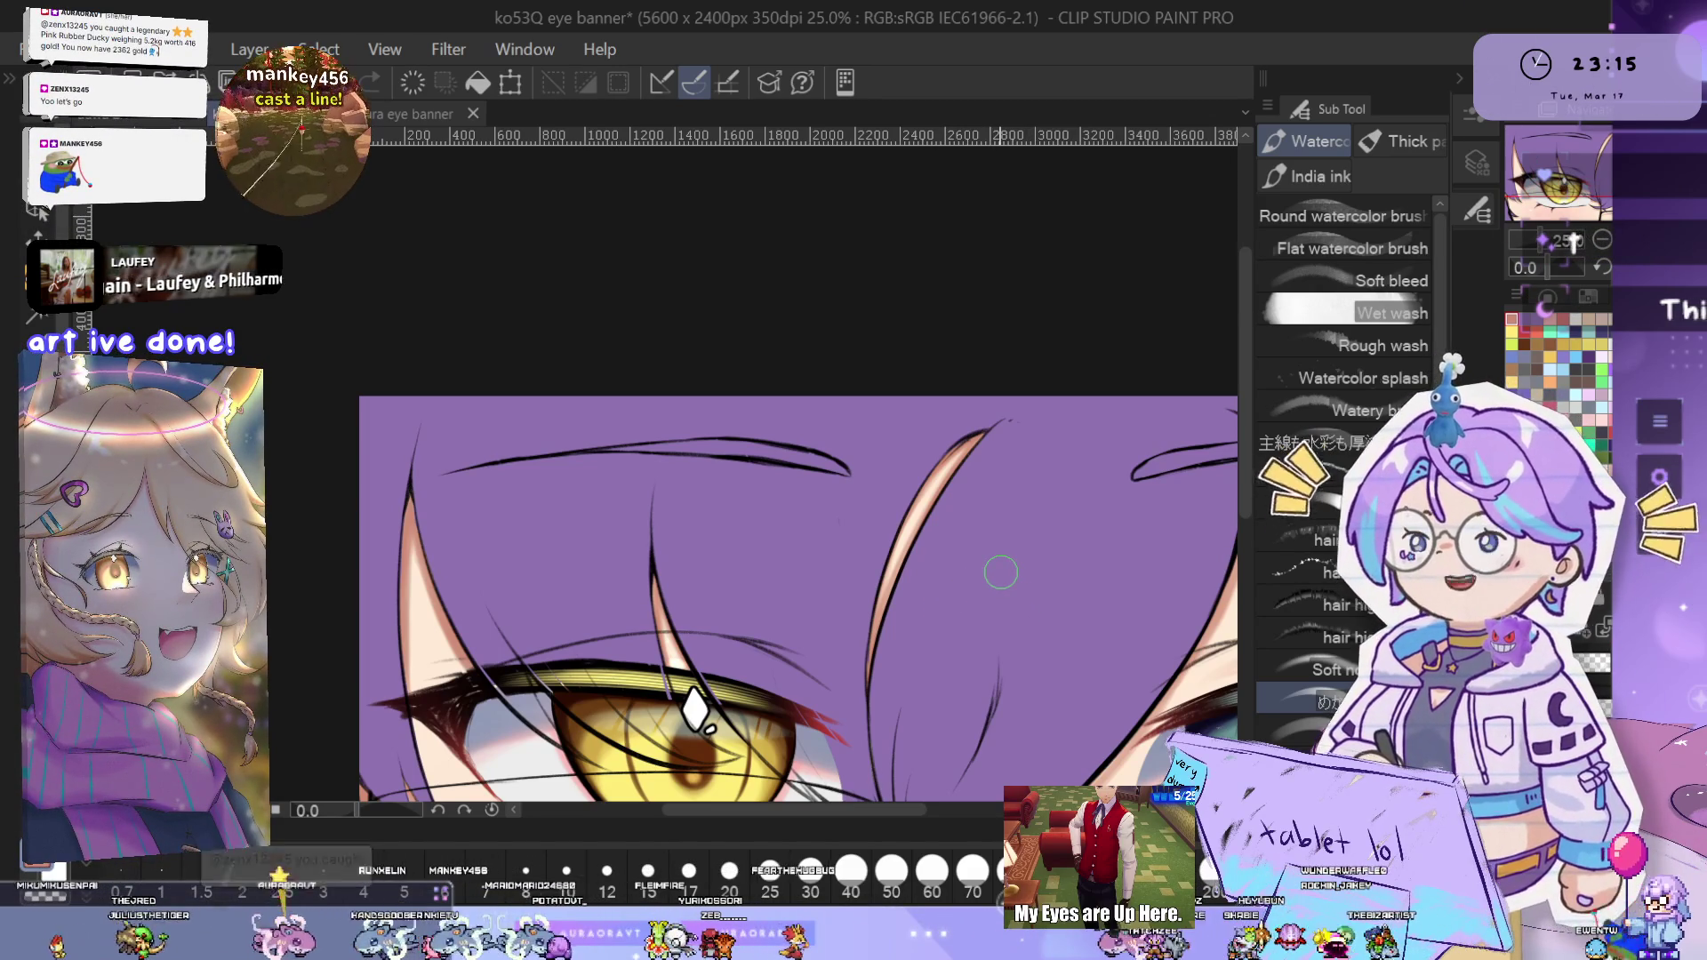
# - Darken the right edge of the peach strand crossing the golden eye's upper lid
pyautogui.scroll(1, 1022, 524)
pyautogui.scroll(1, 978, 515)
pyautogui.scroll(1, 888, 511)
pyautogui.scroll(1, 760, 502)
pyautogui.moveTo(760, 502); pyautogui.dragTo(867, 436)
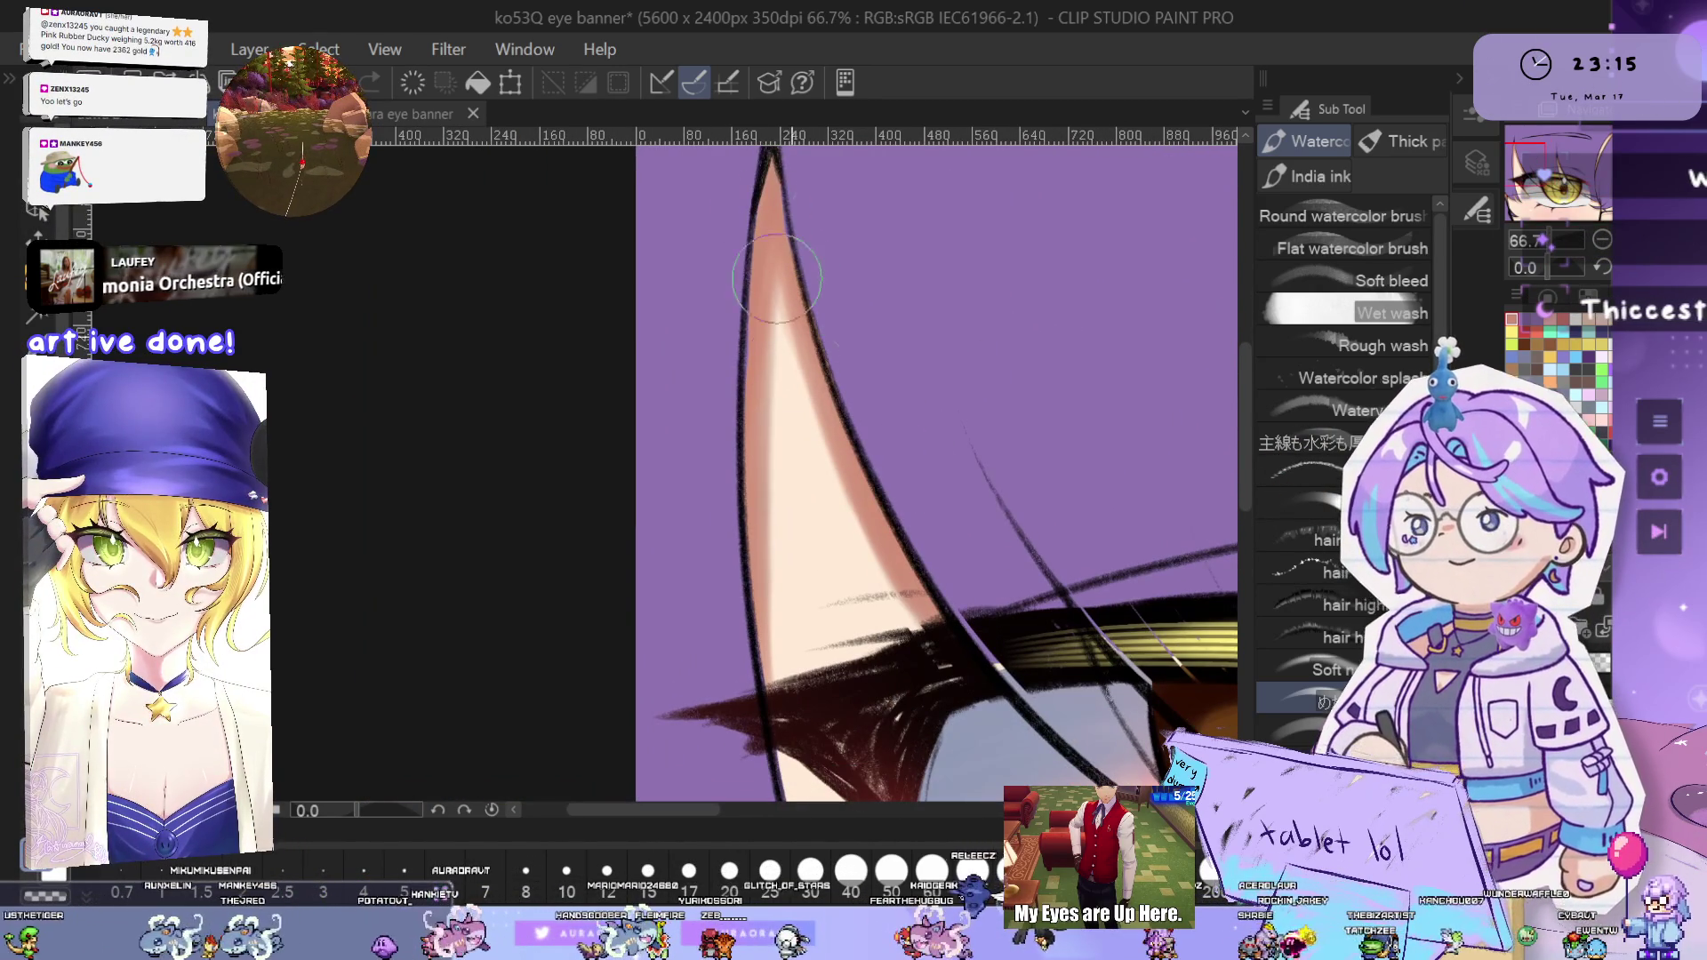
pyautogui.moveTo(911, 622); pyautogui.dragTo(791, 345)
# - Undo the stray stroke beside the teal eye's lower lashes
pyautogui.moveTo(774, 566); pyautogui.dragTo(802, 318)
pyautogui.moveTo(887, 656); pyautogui.dragTo(874, 535)
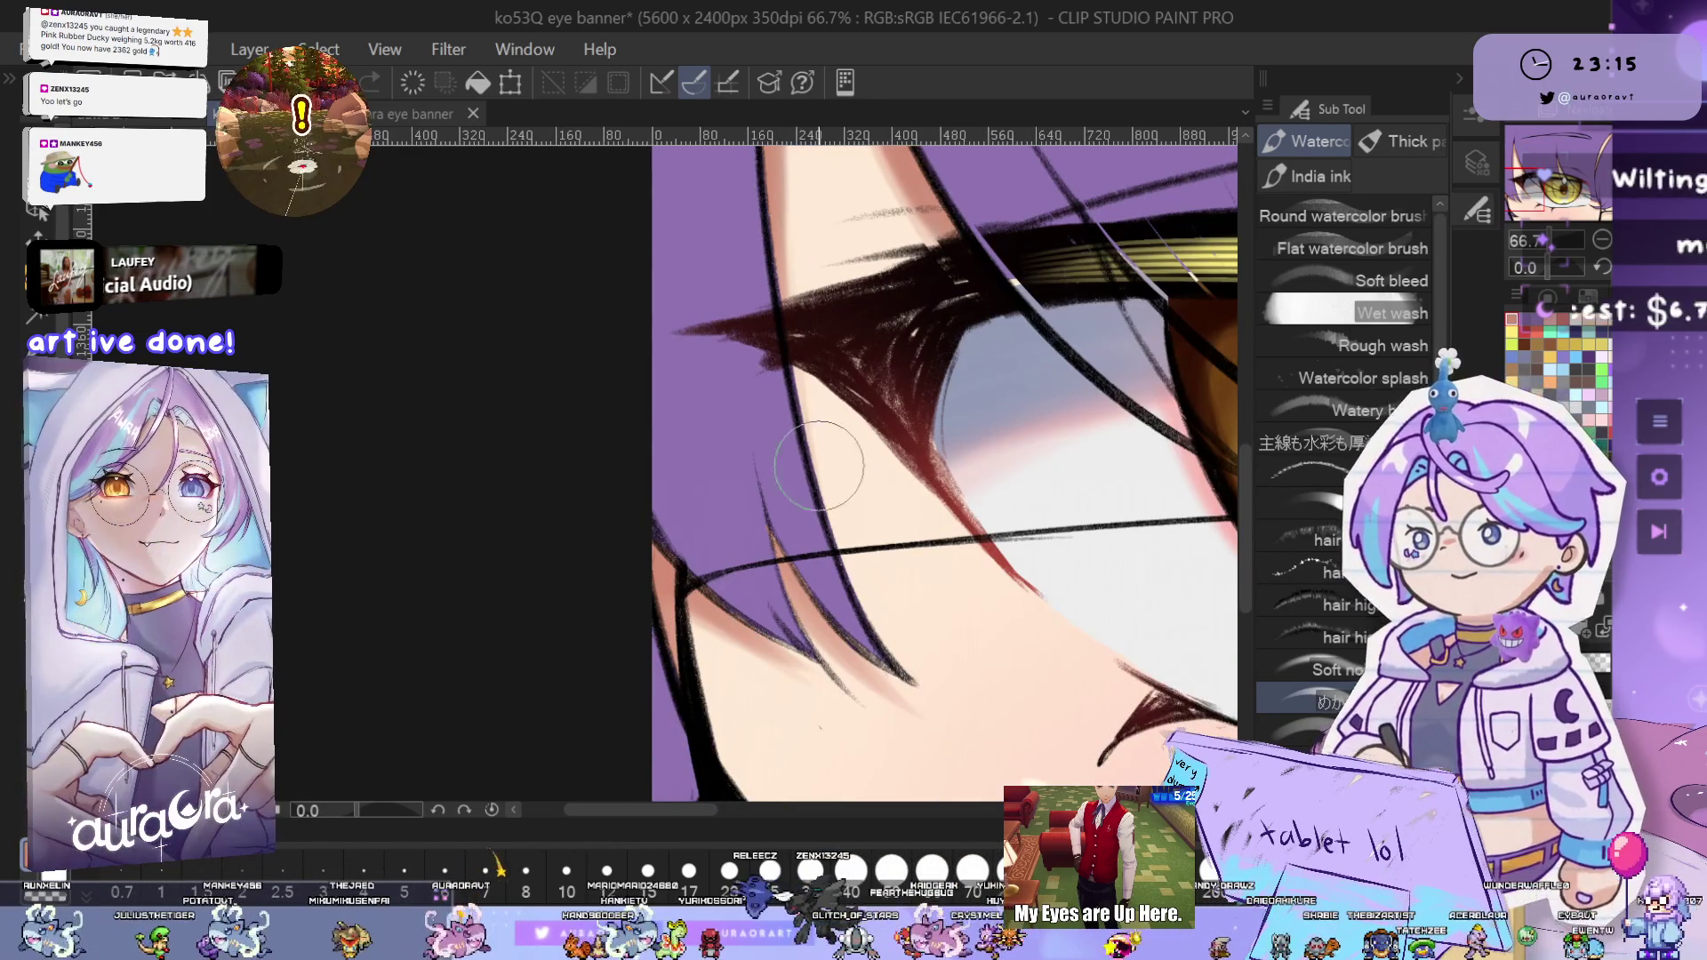
pyautogui.scroll(-1, 853, 577)
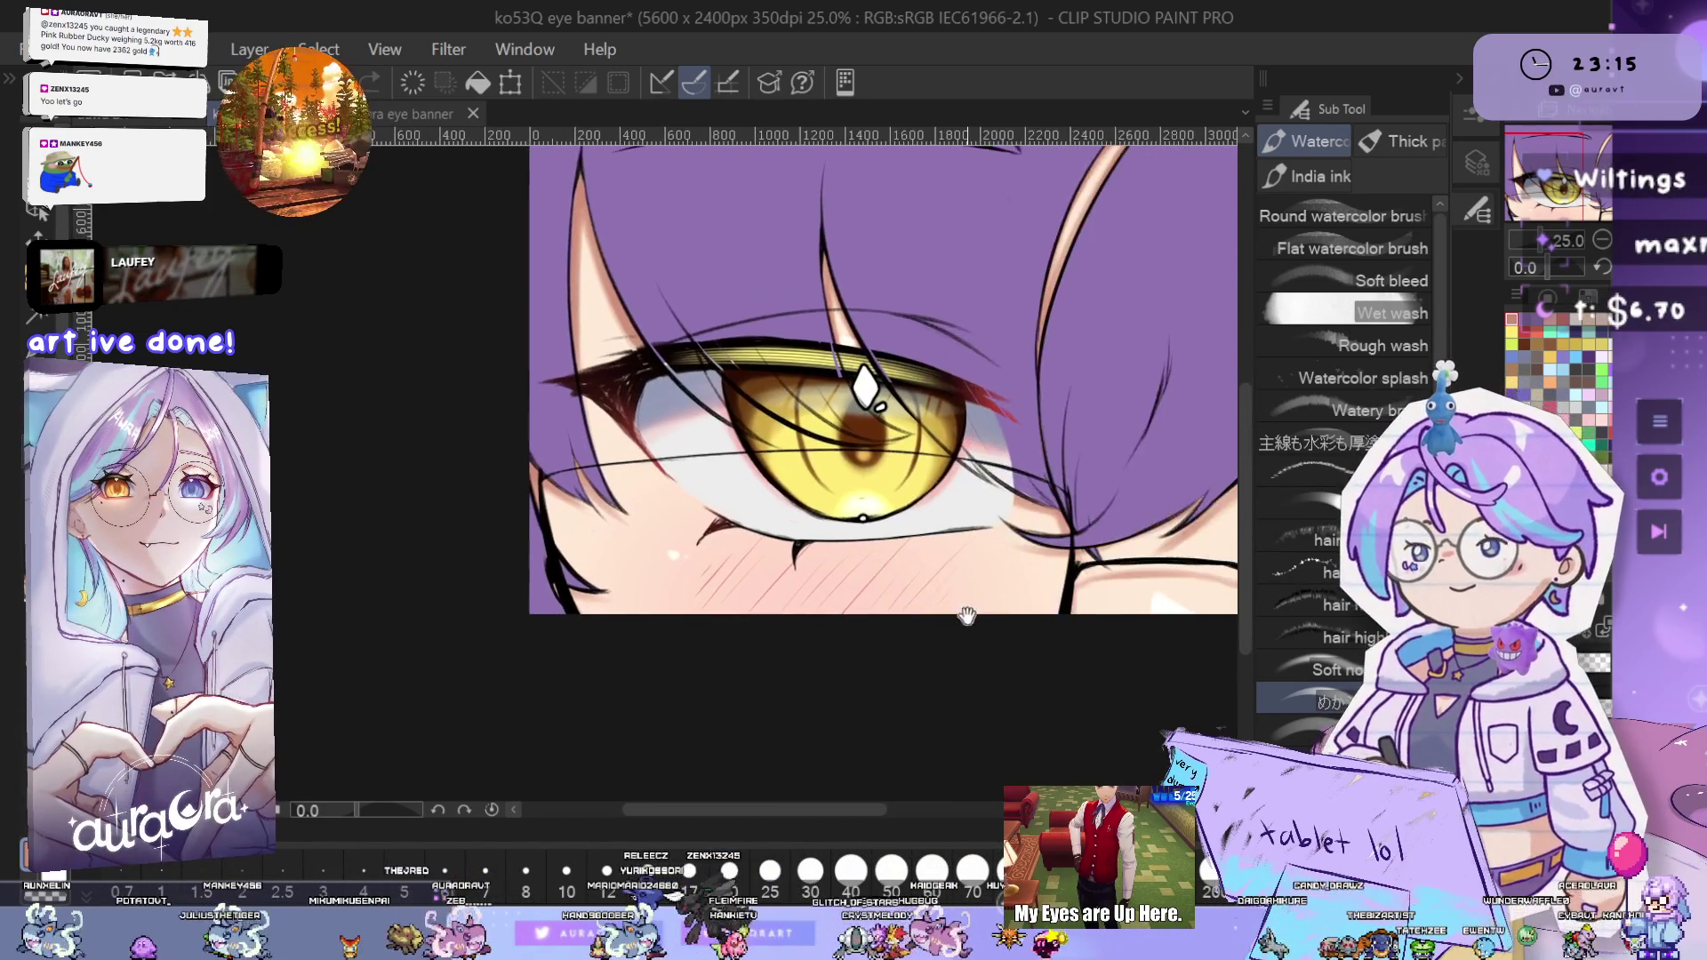
pyautogui.moveTo(880, 533); pyautogui.dragTo(712, 498)
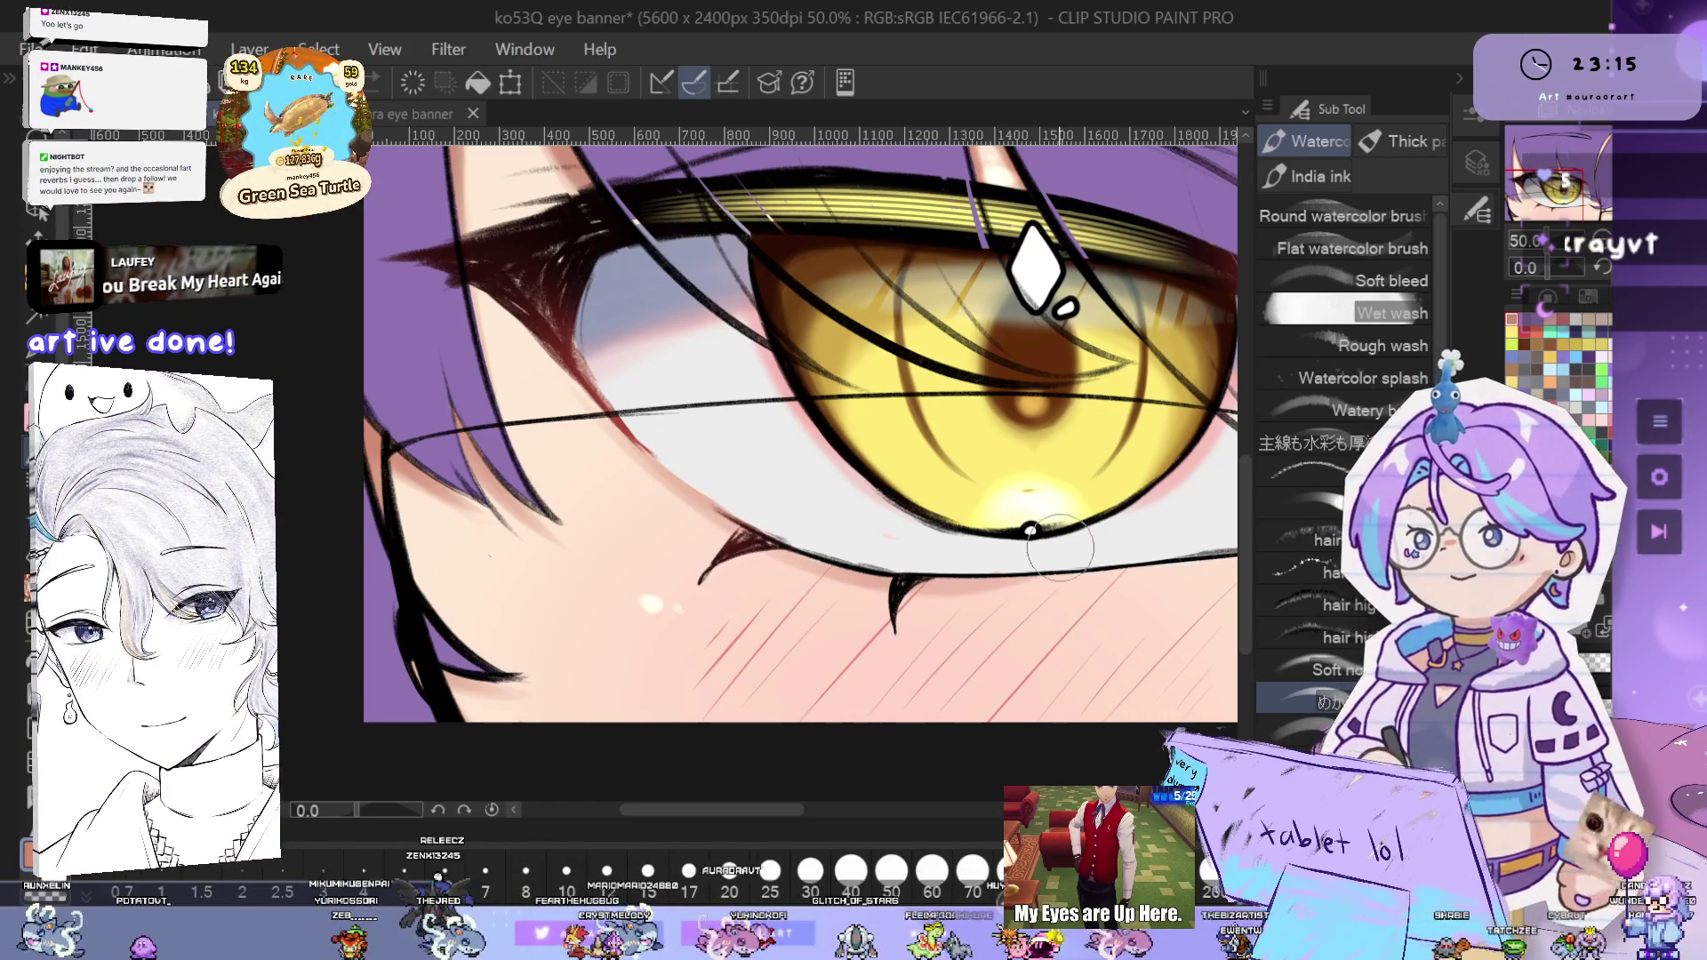
pyautogui.moveTo(1111, 578); pyautogui.dragTo(971, 578)
pyautogui.scroll(-4, 1111, 498)
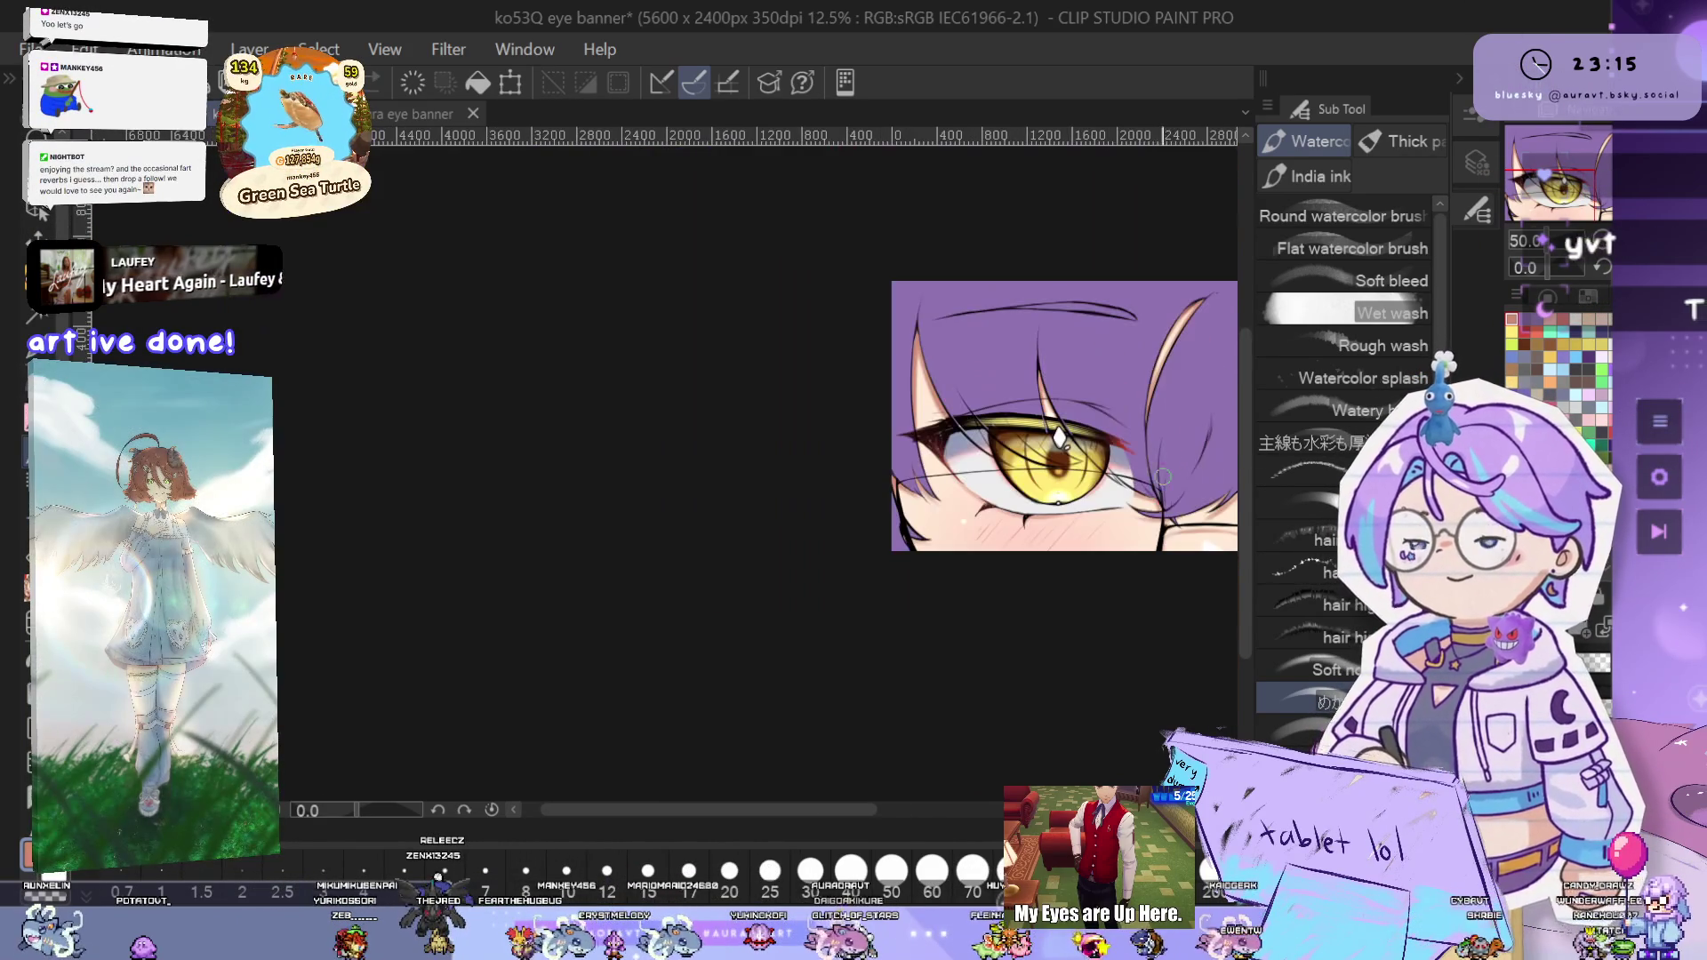
pyautogui.moveTo(1167, 528)
pyautogui.mouseDown()
pyautogui.moveTo(694, 499)
pyautogui.moveTo(943, 504)
pyautogui.mouseUp()
pyautogui.scroll(5, 943, 504)
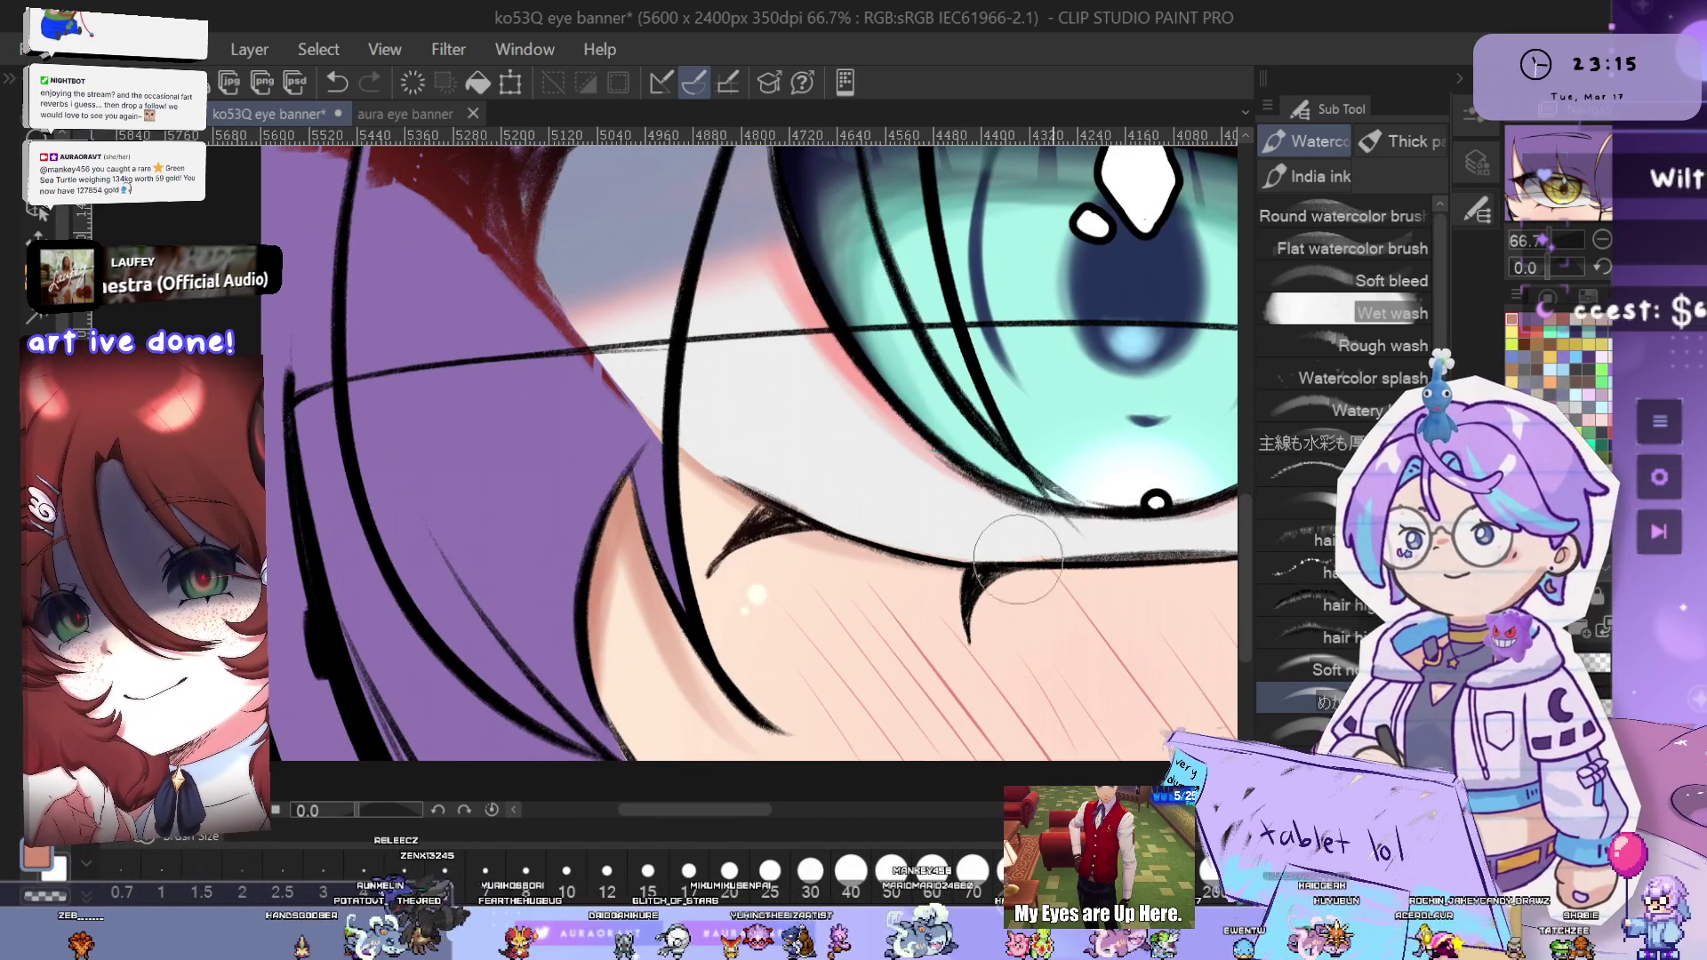
pyautogui.moveTo(1079, 540); pyautogui.dragTo(961, 535)
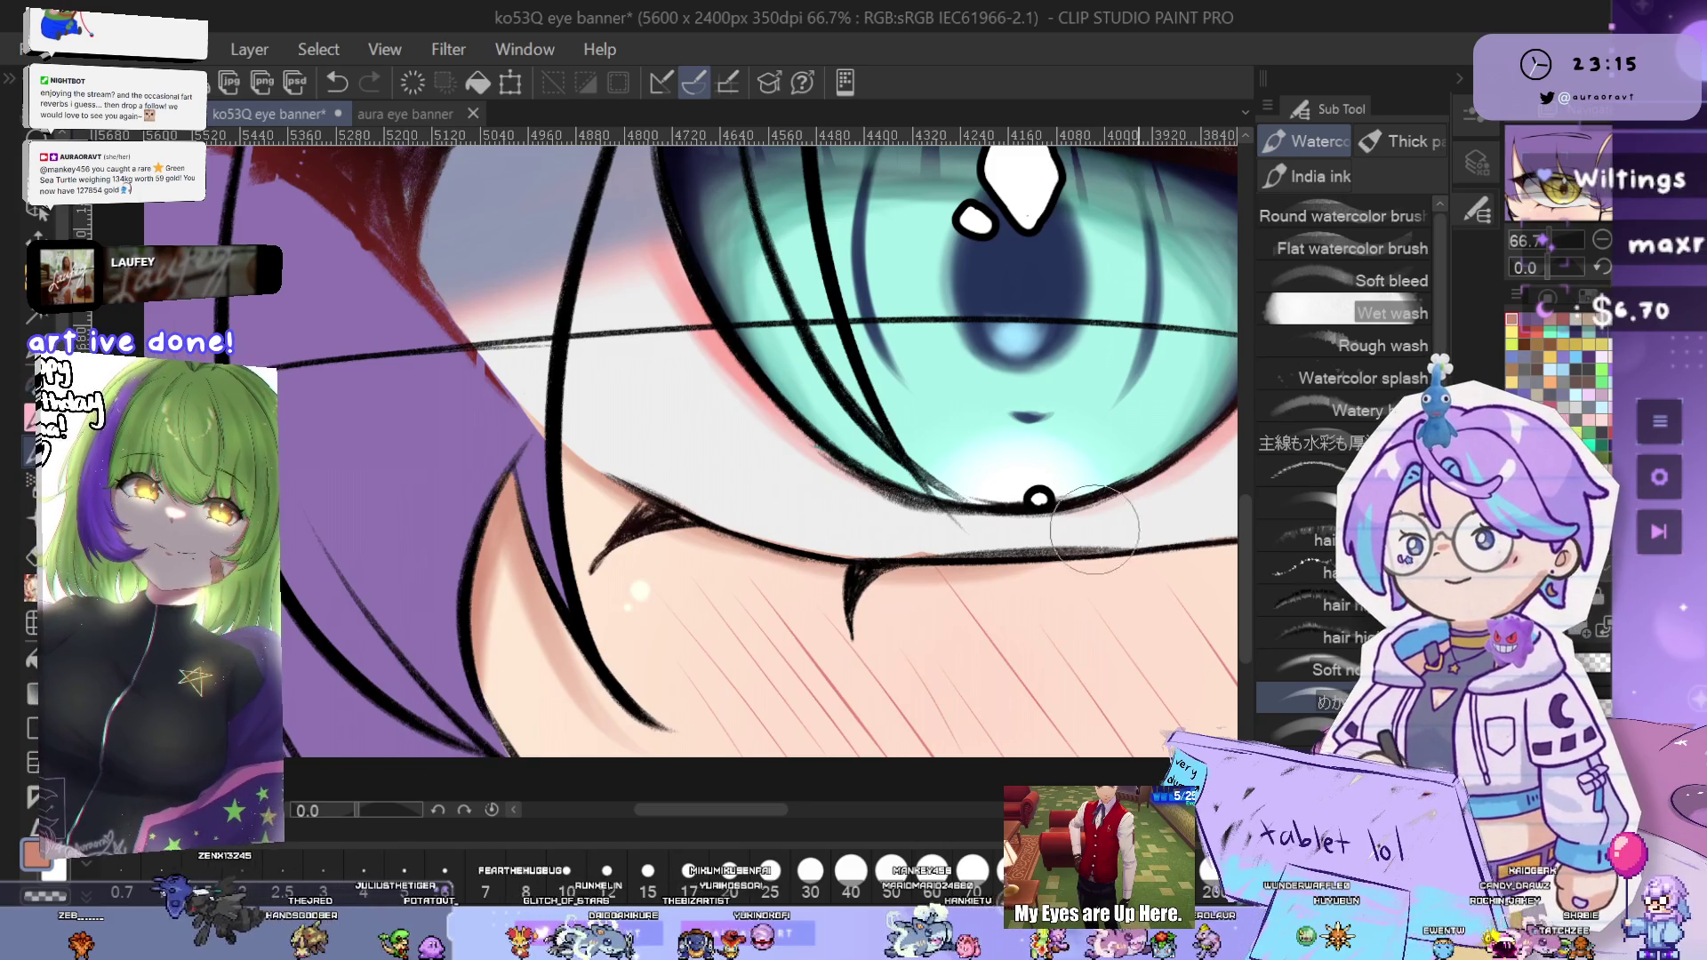
pyautogui.hotkey('ctrl', '-')
pyautogui.hotkey('ctrl', '-')
pyautogui.hotkey('ctrl', '-')
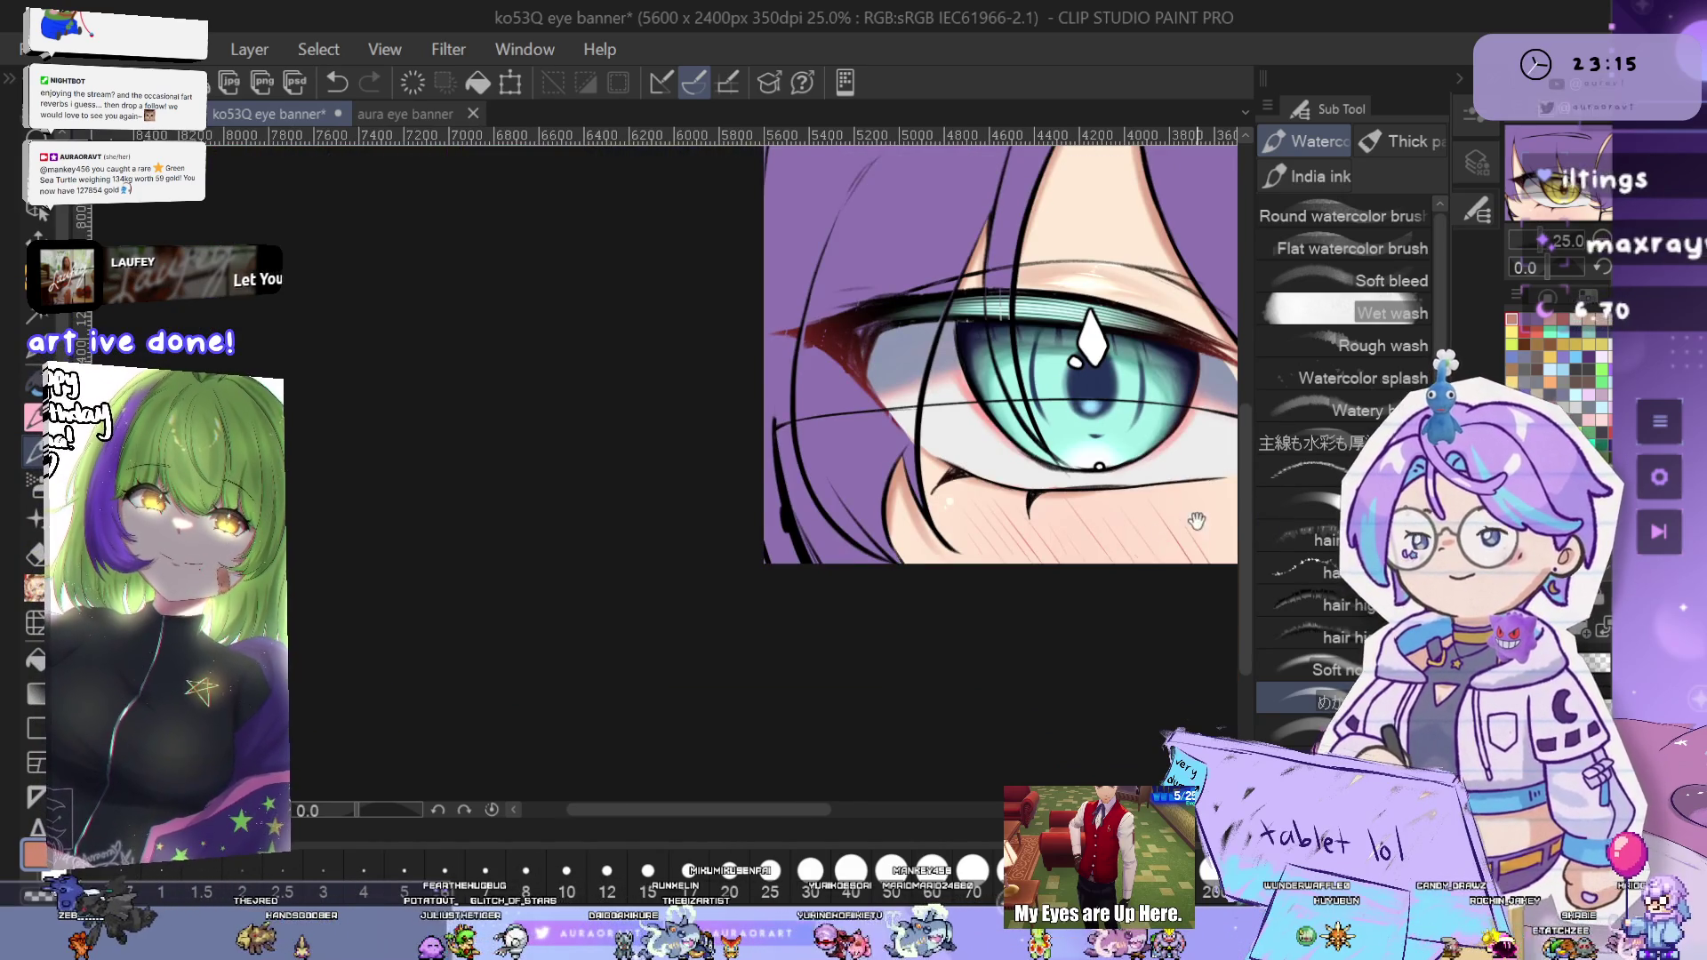
pyautogui.hotkey('ctrl', '+')
pyautogui.hotkey('ctrl', '+')
pyautogui.hotkey('ctrl', '+')
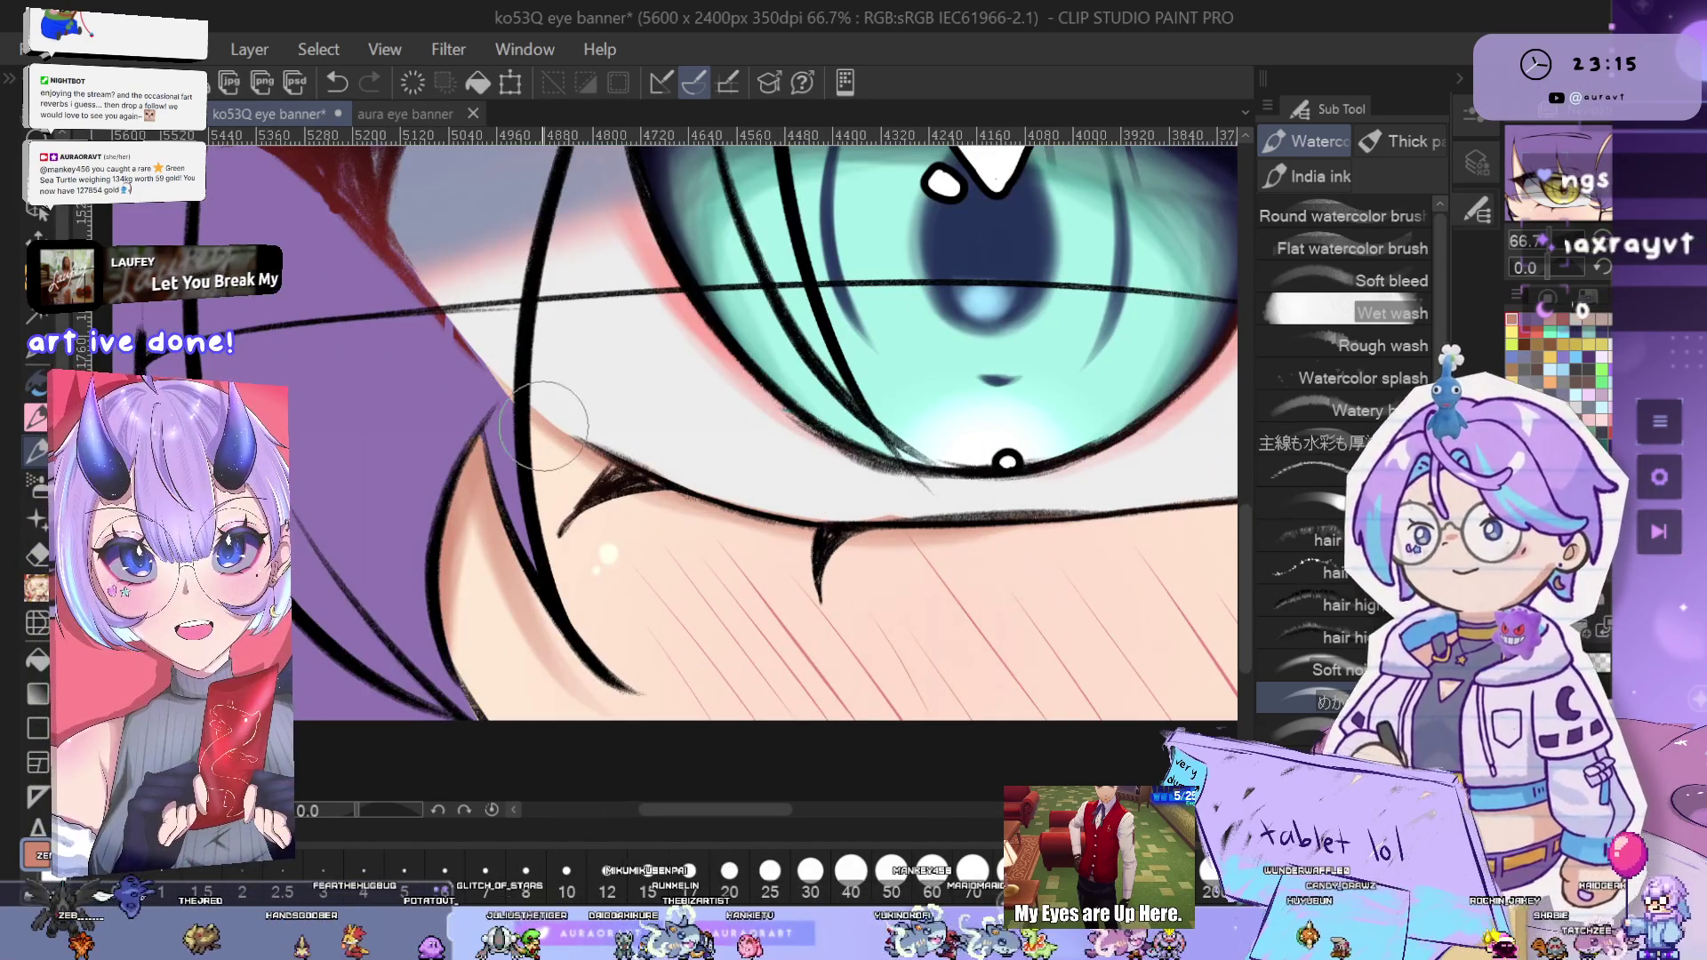
pyautogui.hotkey('ctrl', 'z')
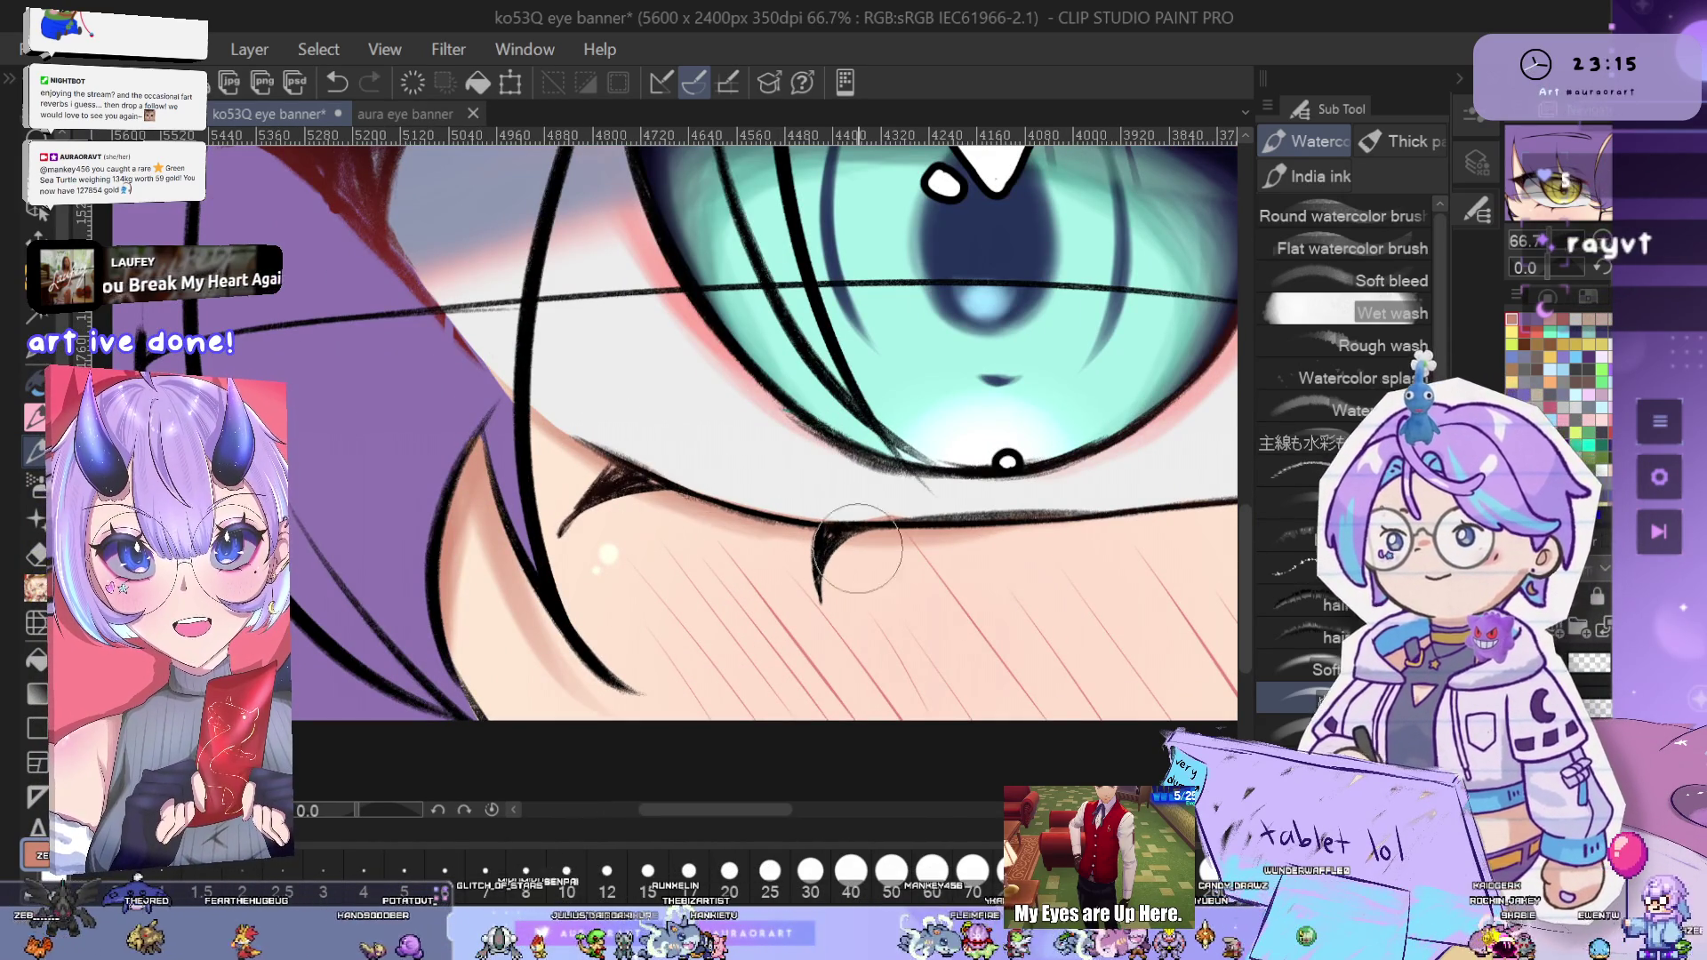
# - Inspect the hair spike between the eyes up to its tip, then zoom out to the full banner
pyautogui.hotkey('ctrl', '-')
pyautogui.hotkey('ctrl', '-')
pyautogui.hotkey('ctrl', '-')
pyautogui.hotkey('ctrl', '-')
pyautogui.hotkey('ctrl', '-')
pyautogui.moveTo(1113, 531)
pyautogui.mouseDown()
pyautogui.moveTo(1060, 595)
pyautogui.moveTo(1089, 558)
pyautogui.mouseUp()
pyautogui.hotkey('ctrl', '+')
pyautogui.hotkey('ctrl', '+')
pyautogui.hotkey('ctrl', '+')
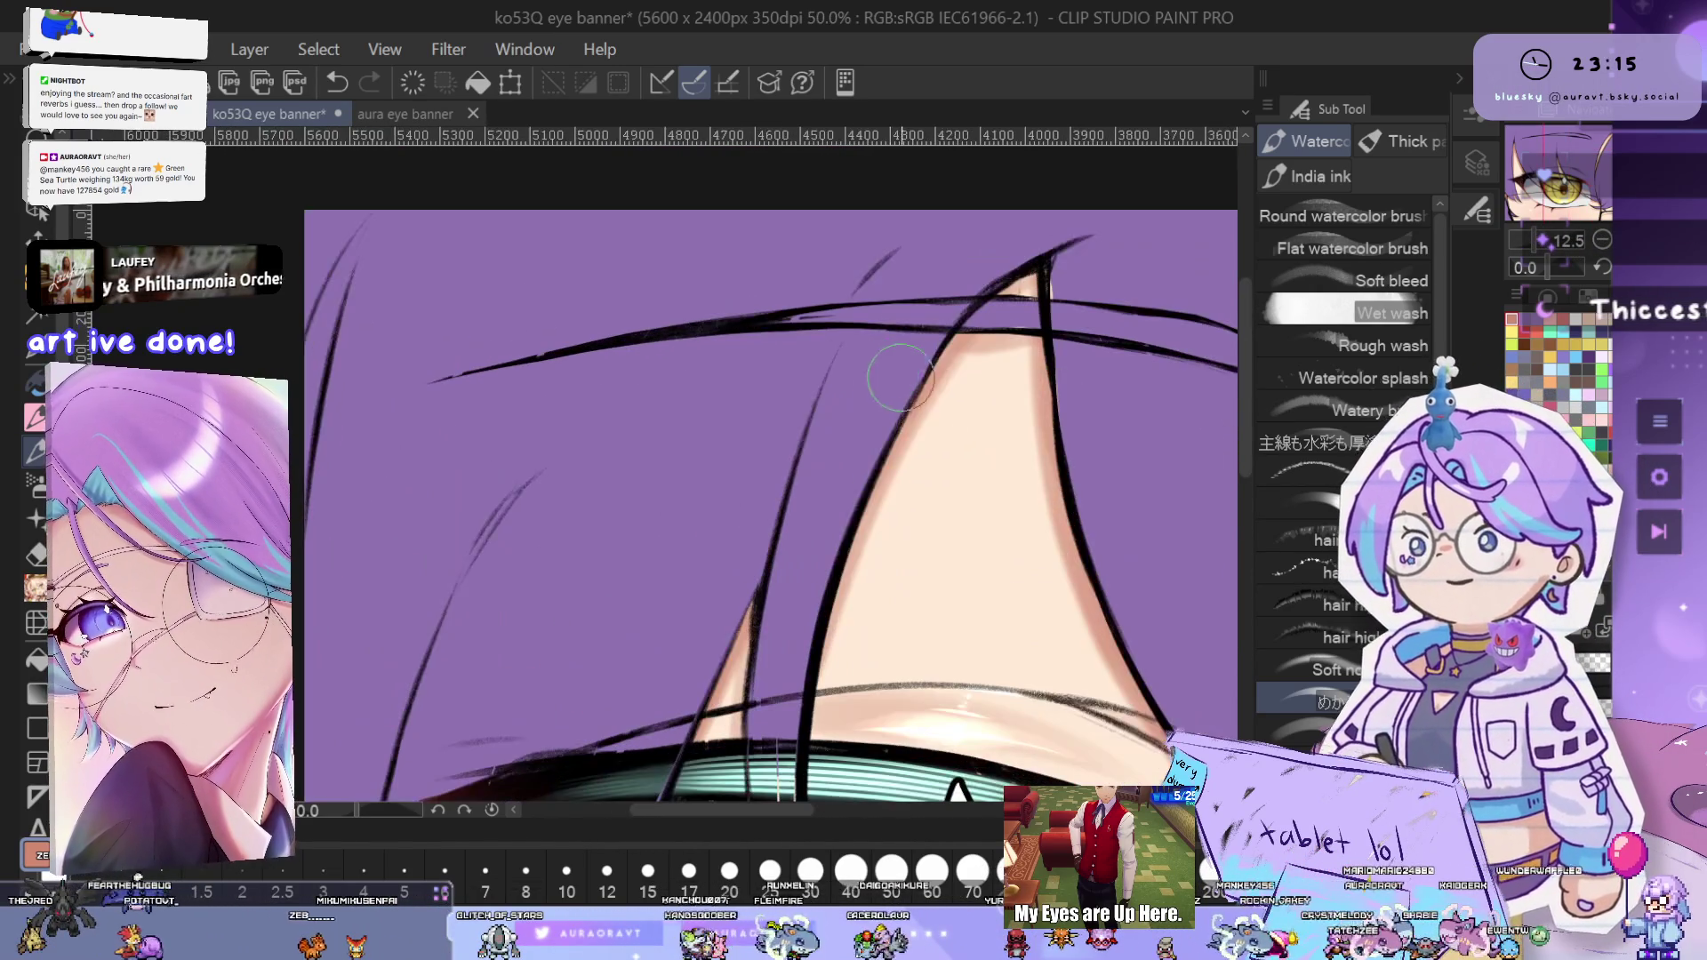
pyautogui.moveTo(968, 429); pyautogui.dragTo(956, 377)
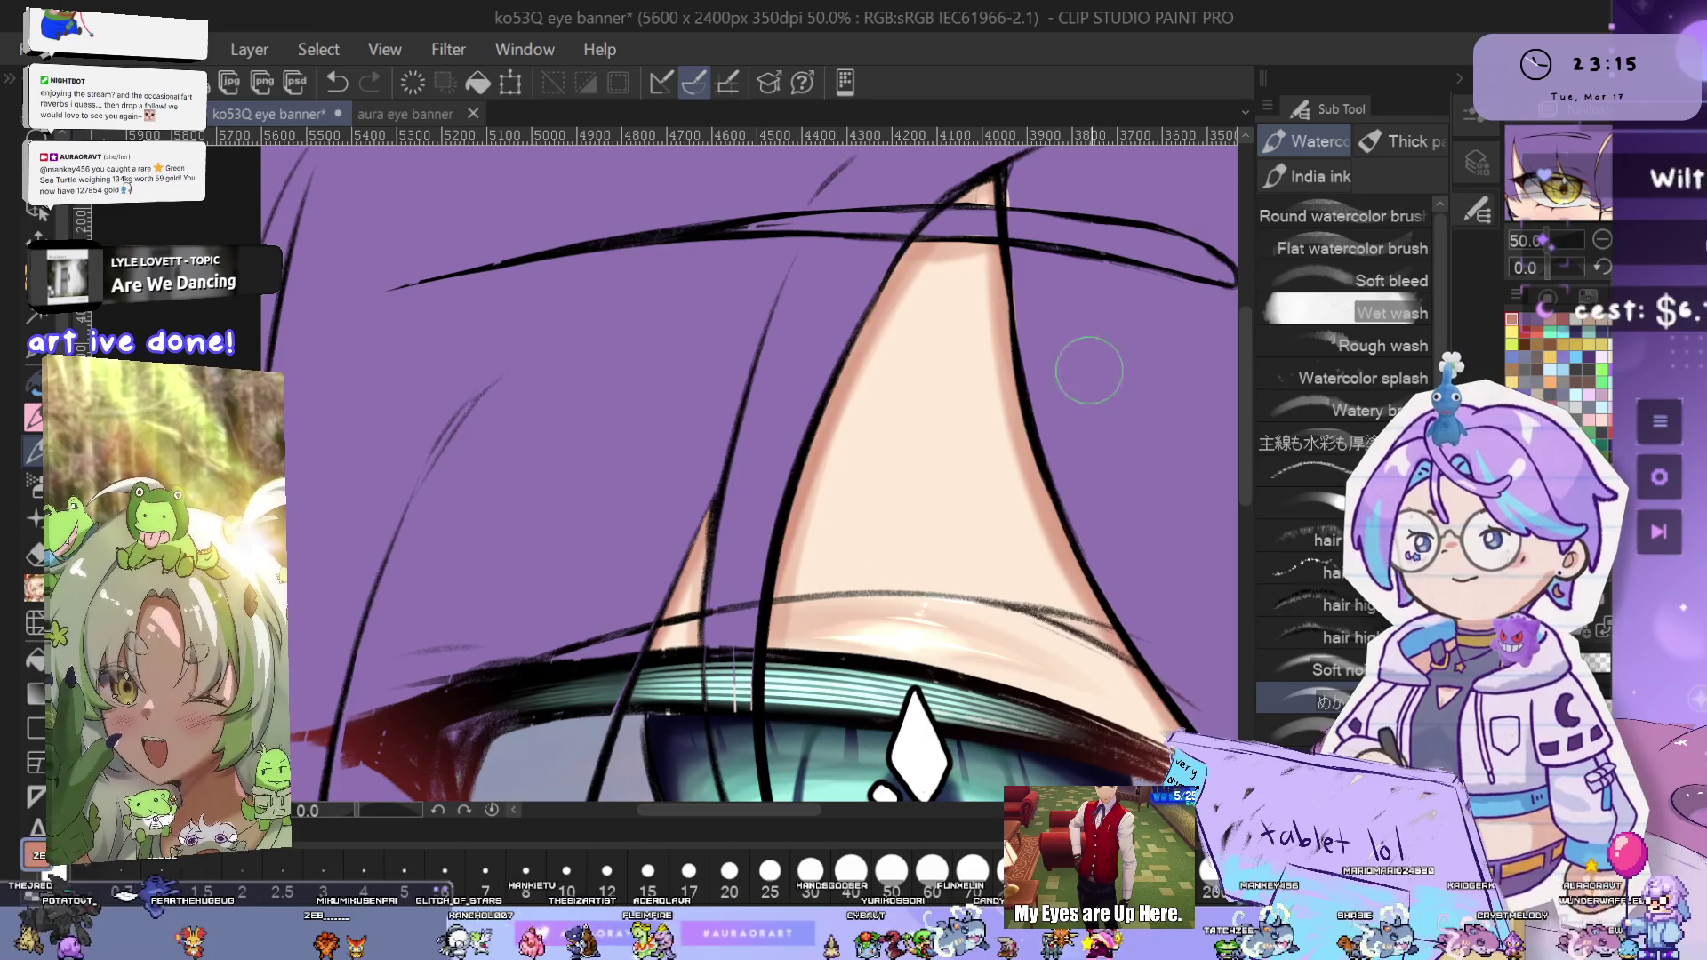
pyautogui.moveTo(1086, 259); pyautogui.dragTo(1011, 428)
pyautogui.hotkey('ctrl', '+')
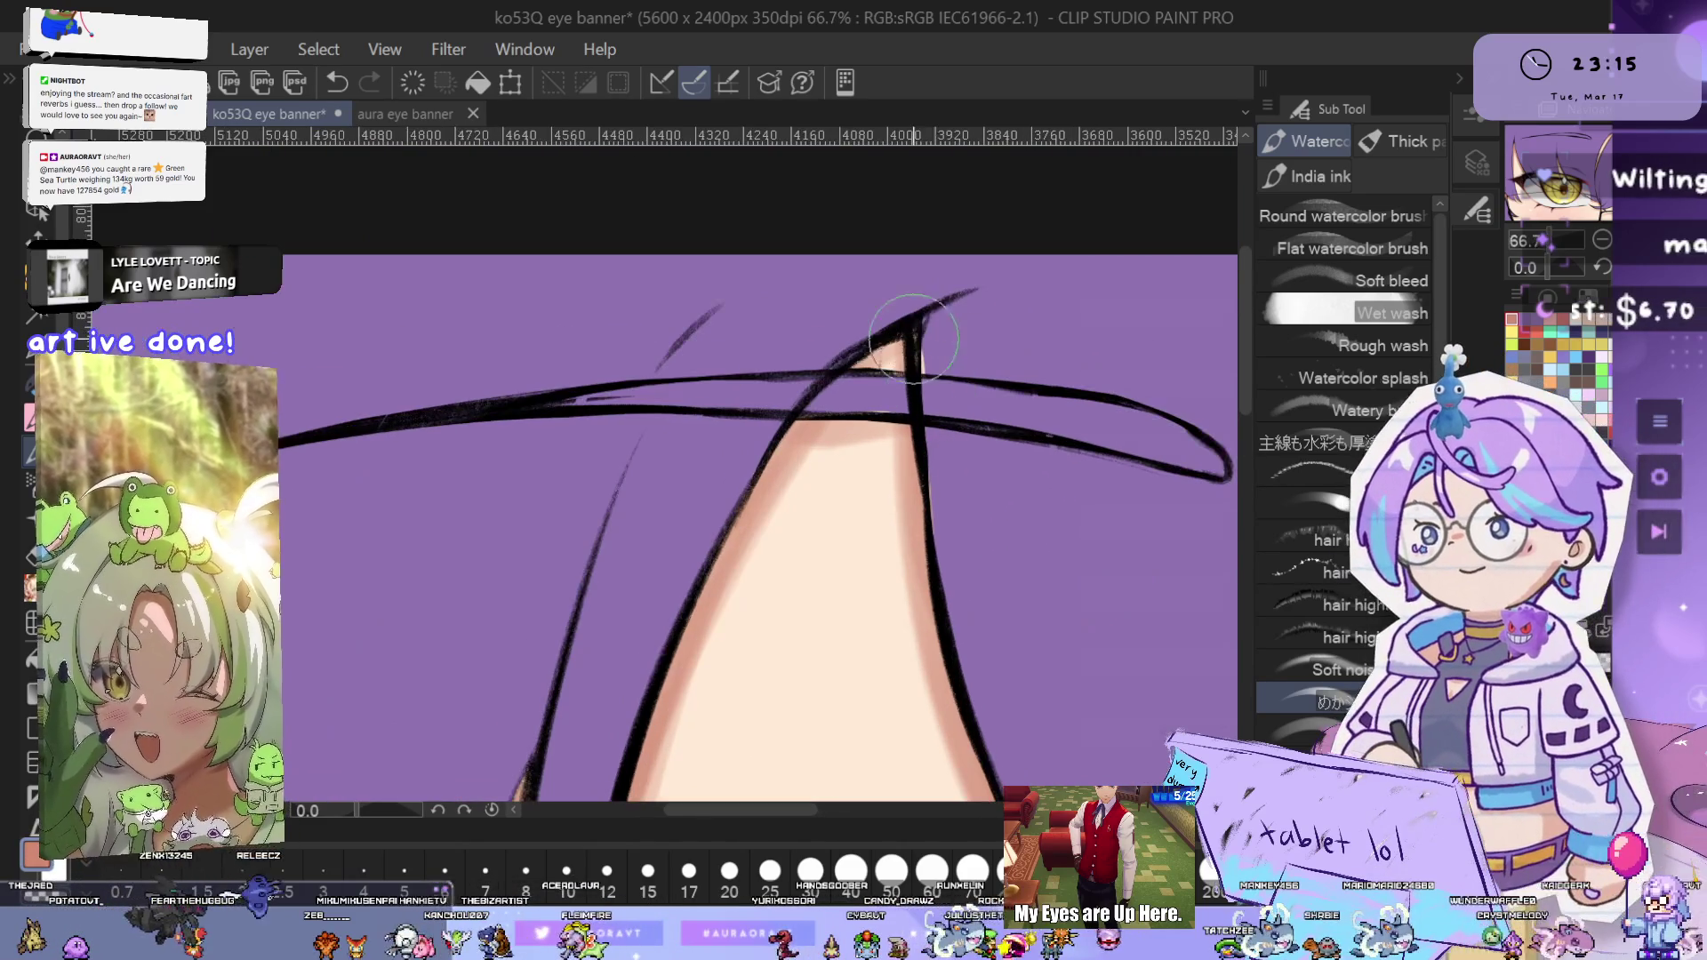
pyautogui.hotkey('ctrl', '-')
pyautogui.hotkey('ctrl', '-')
pyautogui.hotkey('ctrl', '-')
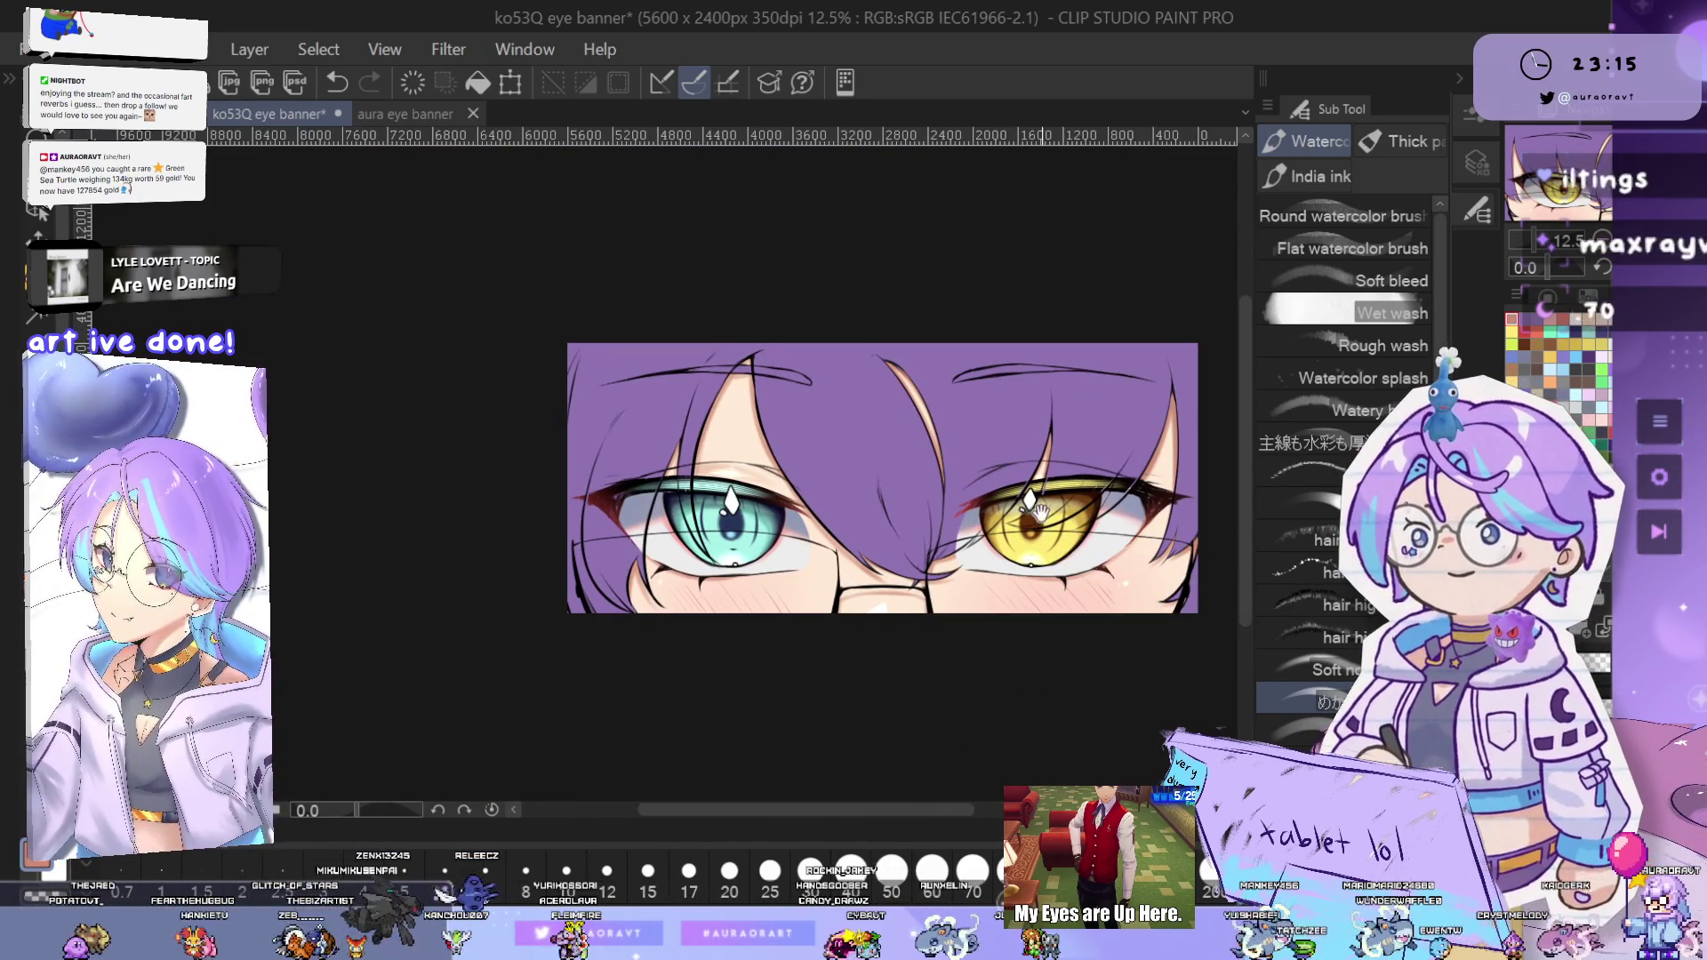
# - Flip the canvas view horizontally with H so the golden eye is on the left, and centre the banner
pyautogui.moveTo(1052, 520); pyautogui.dragTo(1113, 514)
pyautogui.hotkey('ctrl', '+')
pyautogui.hotkey('ctrl', '-')
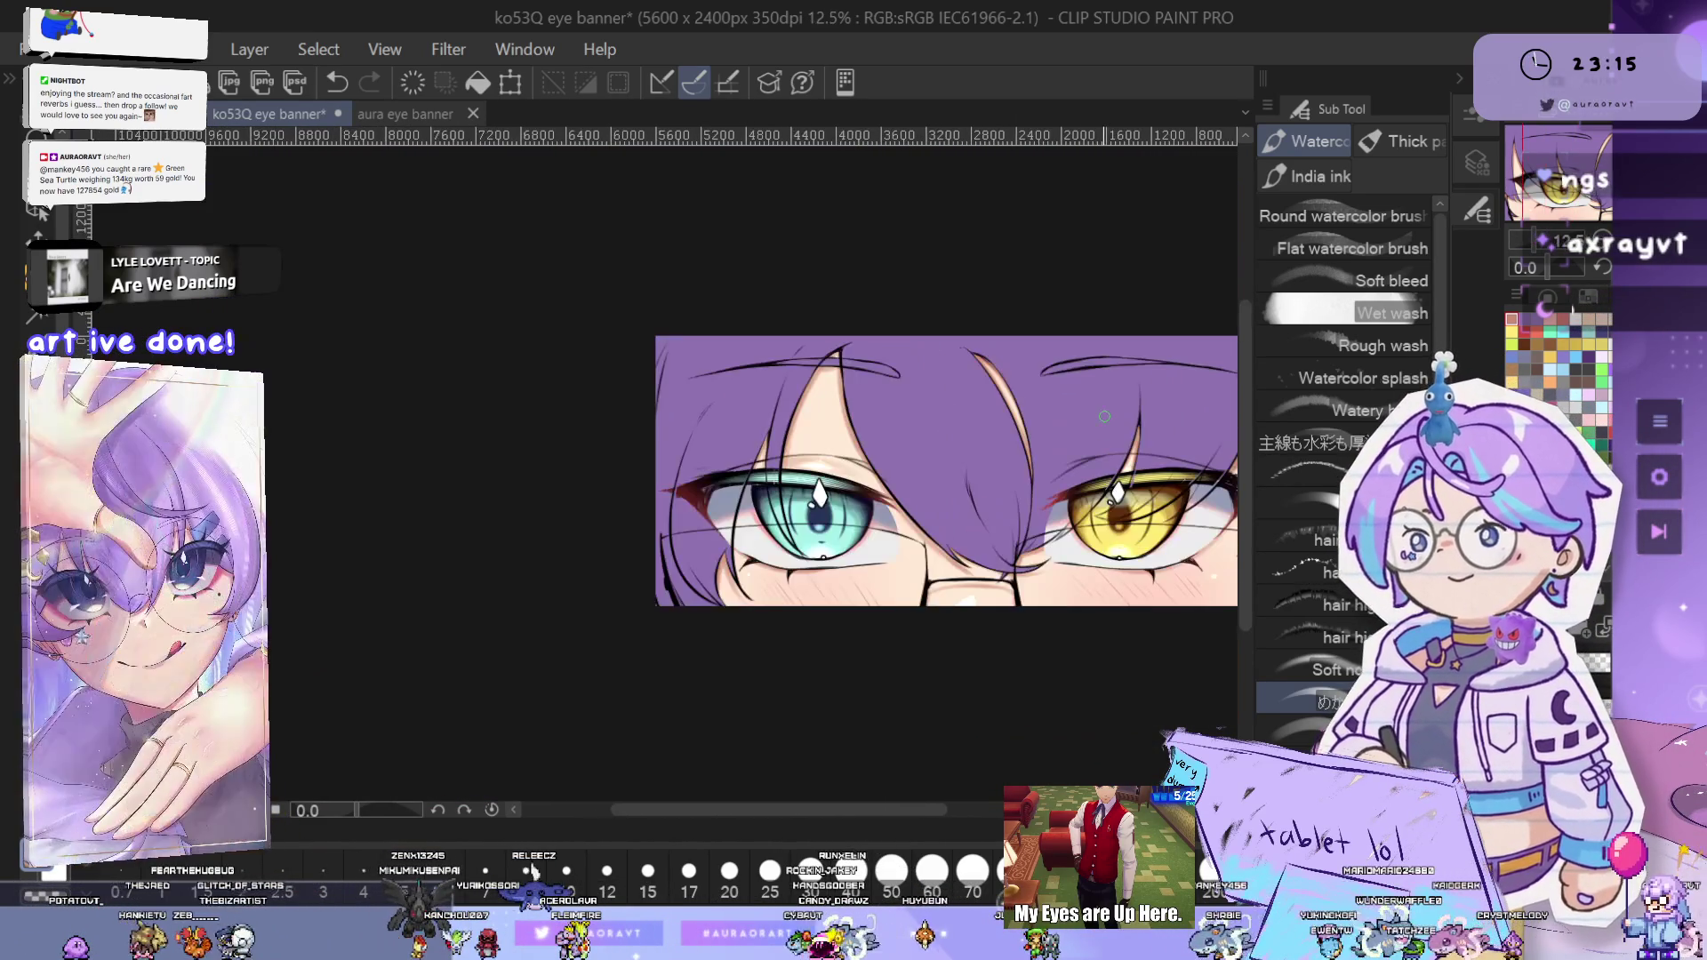
pyautogui.moveTo(1165, 563); pyautogui.dragTo(1069, 568)
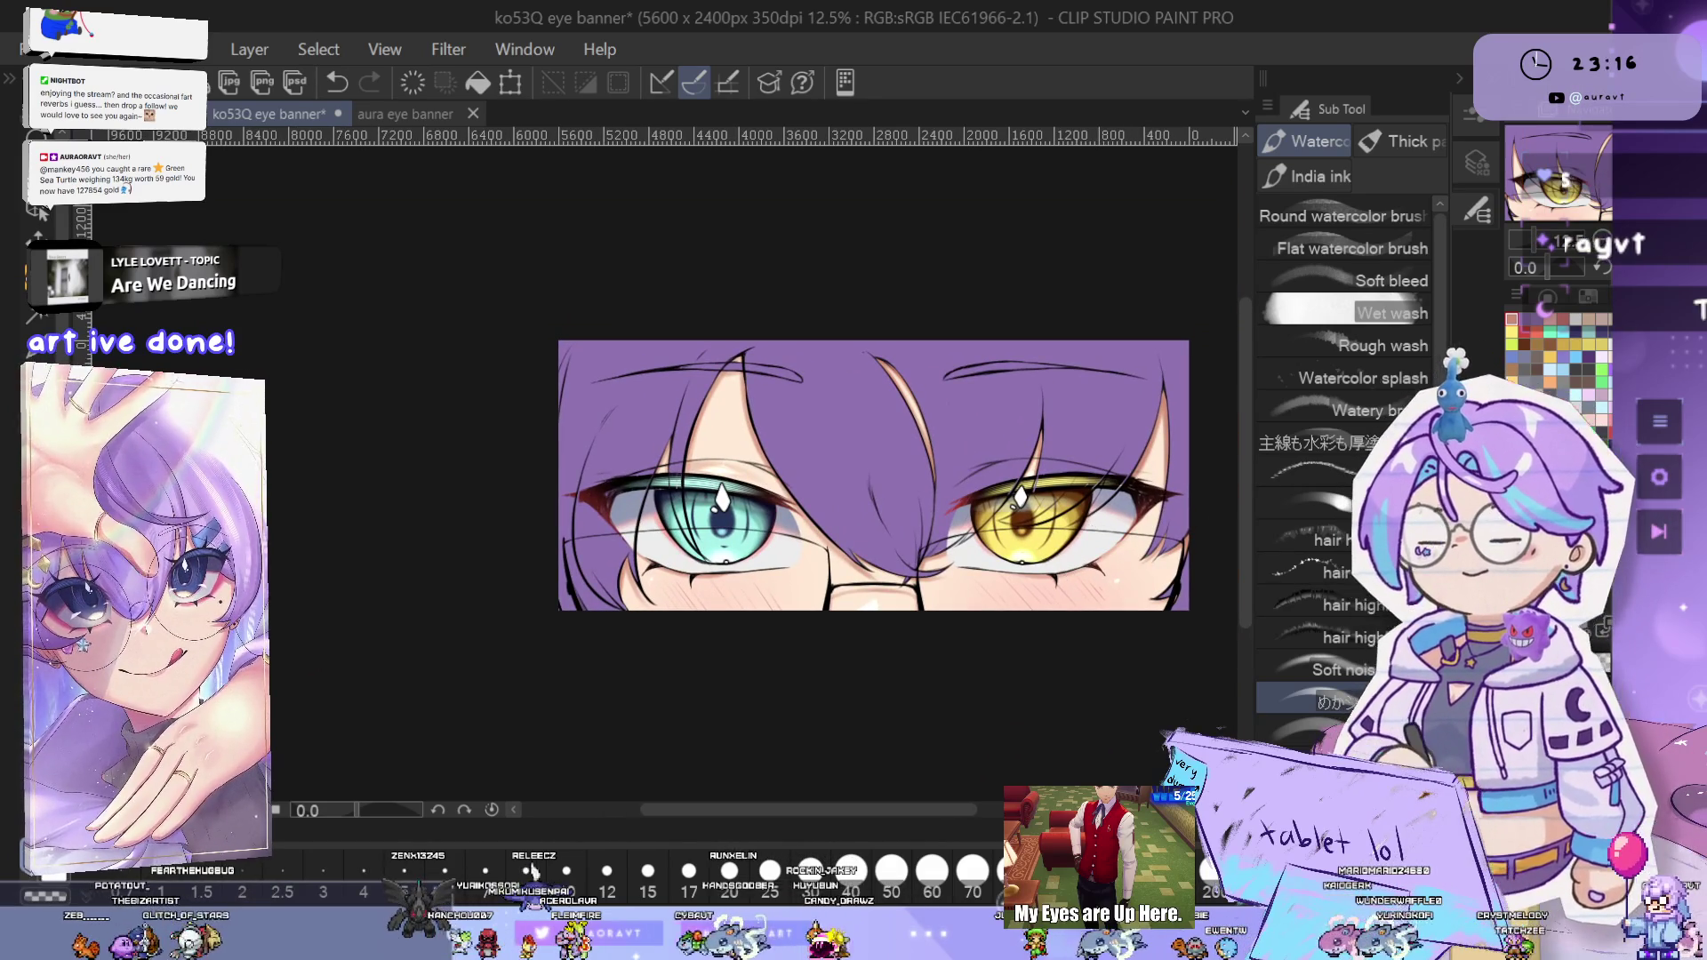
pyautogui.press('h')
pyautogui.moveTo(952, 544)
pyautogui.mouseDown()
pyautogui.moveTo(1040, 544)
pyautogui.moveTo(1001, 530)
pyautogui.mouseUp()
pyautogui.scroll(1, 880, 488)
pyautogui.scroll(-1, 880, 487)
pyautogui.moveTo(896, 501); pyautogui.dragTo(951, 531)
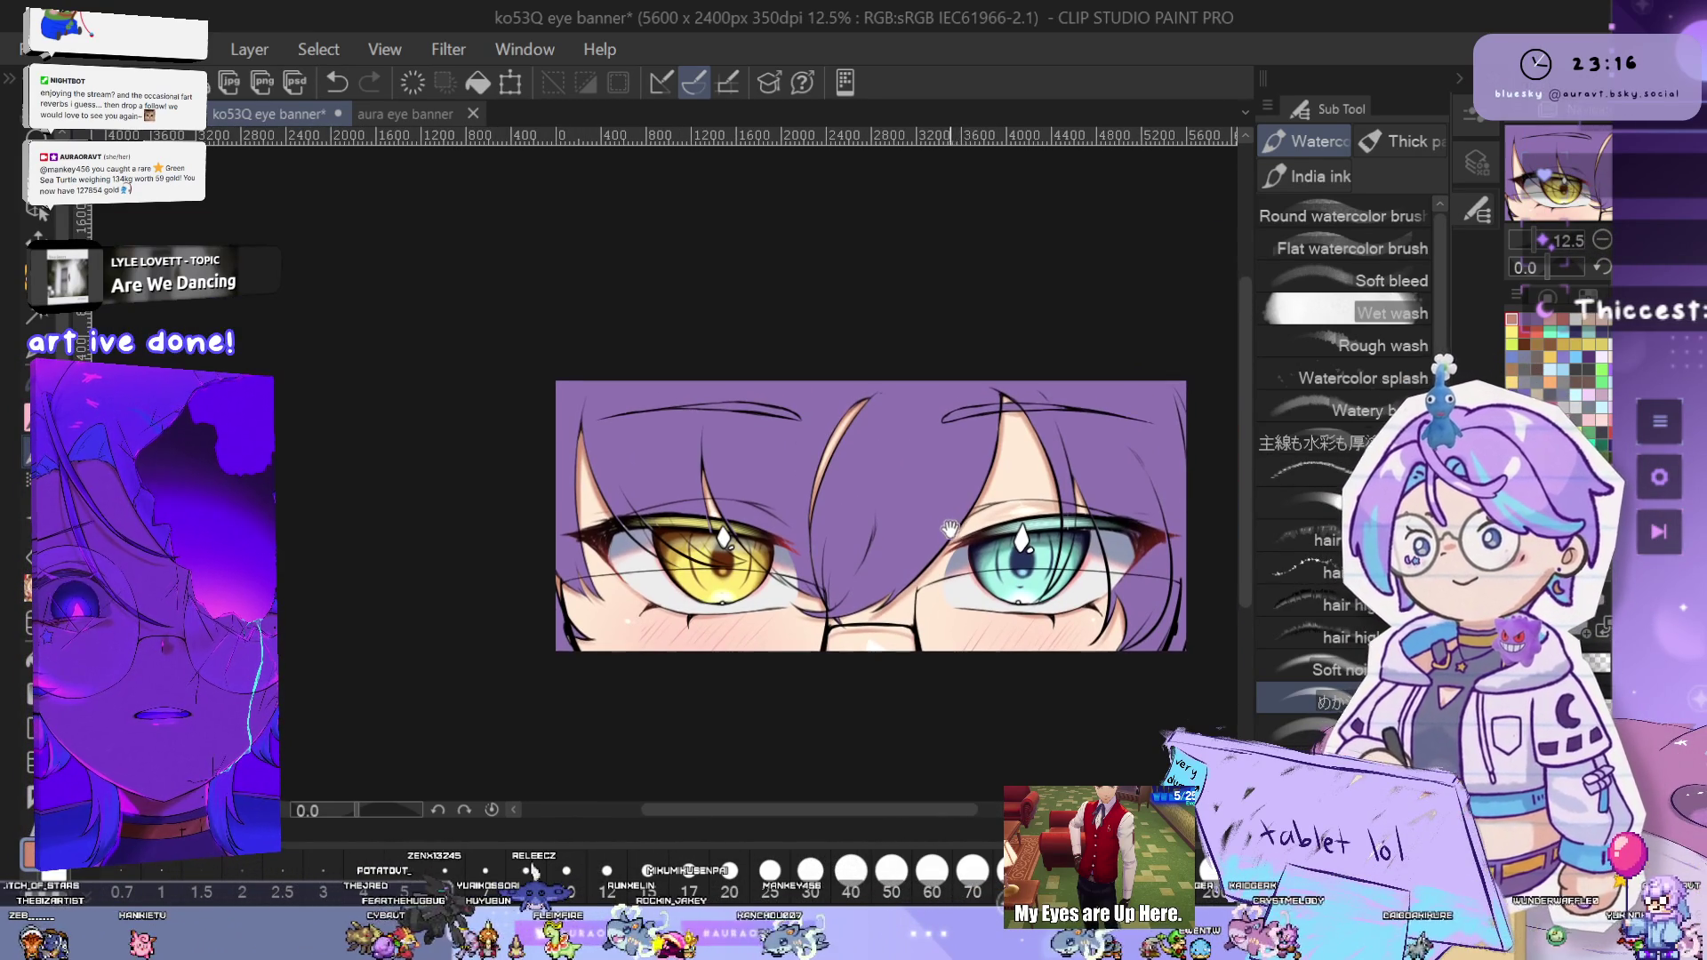
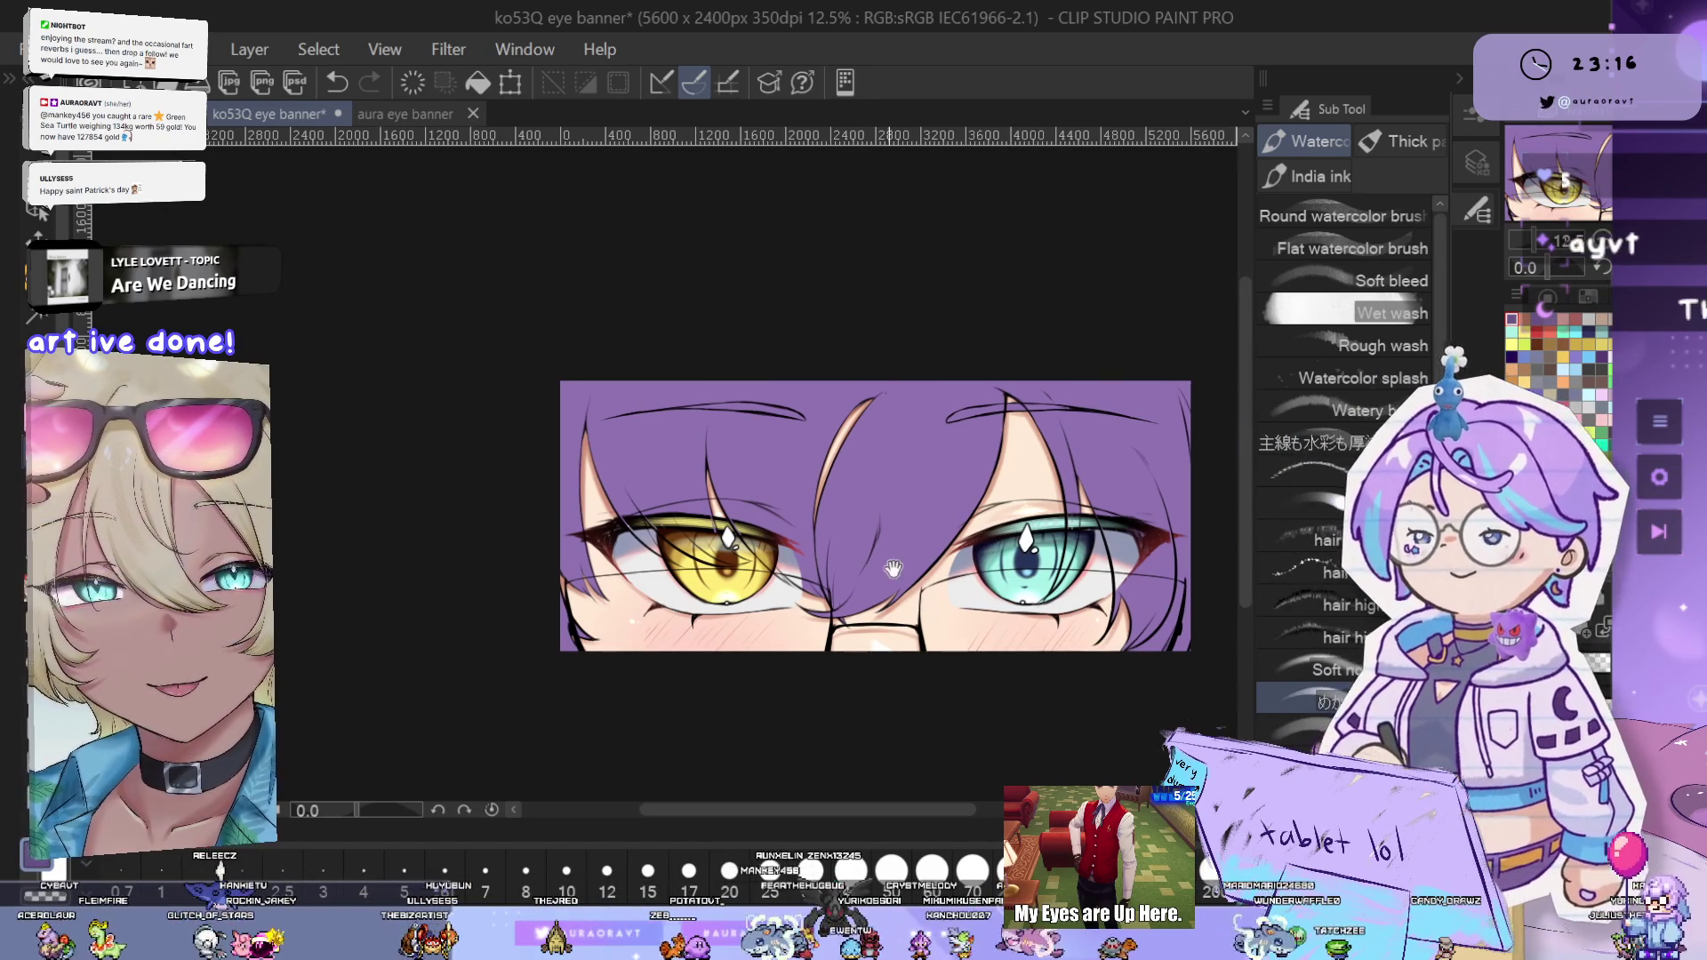
# - Zoom in on the yellow eye's outer corner and thicken the dark hair line and lower lash line
pyautogui.scroll(4, 883, 569)
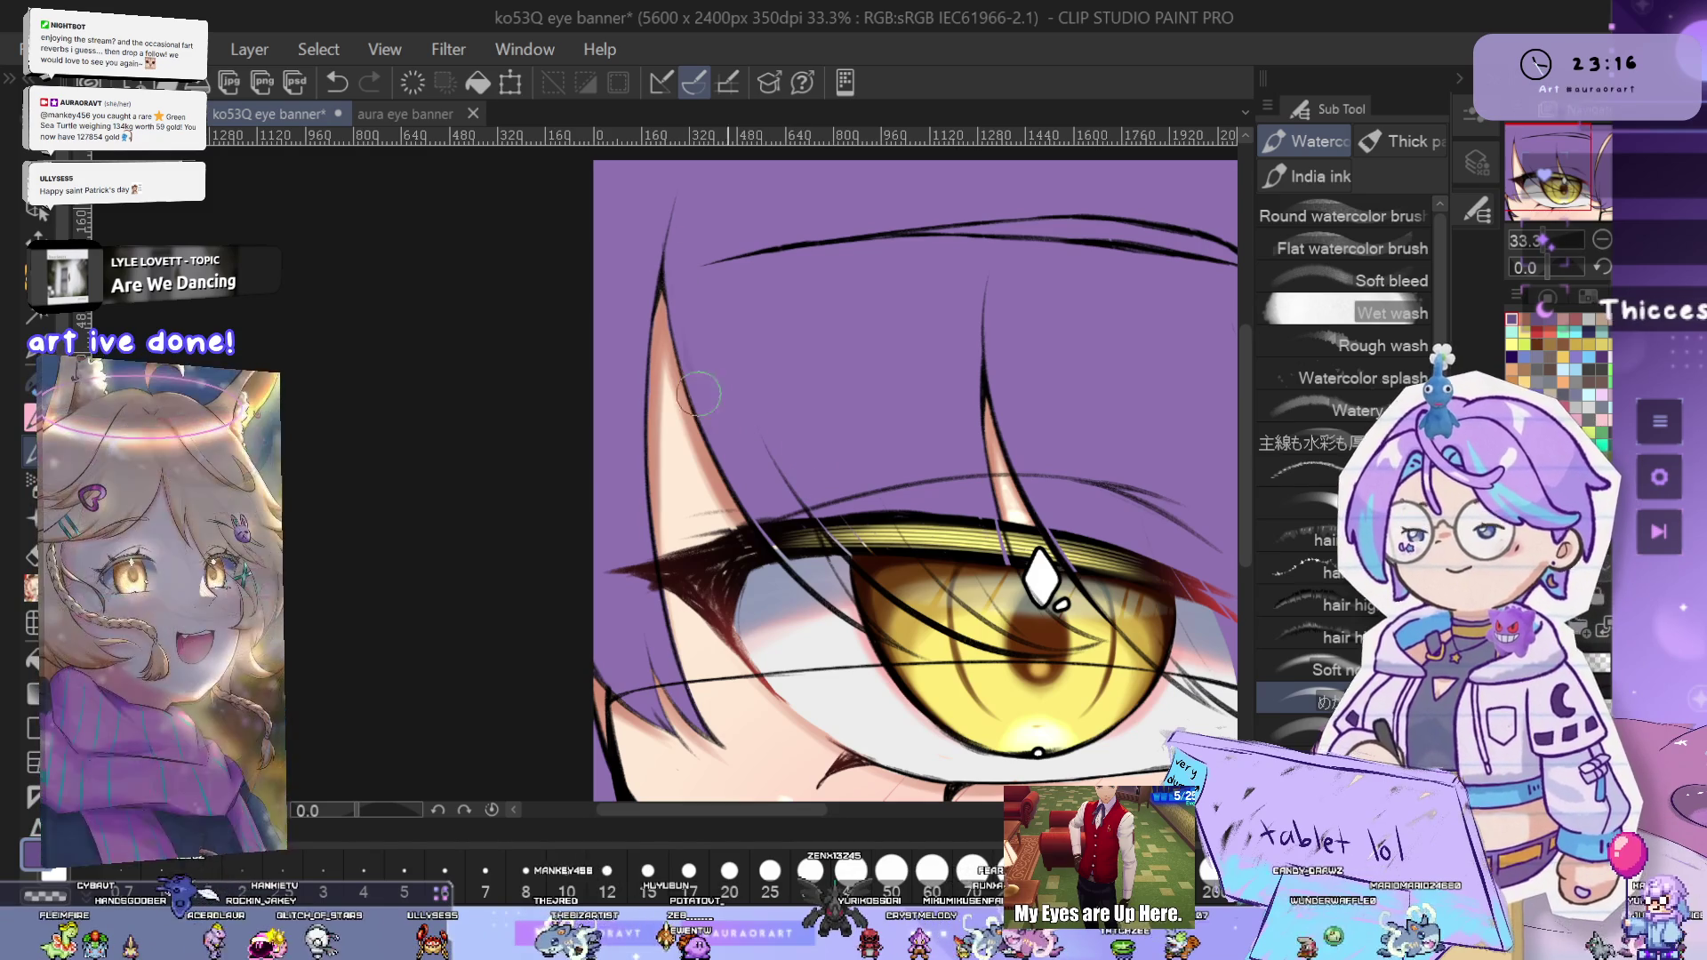
pyautogui.moveTo(697, 236); pyautogui.dragTo(708, 262)
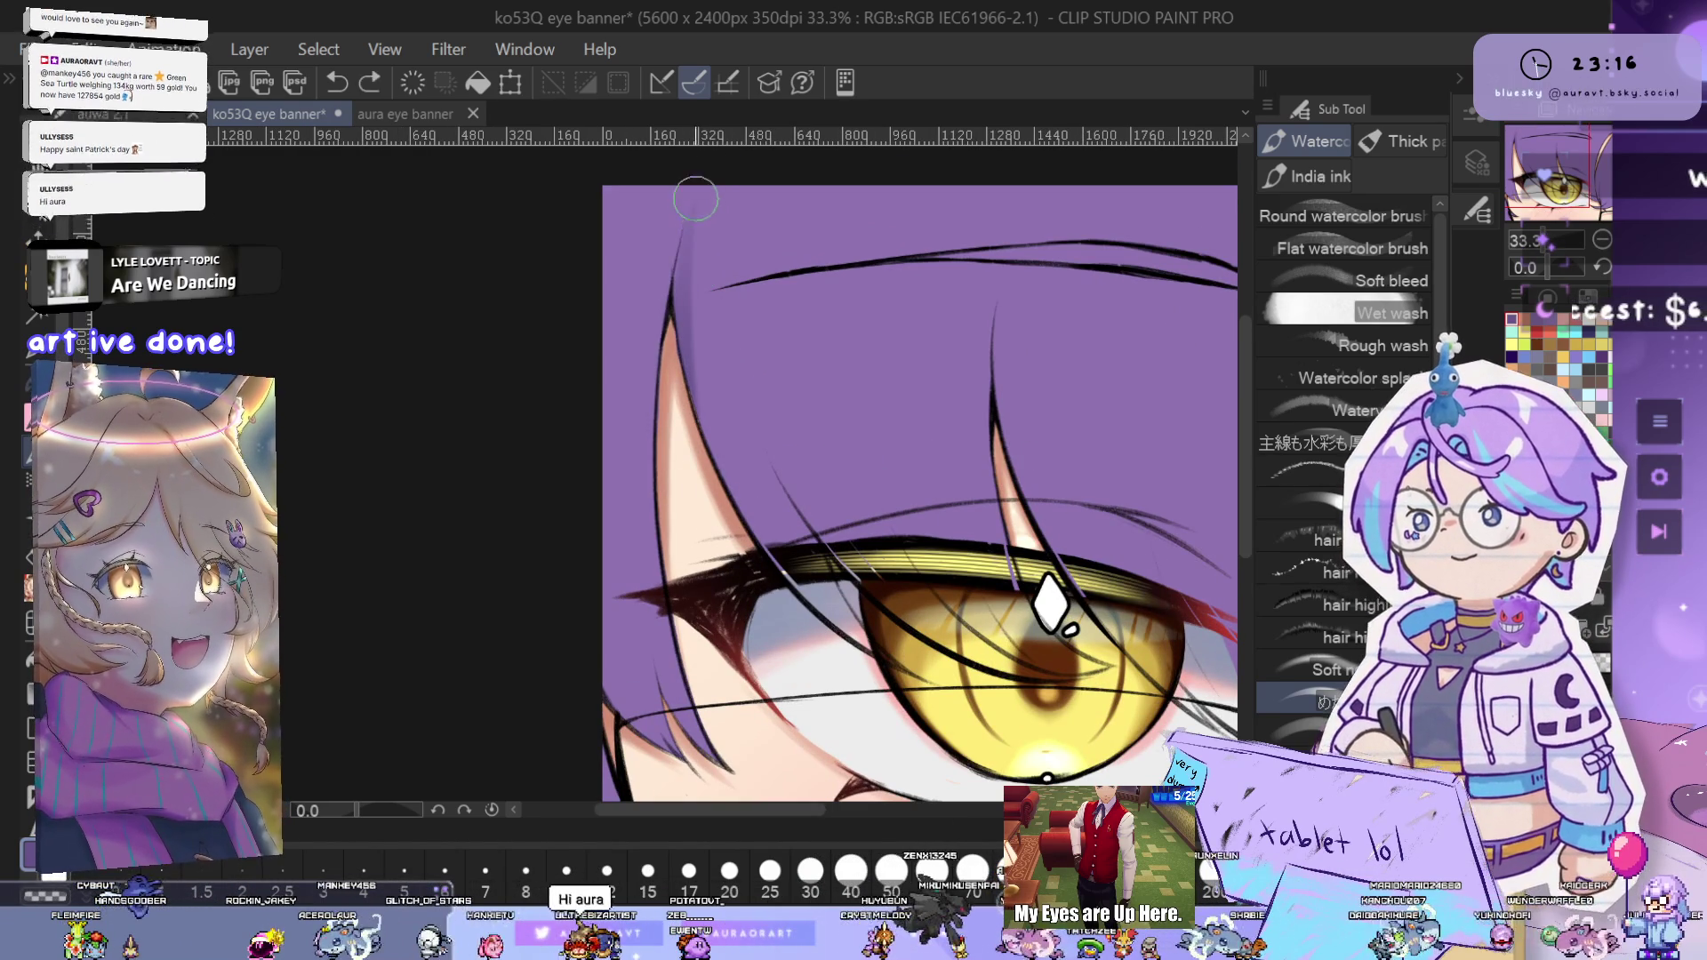
pyautogui.moveTo(732, 402); pyautogui.dragTo(855, 401)
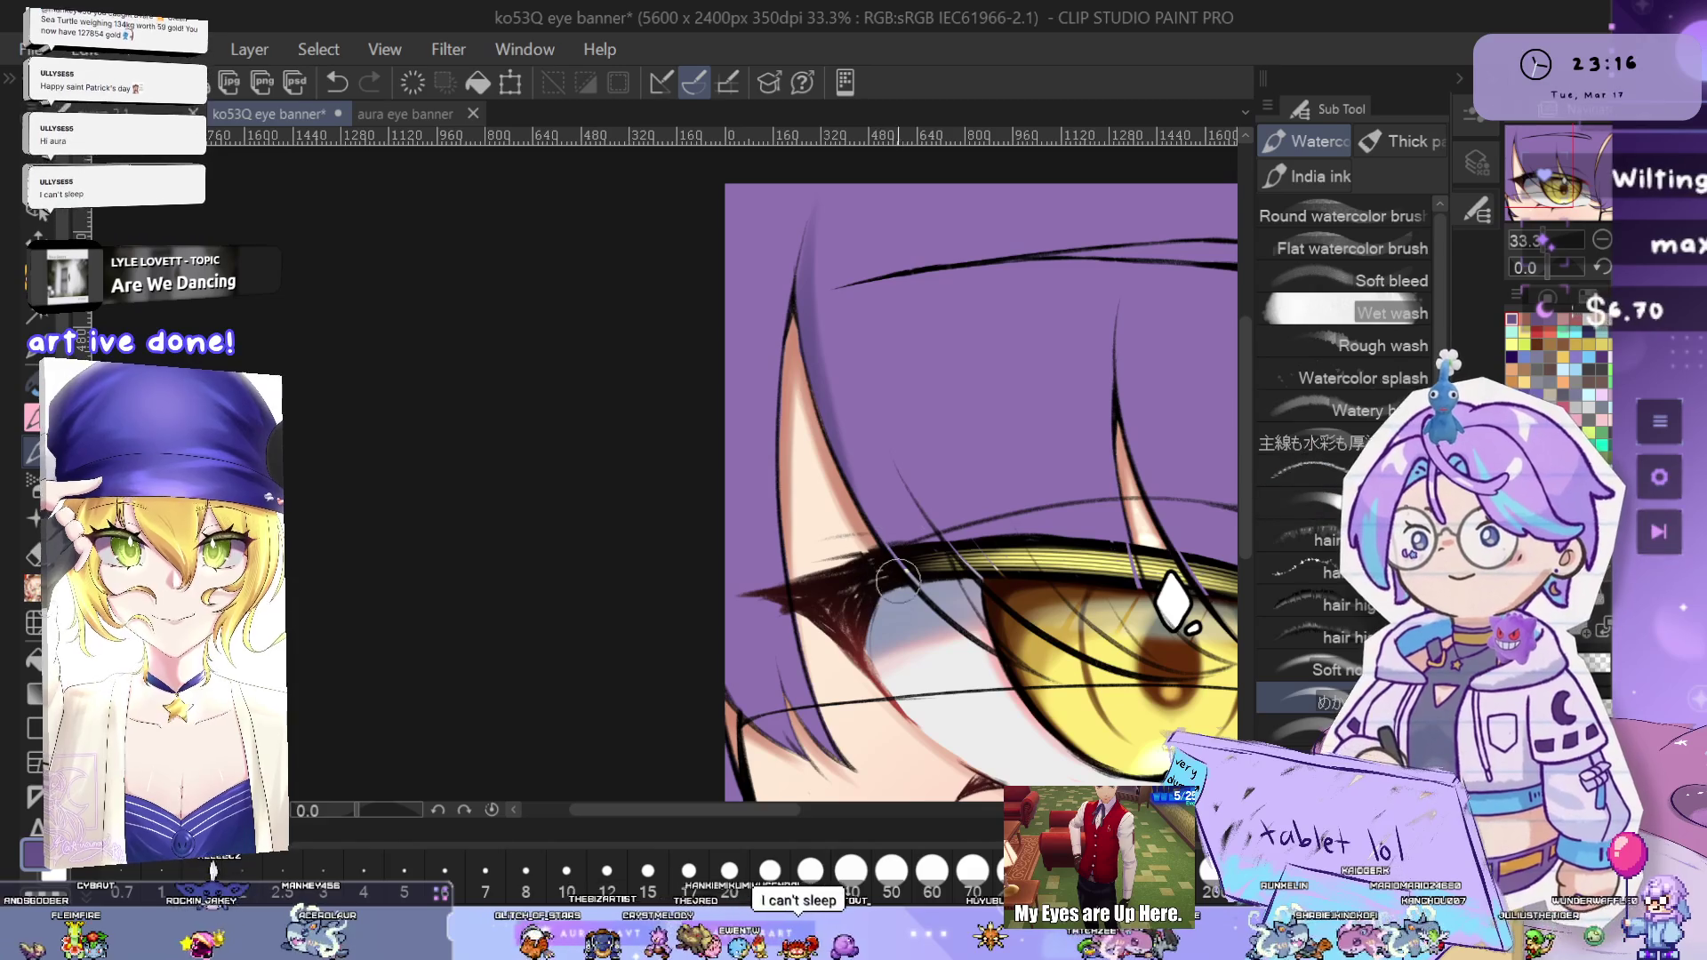
pyautogui.moveTo(858, 633)
pyautogui.mouseDown()
pyautogui.moveTo(919, 508)
pyautogui.moveTo(843, 498)
pyautogui.mouseUp()
pyautogui.scroll(1, 919, 508)
pyautogui.scroll(2, 842, 497)
pyautogui.moveTo(920, 569); pyautogui.dragTo(1120, 667)
pyautogui.moveTo(840, 578); pyautogui.dragTo(991, 640)
# - Darken the hair strand outline and lower lash, undoing the last stroke and checking the hair strands
pyautogui.moveTo(907, 560); pyautogui.dragTo(1067, 711)
pyautogui.moveTo(929, 591); pyautogui.dragTo(1116, 662)
pyautogui.hotkey('ctrl', 'z')
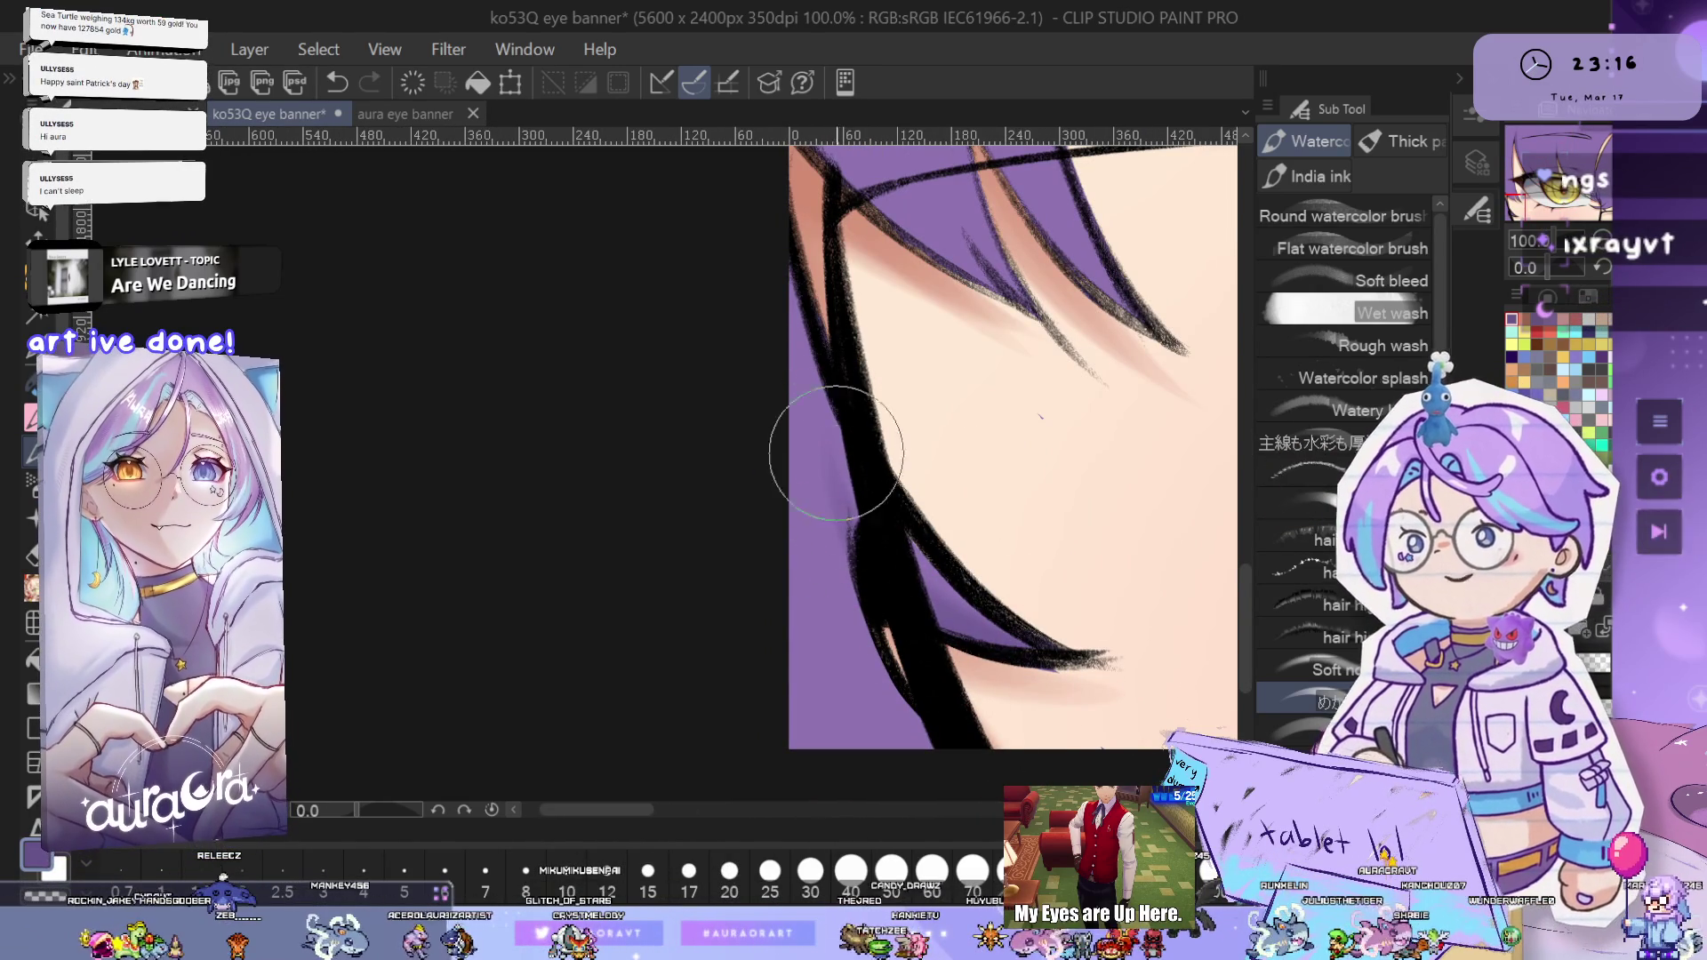
pyautogui.moveTo(879, 520); pyautogui.dragTo(880, 480)
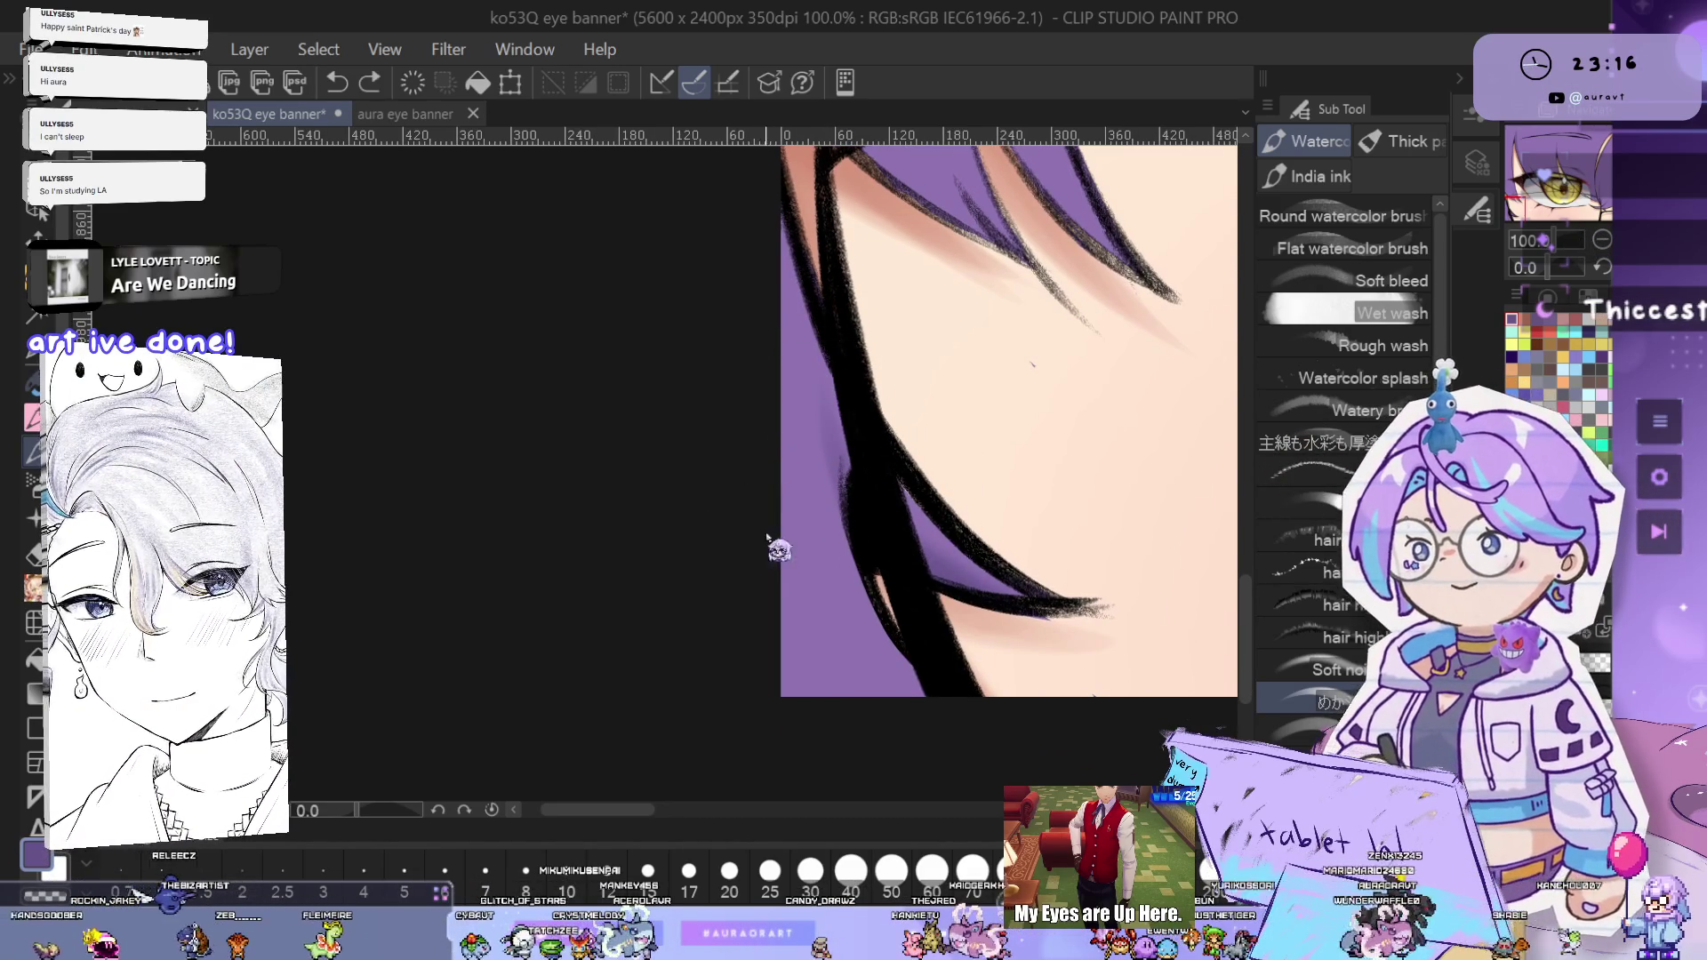
pyautogui.moveTo(840, 613); pyautogui.dragTo(864, 605)
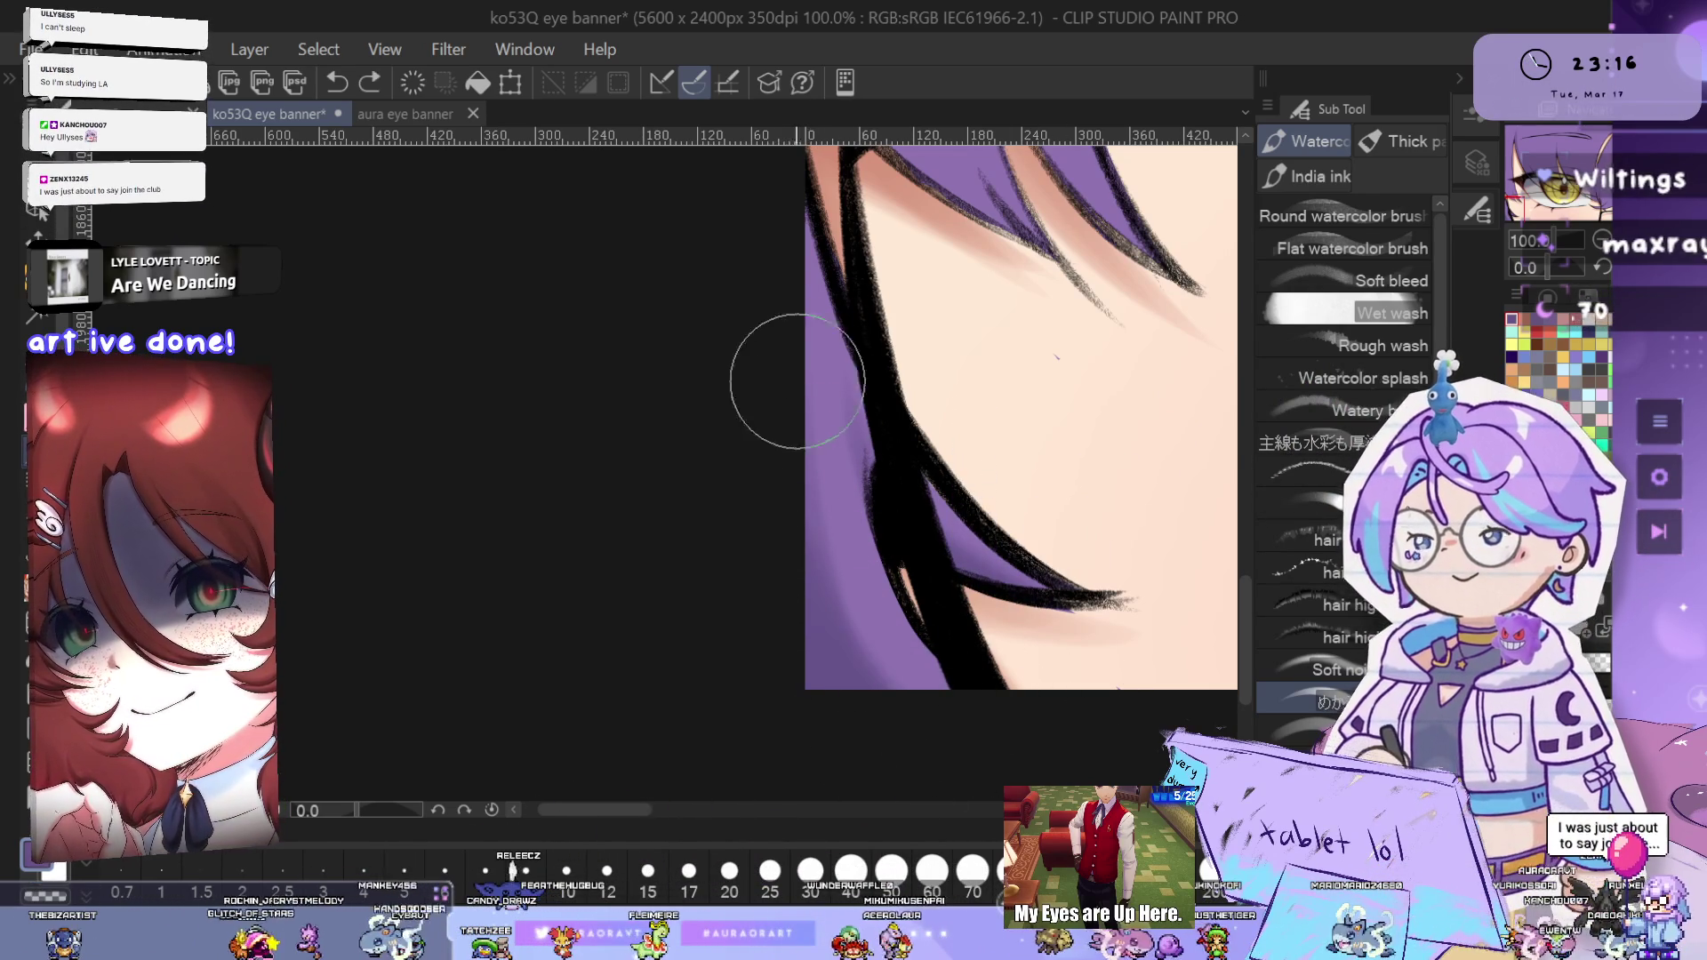
pyautogui.scroll(-3, 1024, 565)
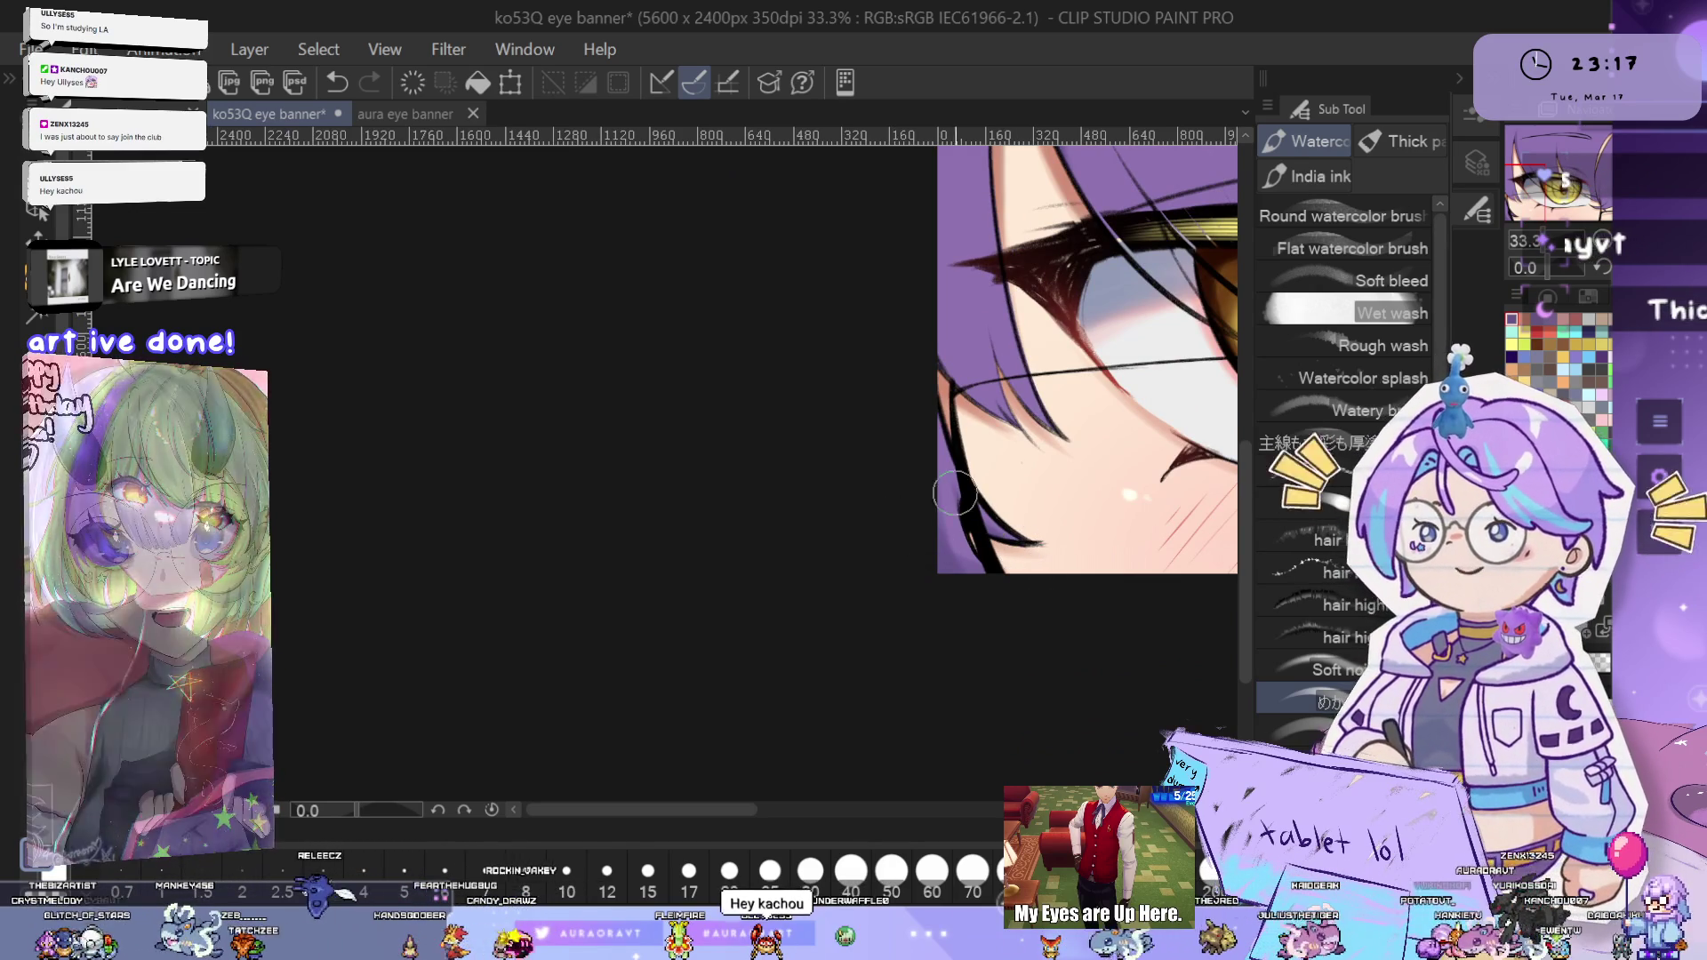
# - Zoom to 50% and add dark lash strokes at the lower eyelid and the eye's outer corner
pyautogui.scroll(1, 938, 494)
pyautogui.scroll(1, 925, 480)
pyautogui.scroll(1, 911, 462)
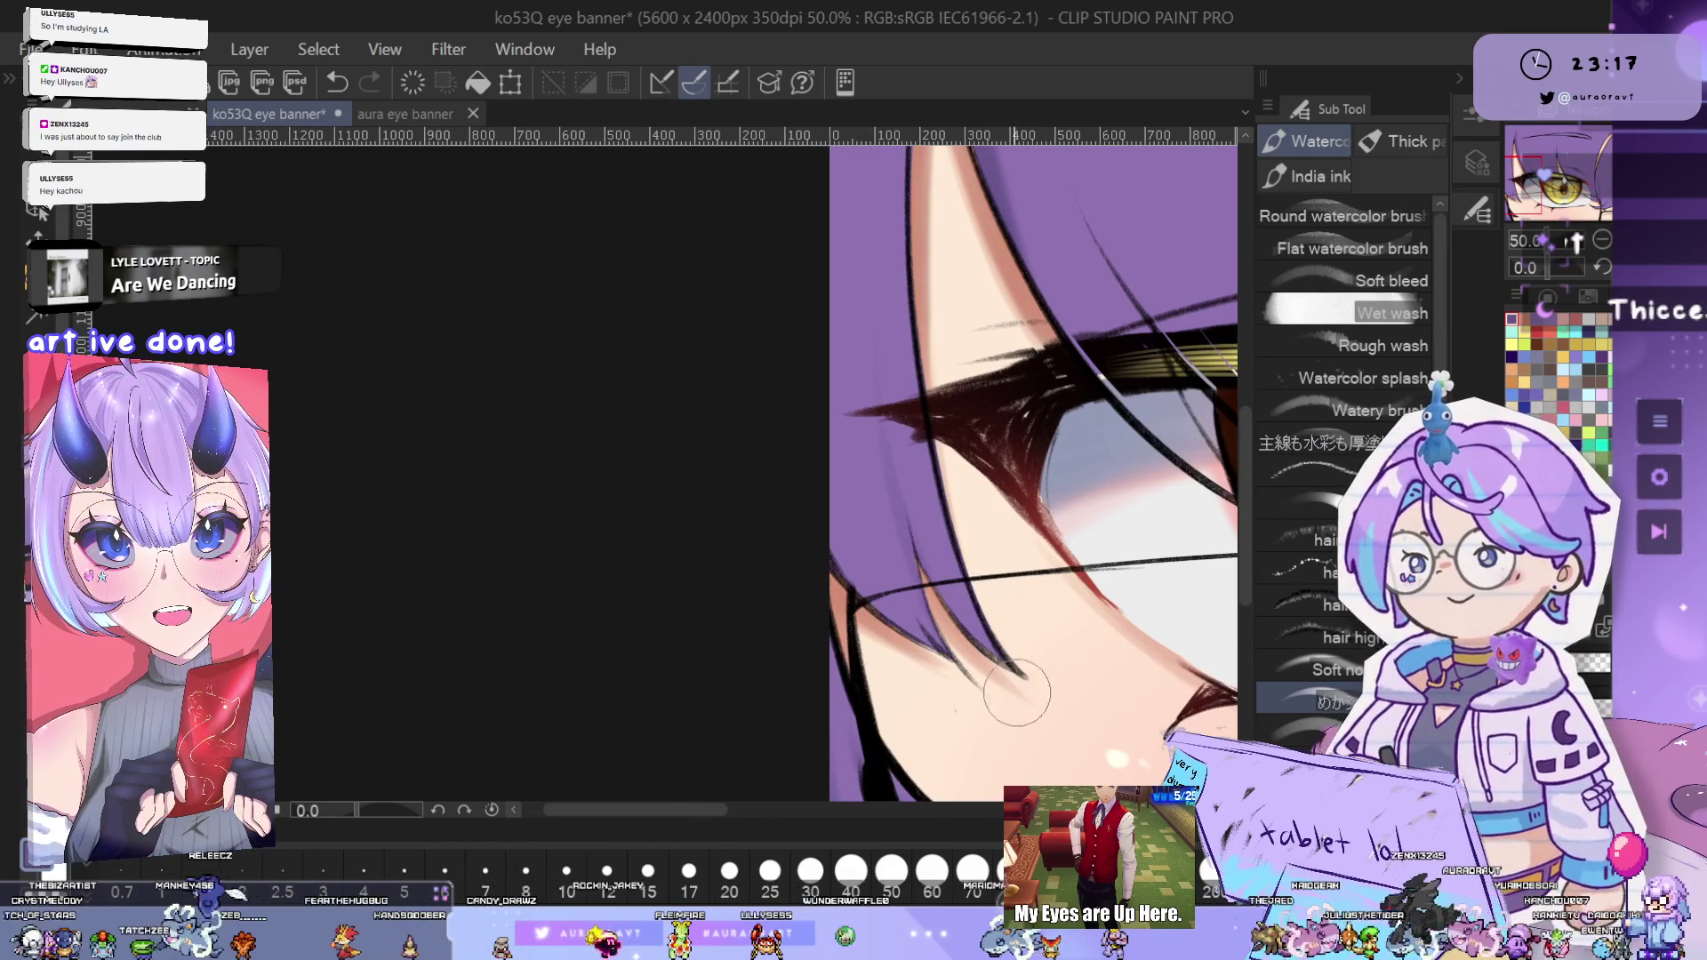
pyautogui.moveTo(975, 611); pyautogui.dragTo(1021, 669)
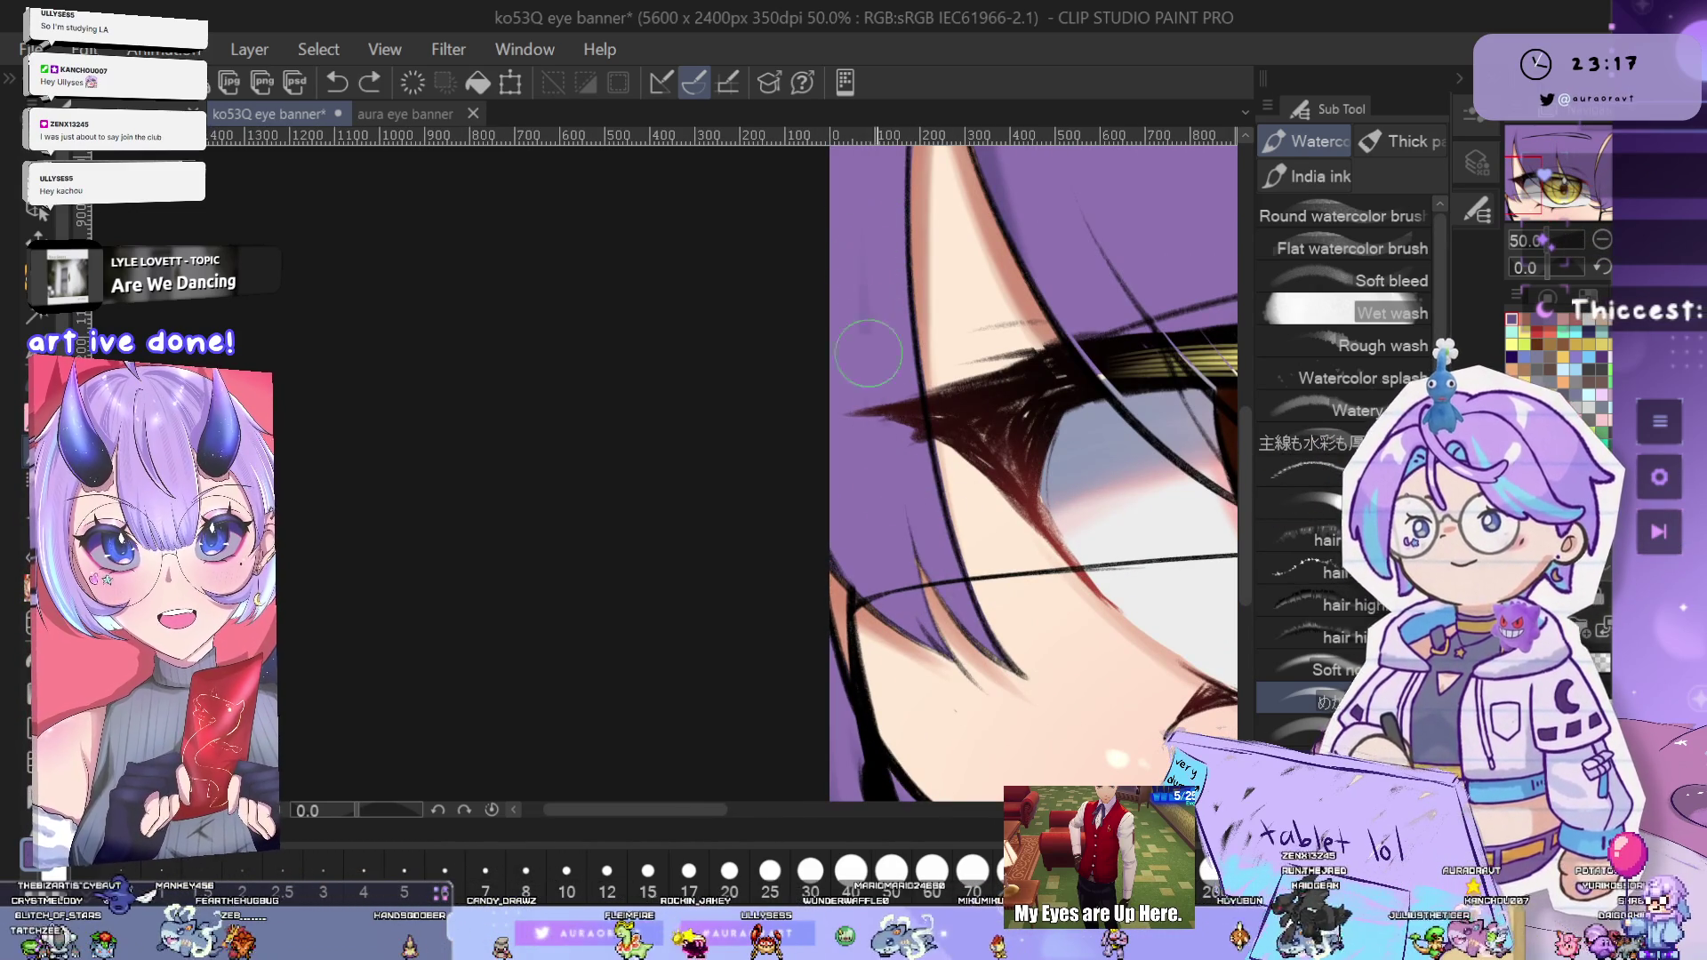
pyautogui.moveTo(862, 264); pyautogui.dragTo(883, 374)
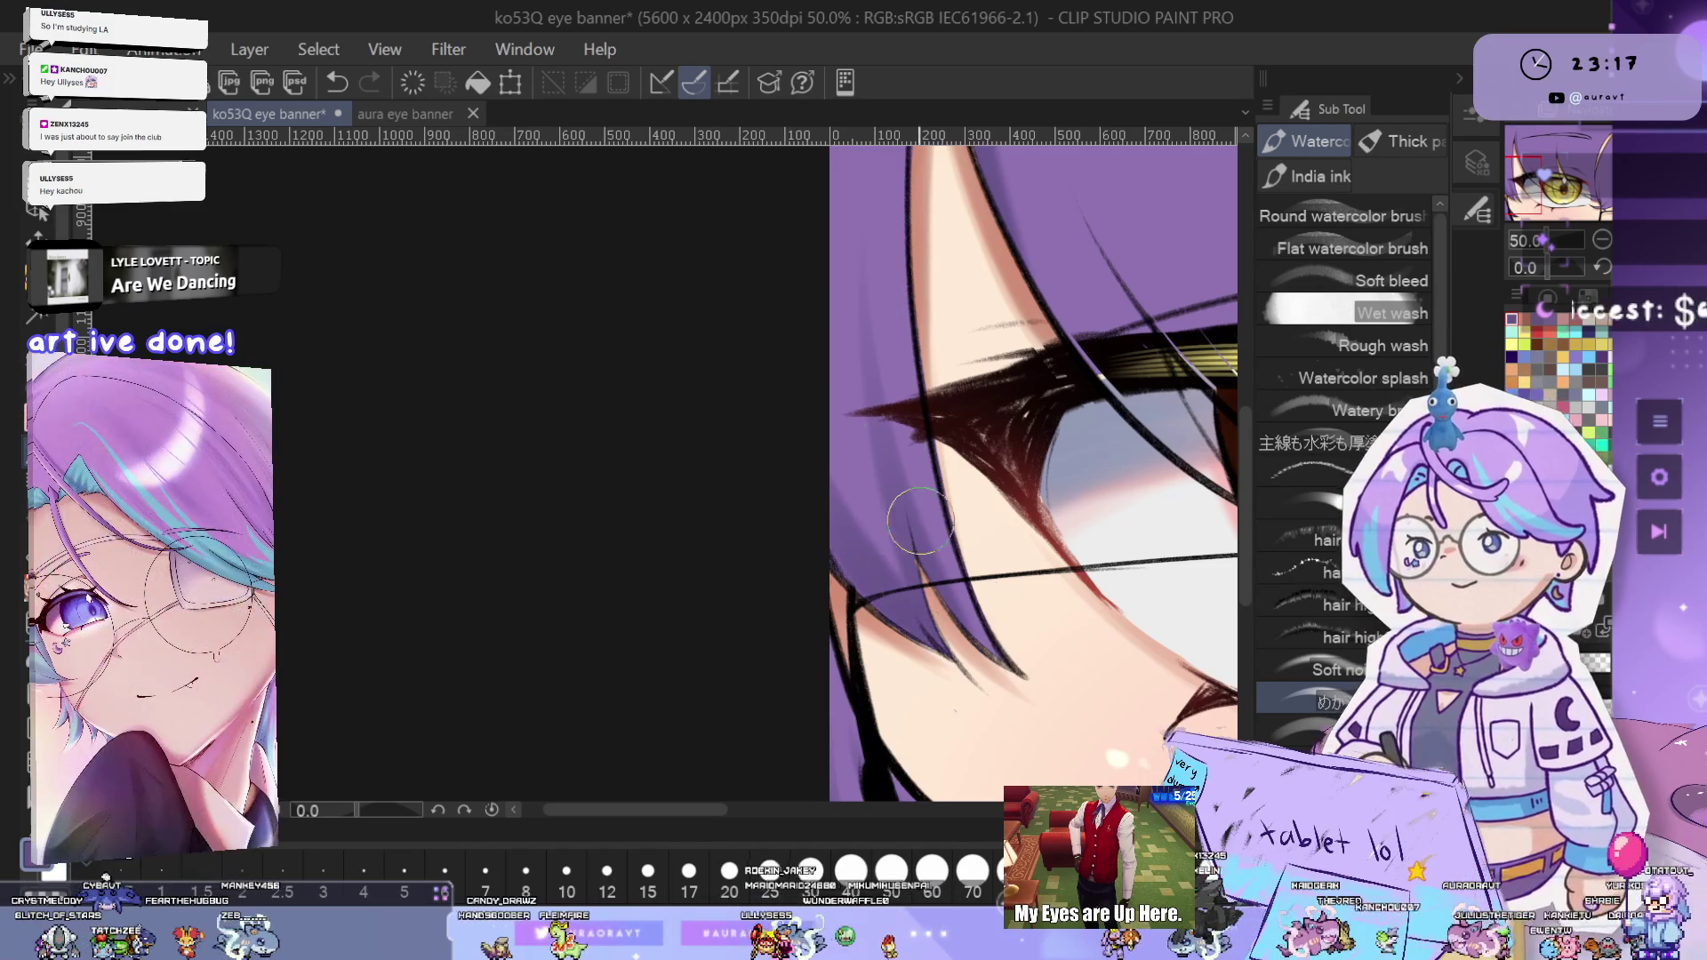
pyautogui.scroll(-2, 827, 338)
pyautogui.moveTo(837, 545); pyautogui.dragTo(888, 658)
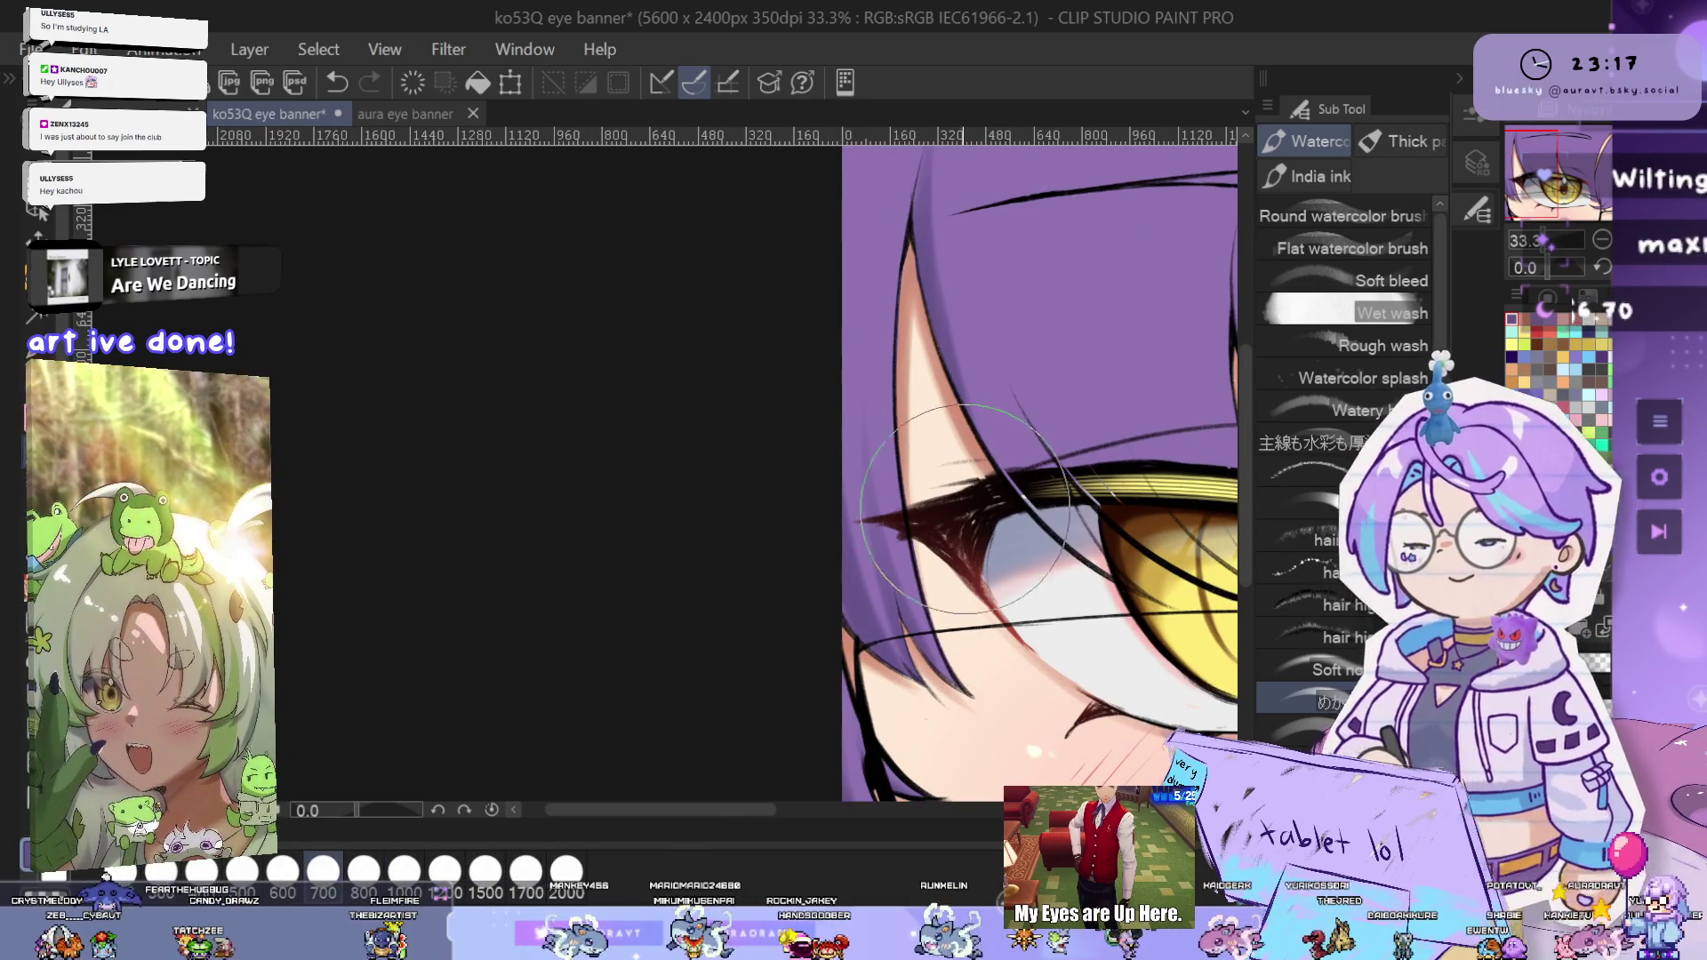
# - Undo the stray strokes above the eye and over the hair, then reframe the whole yellow eye
pyautogui.scroll(1, 845, 648)
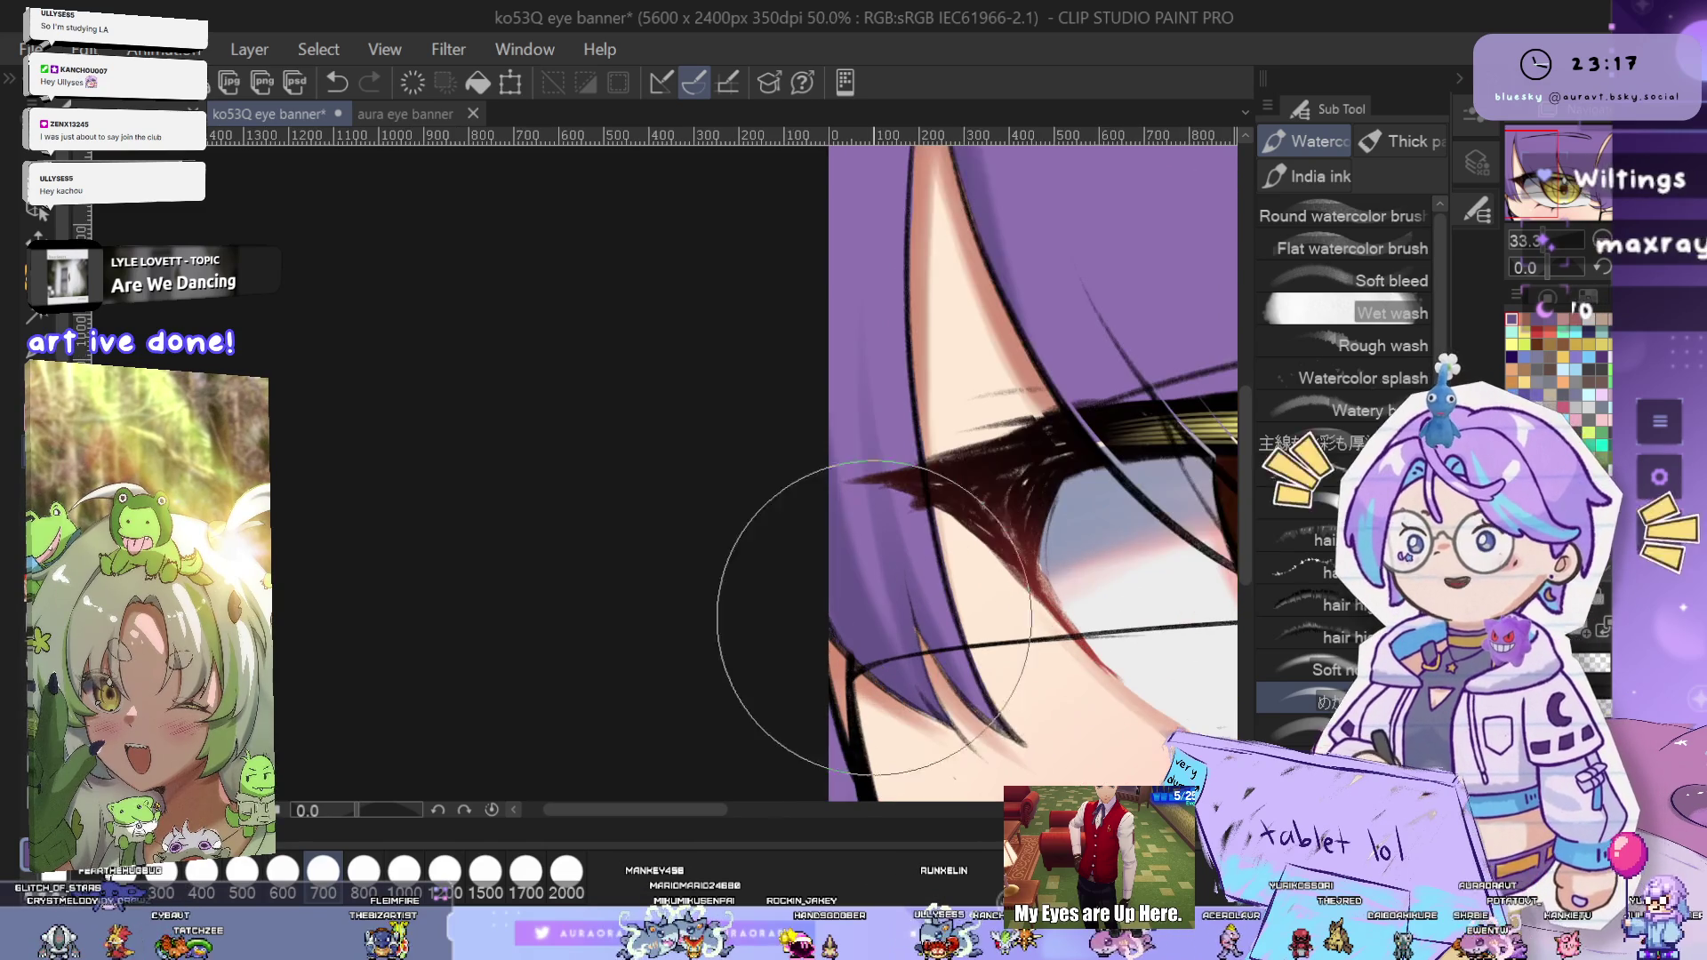
pyautogui.scroll(1, 854, 569)
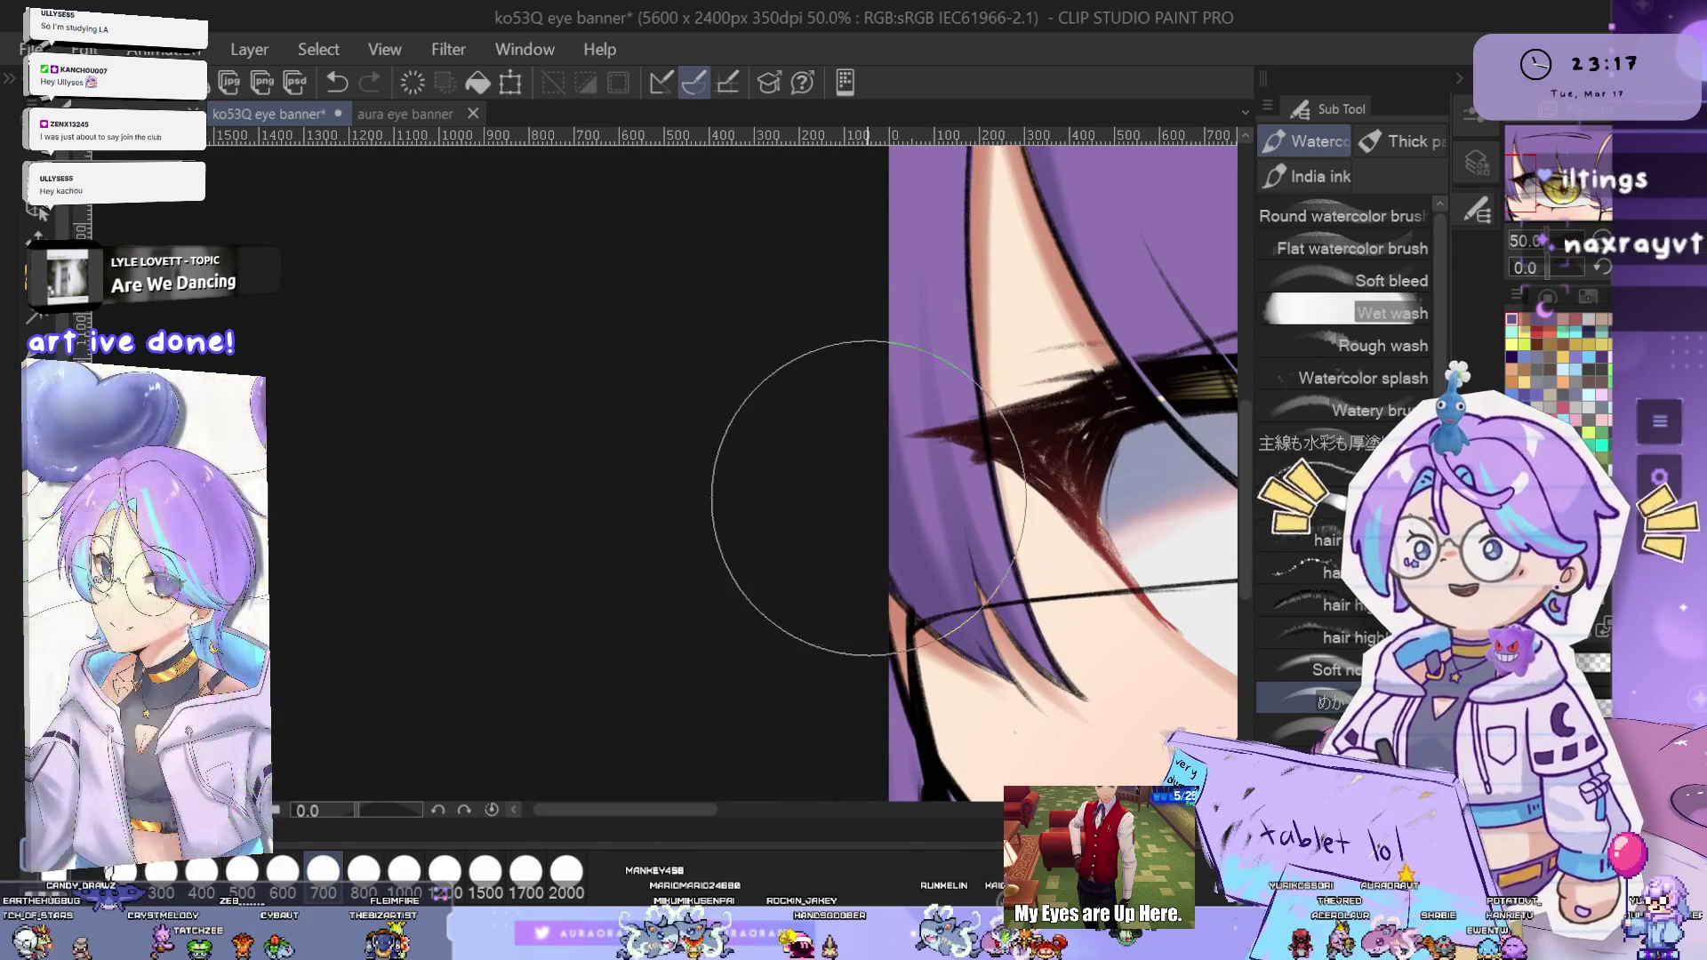
pyautogui.scroll(-1, 966, 530)
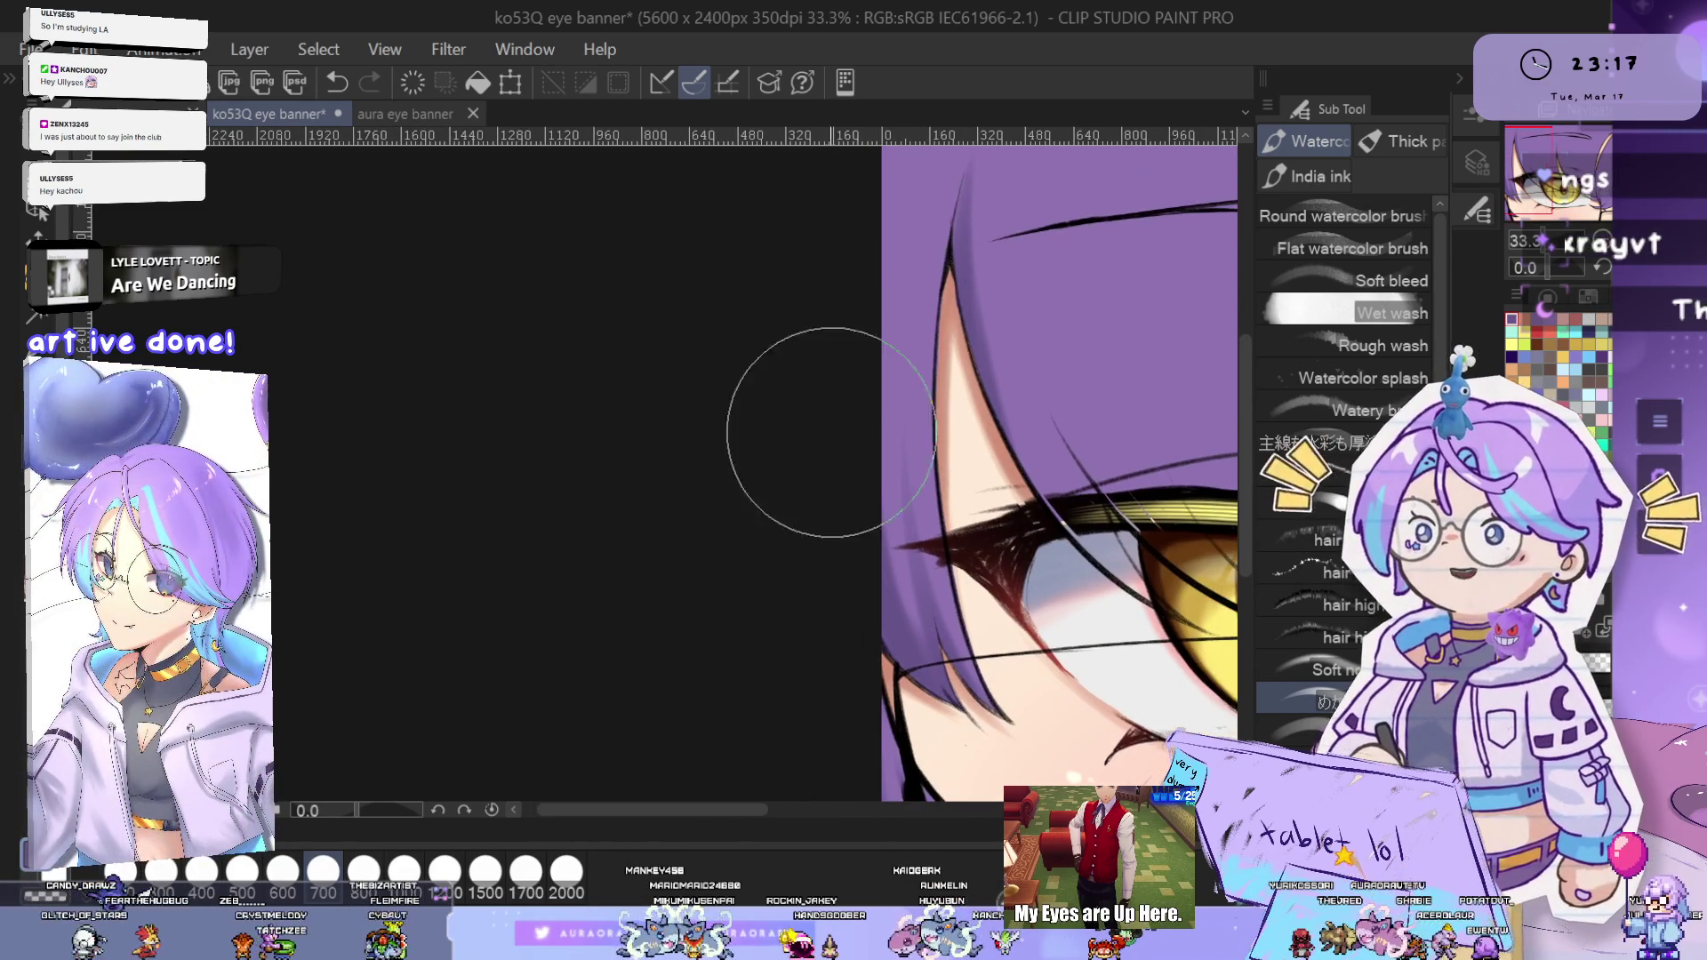
pyautogui.moveTo(919, 380); pyautogui.dragTo(895, 458)
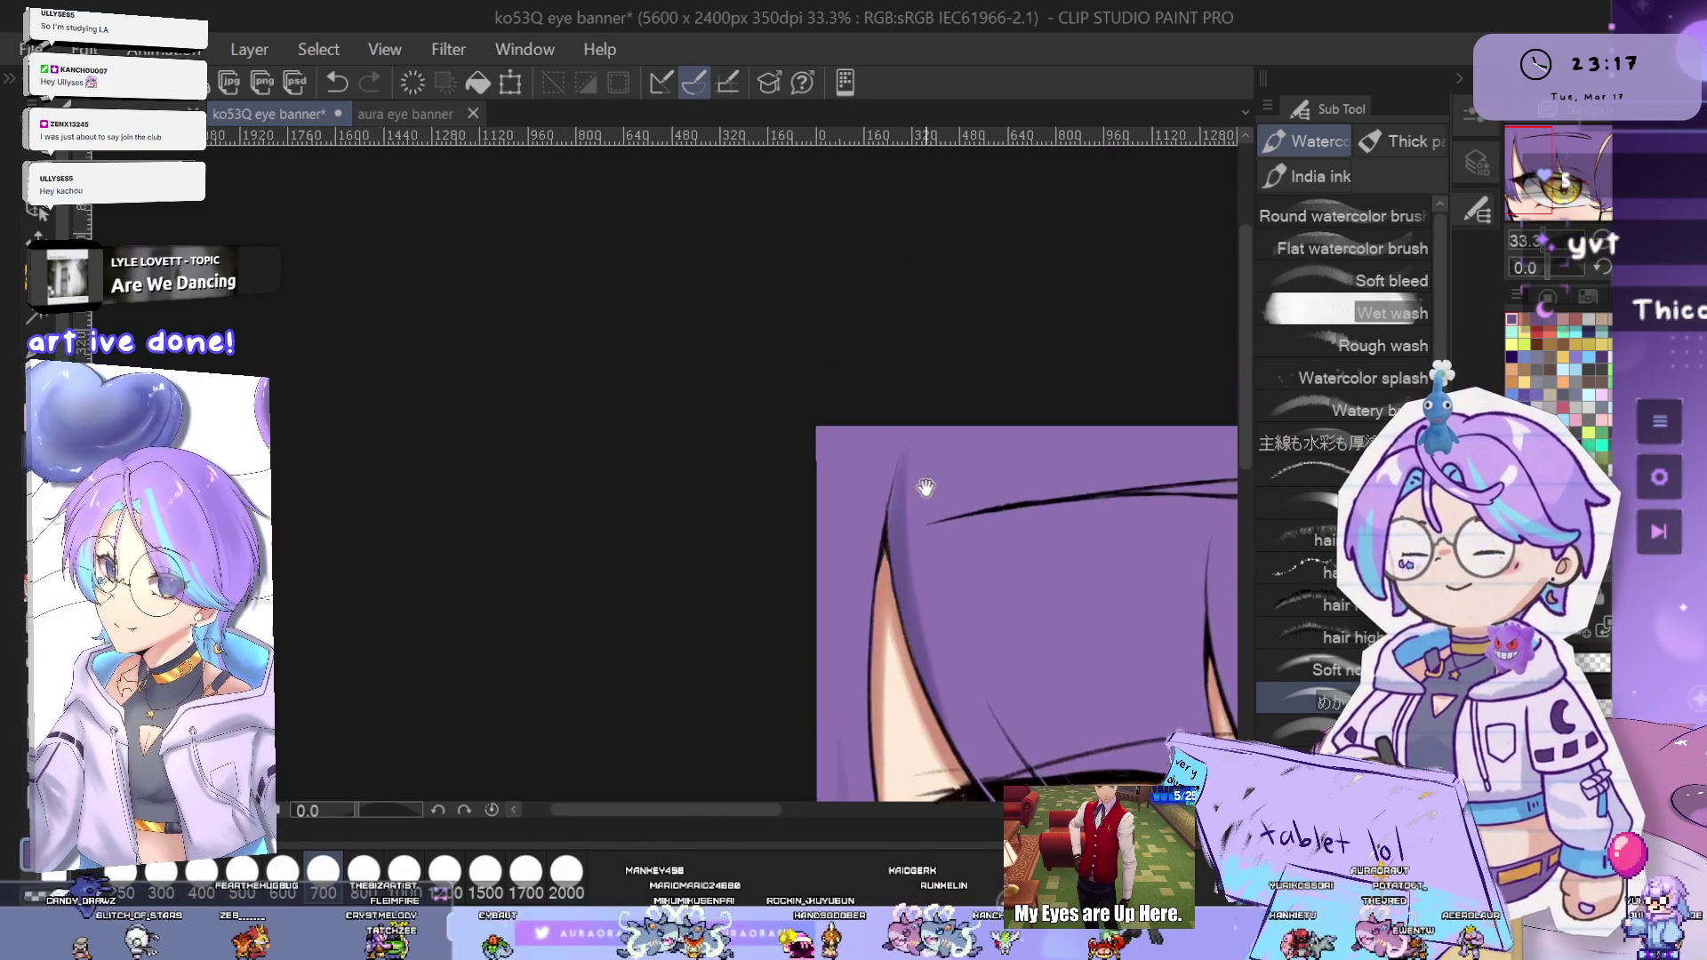
pyautogui.moveTo(936, 668); pyautogui.dragTo(887, 511)
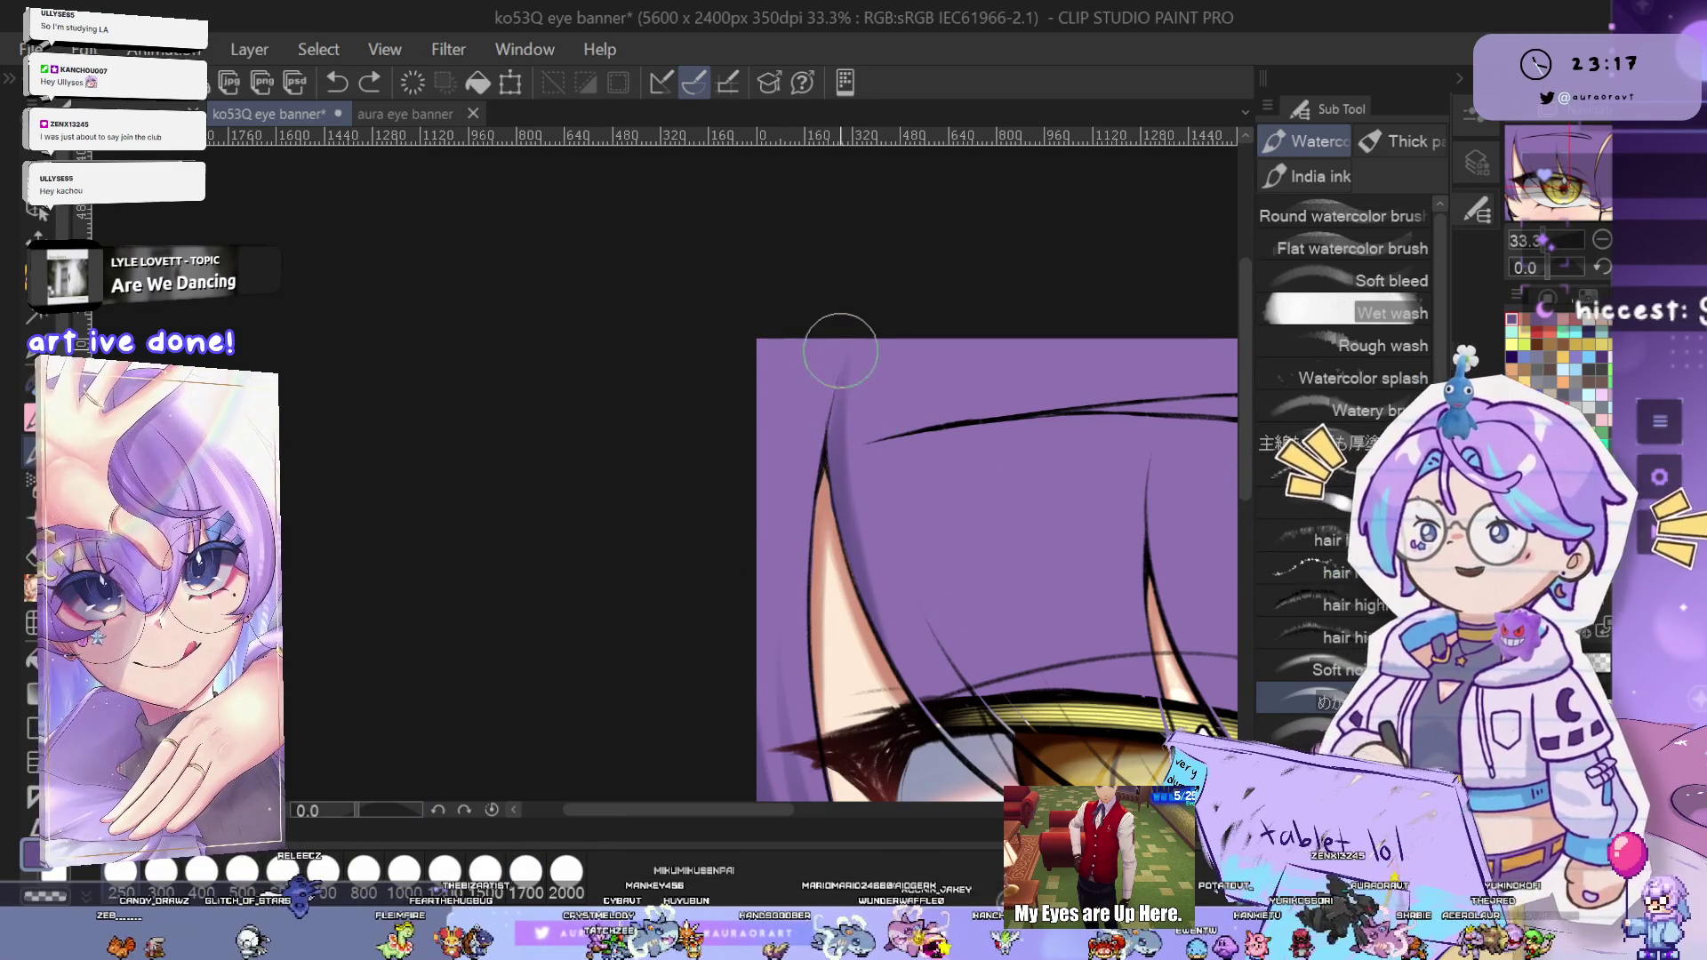
pyautogui.moveTo(934, 595); pyautogui.dragTo(849, 500)
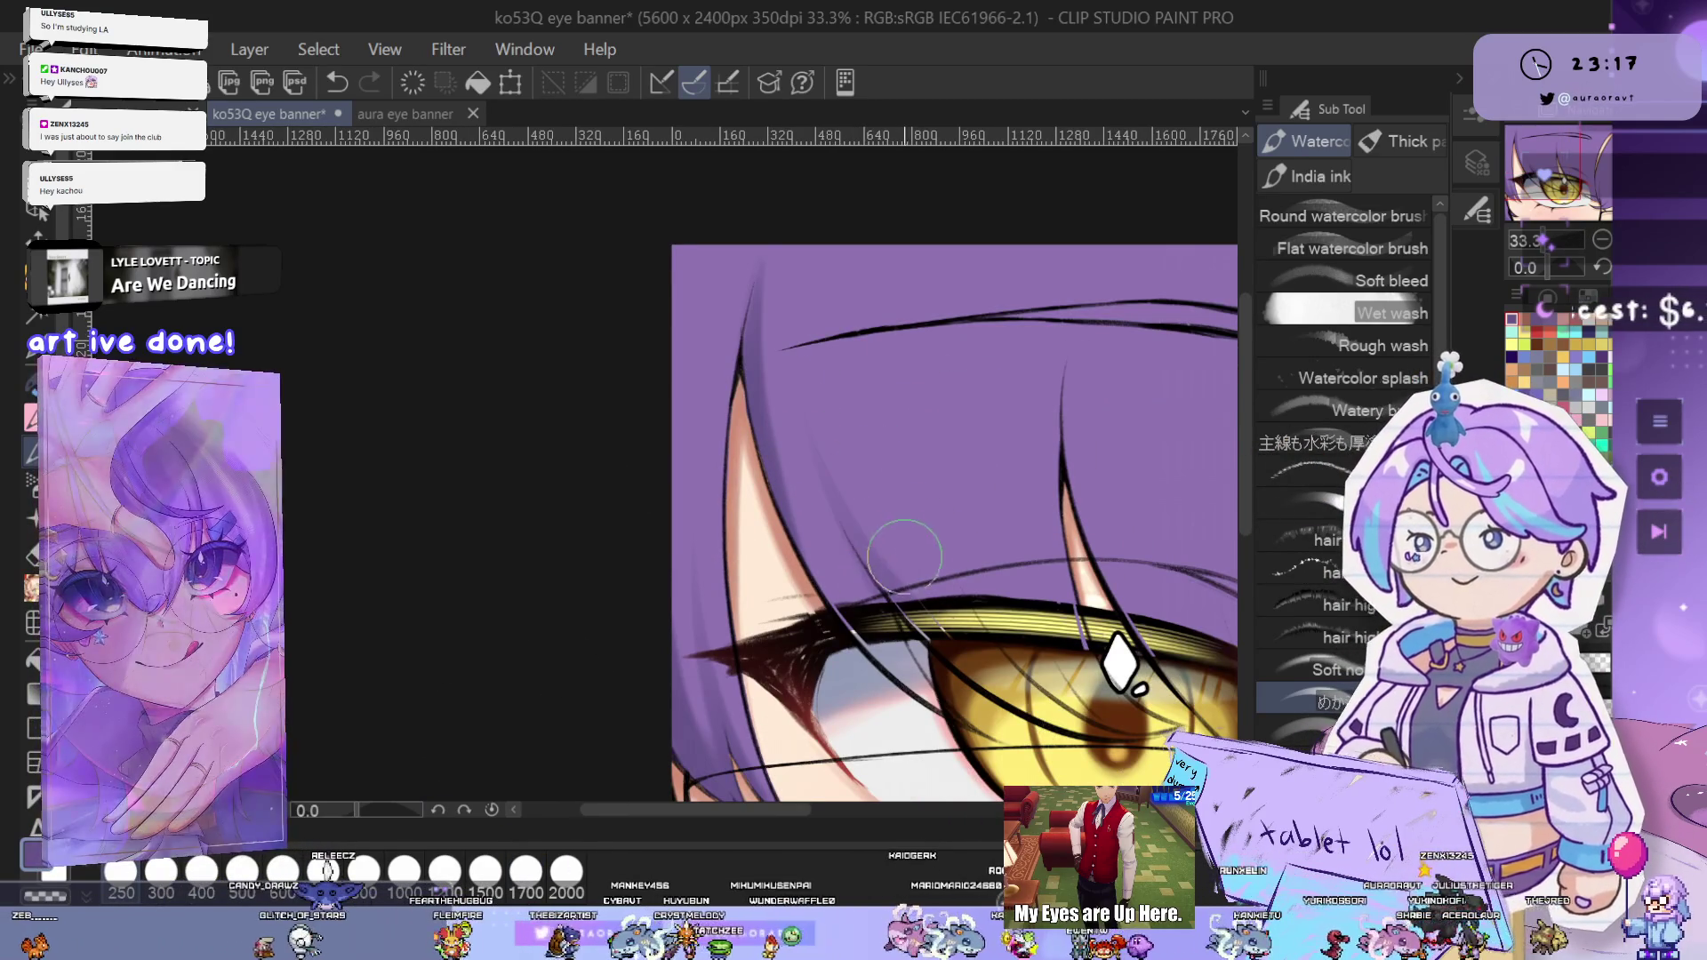
pyautogui.moveTo(1023, 629); pyautogui.dragTo(931, 551)
pyautogui.hotkey('ctrl', 'z')
pyautogui.moveTo(676, 304); pyautogui.dragTo(770, 551)
pyautogui.hotkey('ctrl', 'z')
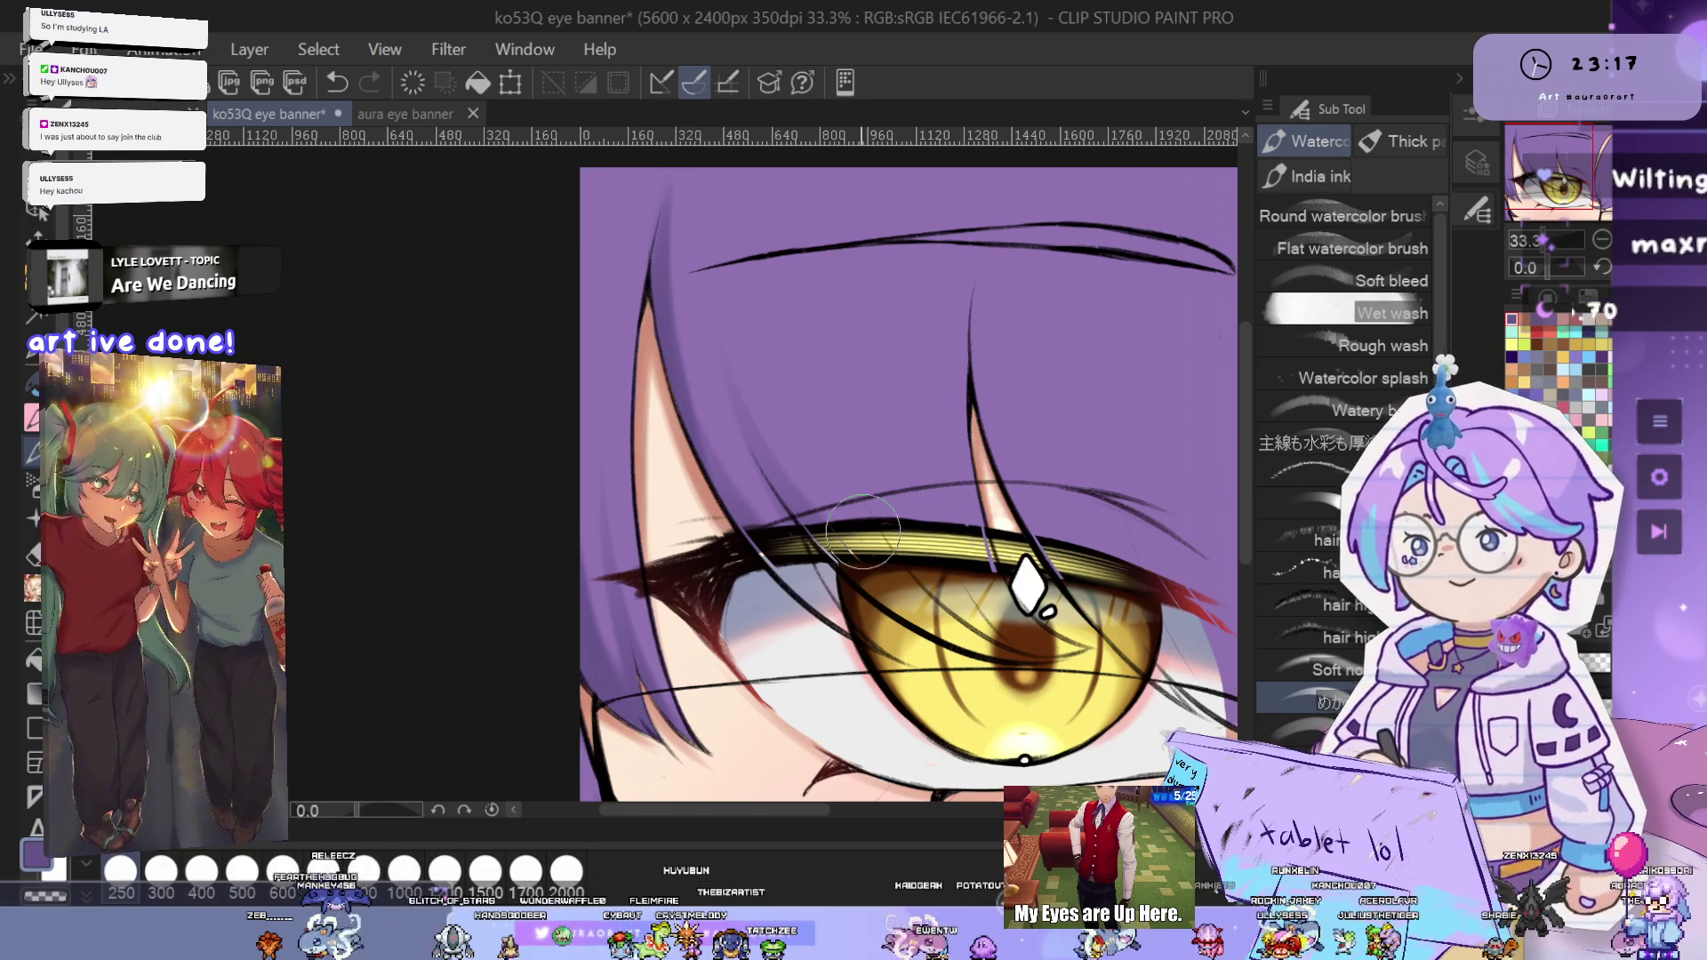
pyautogui.moveTo(876, 566); pyautogui.dragTo(1070, 739)
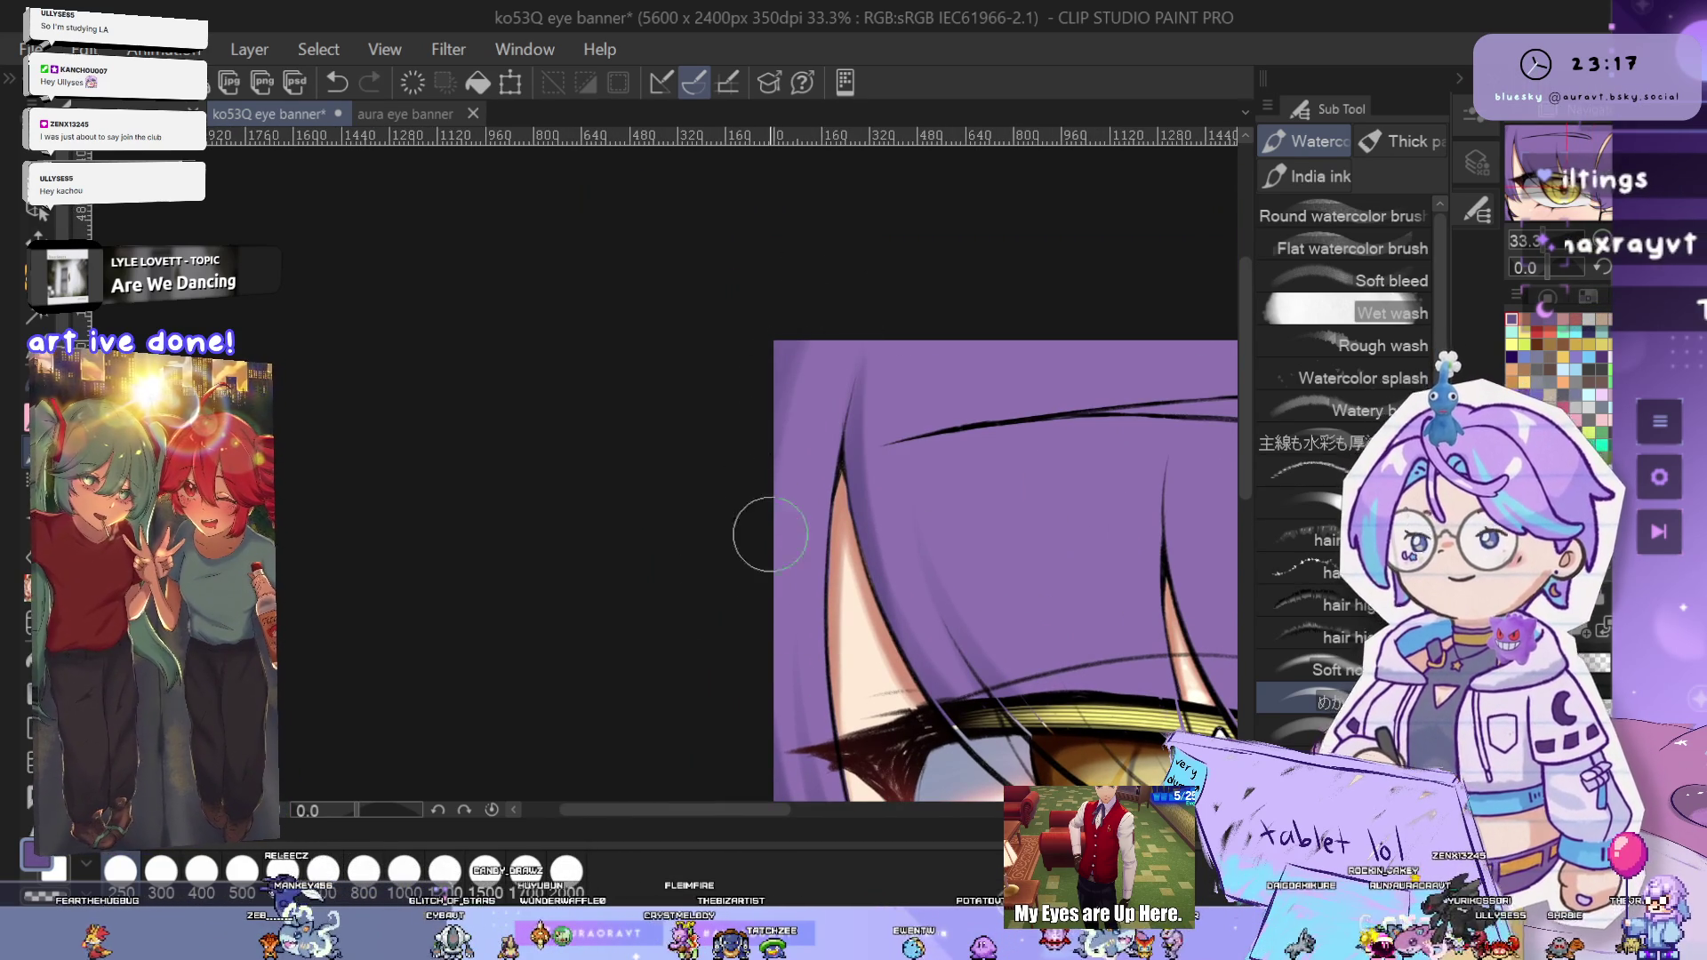
pyautogui.moveTo(1169, 706); pyautogui.dragTo(893, 493)
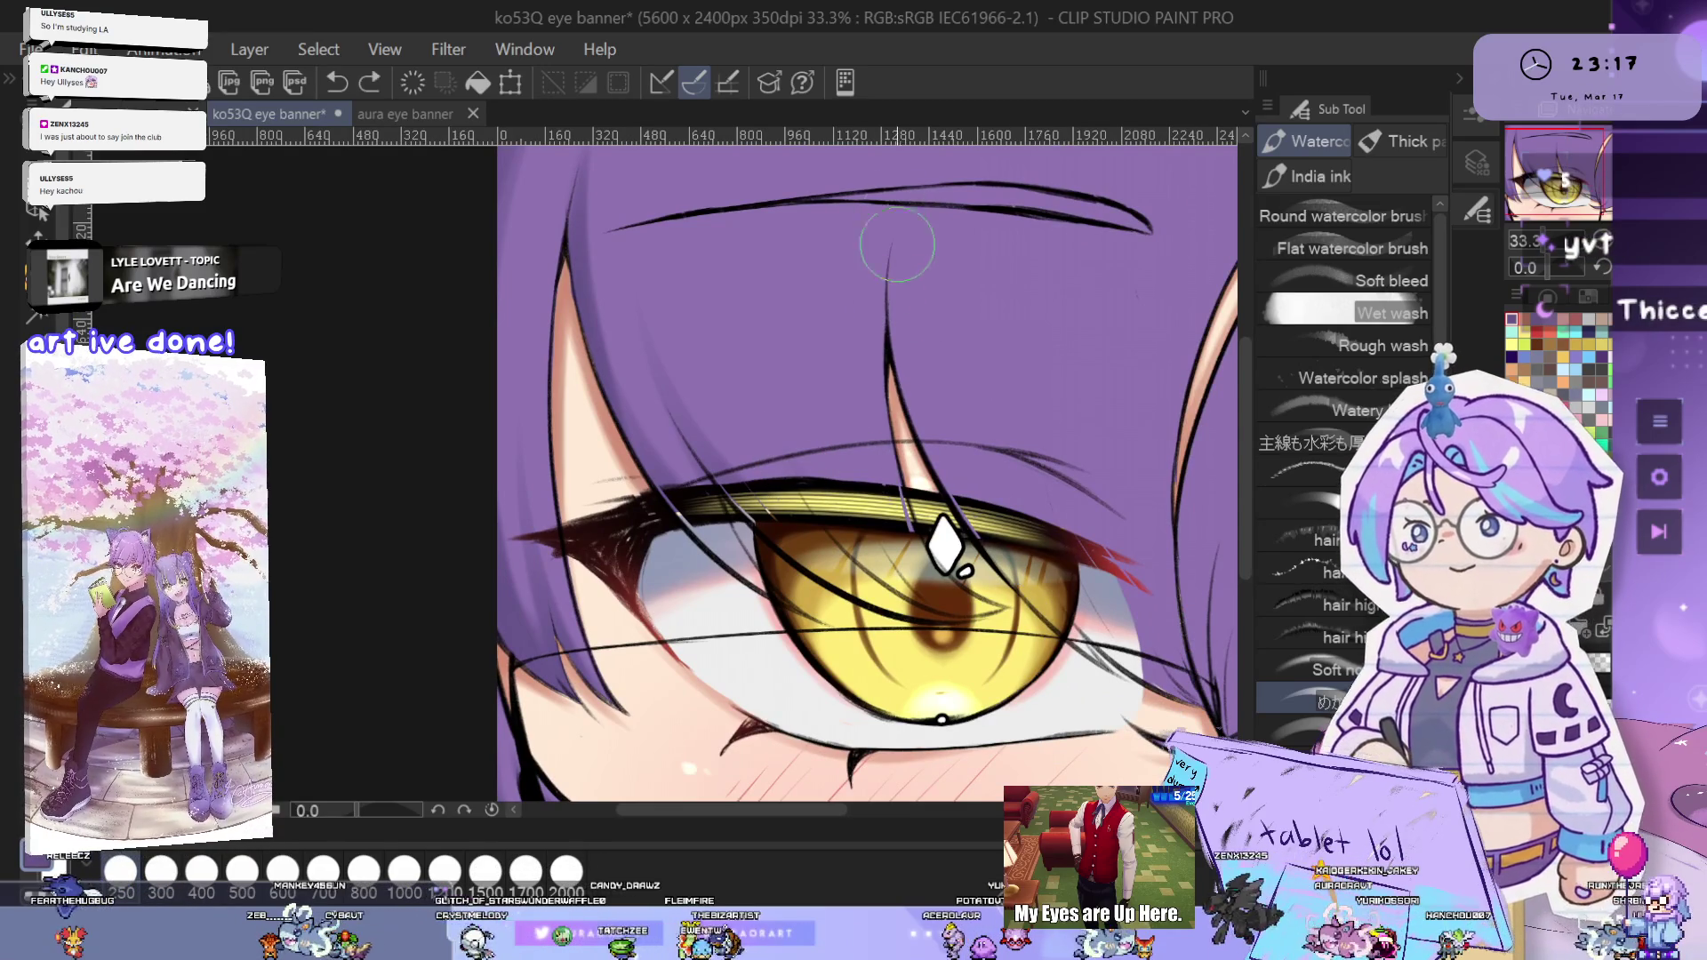
# - Undo the dark shading stroke down the hair lock, check the hair around the yellow eye, and zoom out
pyautogui.moveTo(899, 258); pyautogui.dragTo(745, 258)
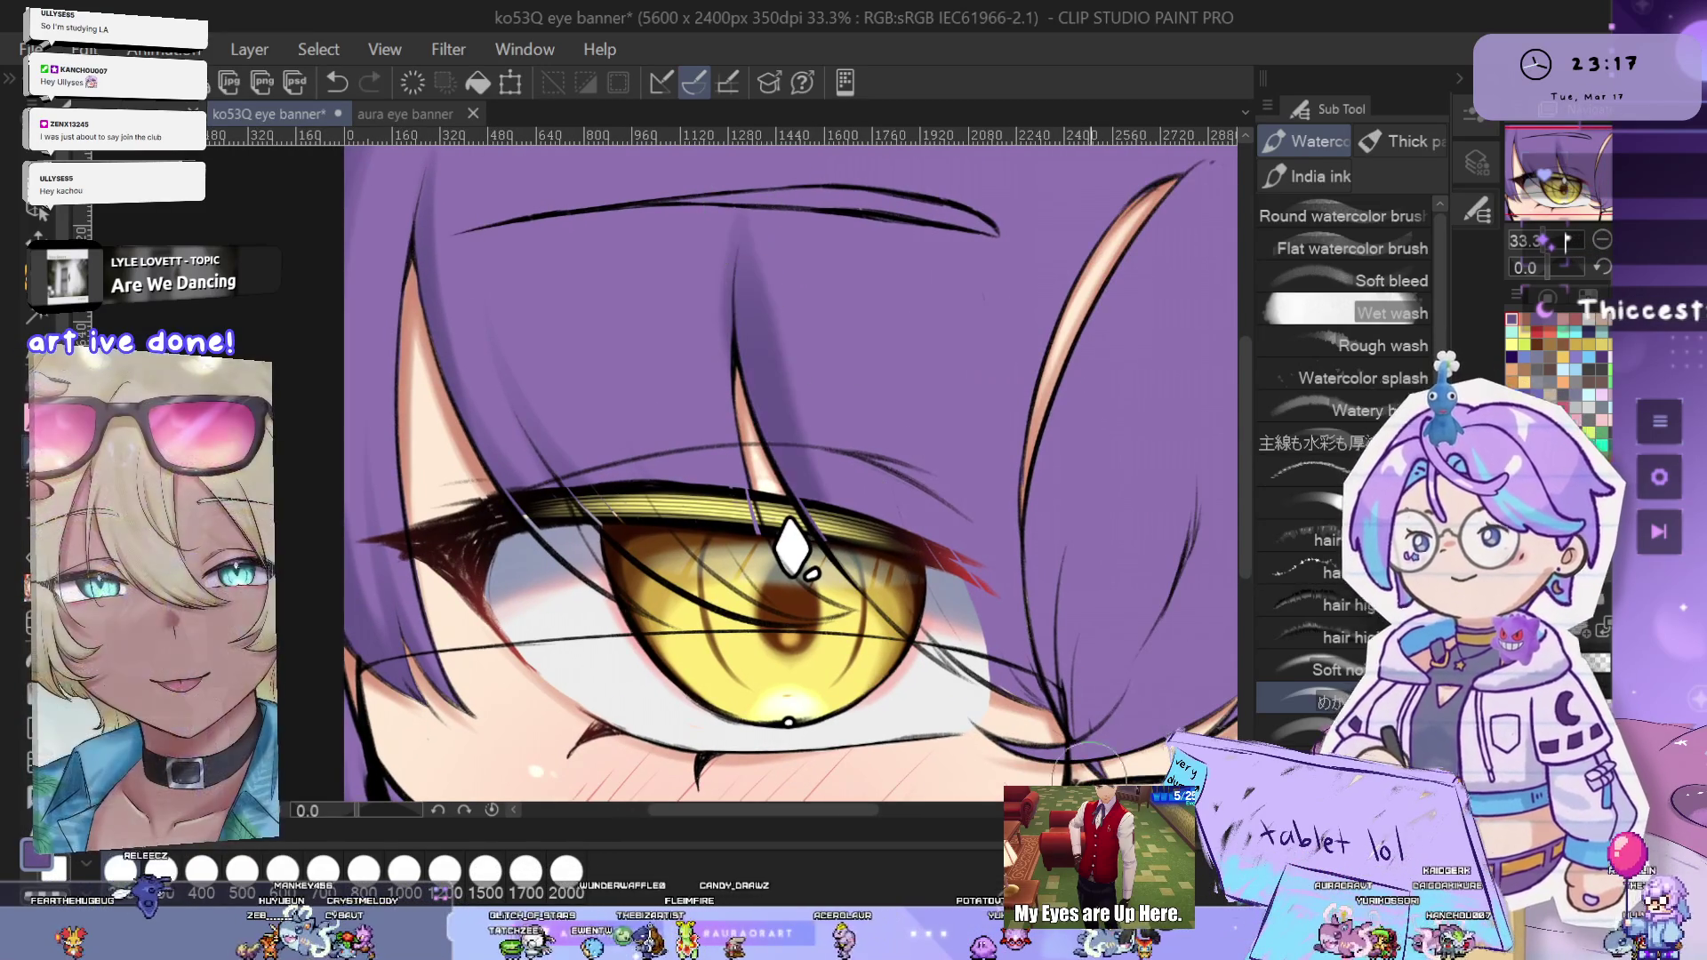
pyautogui.hotkey('ctrl', 'z')
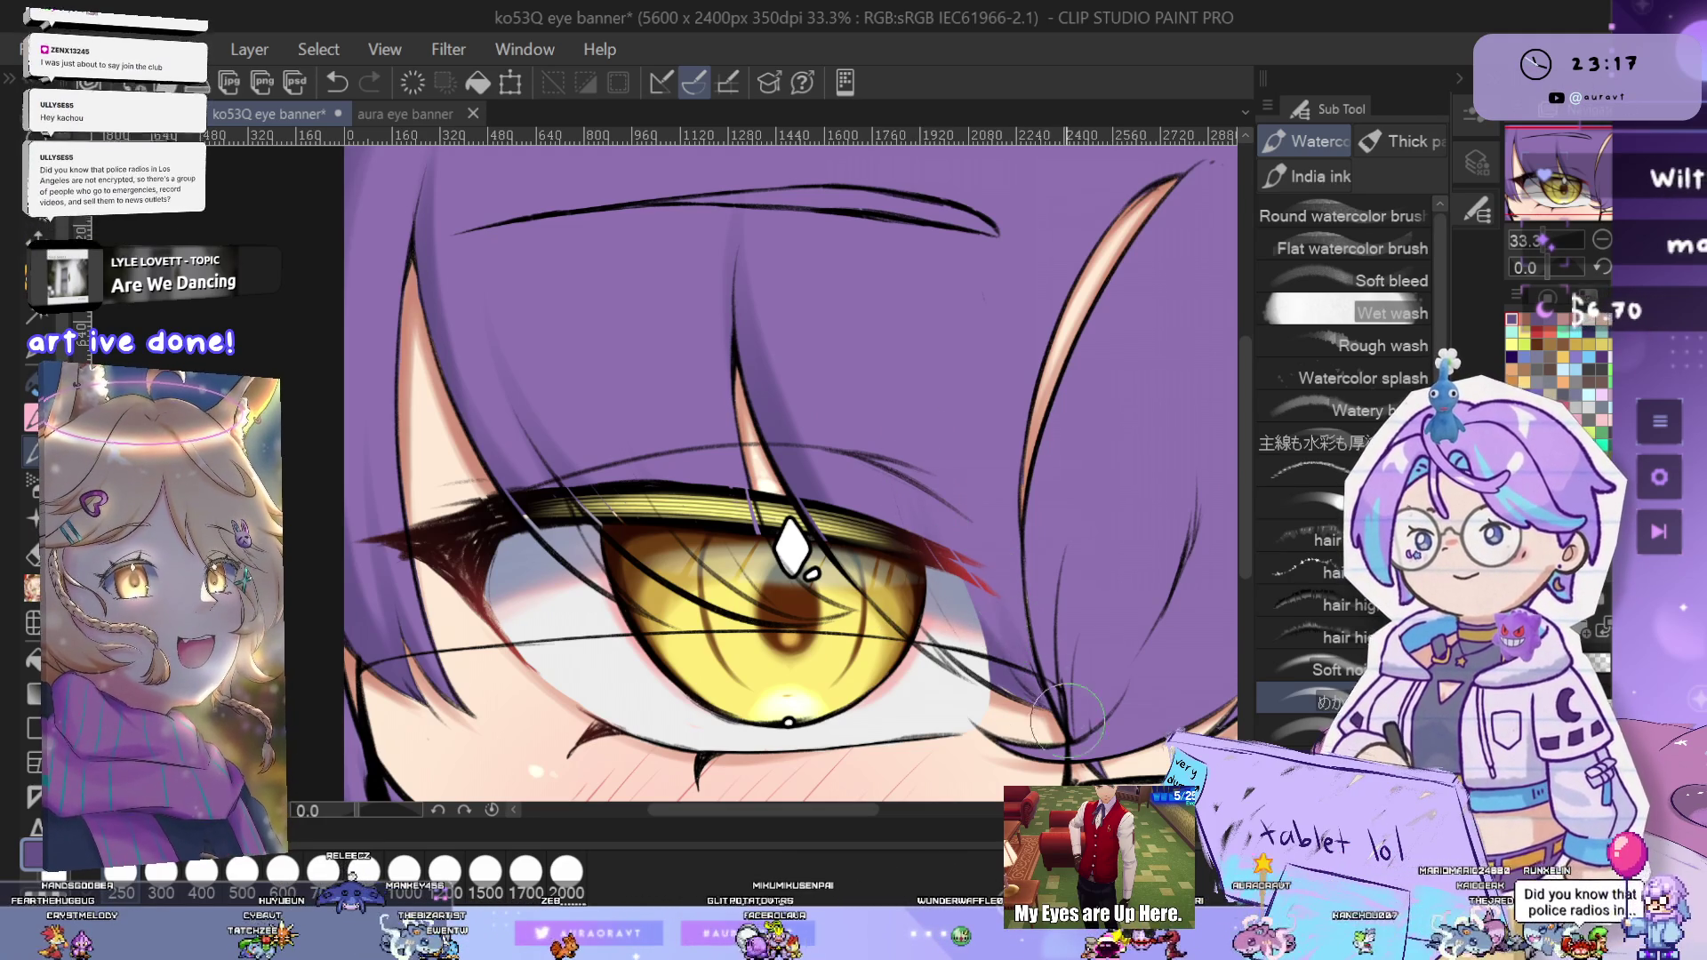
pyautogui.moveTo(1083, 569); pyautogui.dragTo(994, 435)
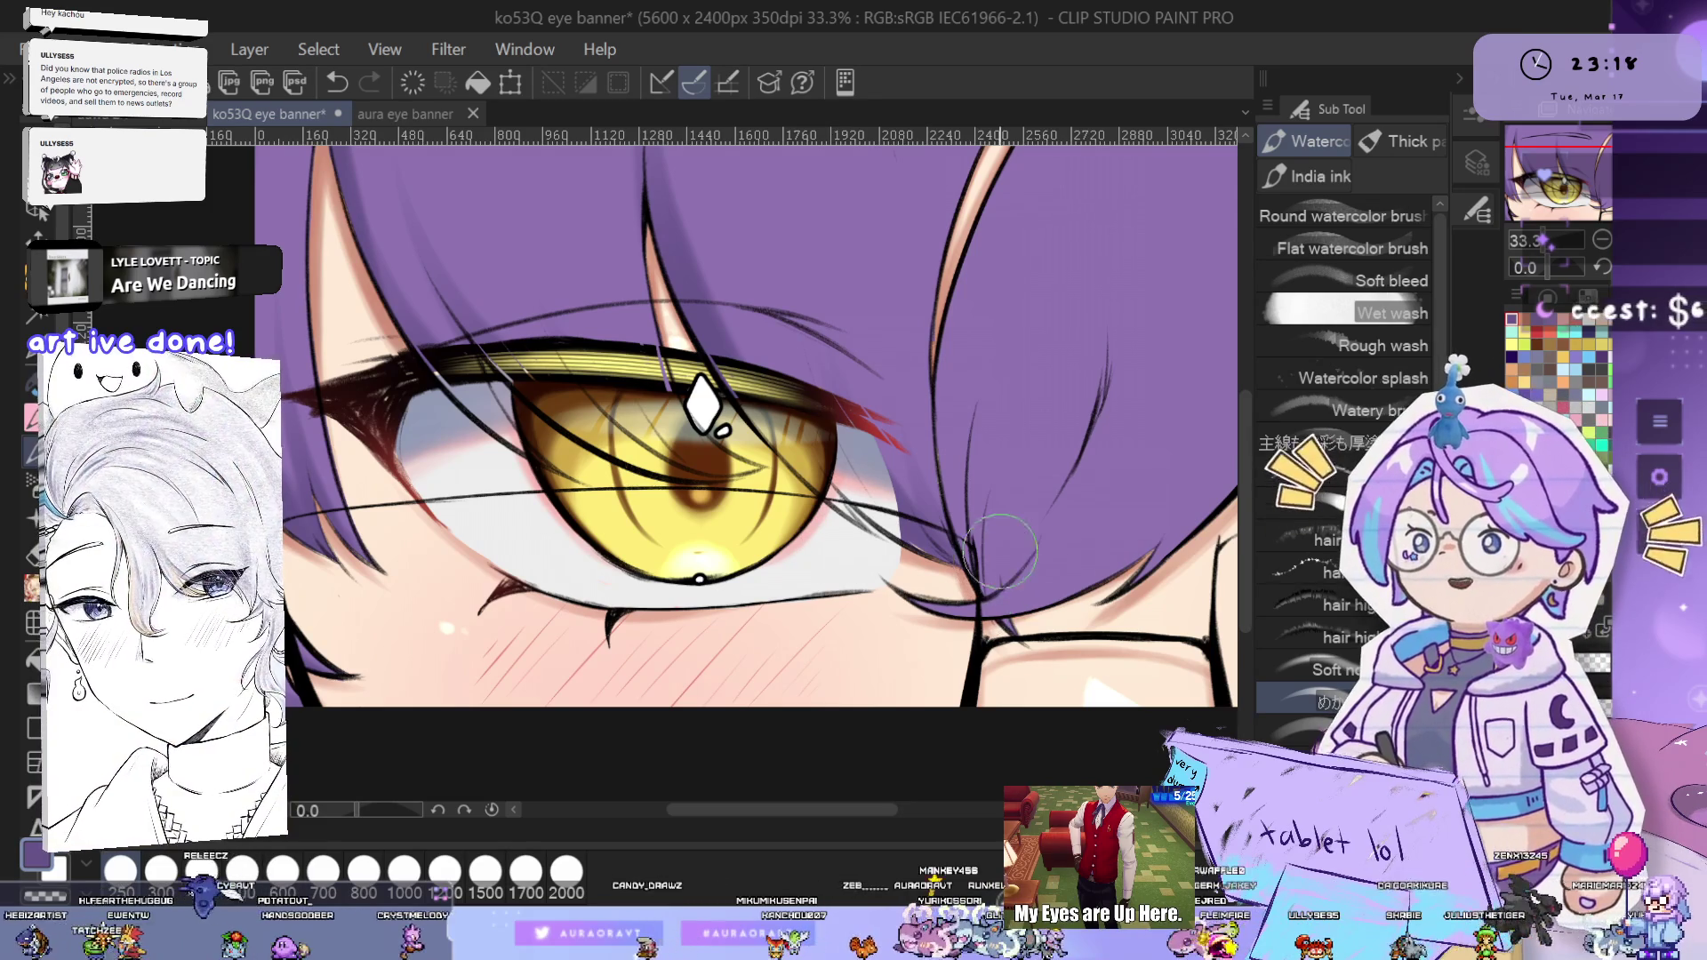
pyautogui.moveTo(1043, 439); pyautogui.dragTo(932, 608)
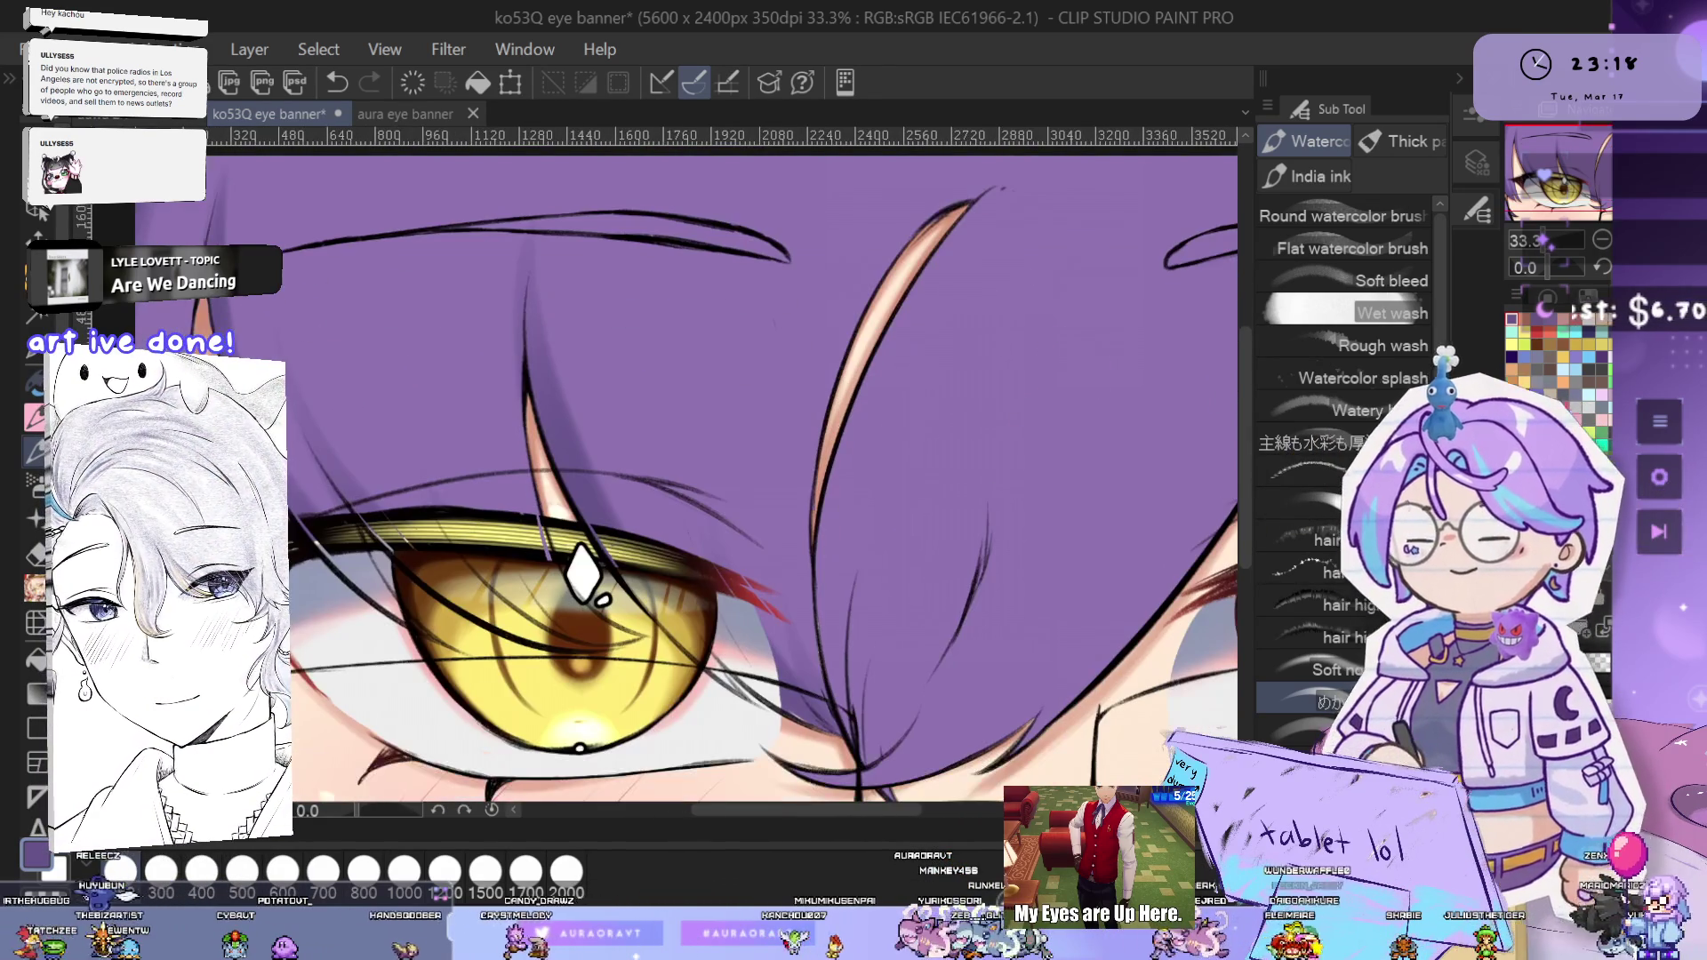
pyautogui.moveTo(891, 429); pyautogui.dragTo(983, 300)
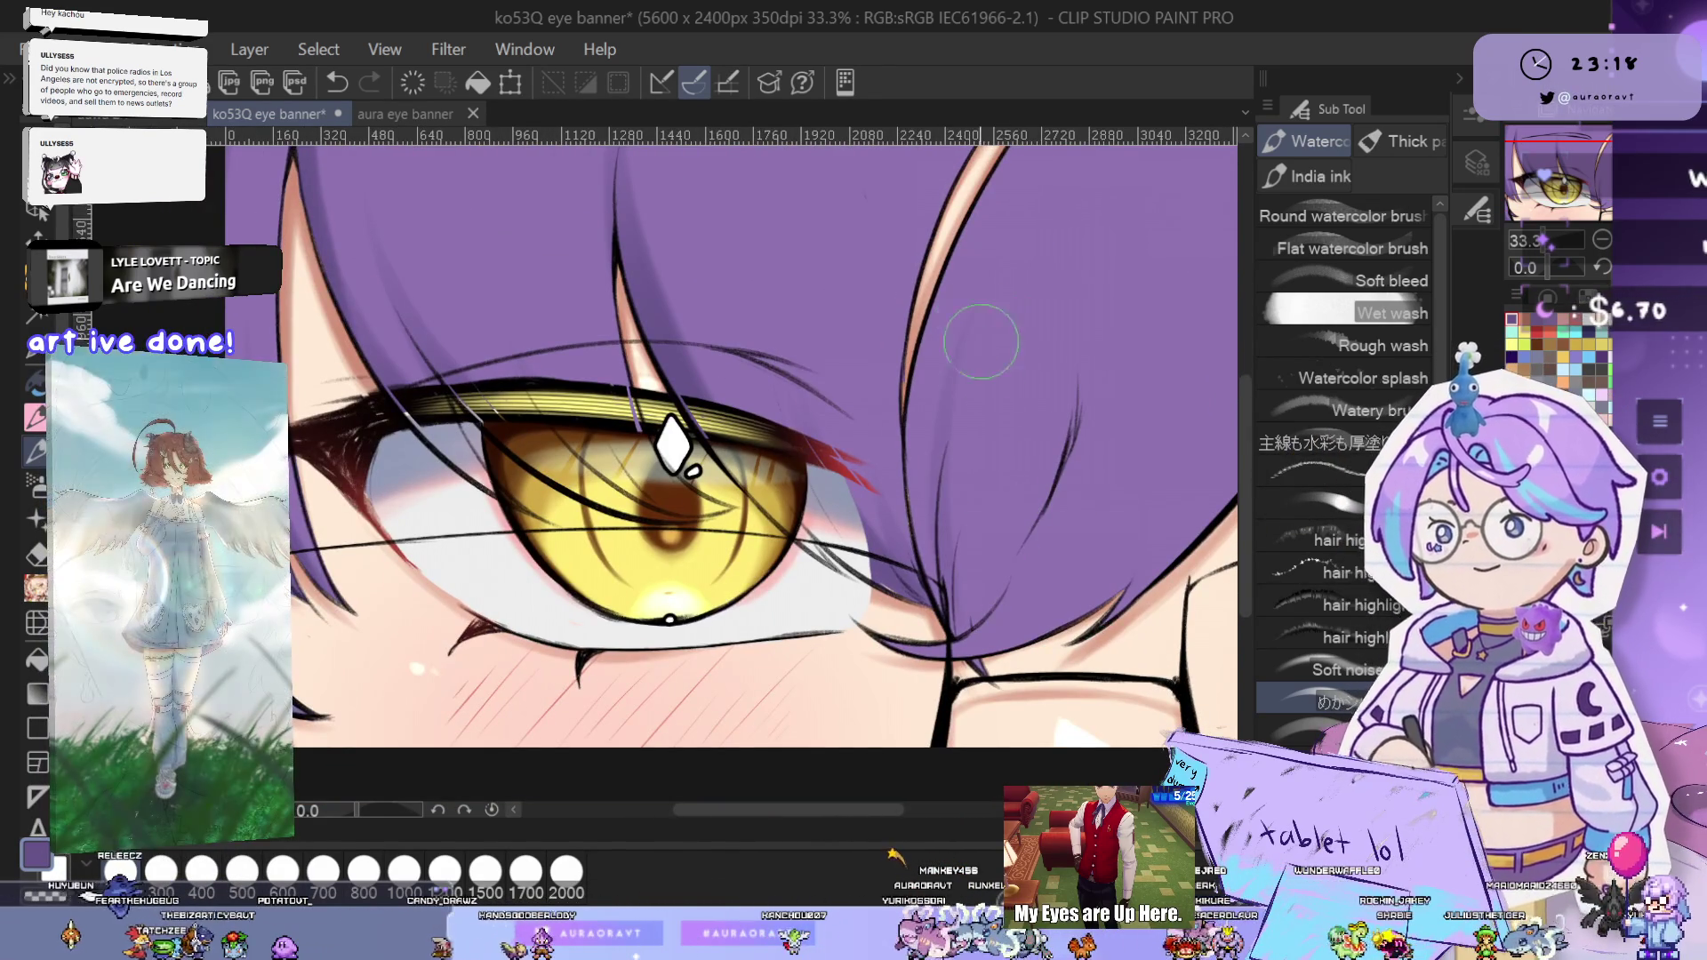
pyautogui.moveTo(1114, 408); pyautogui.dragTo(1004, 515)
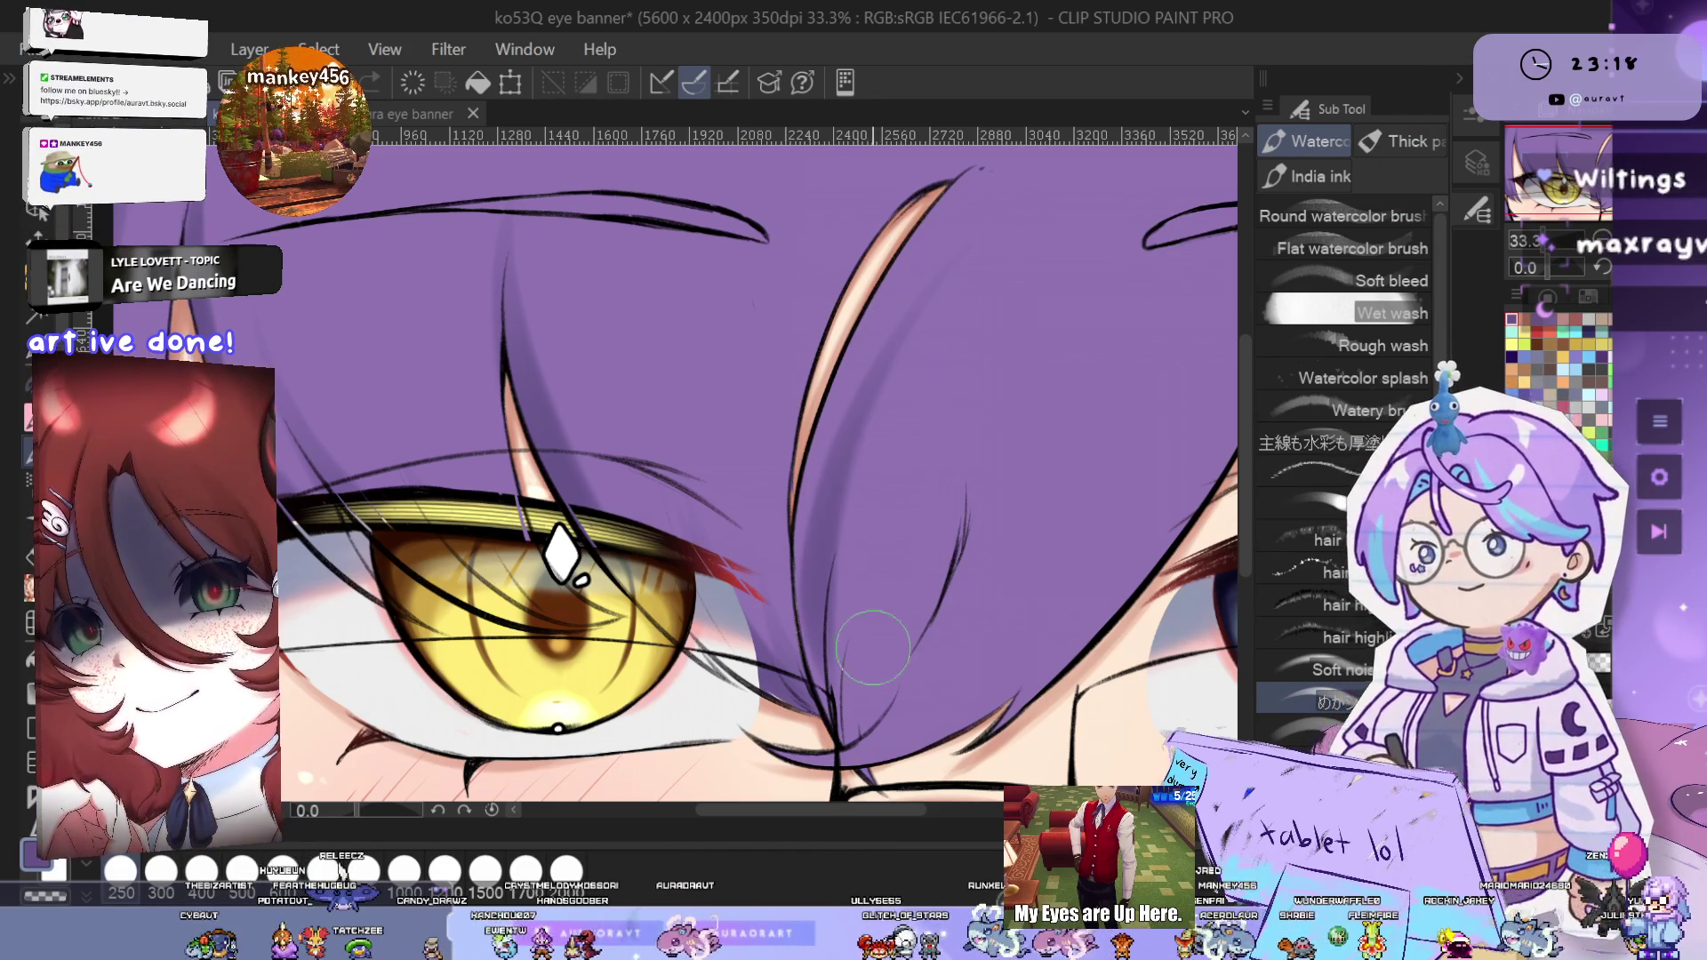
pyautogui.moveTo(905, 482); pyautogui.dragTo(937, 385)
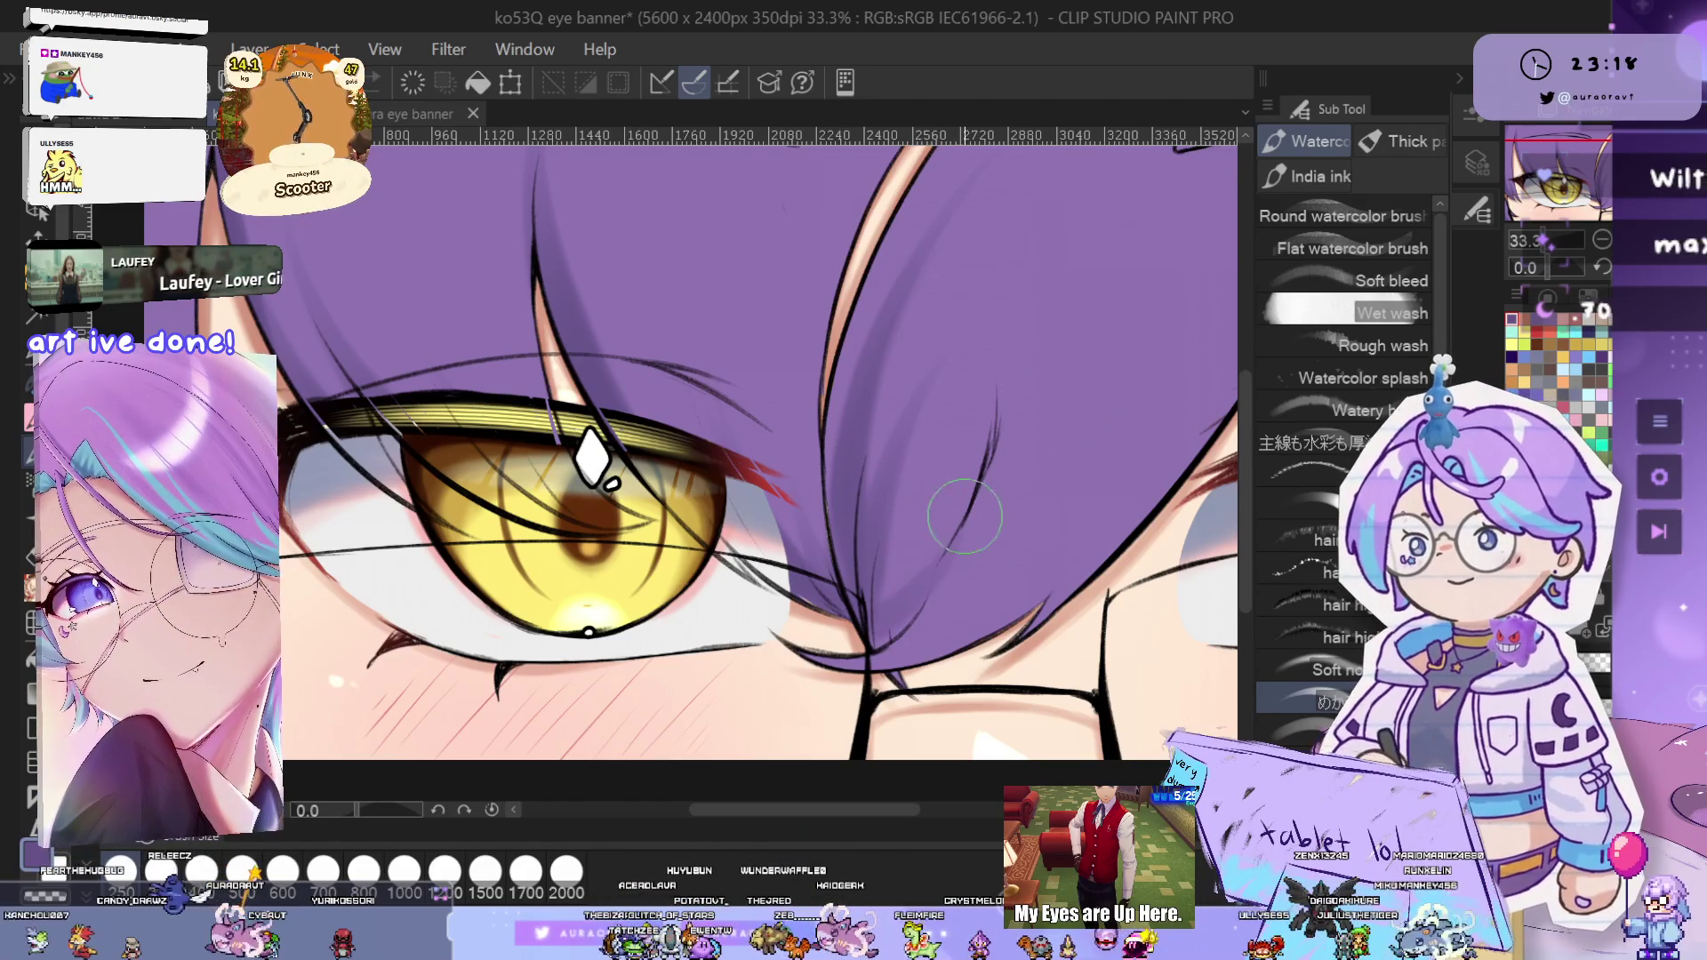
pyautogui.hotkey('ctrl', '-')
pyautogui.hotkey('ctrl', '-')
pyautogui.hotkey('ctrl', '-')
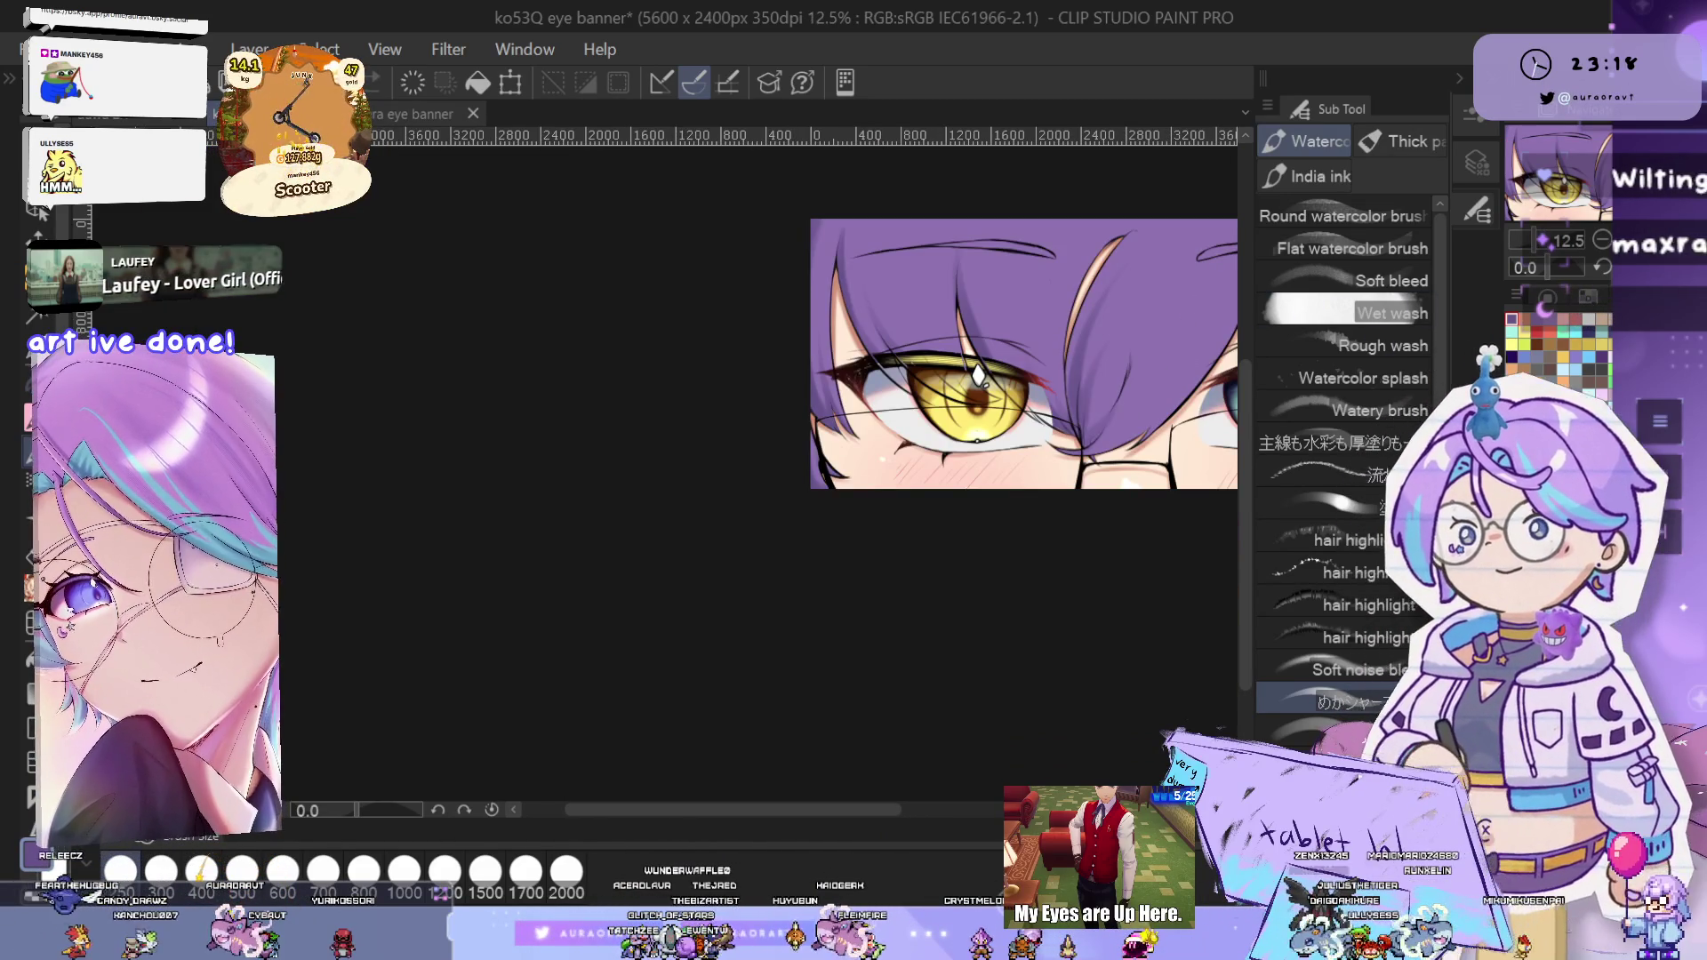
# - Zoom in, undo the previous stroke, and brush new purple shading by the teal eye's glasses
pyautogui.scroll(2, 787, 489)
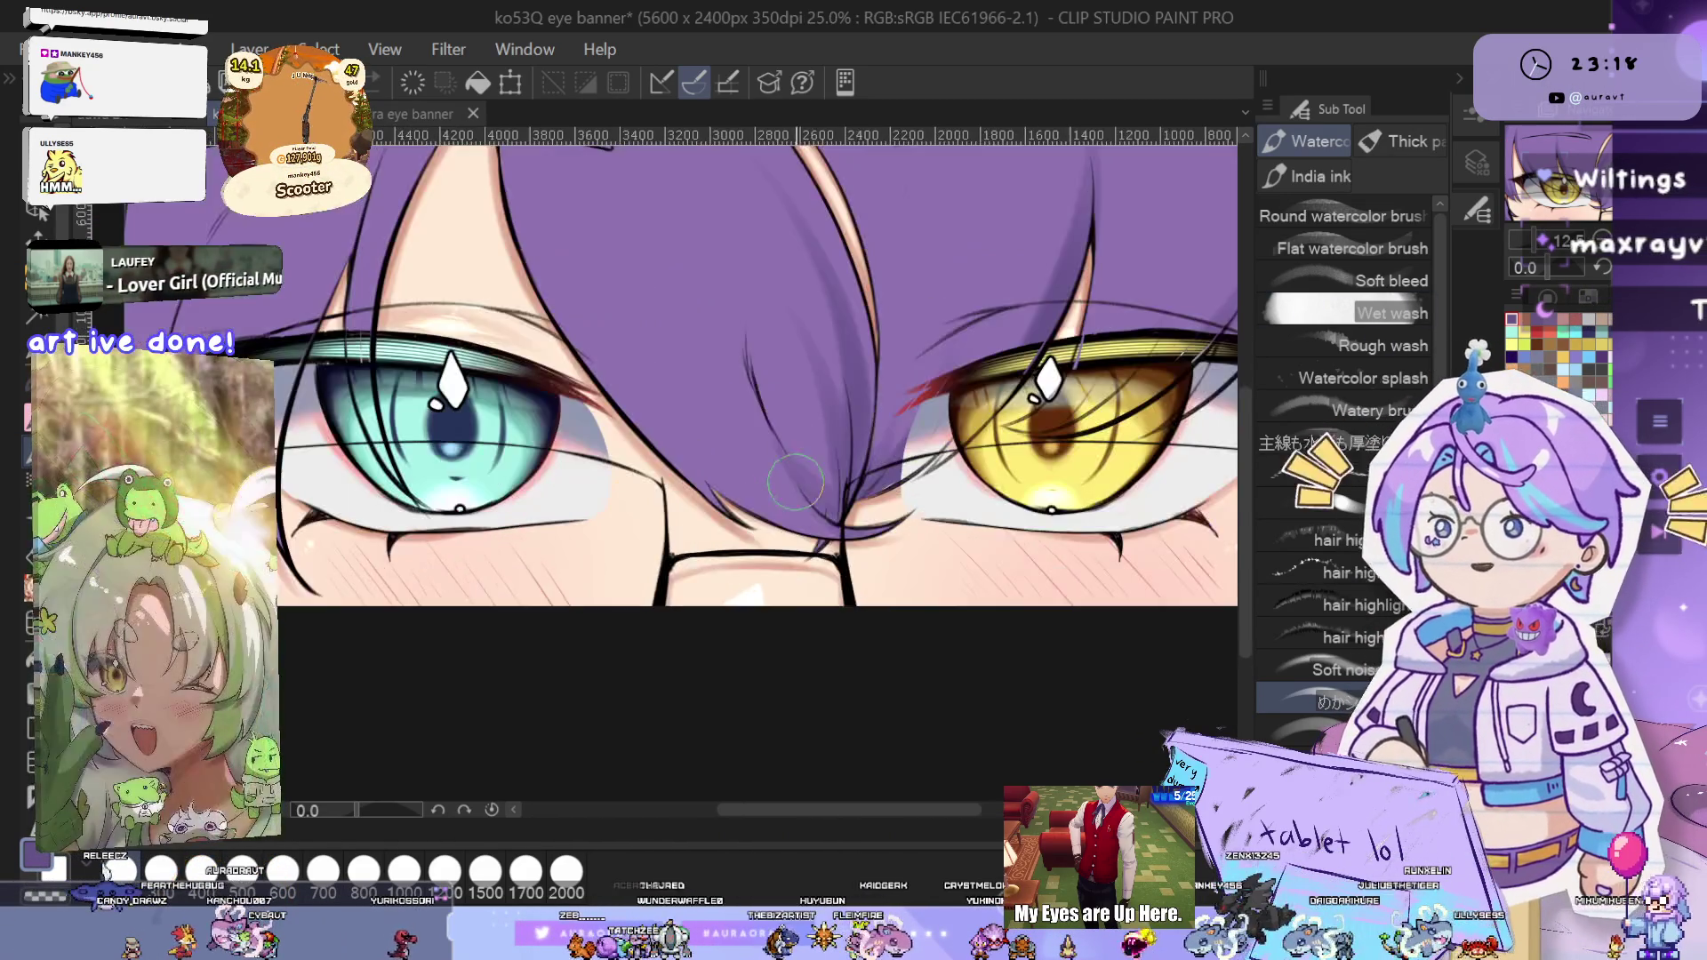
pyautogui.scroll(2, 786, 488)
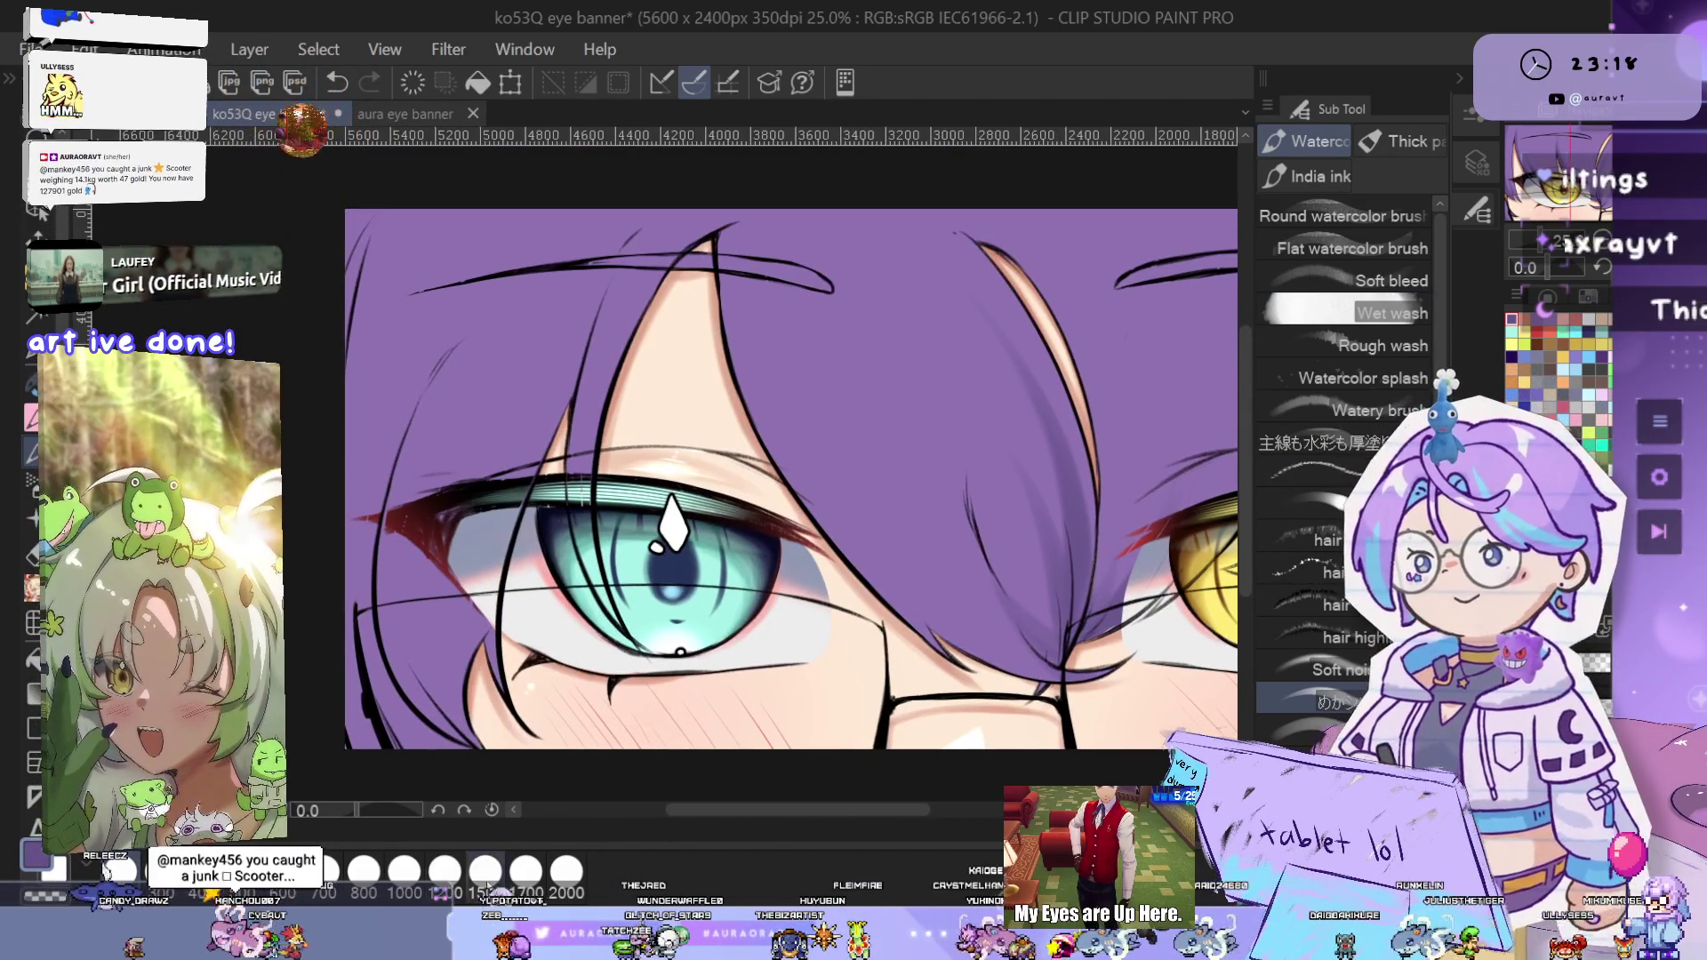
pyautogui.hotkey('ctrl', 'z')
pyautogui.moveTo(1057, 622); pyautogui.dragTo(1136, 694)
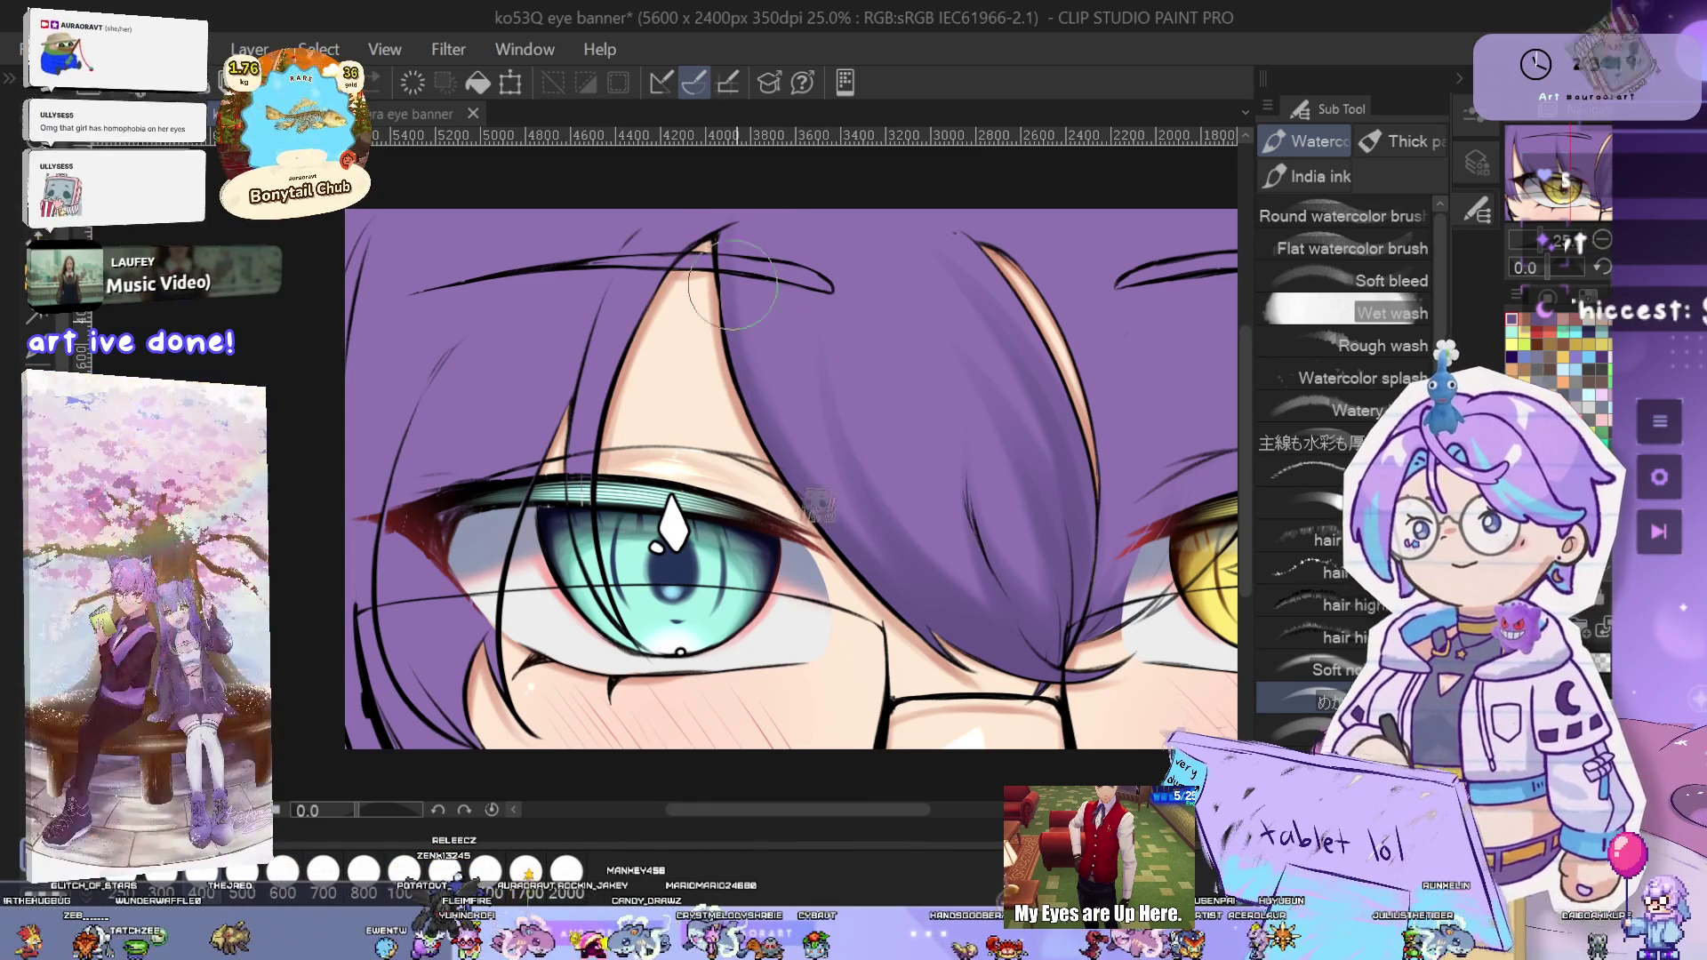
pyautogui.moveTo(991, 504); pyautogui.dragTo(1055, 551)
pyautogui.scroll(-5, 1051, 537)
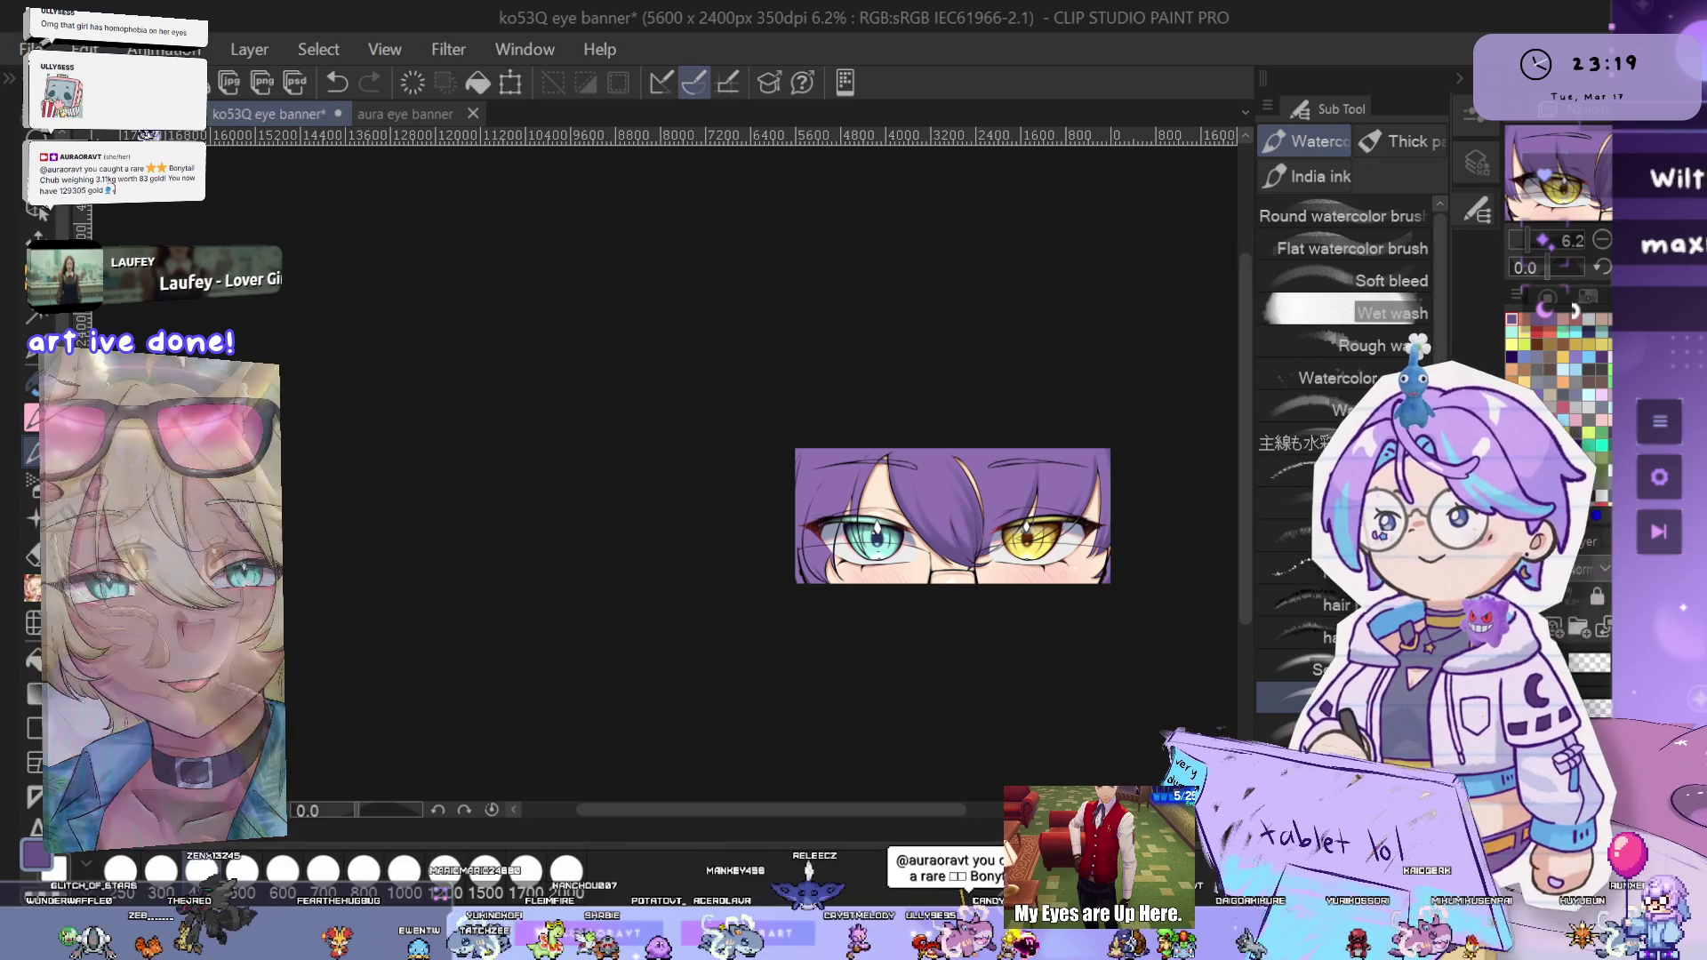
pyautogui.hotkey('ctrl', 'Tab')
pyautogui.scroll(10, 1089, 464)
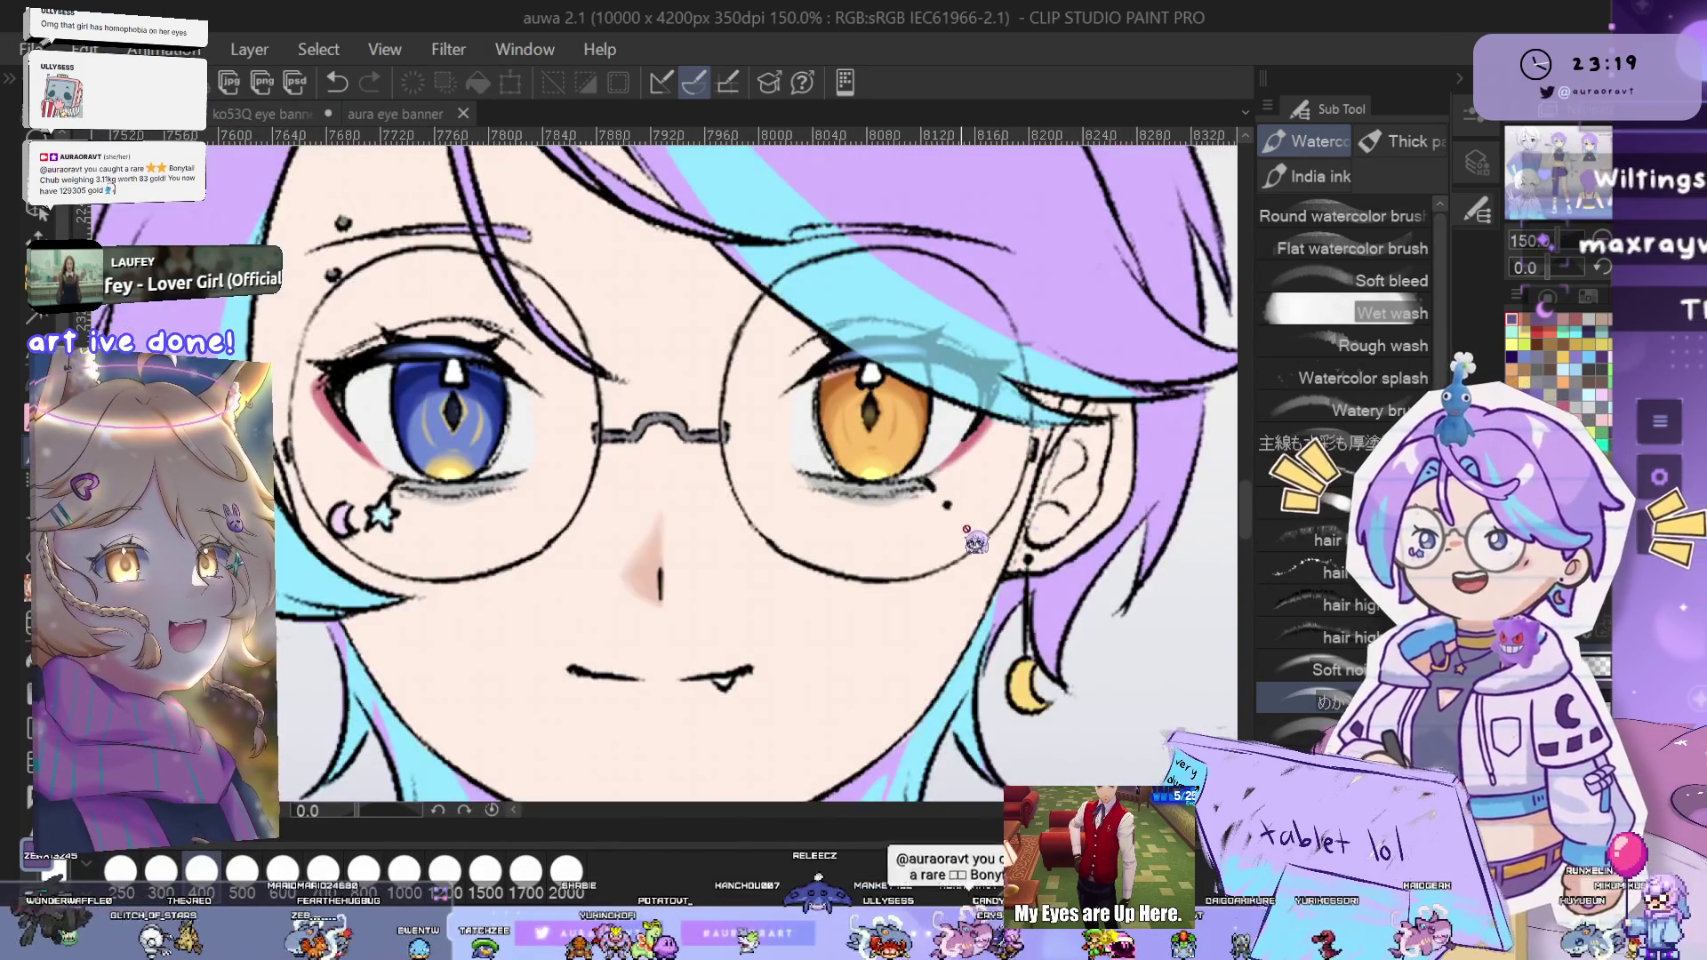
pyautogui.moveTo(975, 539)
pyautogui.mouseDown()
pyautogui.moveTo(1076, 516)
pyautogui.moveTo(1069, 432)
pyautogui.moveTo(1072, 515)
pyautogui.mouseUp()
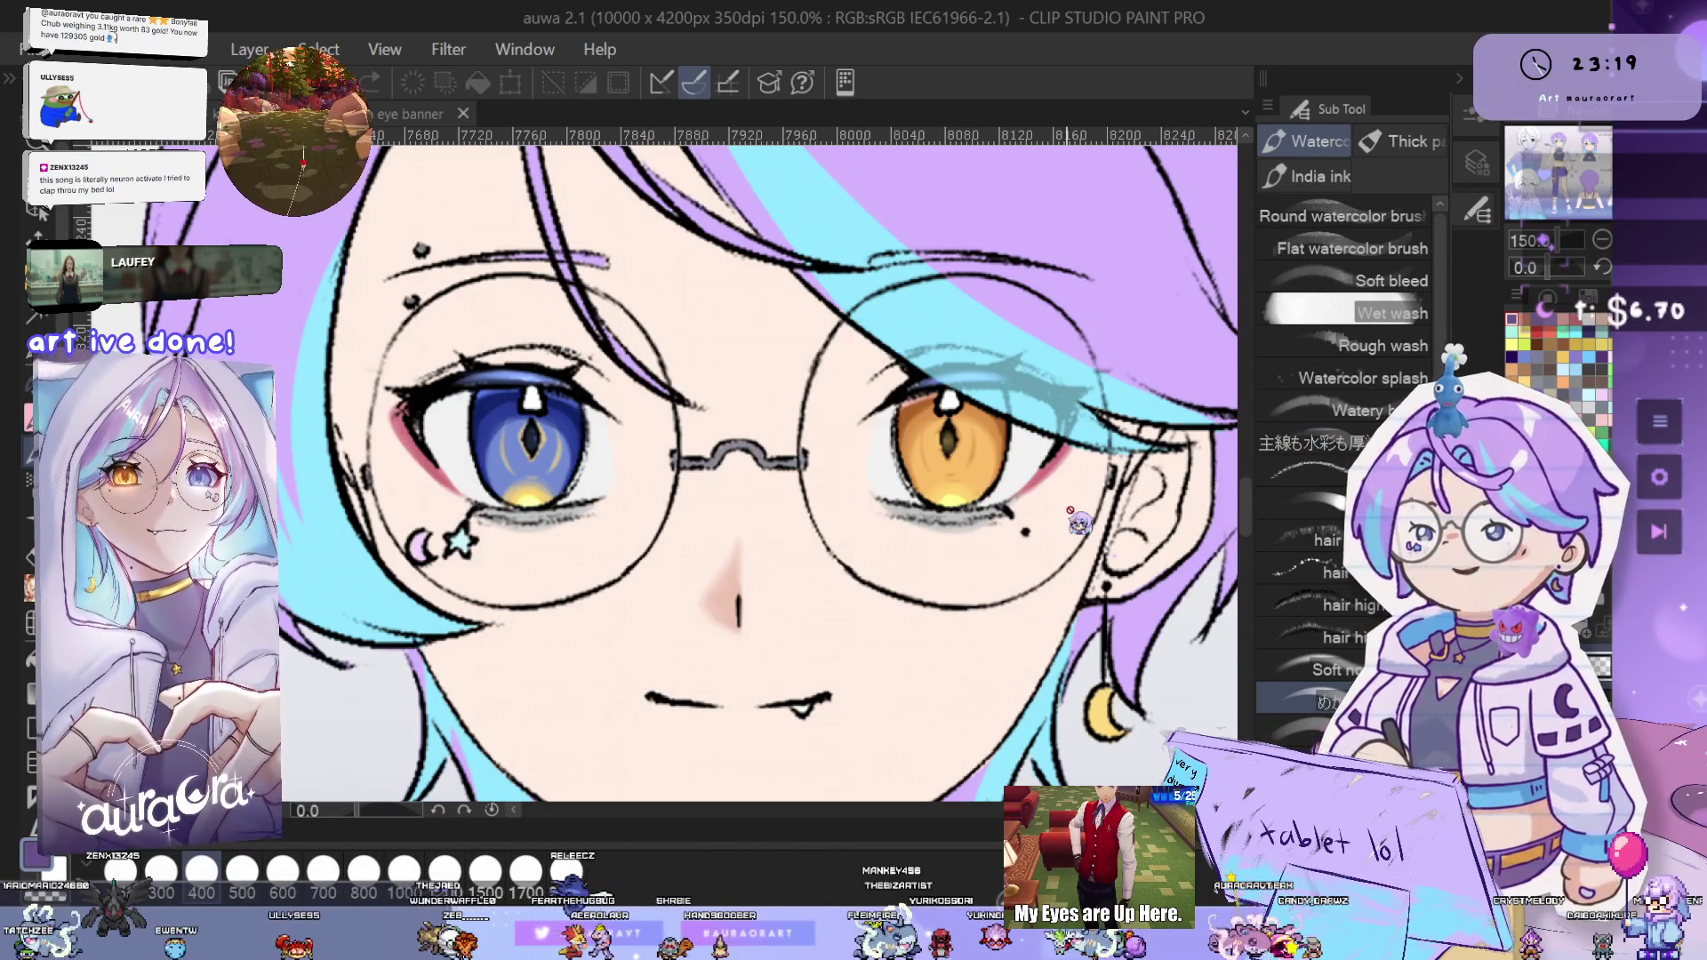
pyautogui.scroll(-3, 949, 488)
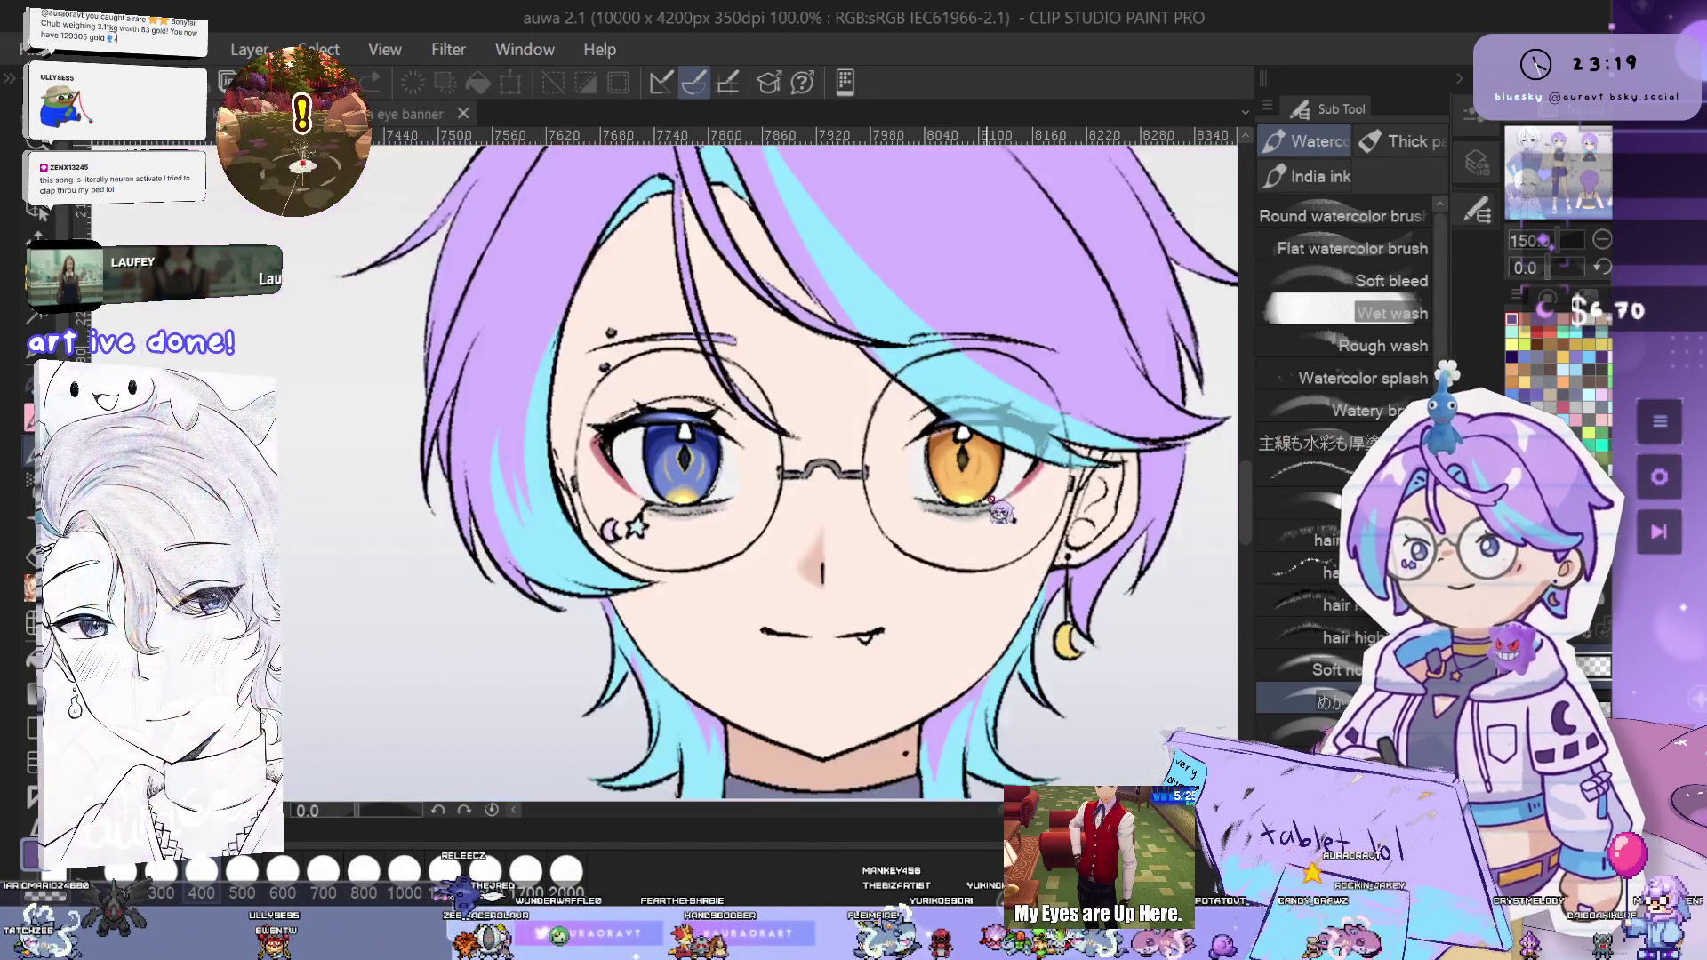
pyautogui.scroll(3, 978, 502)
pyautogui.scroll(-2, 1016, 516)
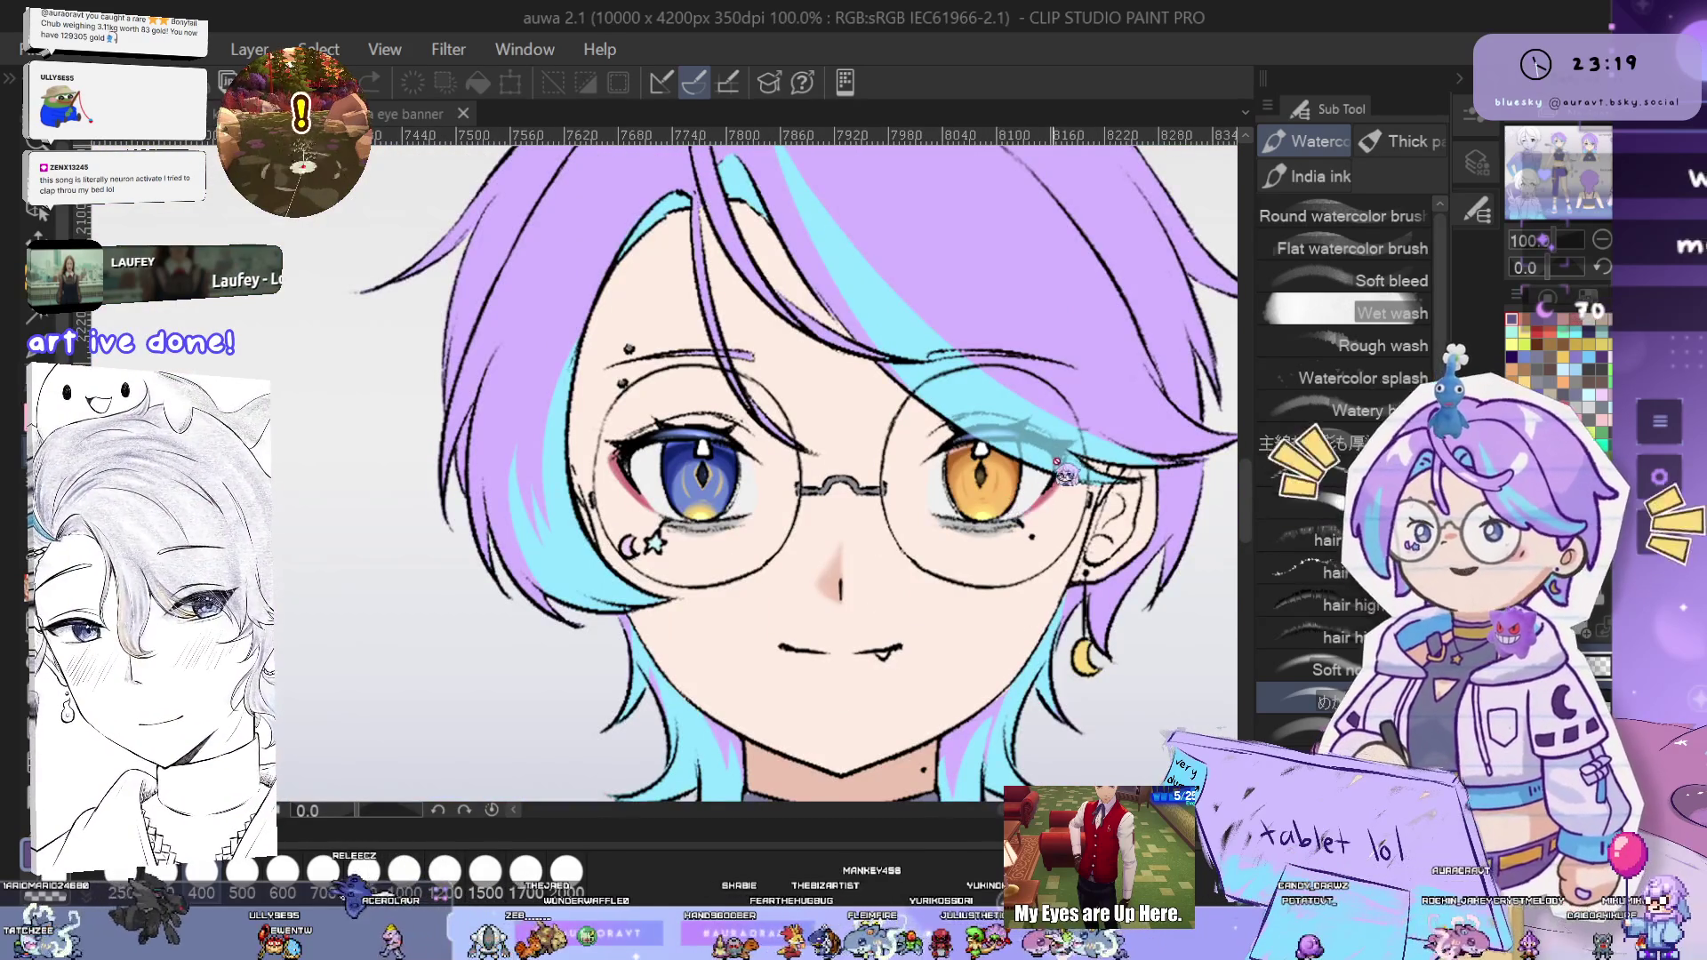
pyautogui.moveTo(1052, 492); pyautogui.dragTo(921, 526)
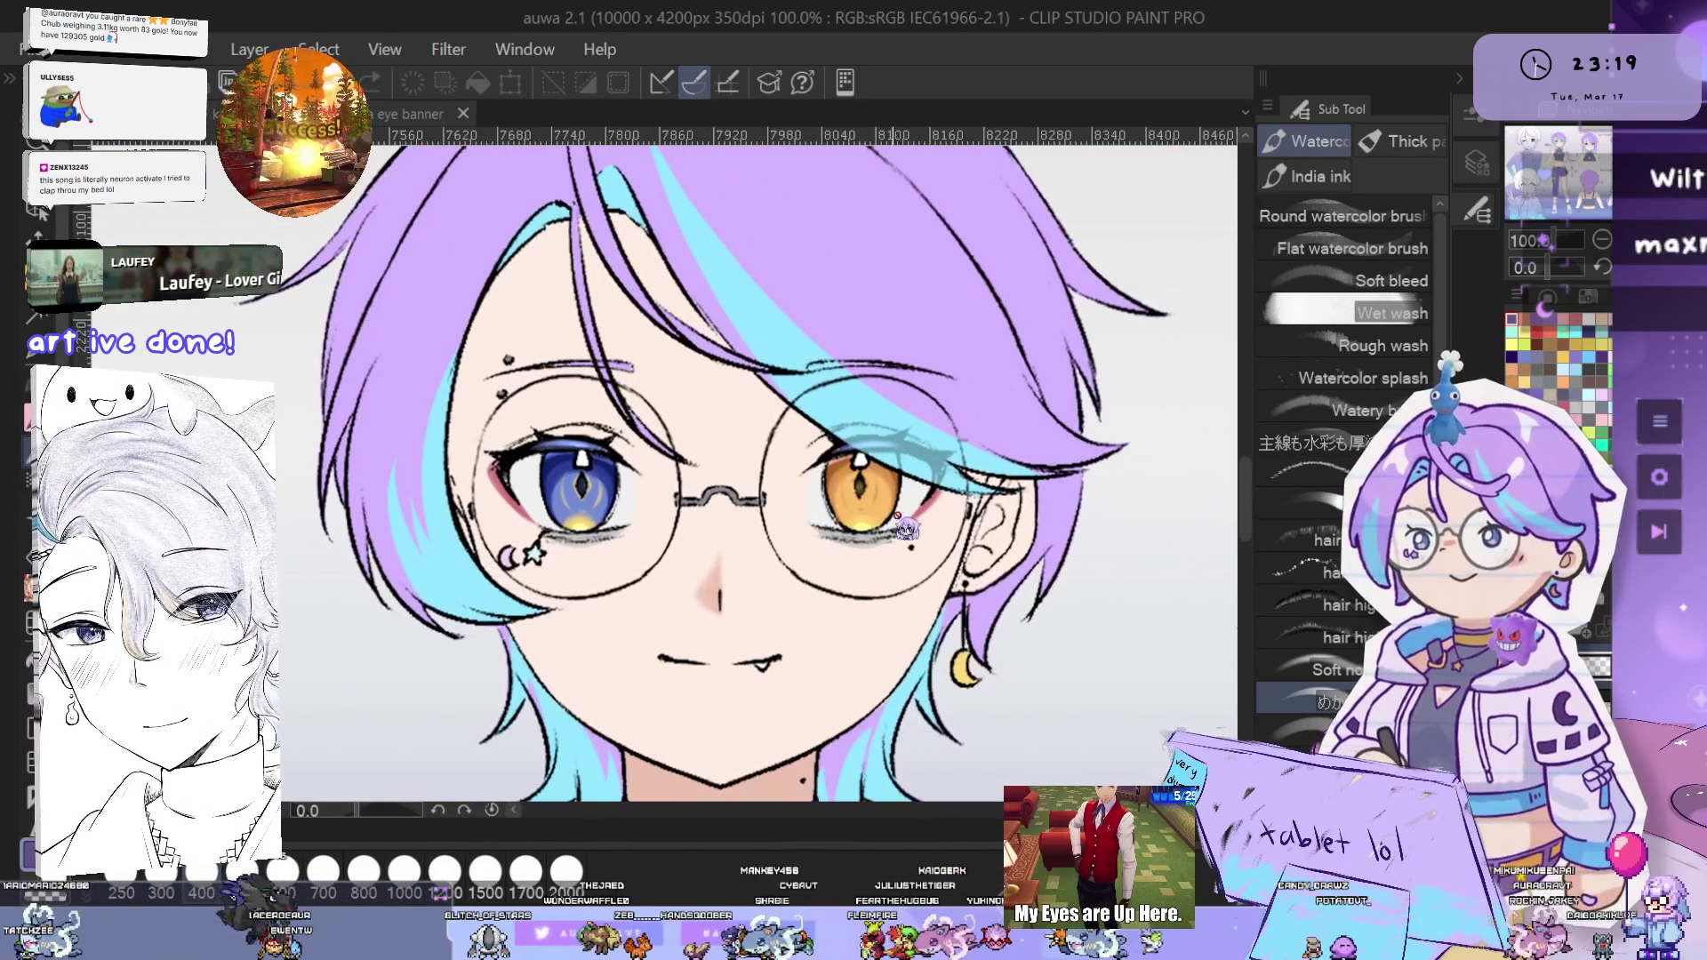
pyautogui.scroll(-1, 920, 521)
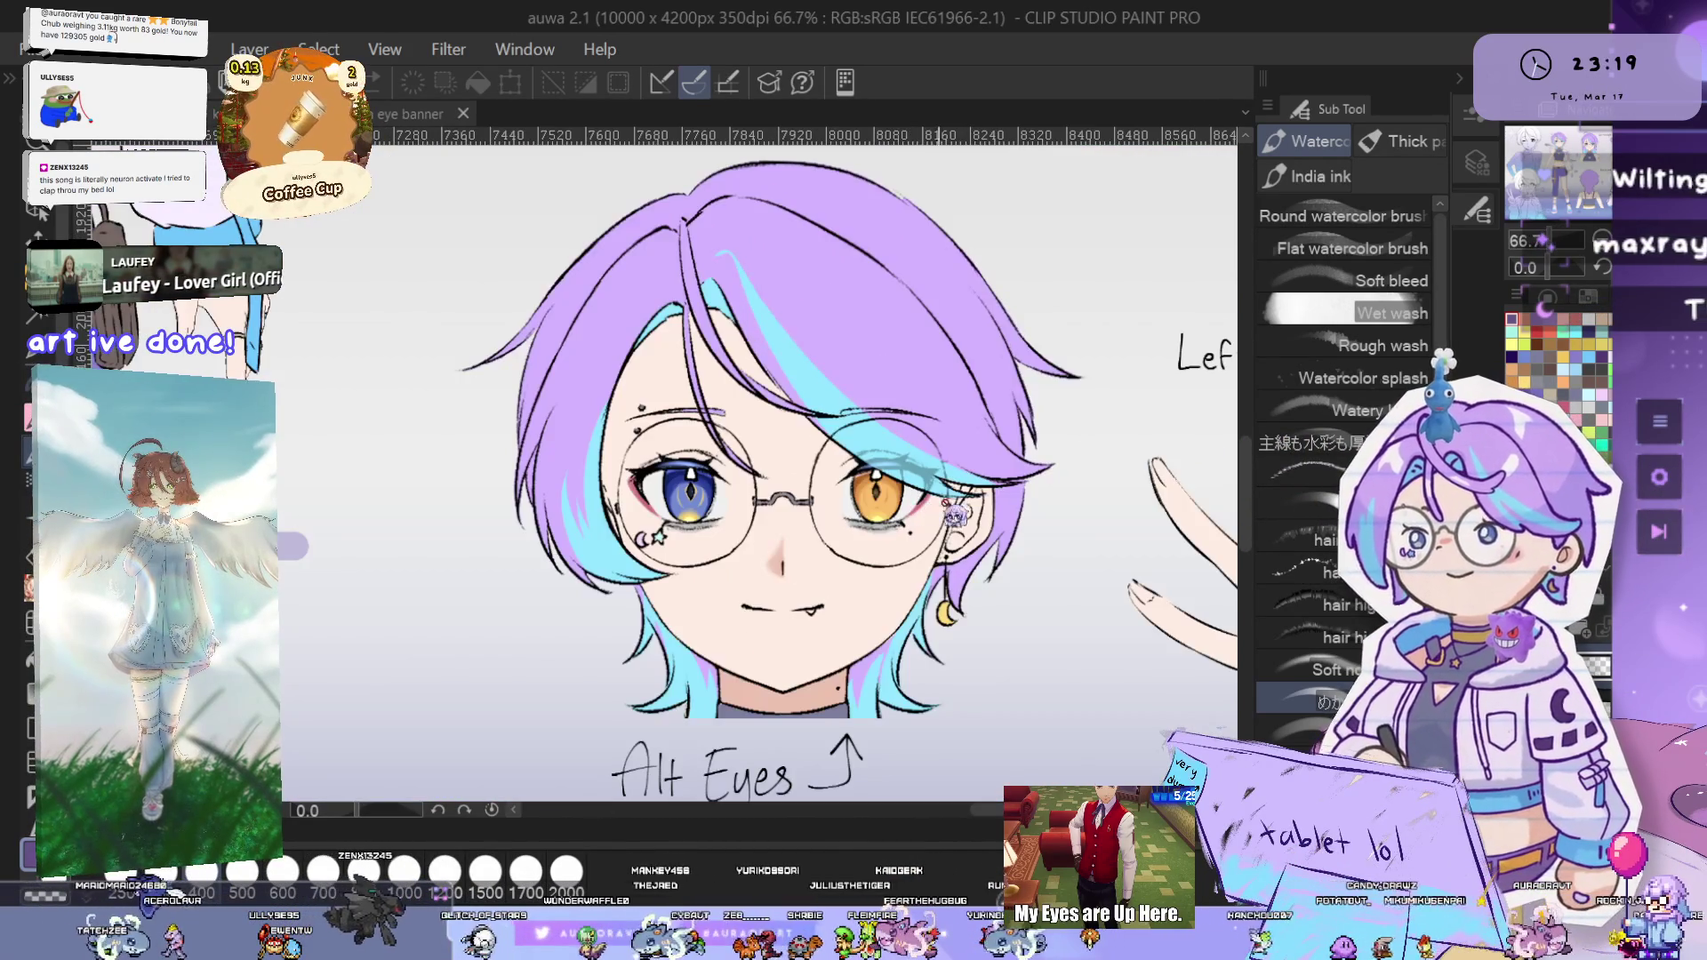
pyautogui.scroll(-3, 947, 560)
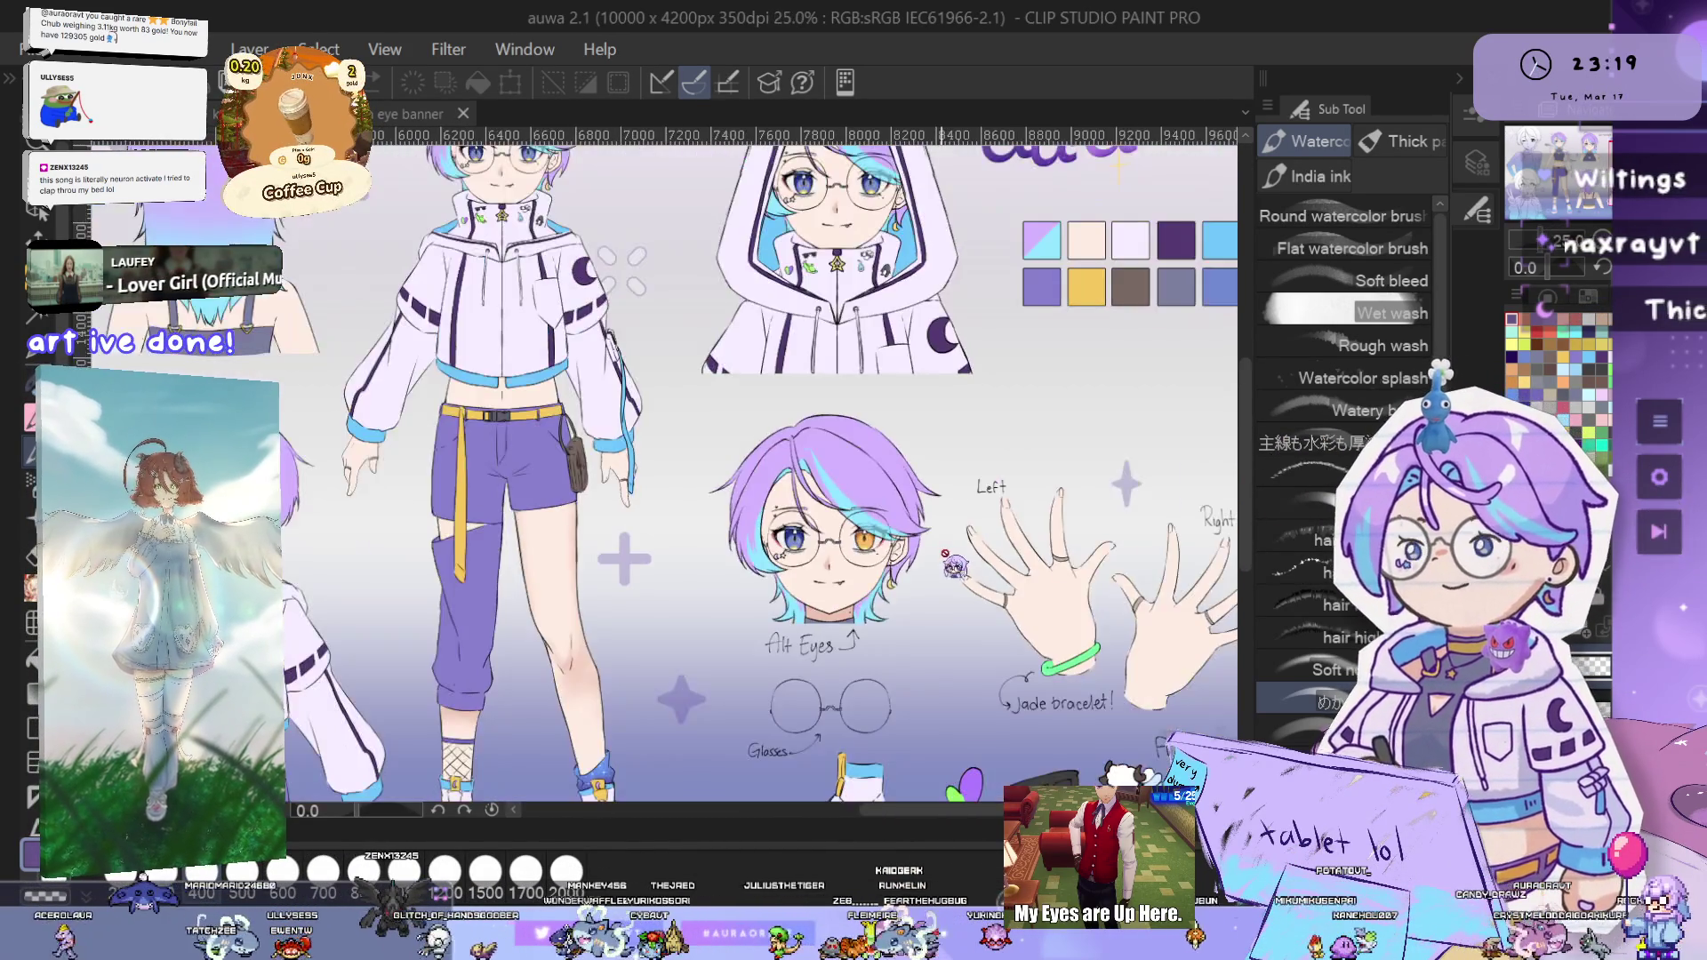
pyautogui.scroll(-2, 951, 551)
pyautogui.scroll(1, 960, 529)
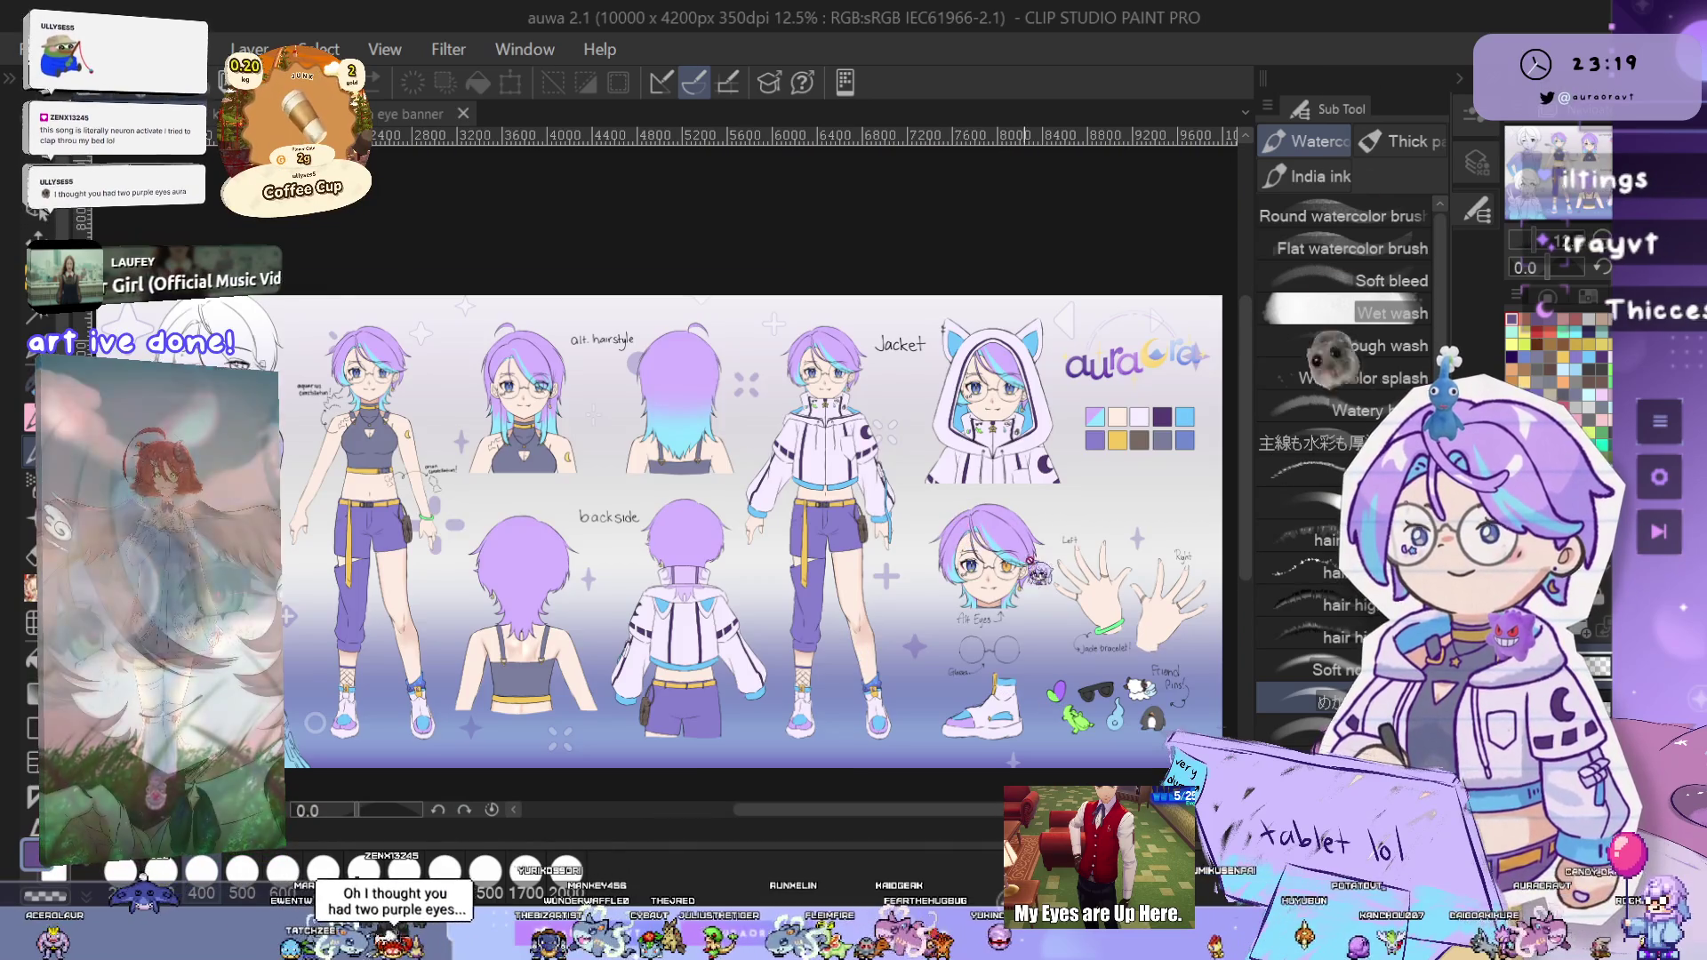
pyautogui.moveTo(960, 529); pyautogui.dragTo(920, 509)
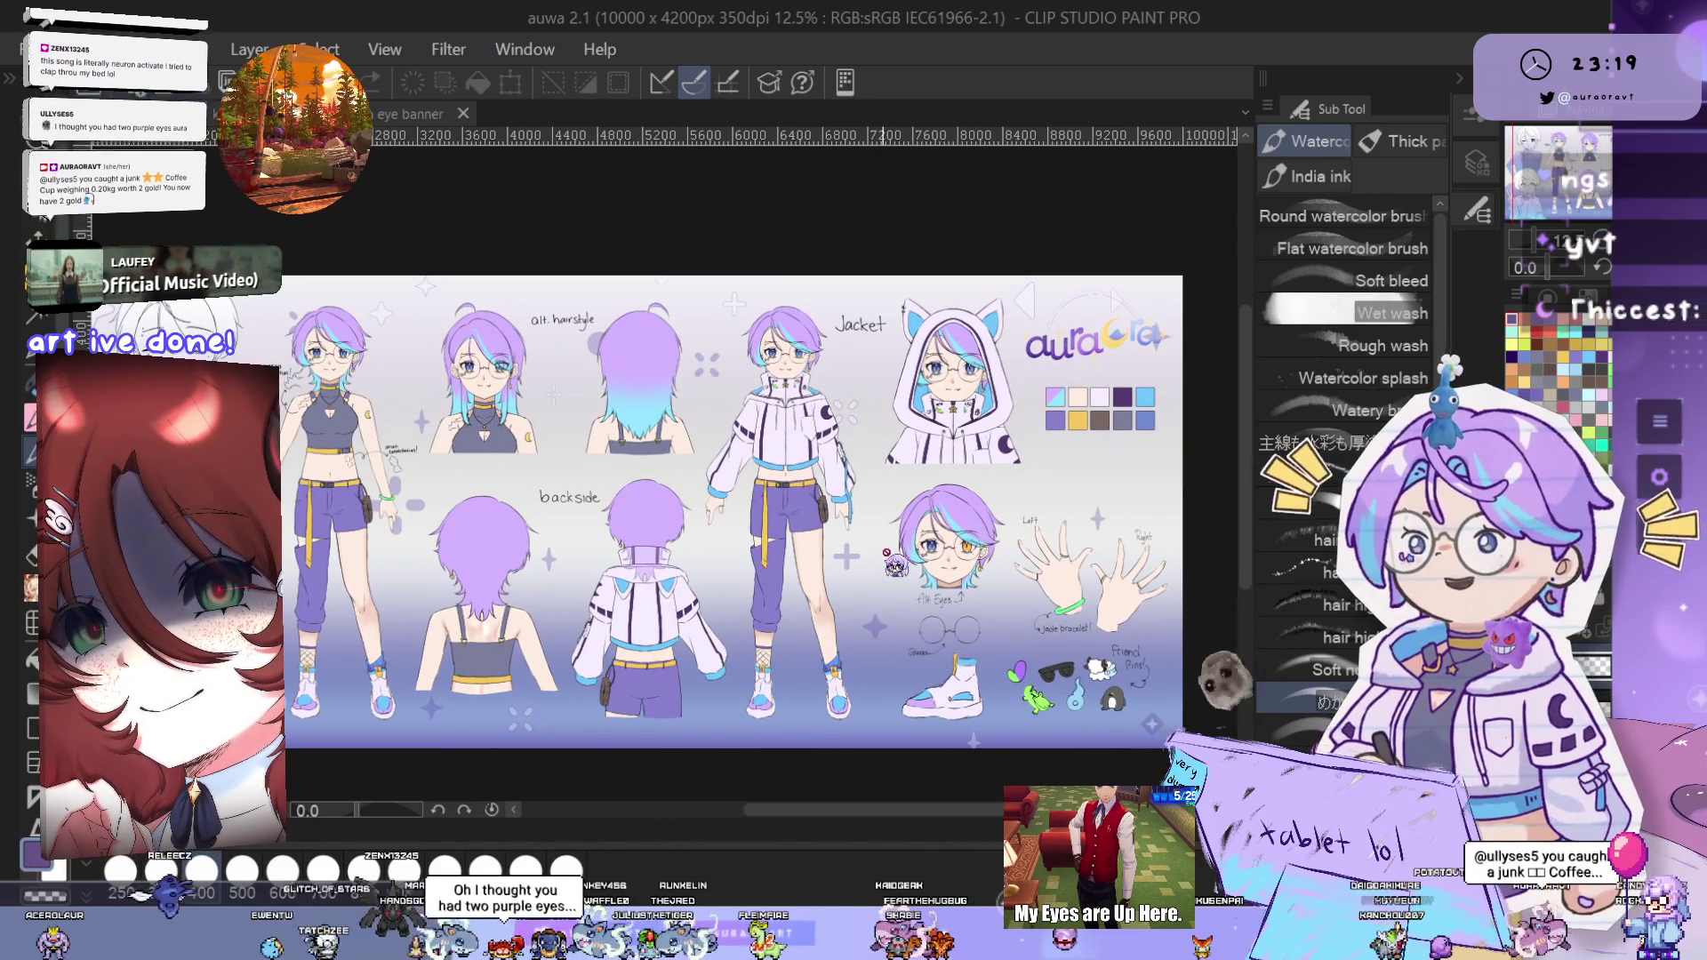
pyautogui.moveTo(718, 466); pyautogui.dragTo(959, 571)
pyautogui.scroll(1, 958, 571)
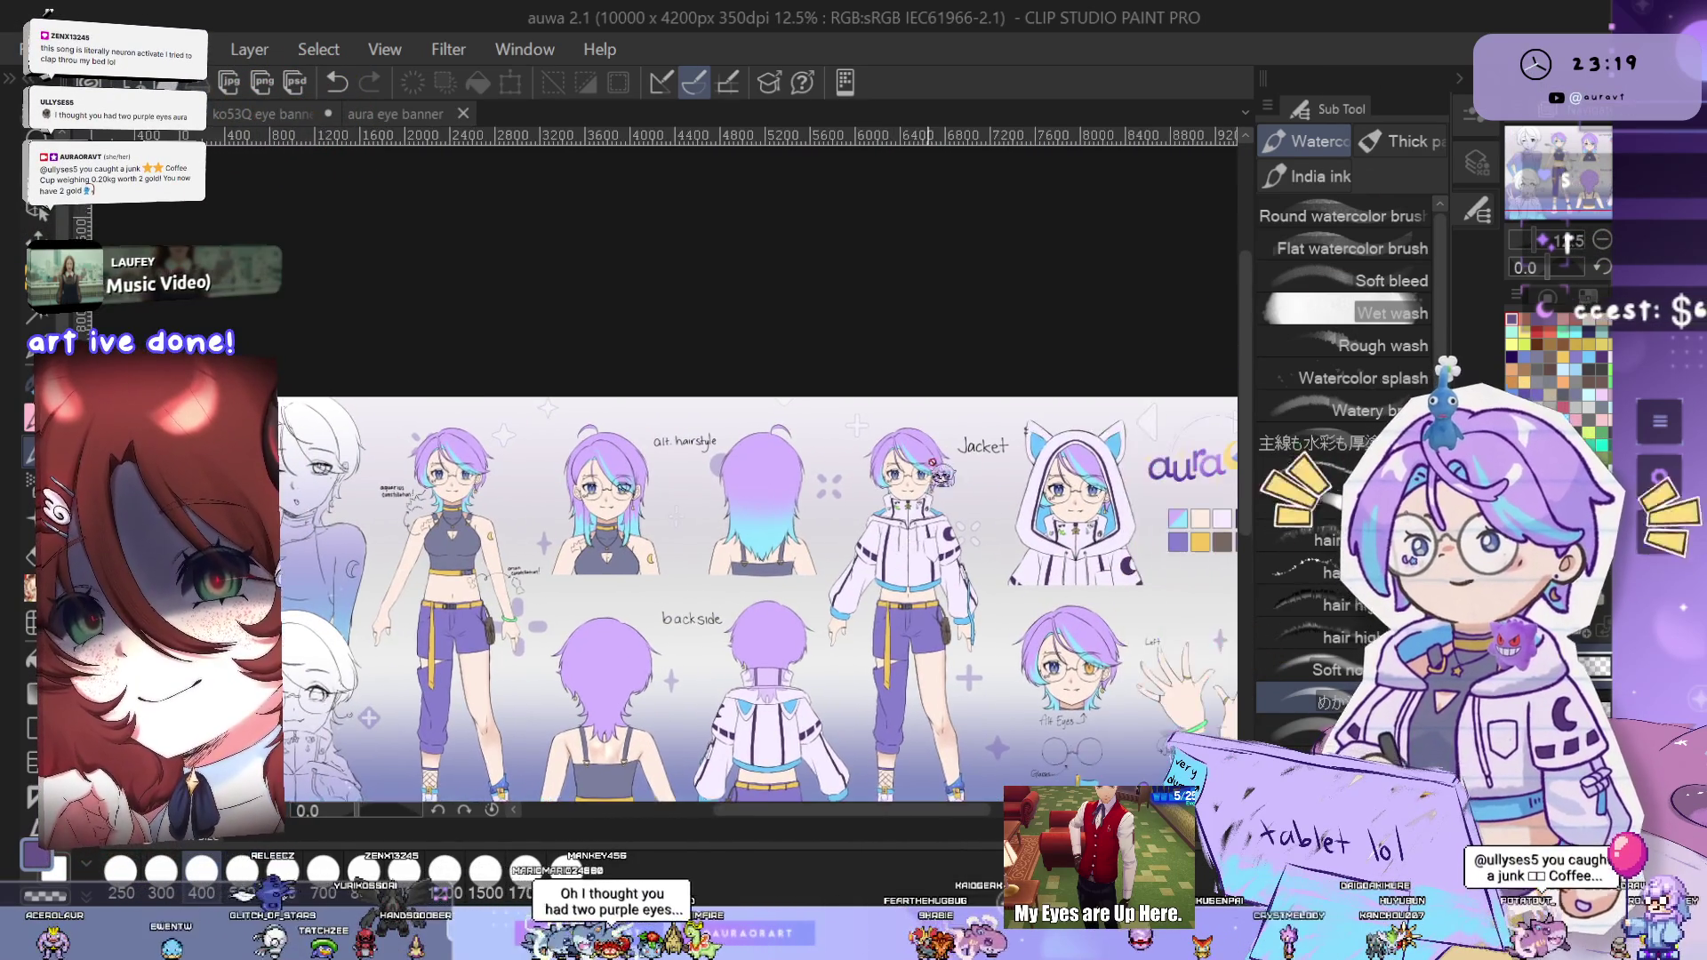
pyautogui.scroll(4, 965, 573)
pyautogui.scroll(2, 978, 576)
pyautogui.scroll(-1, 988, 580)
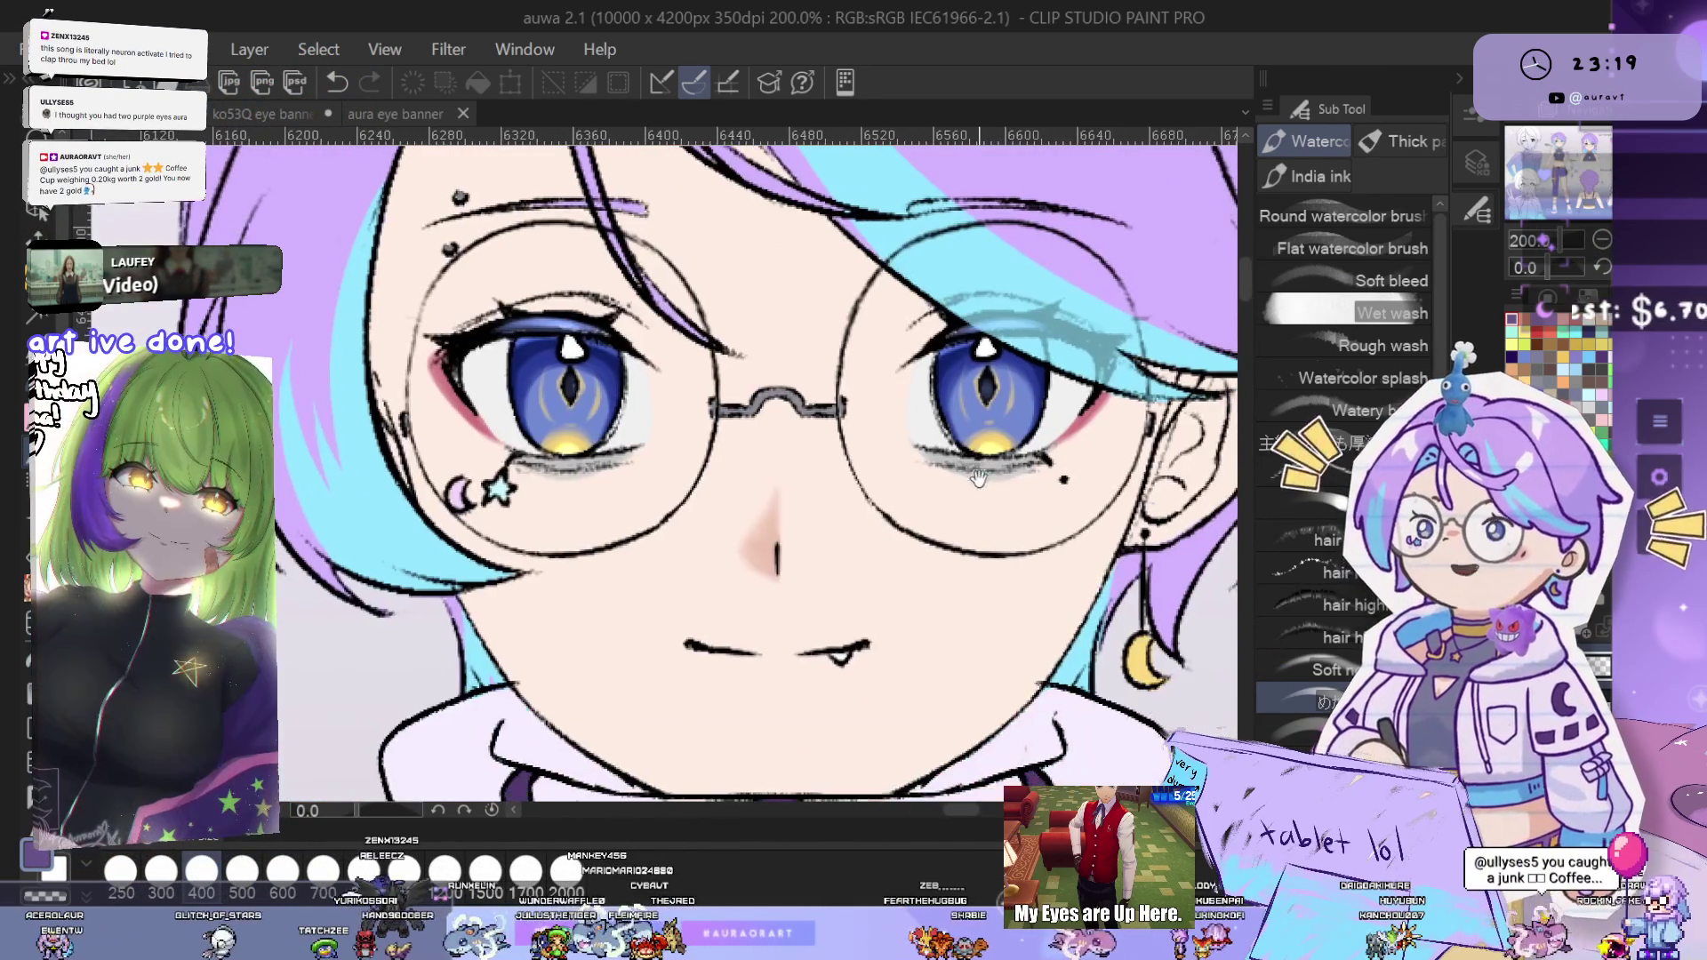
pyautogui.scroll(-1, 1004, 533)
pyautogui.scroll(1, 1022, 482)
pyautogui.moveTo(1023, 483); pyautogui.dragTo(1005, 512)
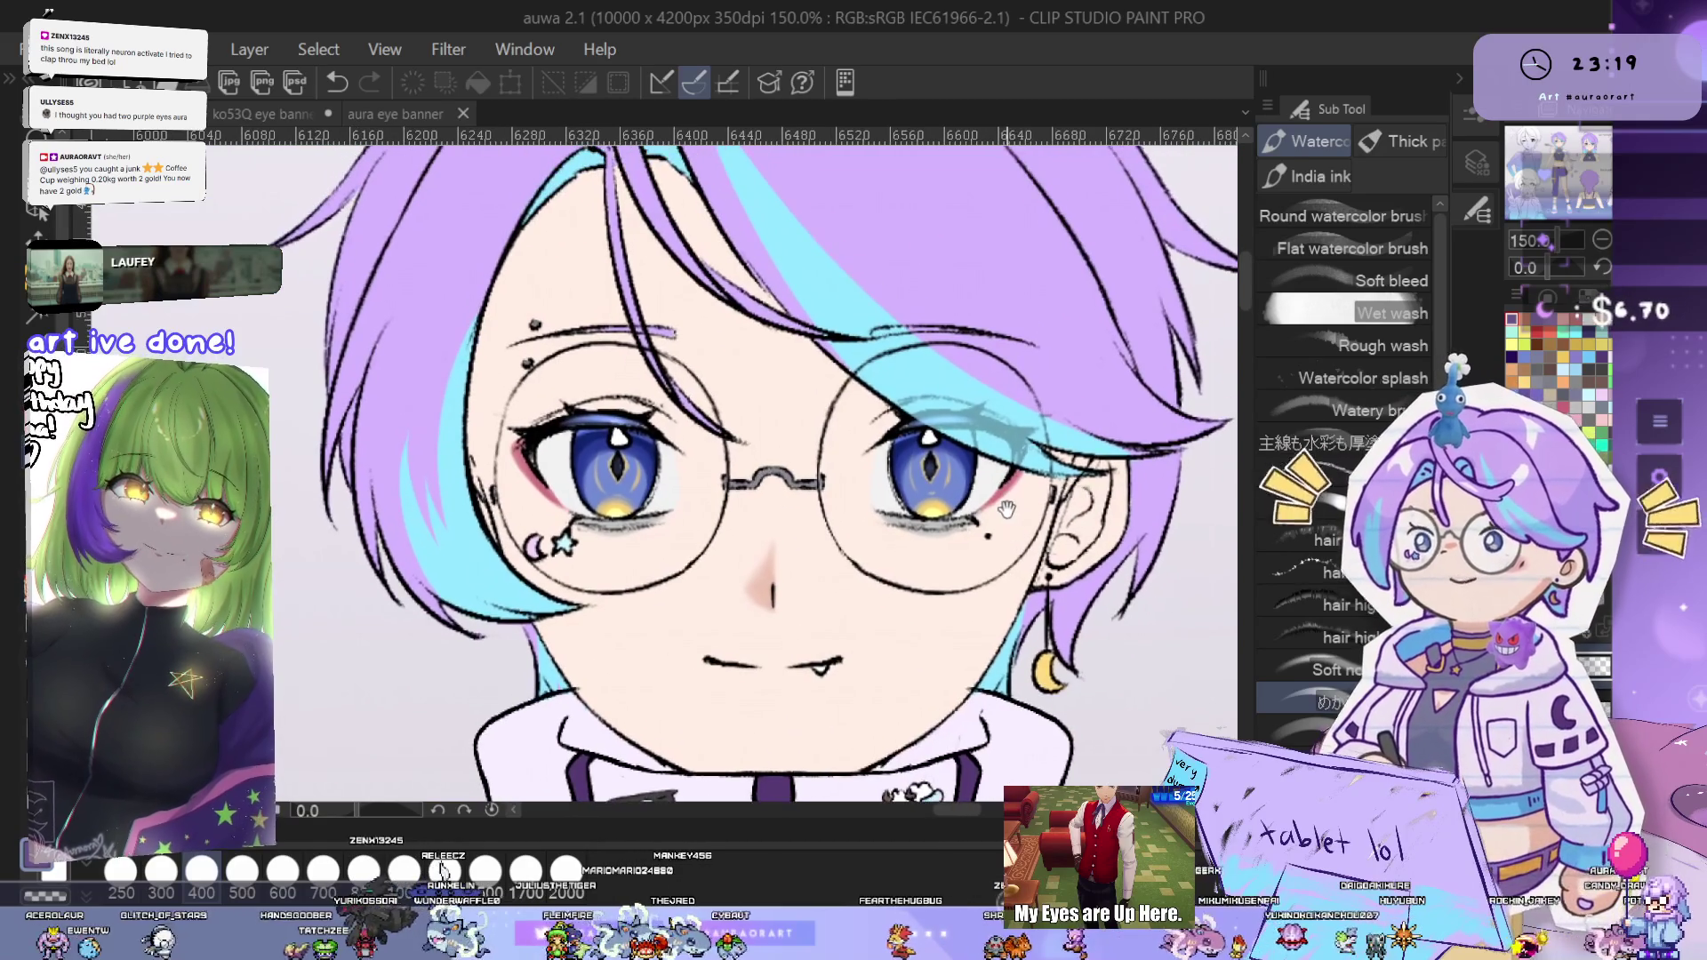
pyautogui.moveTo(1080, 671); pyautogui.dragTo(1061, 523)
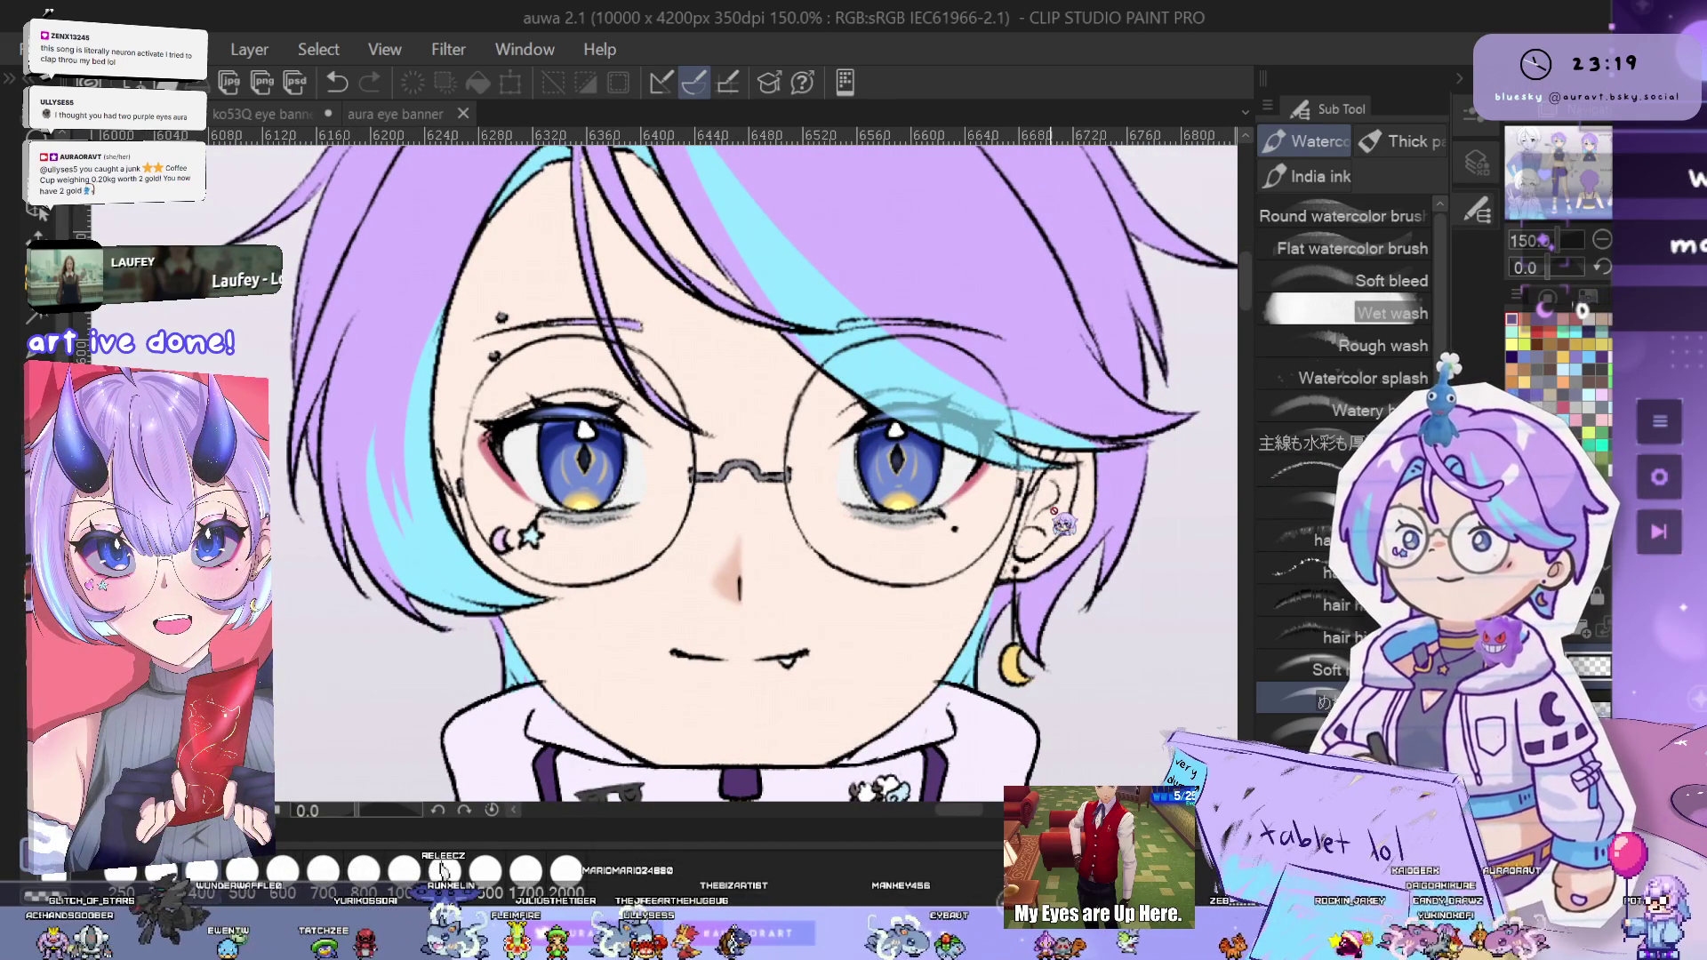
pyautogui.scroll(2, 783, 667)
pyautogui.scroll(2, 813, 717)
pyautogui.scroll(-5, 877, 622)
pyautogui.scroll(-1, 979, 541)
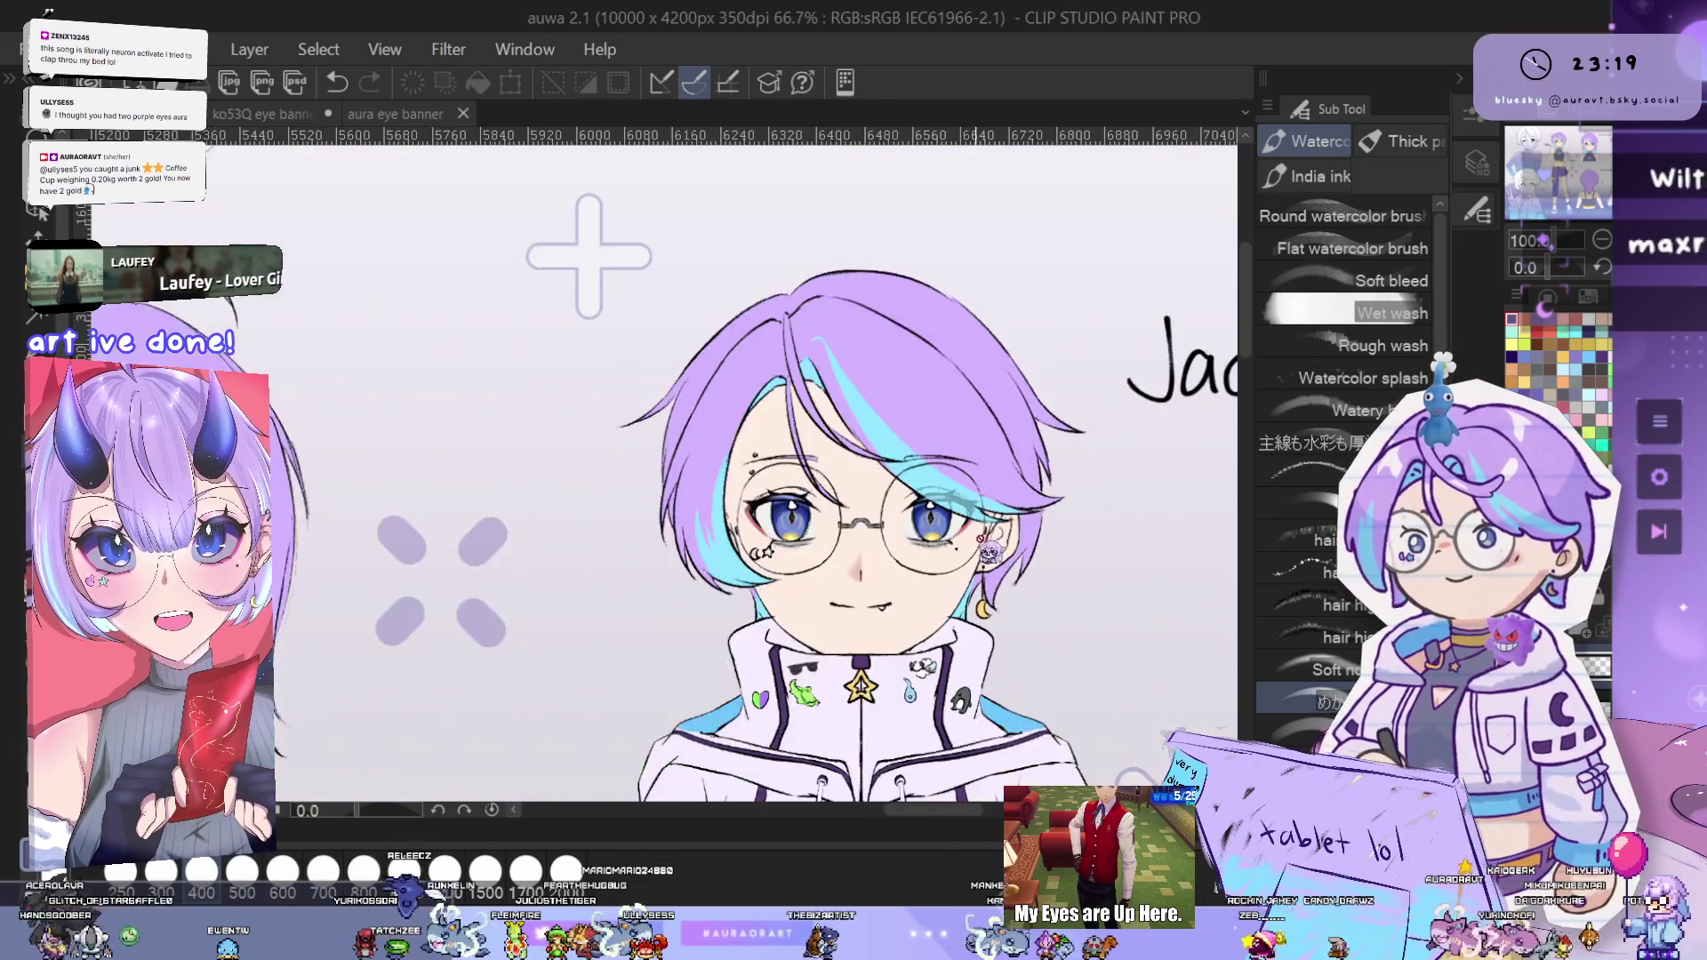
pyautogui.scroll(-1, 969, 544)
pyautogui.scroll(-2, 949, 553)
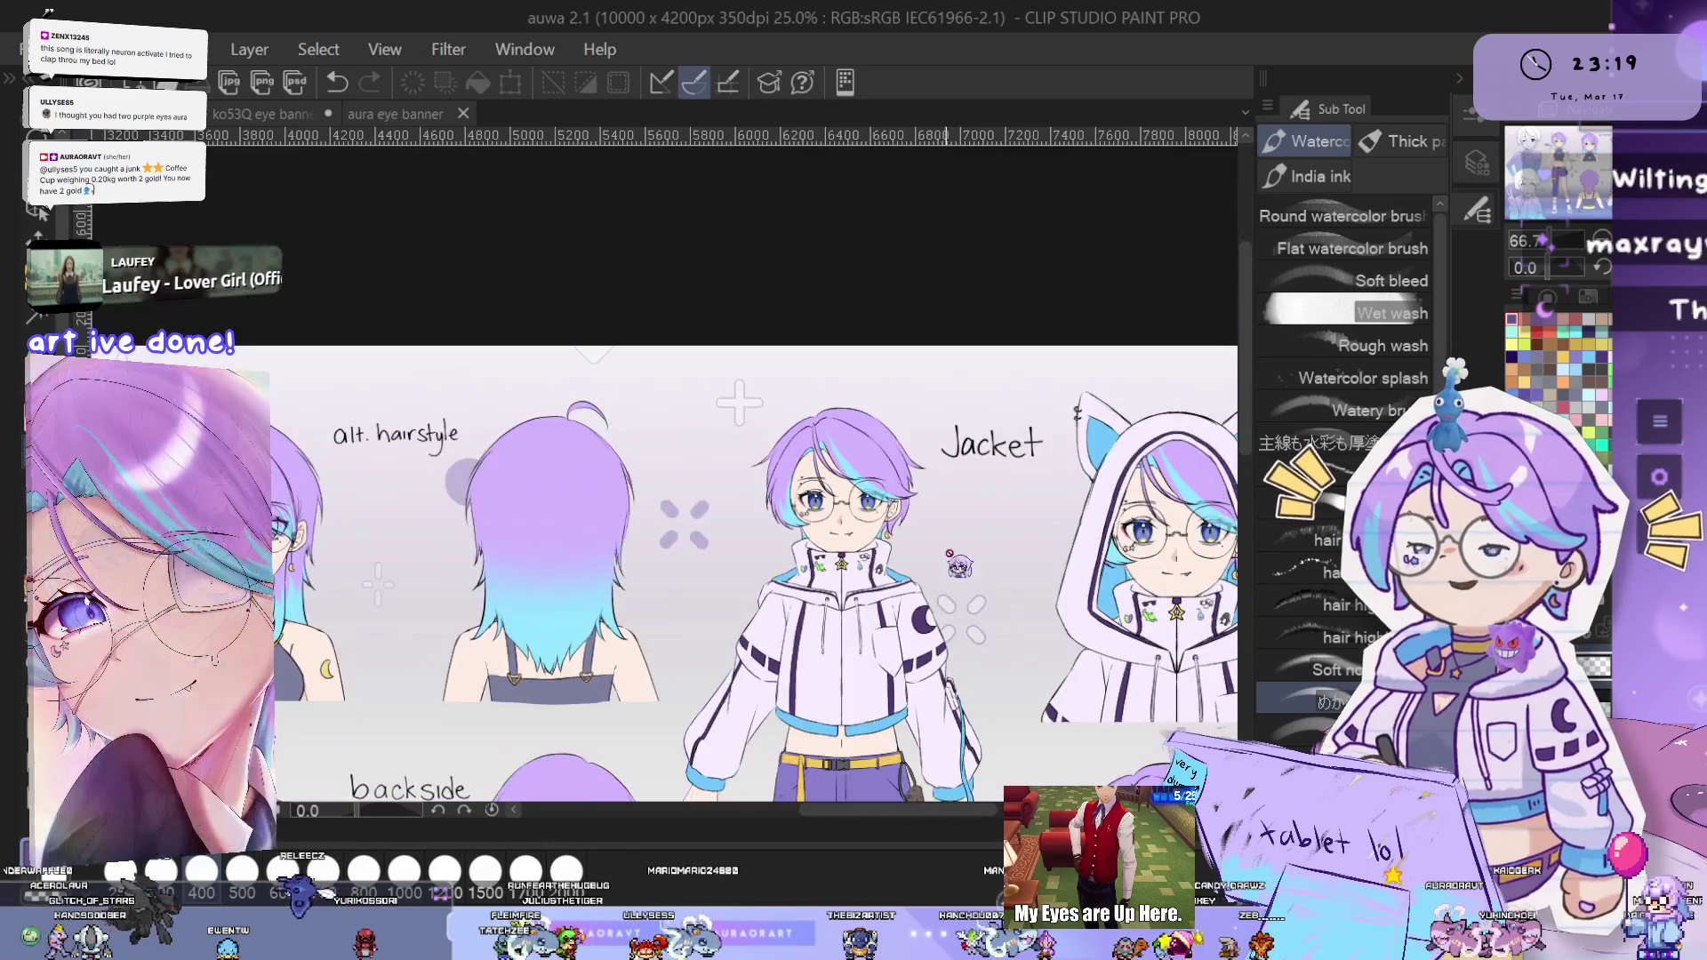
pyautogui.moveTo(959, 563)
pyautogui.mouseDown()
pyautogui.moveTo(1001, 485)
pyautogui.moveTo(947, 565)
pyautogui.mouseUp()
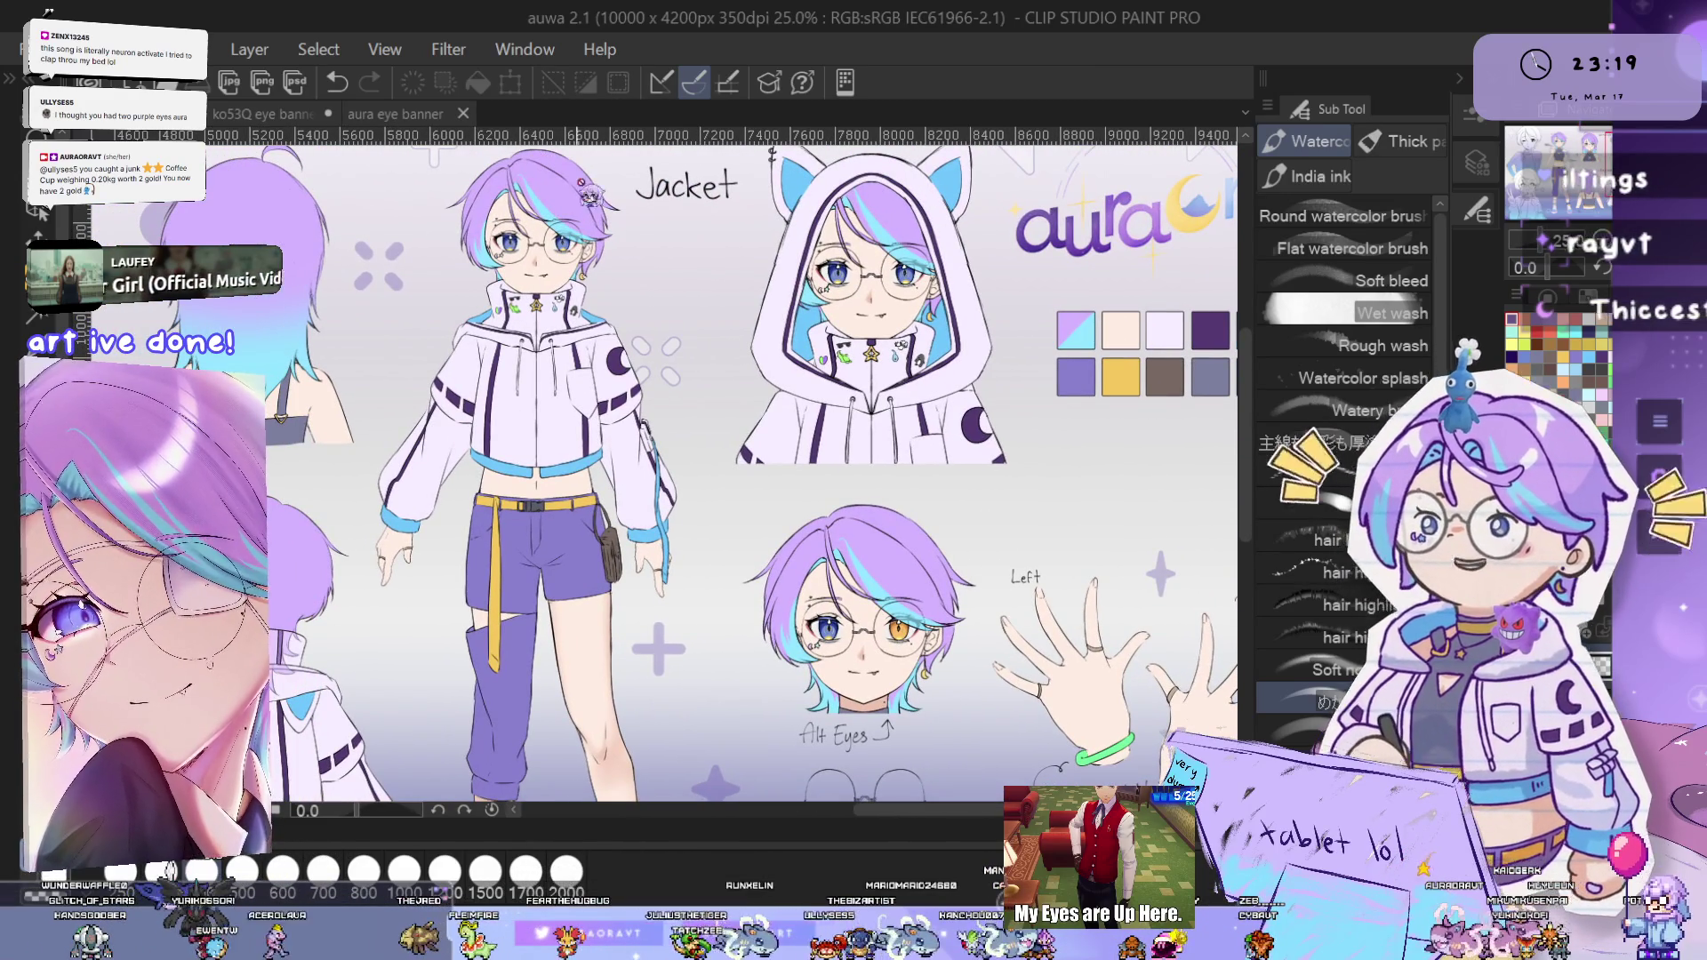
pyautogui.click(266, 114)
# - Zoom in on the long hair strokes above the teal eye and erase their ends cleanly
pyautogui.scroll(-3, 930, 519)
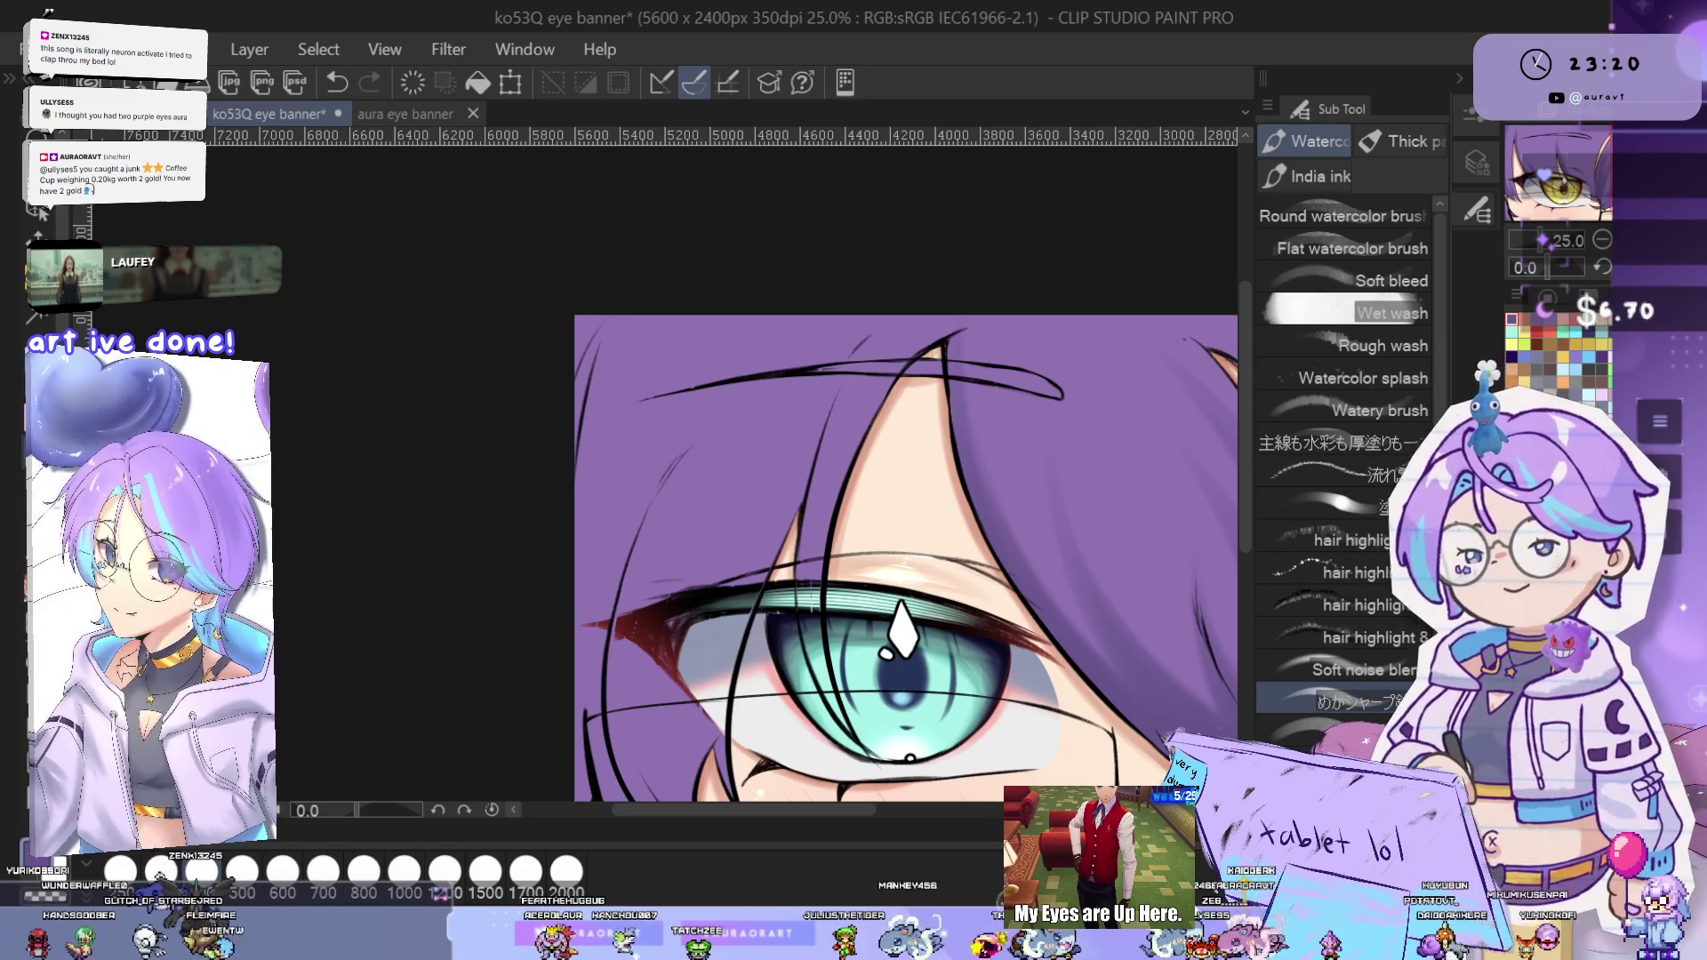
pyautogui.scroll(2, 871, 338)
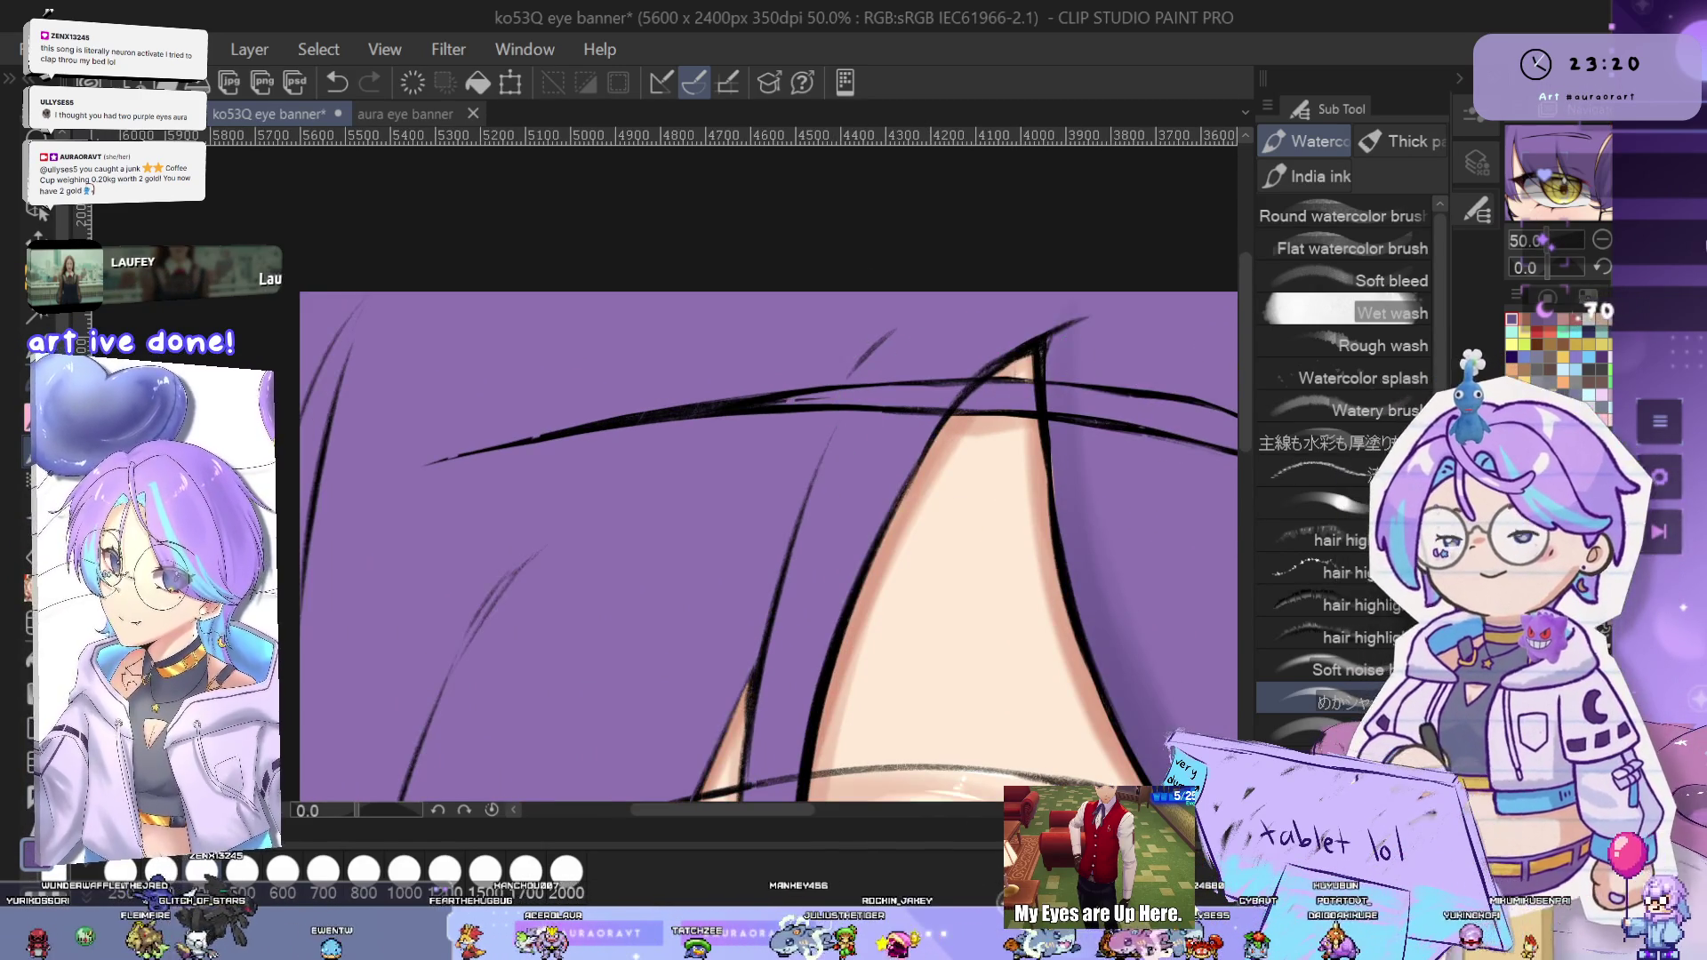
pyautogui.scroll(1, 975, 571)
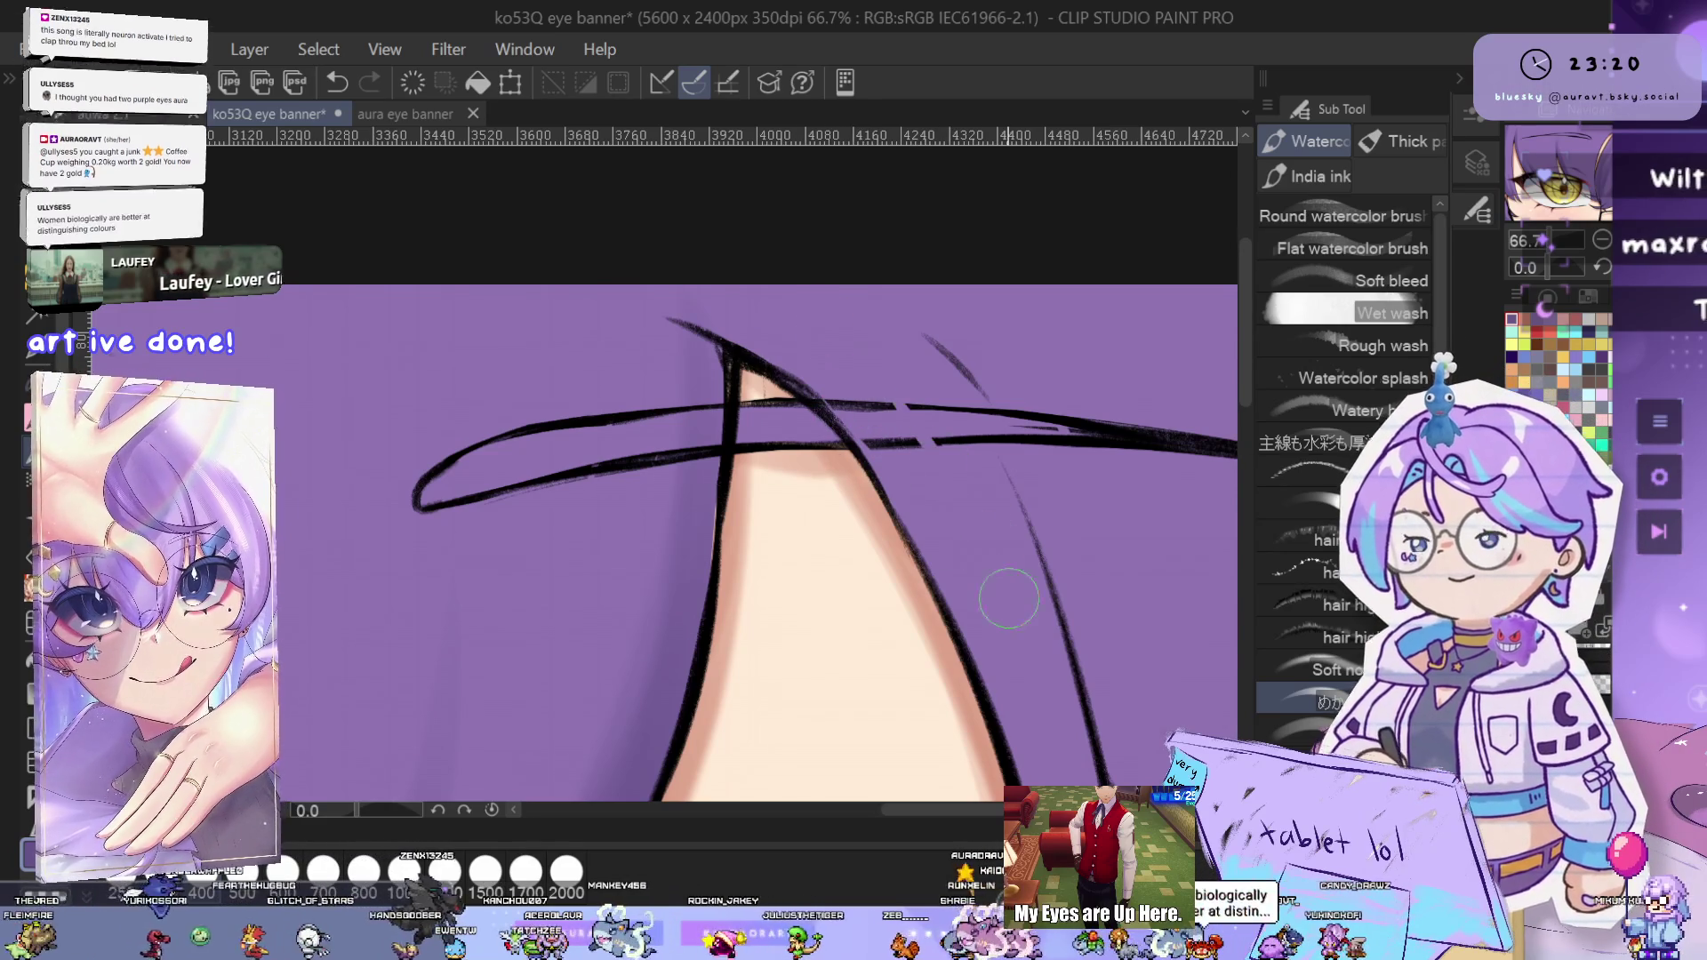
pyautogui.scroll(-1, 1133, 552)
pyautogui.scroll(-1, 1133, 553)
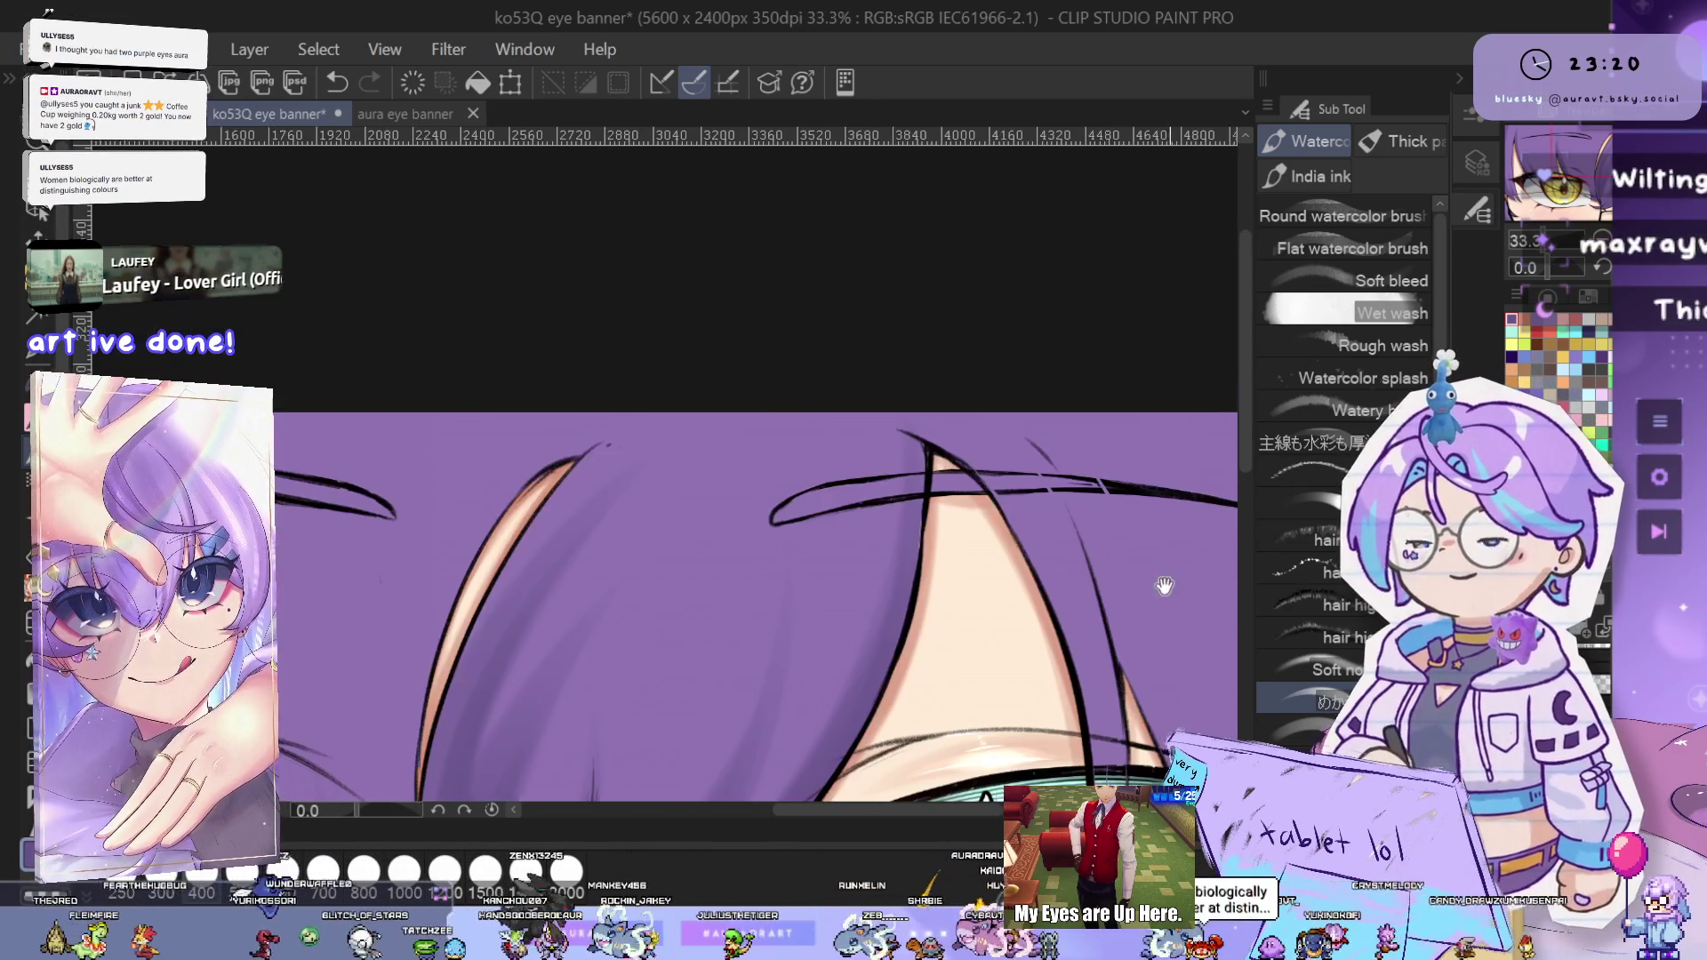
pyautogui.moveTo(1133, 553); pyautogui.dragTo(1046, 504)
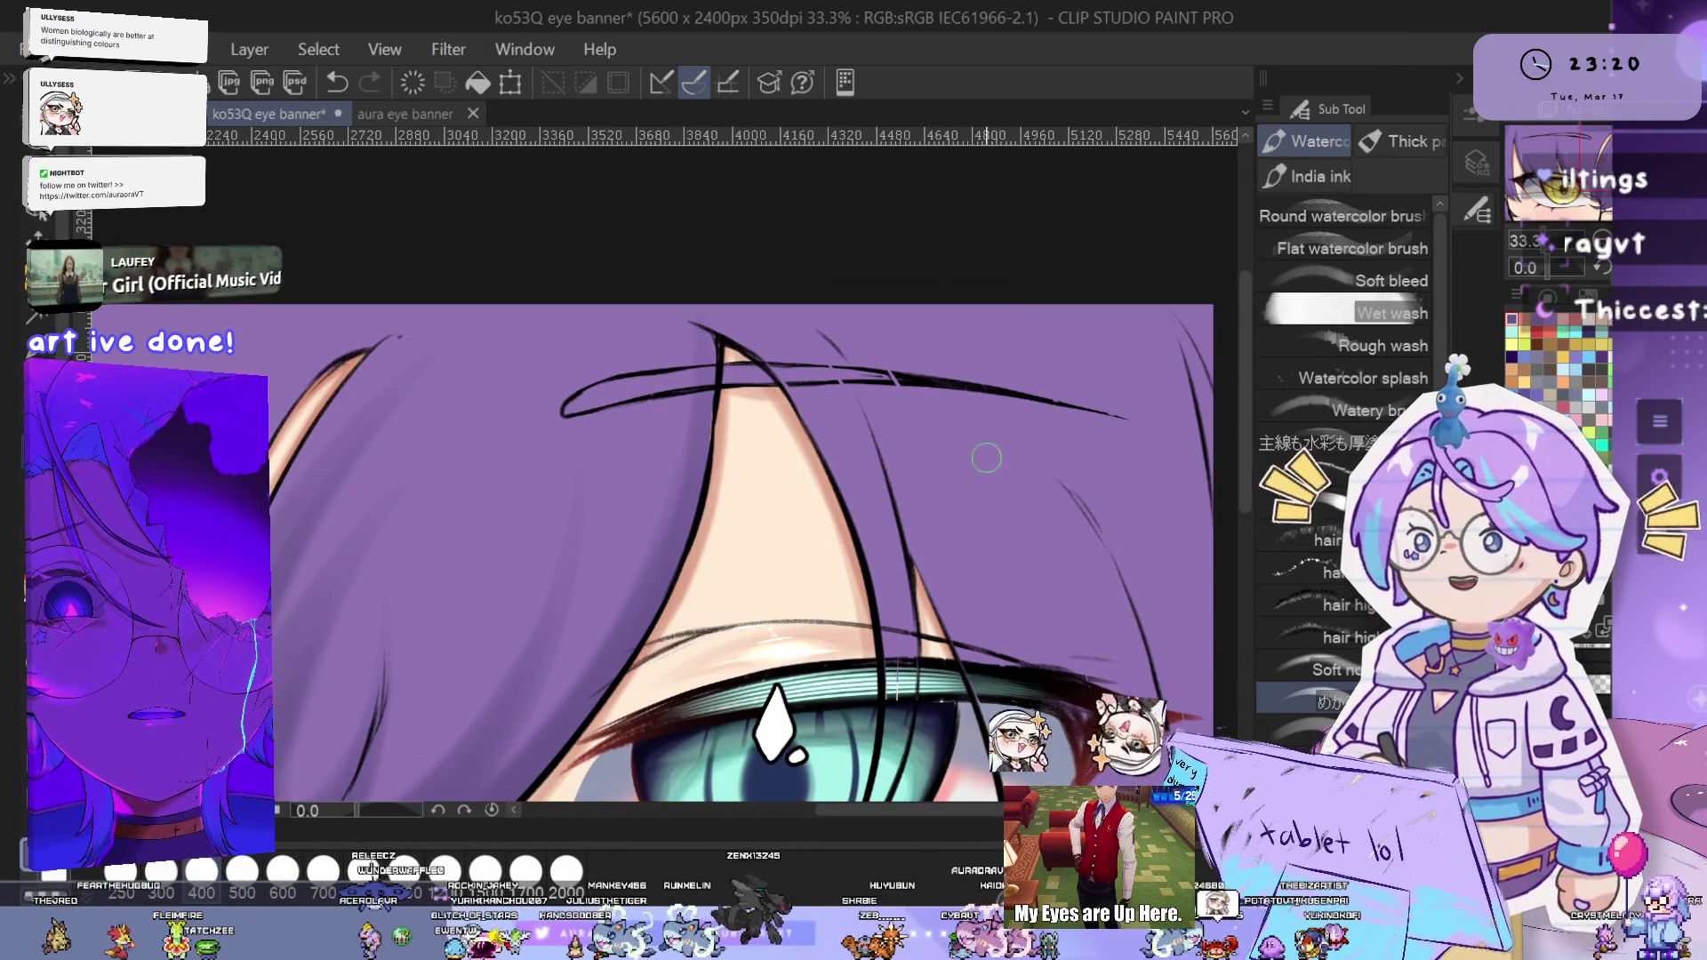
pyautogui.scroll(1, 1043, 501)
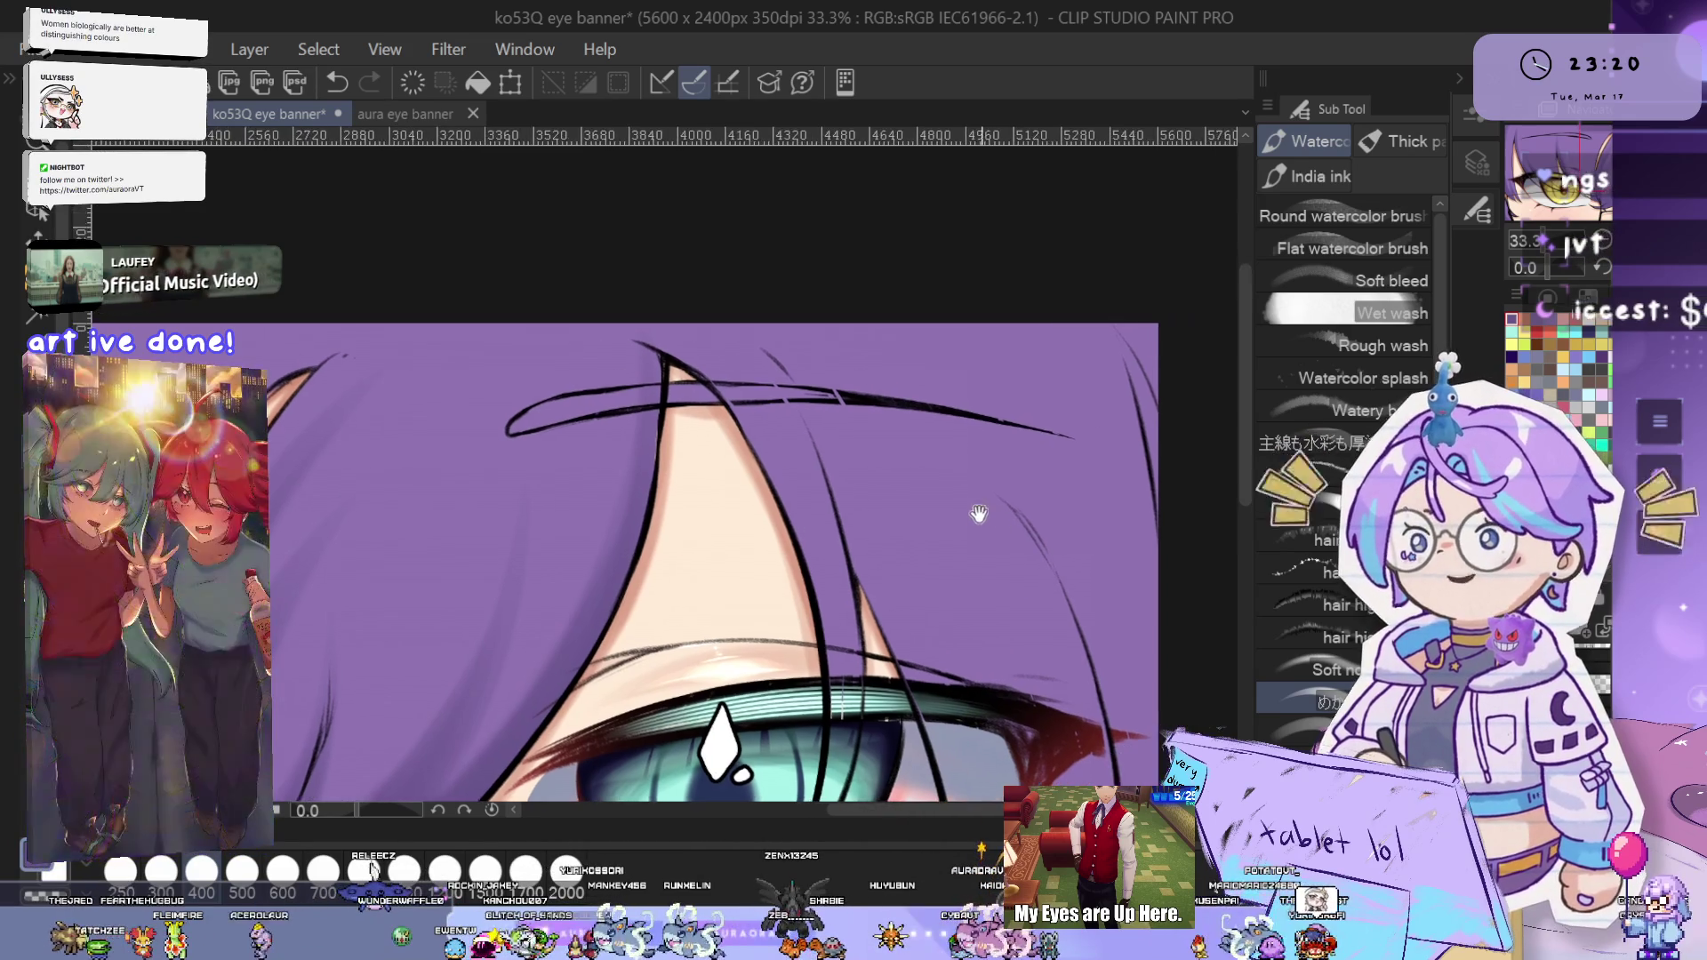
pyautogui.scroll(1, 990, 515)
pyautogui.moveTo(1037, 532); pyautogui.dragTo(980, 445)
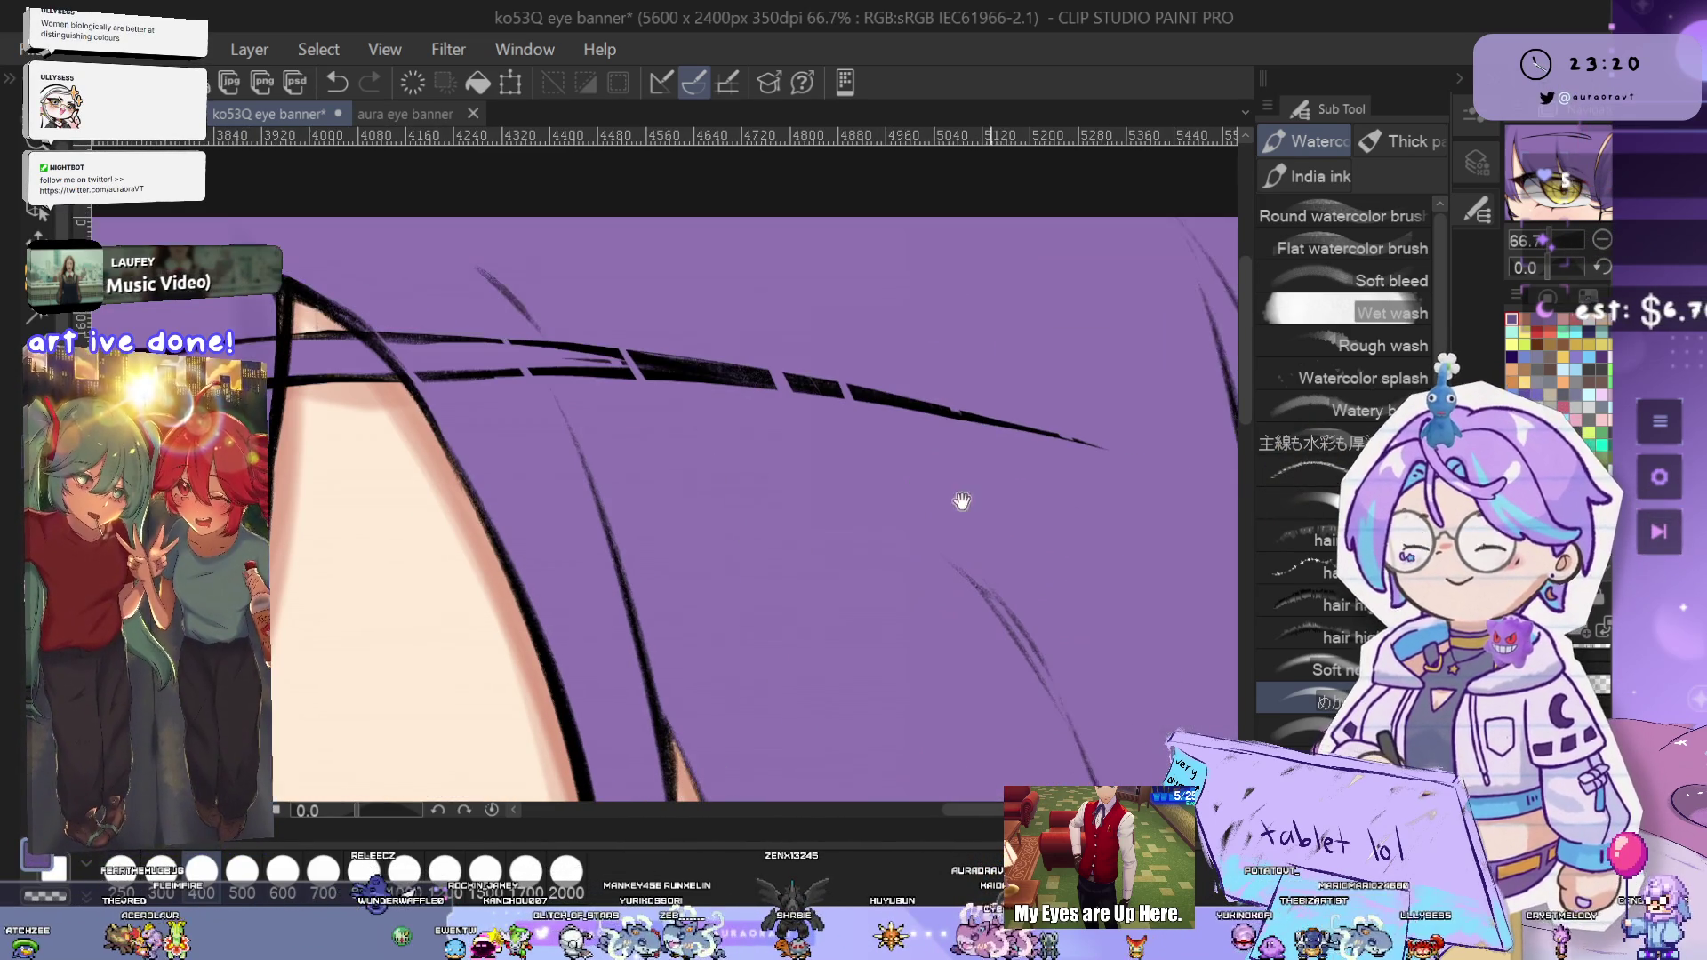
pyautogui.scroll(-2, 1072, 490)
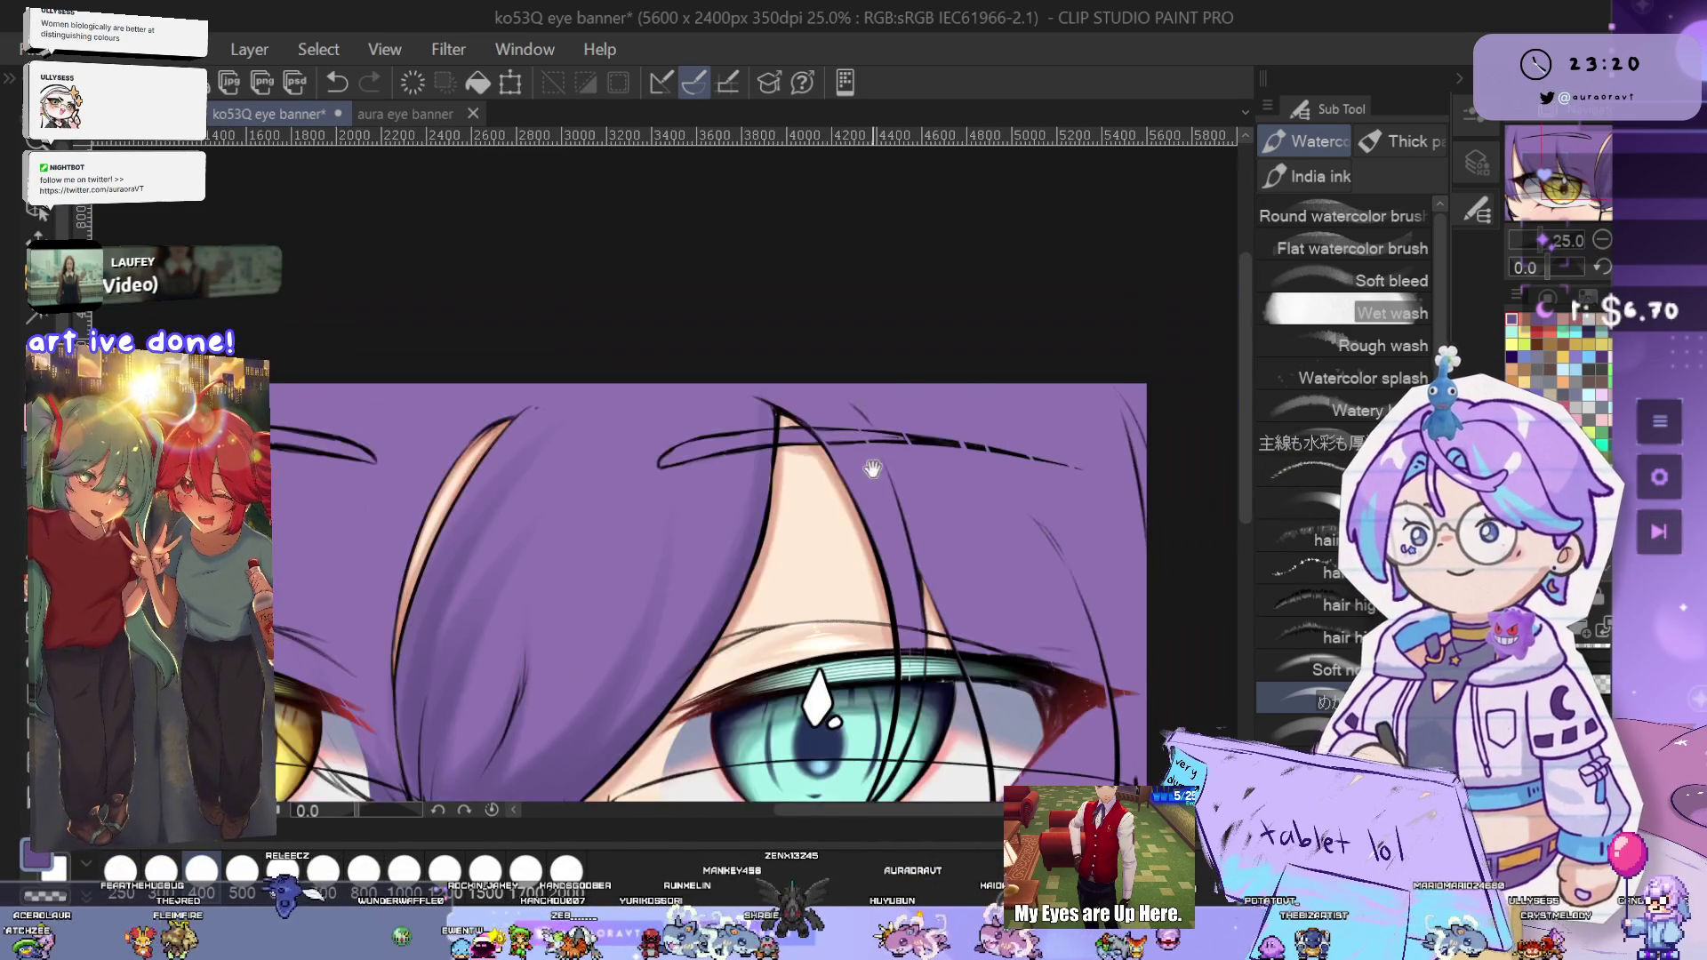
pyautogui.scroll(1, 1023, 427)
pyautogui.scroll(2, 956, 365)
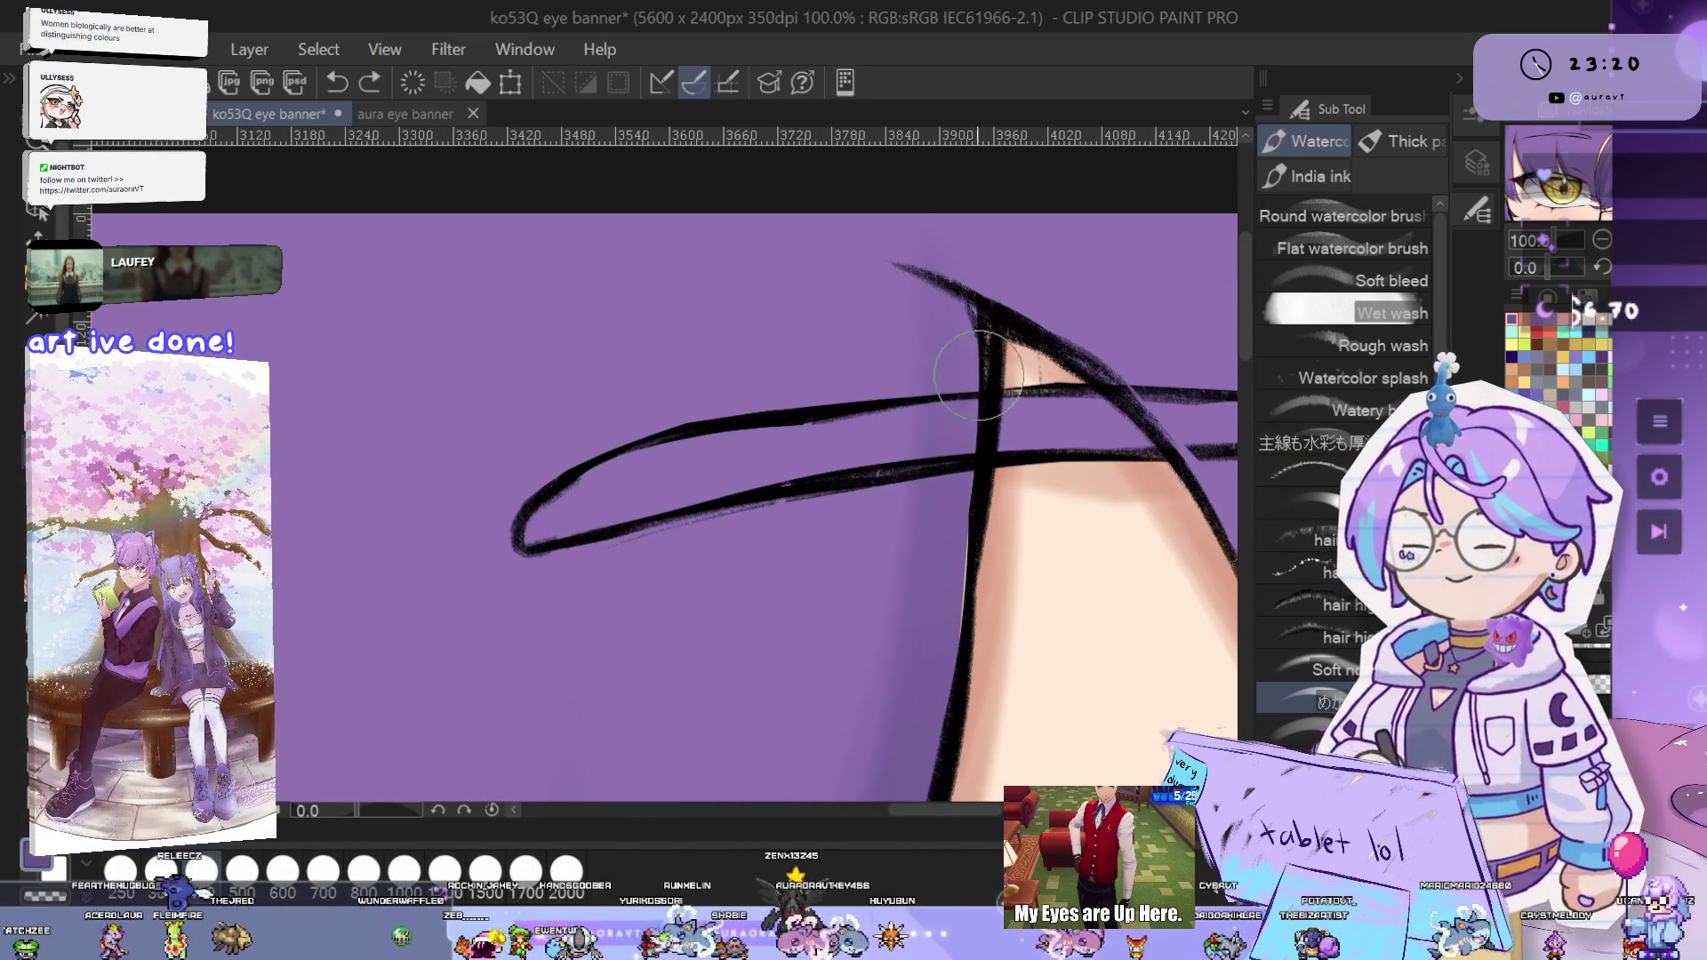
pyautogui.moveTo(969, 392); pyautogui.dragTo(949, 605)
# - Erase two narrow gaps into the long hair strokes, then review the teal eye
pyautogui.moveTo(640, 413); pyautogui.dragTo(631, 547)
pyautogui.moveTo(803, 391); pyautogui.dragTo(789, 507)
pyautogui.scroll(-4, 947, 515)
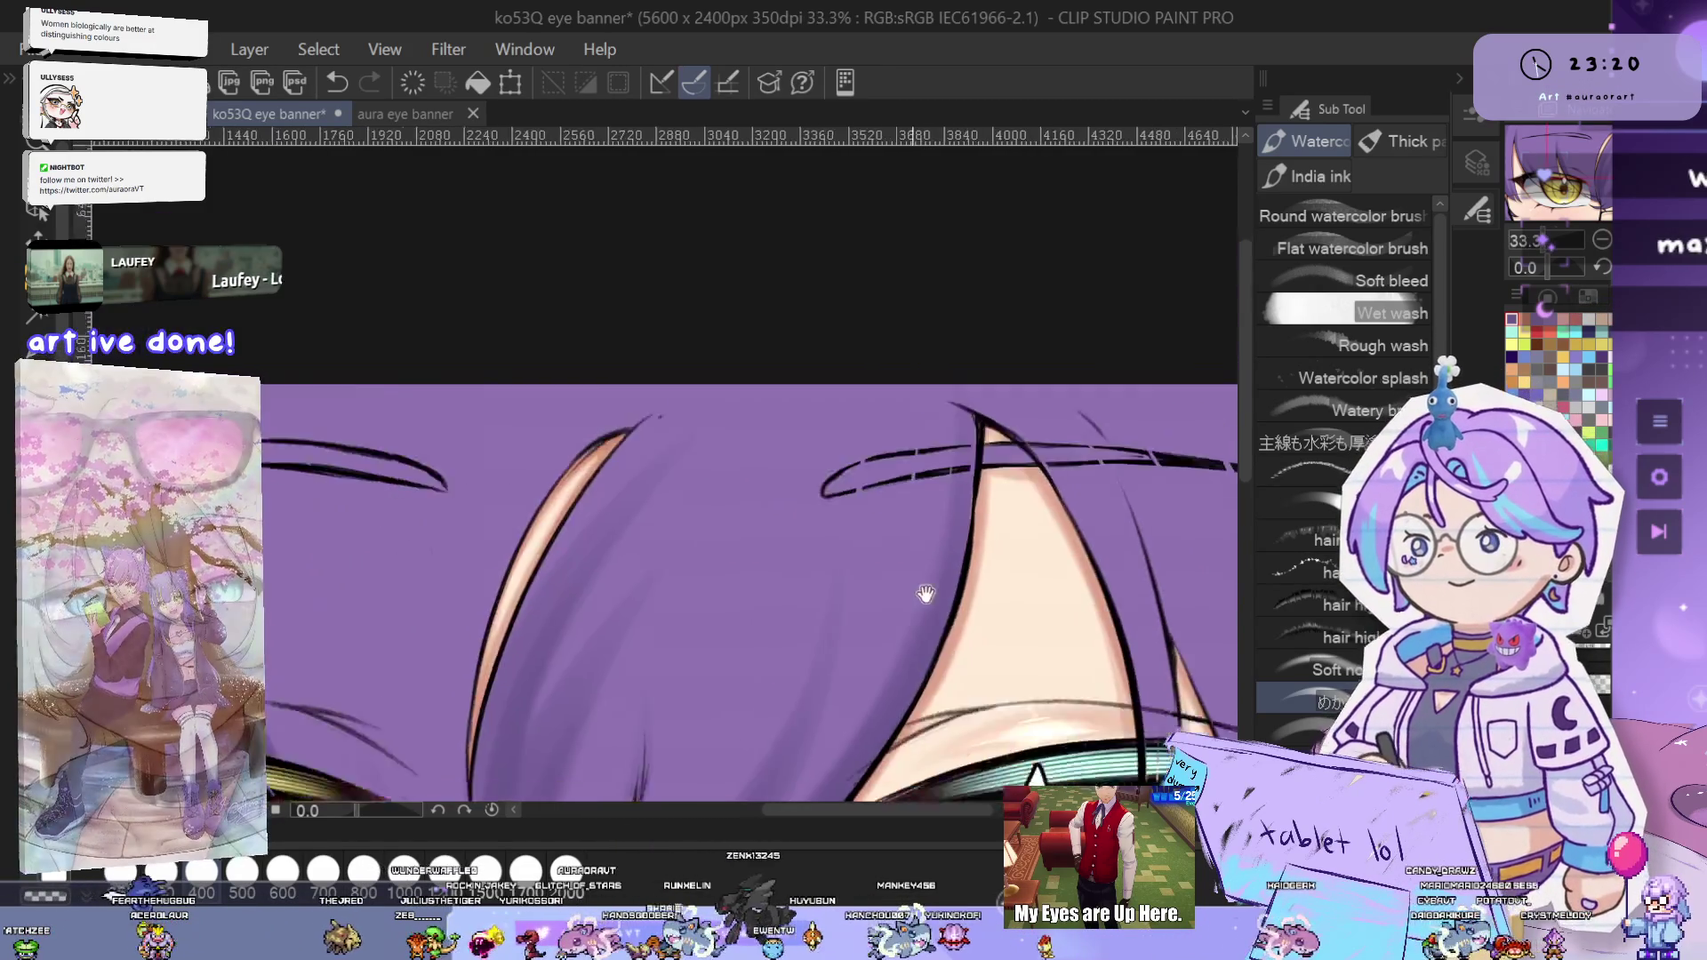
pyautogui.scroll(-5, 635, 388)
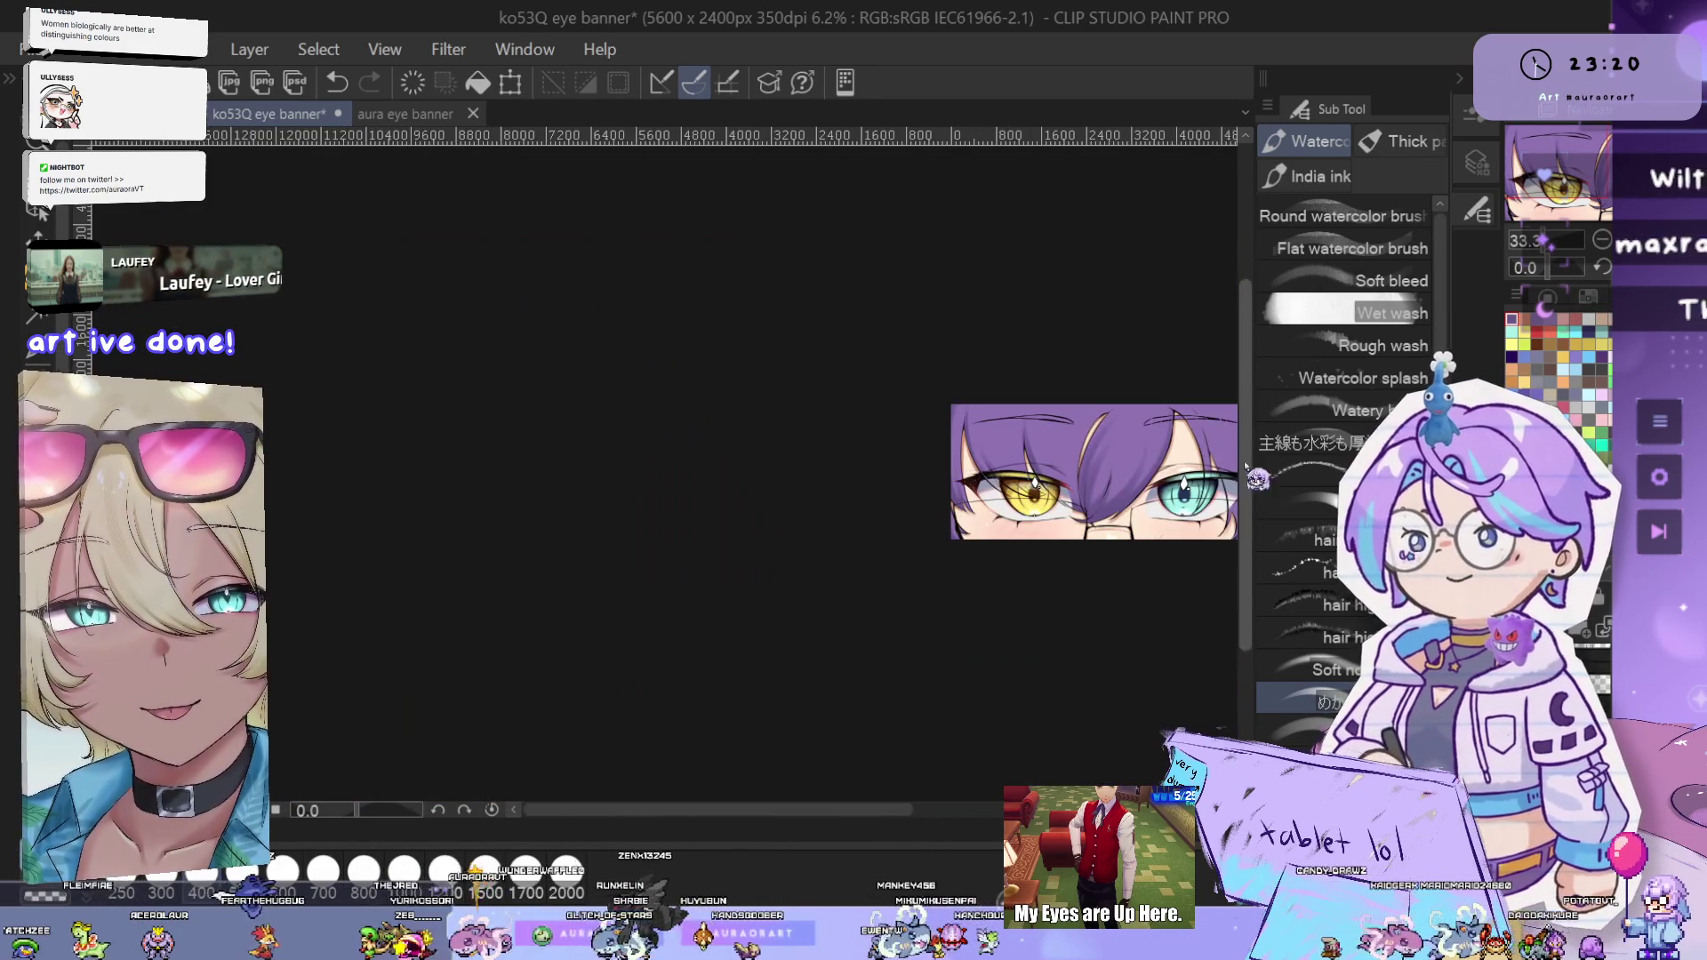
pyautogui.scroll(1, 1057, 387)
pyautogui.scroll(4, 1058, 386)
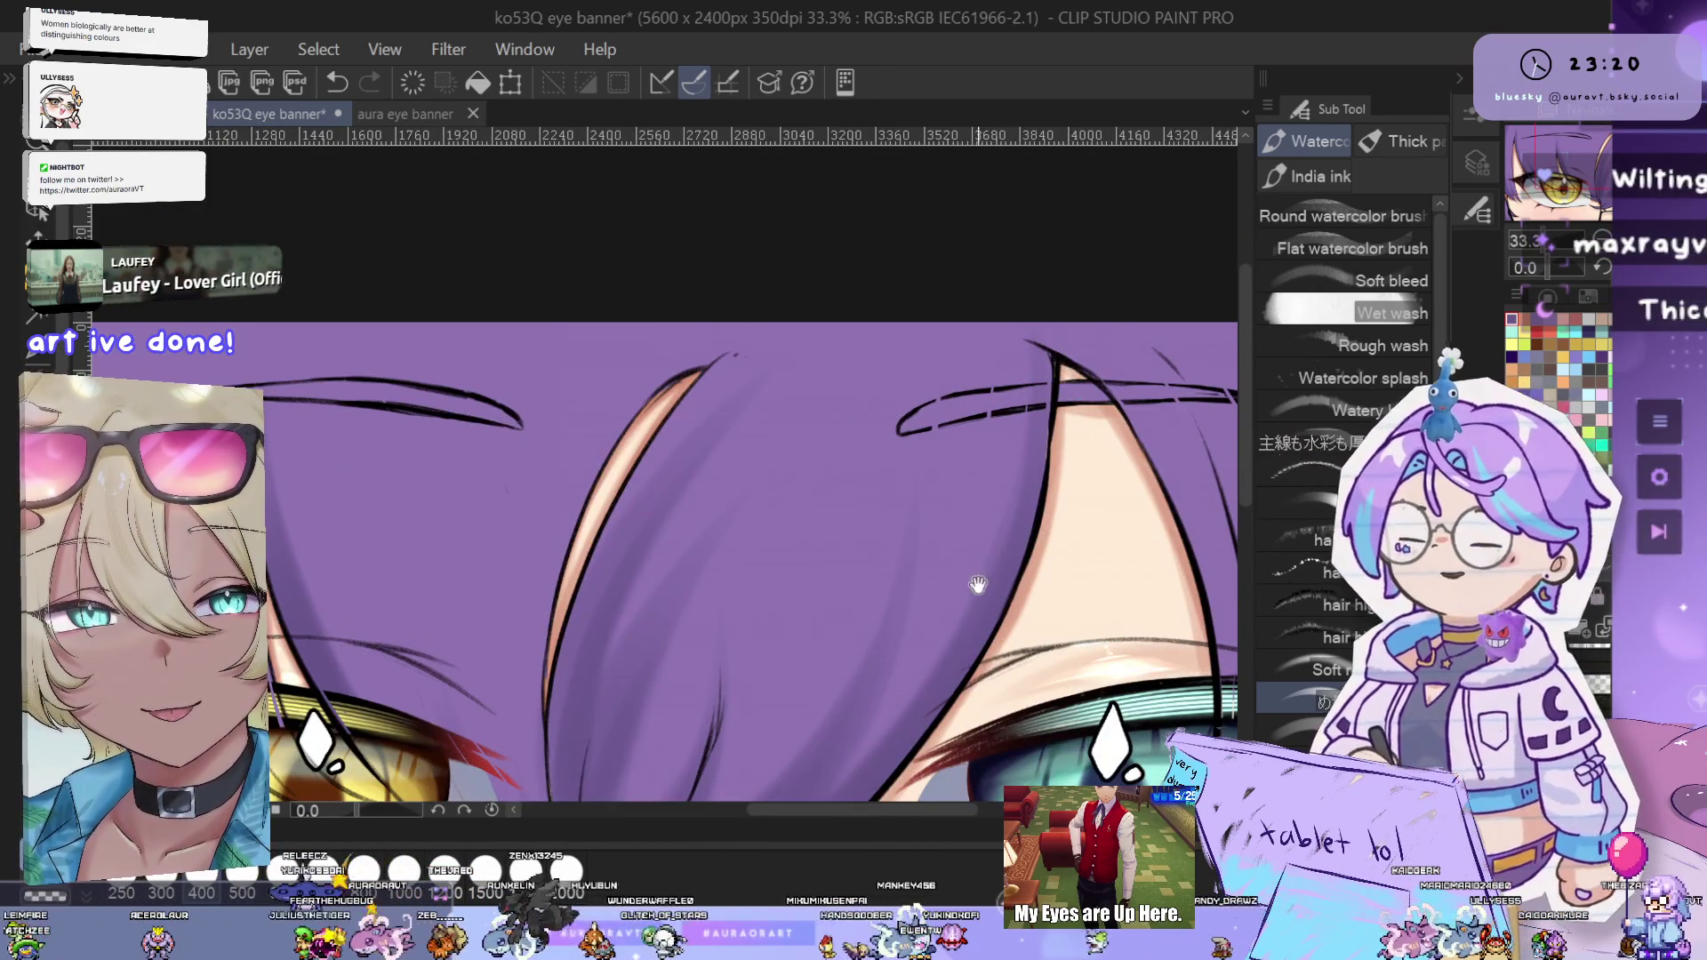
pyautogui.scroll(-1, 1058, 387)
pyautogui.moveTo(1058, 386); pyautogui.dragTo(976, 492)
pyautogui.scroll(-3, 976, 492)
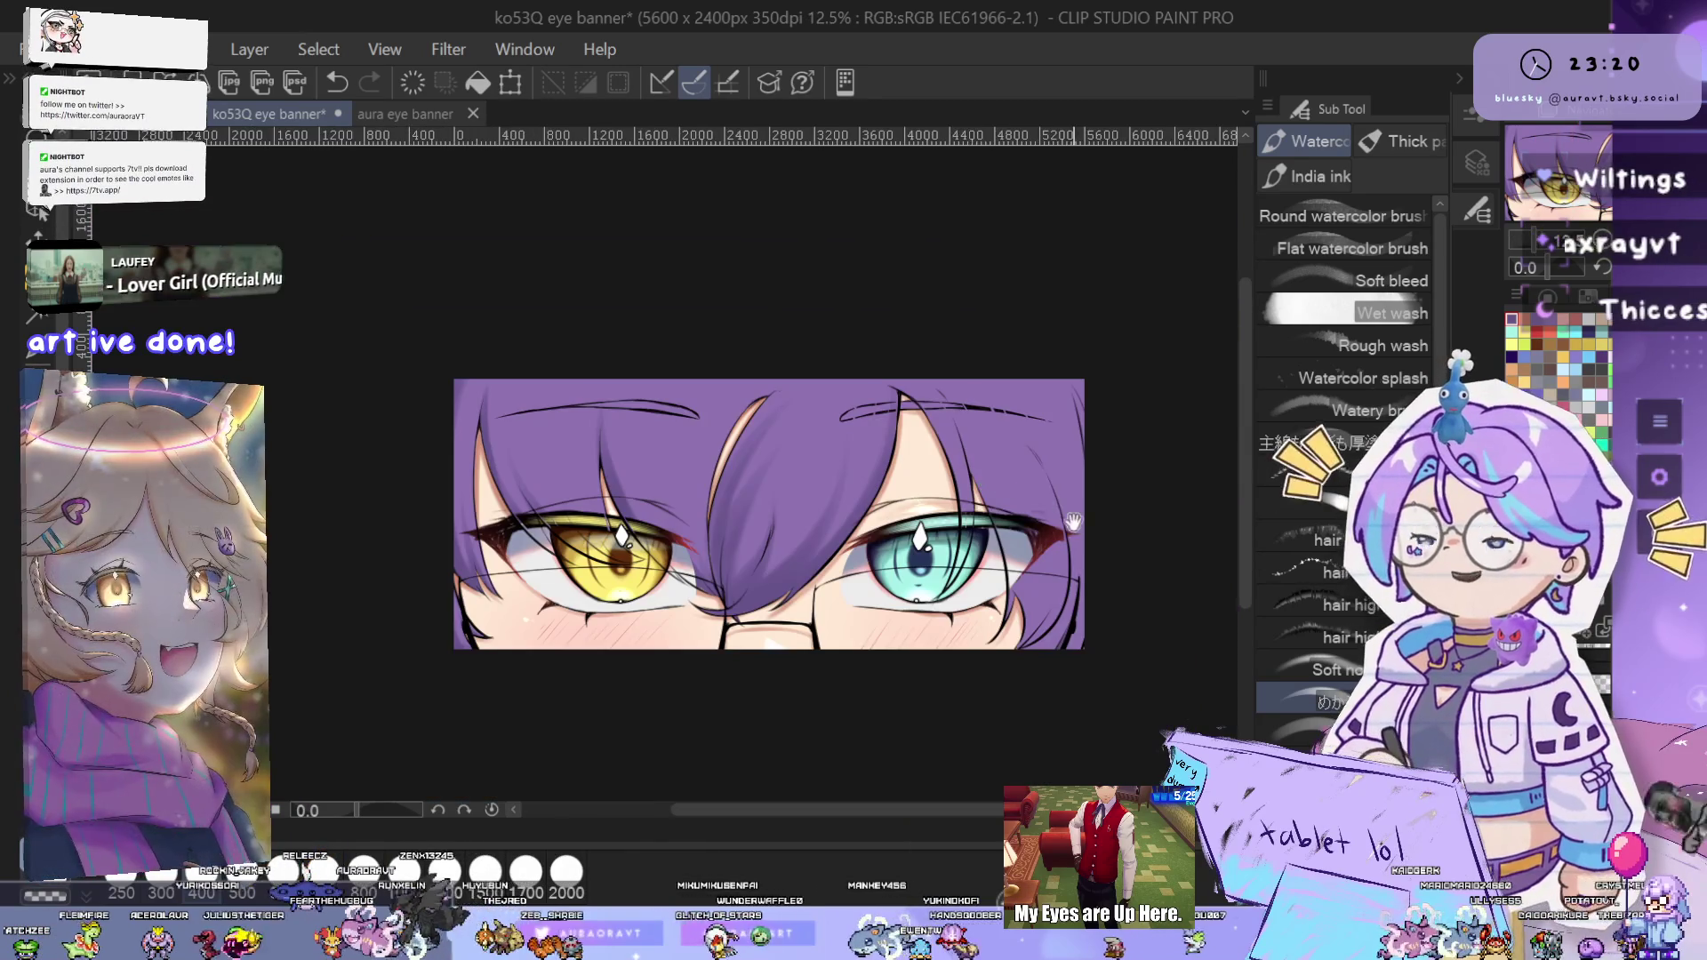
pyautogui.scroll(1, 977, 494)
pyautogui.scroll(1, 980, 497)
pyautogui.scroll(2, 984, 503)
pyautogui.scroll(-3, 985, 502)
pyautogui.scroll(3, 985, 502)
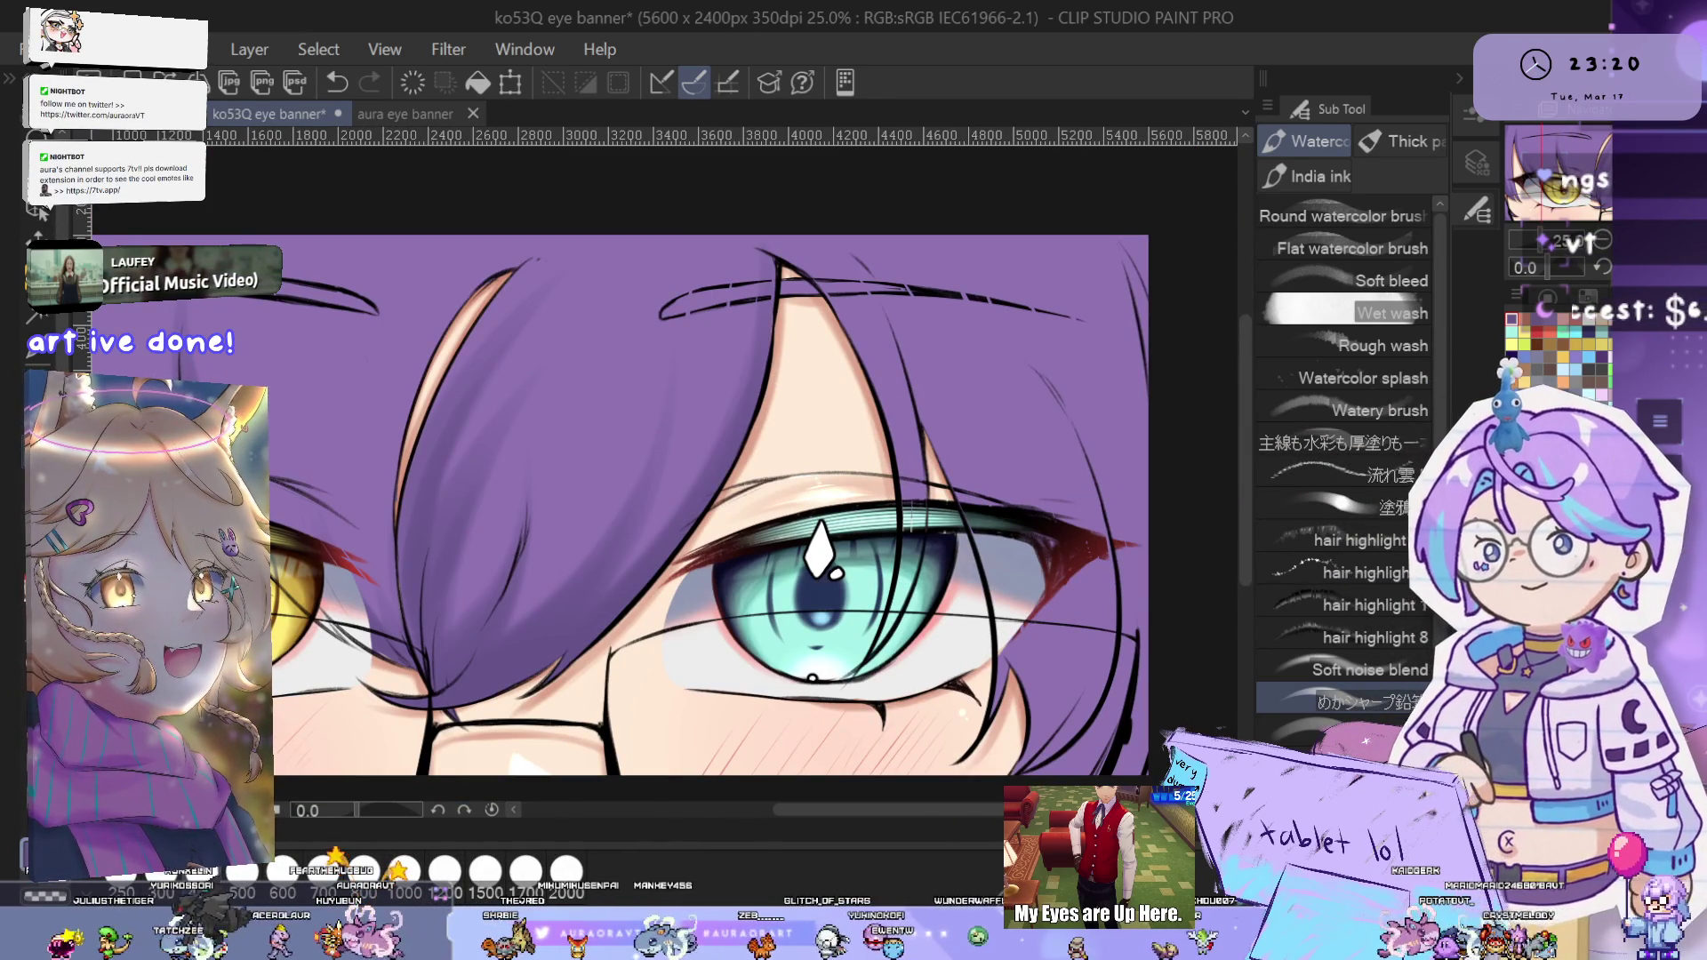
# - Frame the yellow eye and undo the stray stroke near the glasses
pyautogui.moveTo(458, 585); pyautogui.dragTo(893, 580)
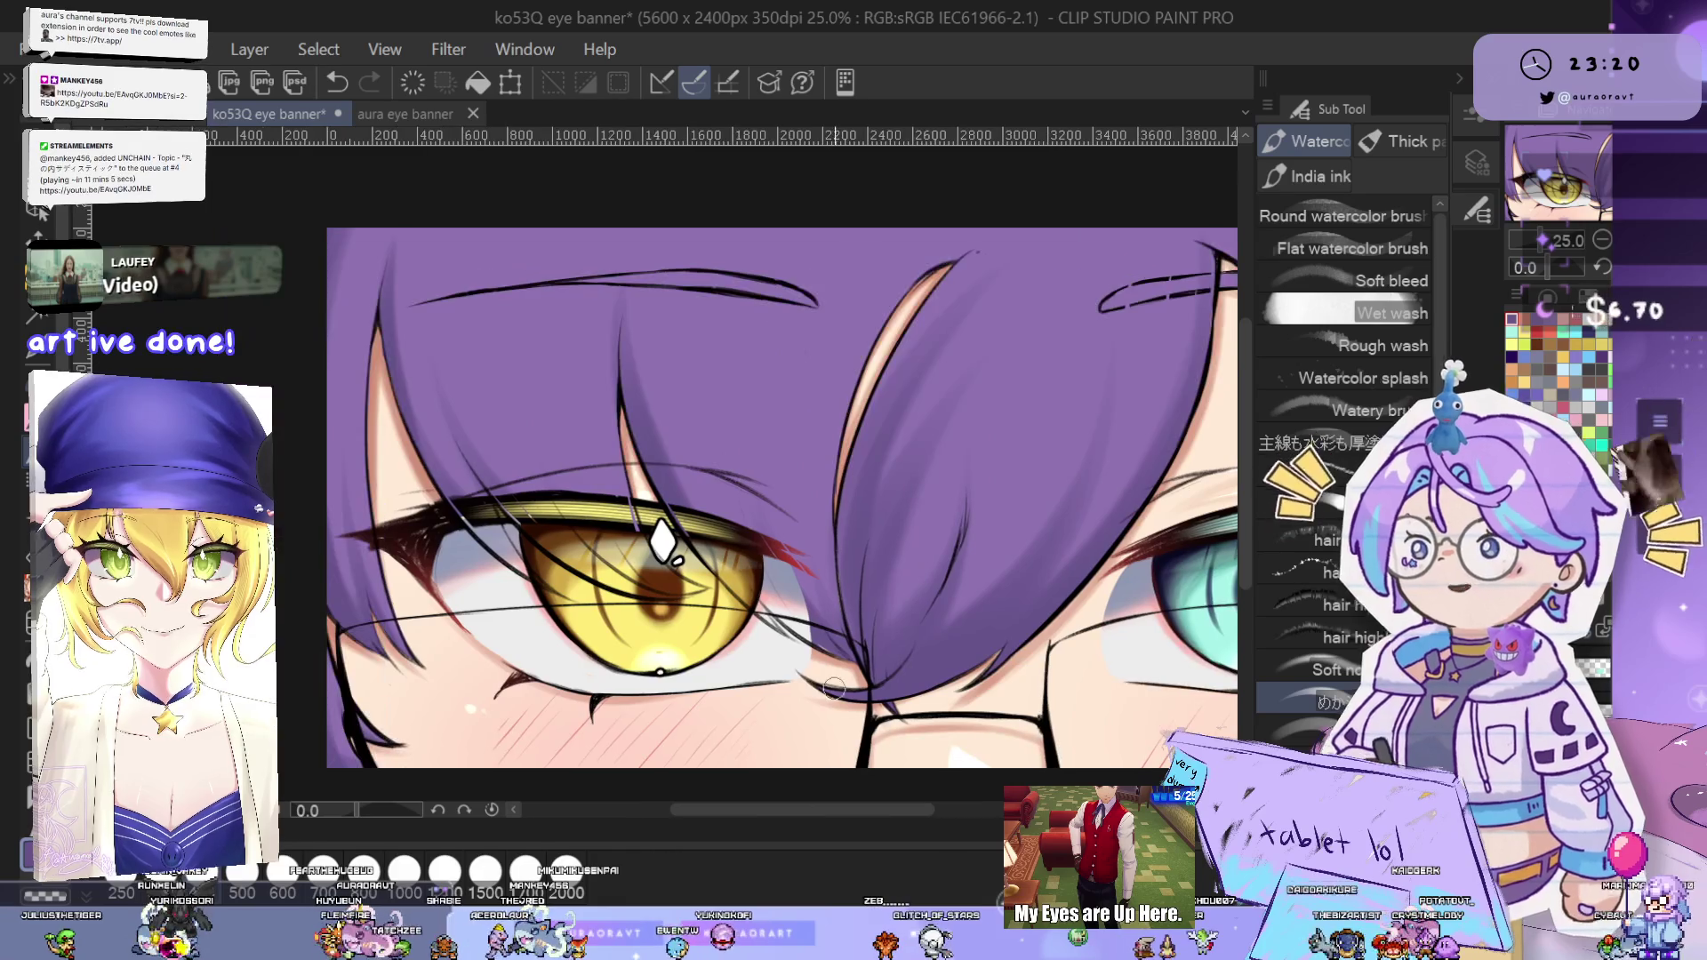
pyautogui.moveTo(466, 495); pyautogui.dragTo(572, 531)
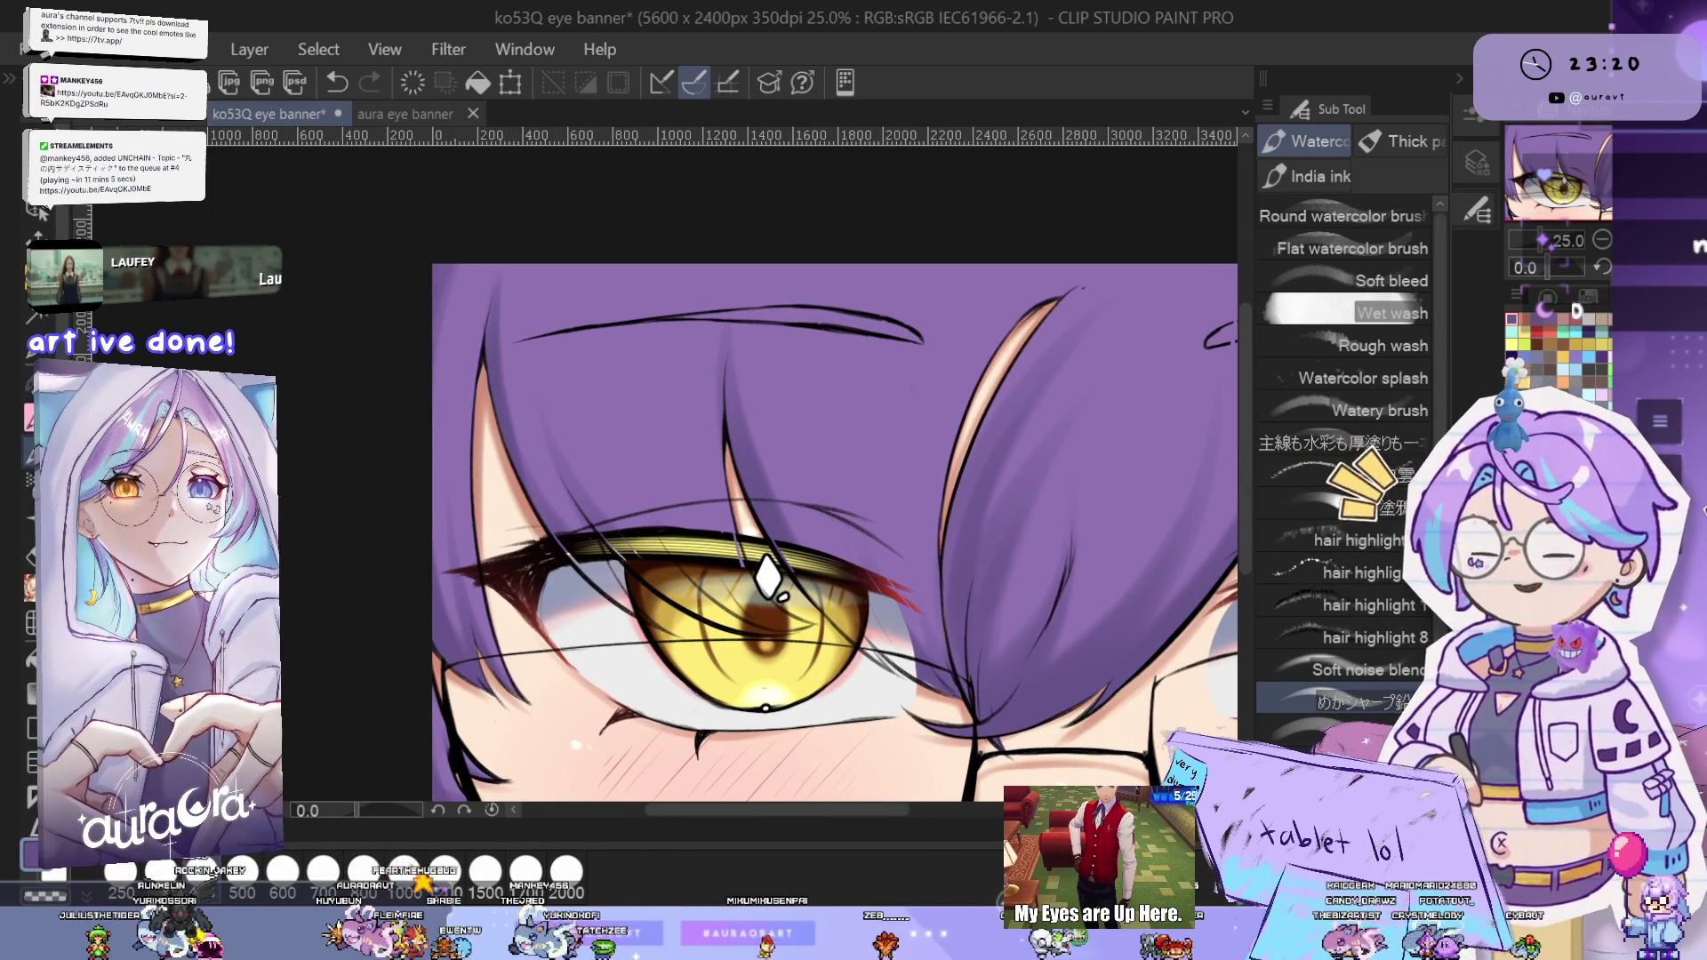
pyautogui.moveTo(955, 542); pyautogui.dragTo(879, 528)
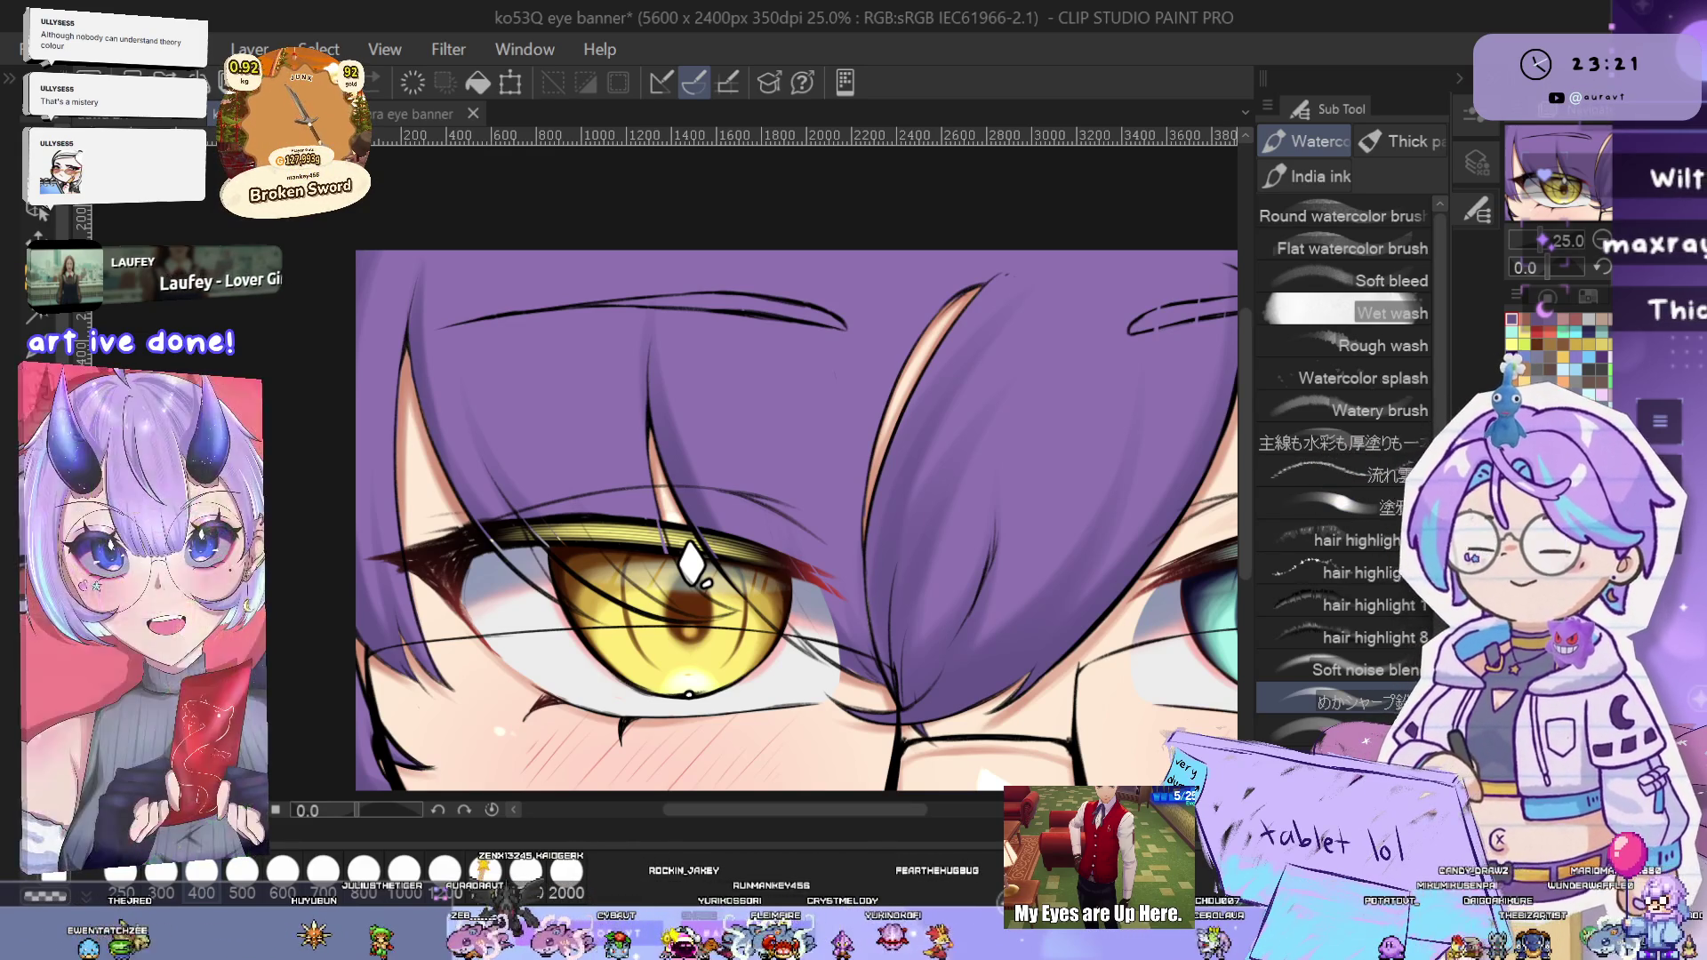
pyautogui.moveTo(249, 685); pyautogui.dragTo(323, 706)
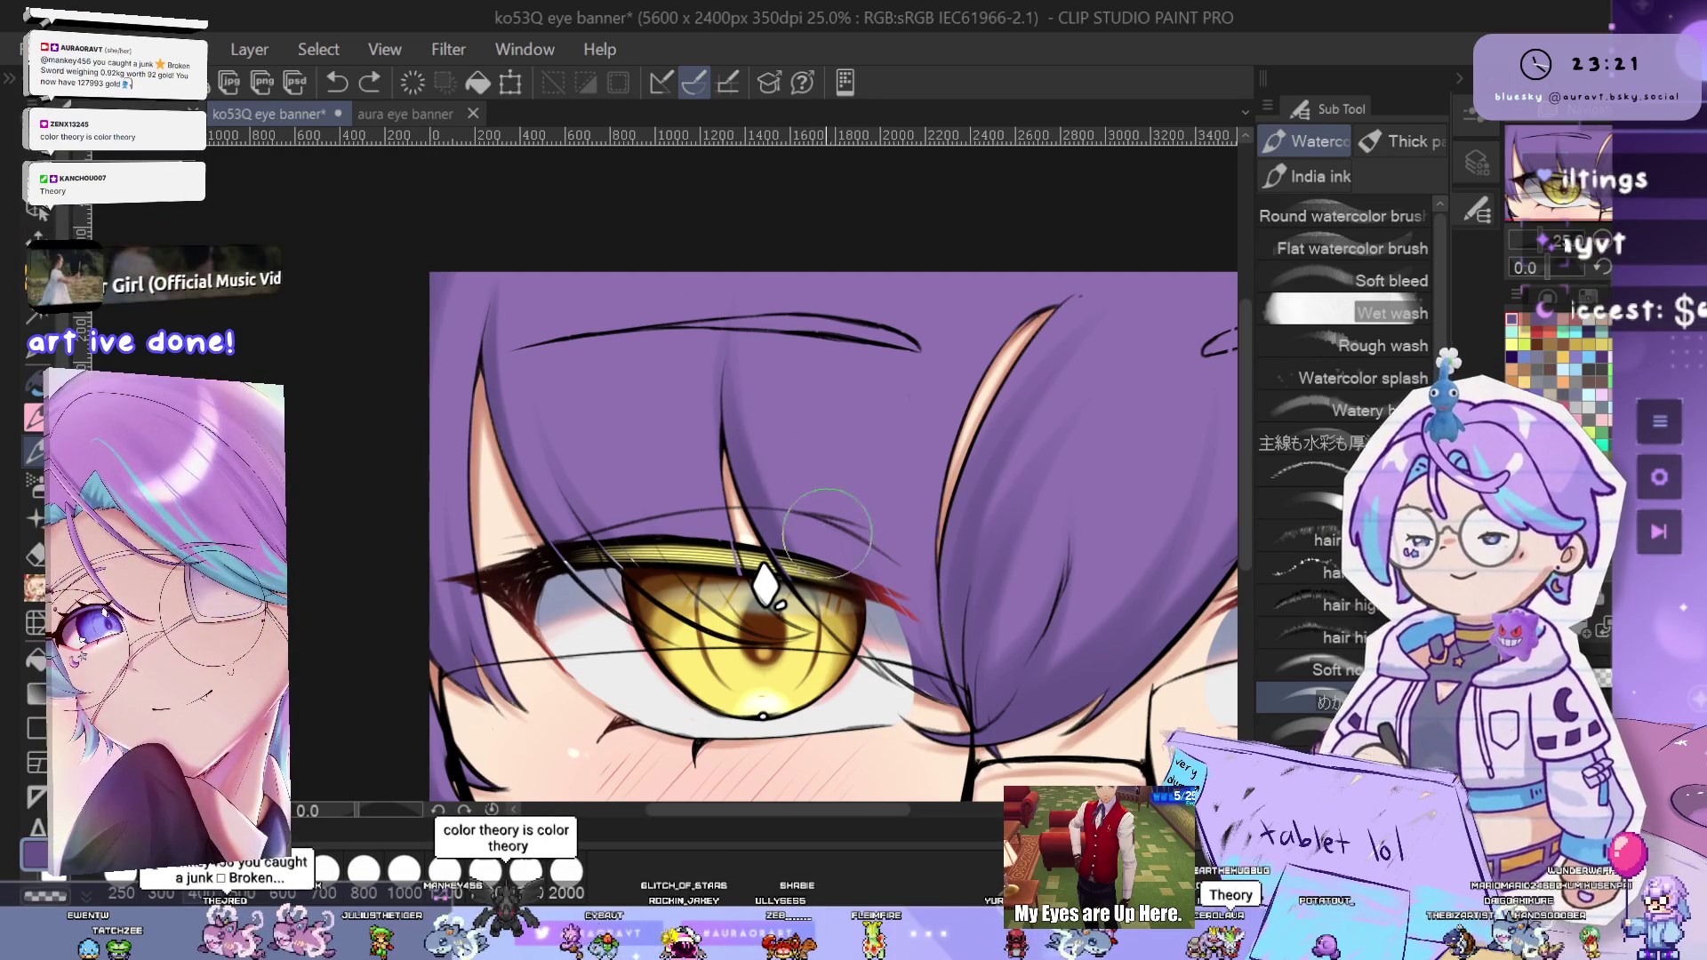
pyautogui.hotkey('ctrl', 'z')
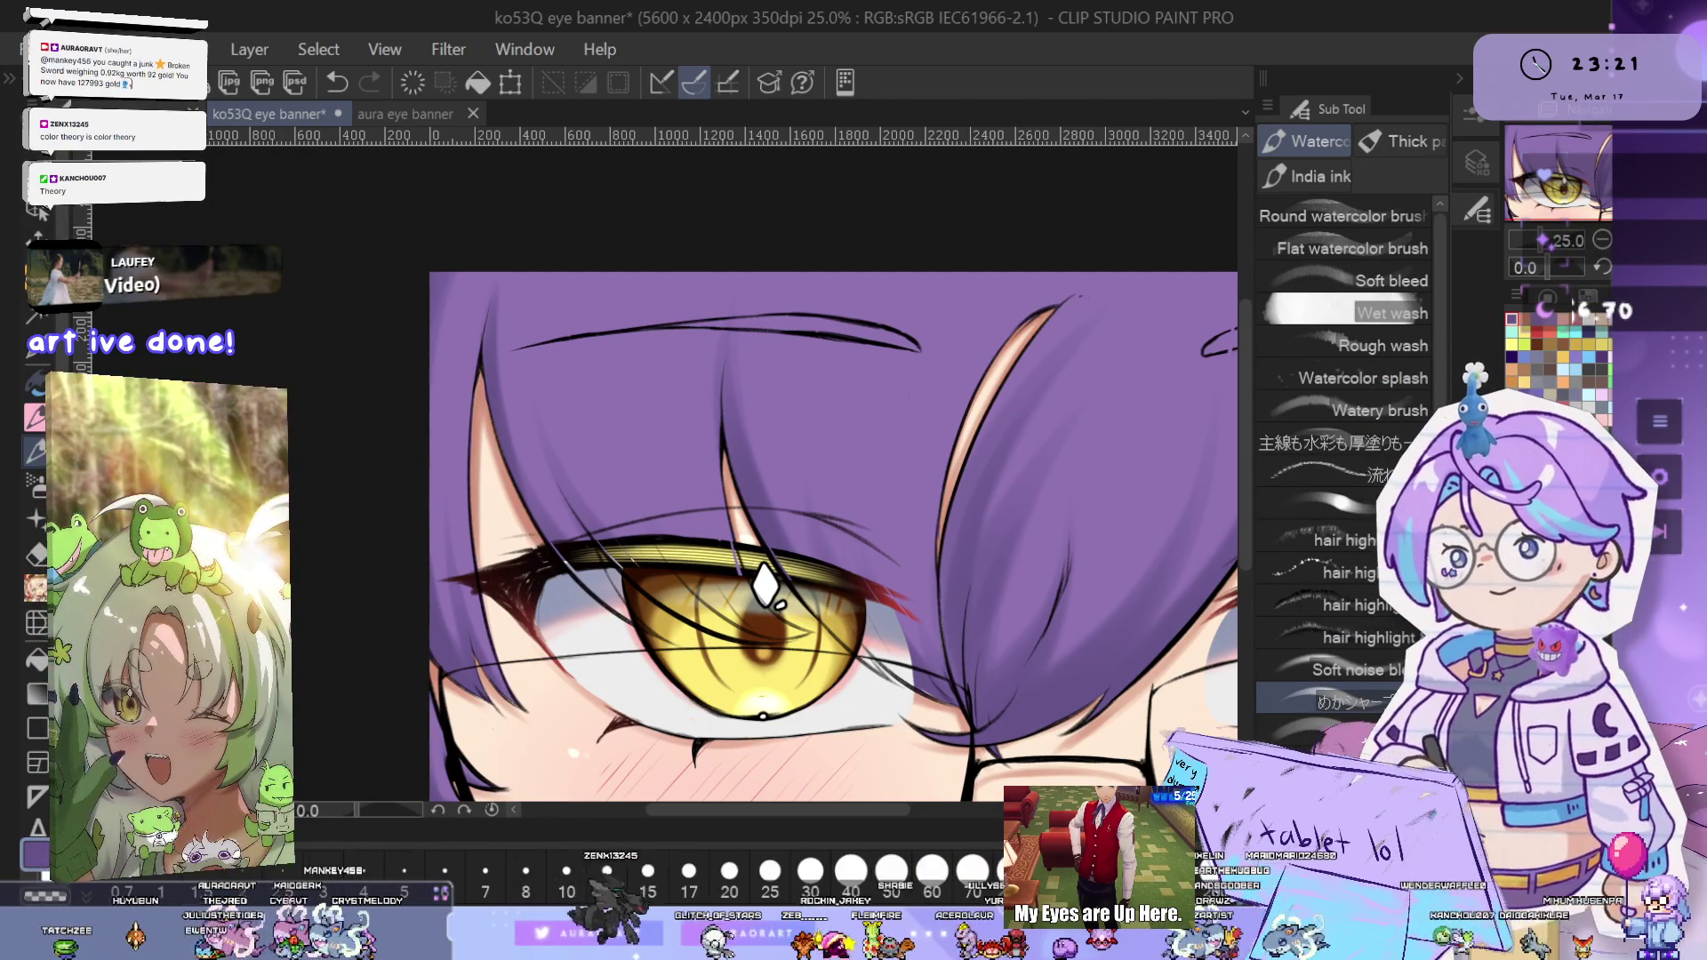
# - Undo one more stroke and draw a new hair strand over the yellow eye
pyautogui.scroll(1, 940, 680)
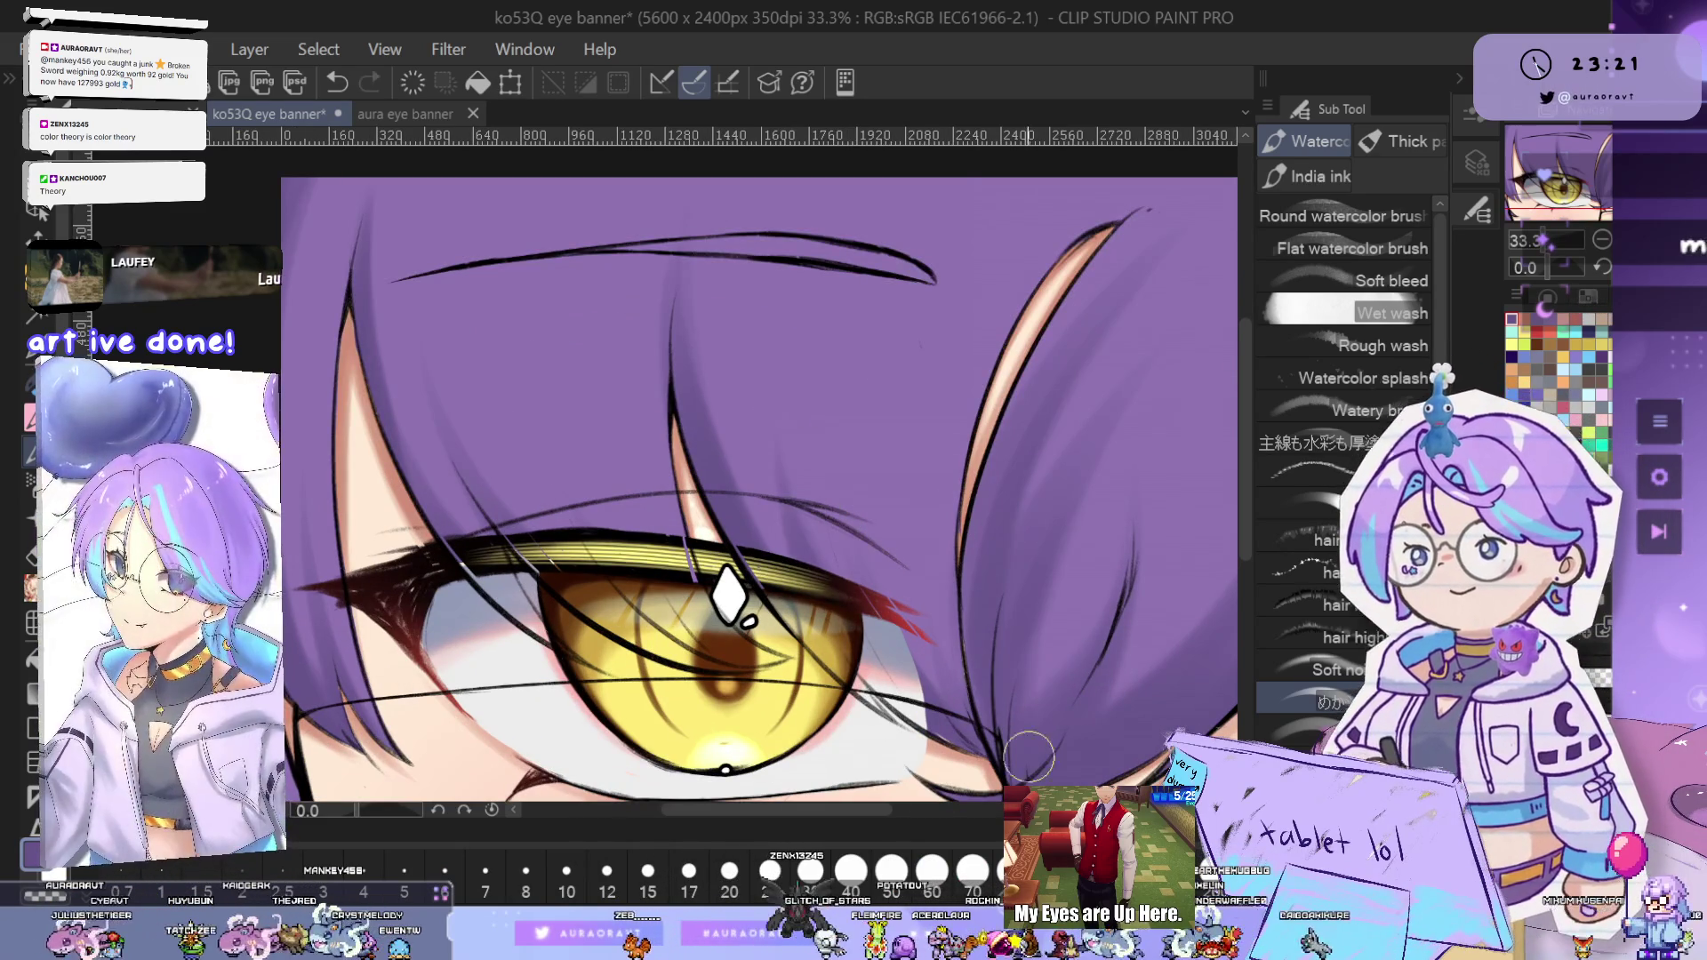
pyautogui.scroll(-5, 927, 528)
pyautogui.scroll(5, 998, 561)
pyautogui.hotkey('ctrl', 'z')
pyautogui.moveTo(949, 493); pyautogui.dragTo(920, 689)
# - Flip the canvas horizontally and bring the teal eye into view
pyautogui.scroll(-1, 991, 566)
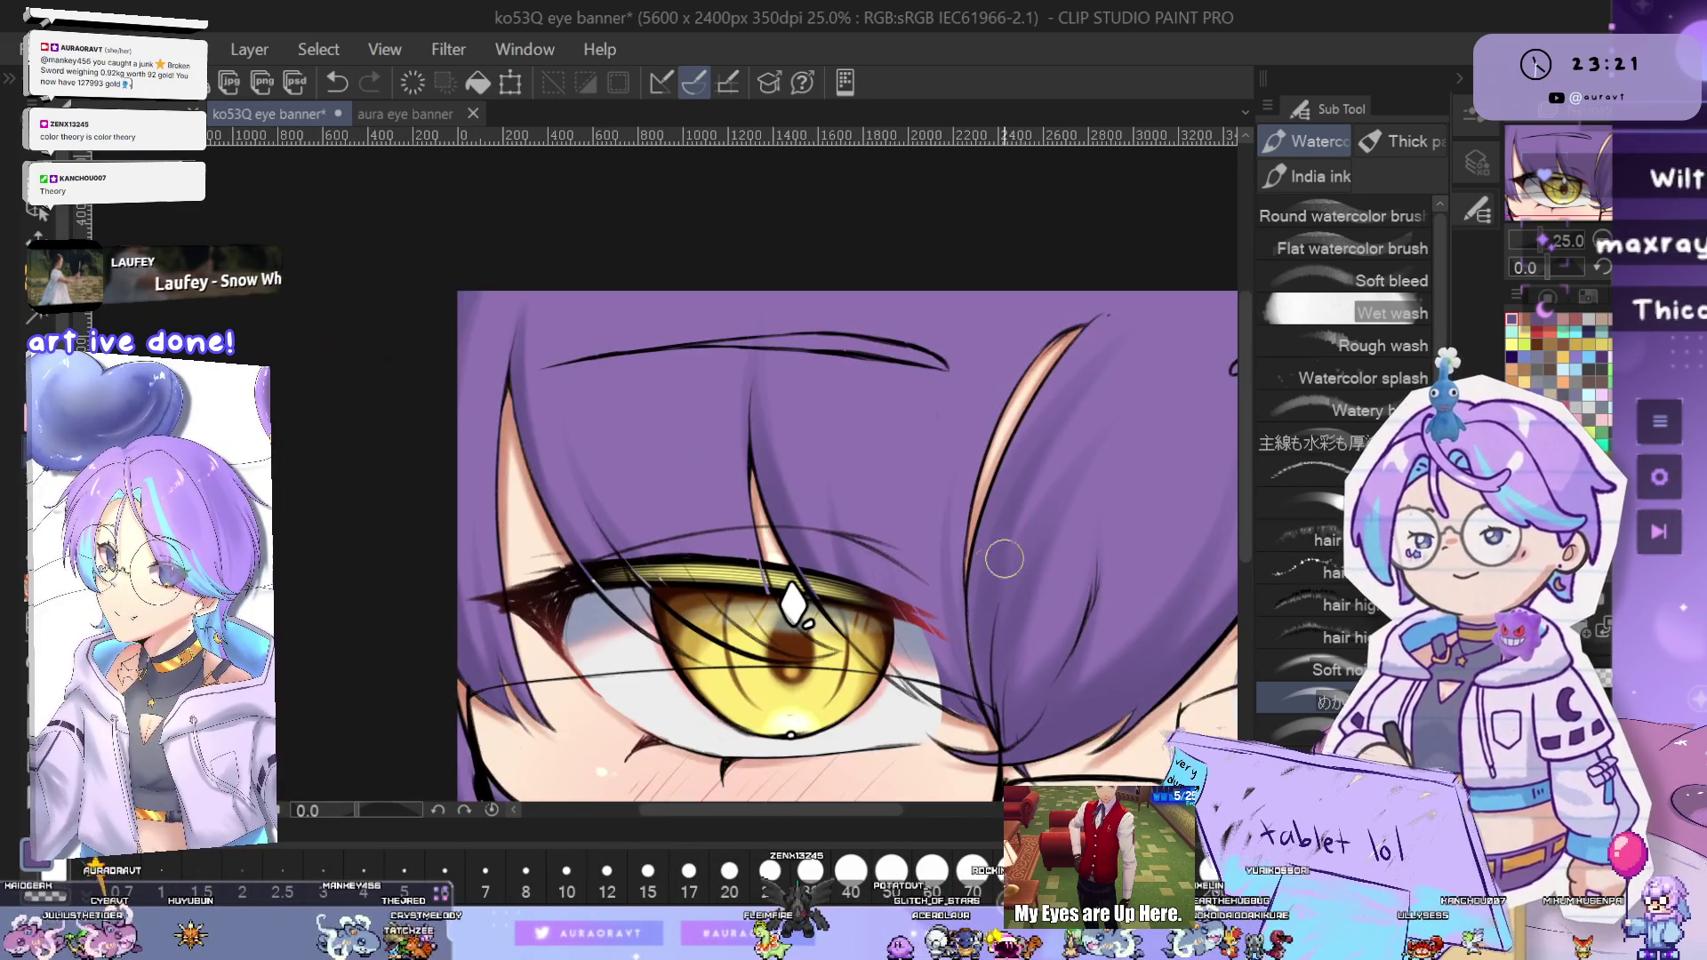
pyautogui.press('h')
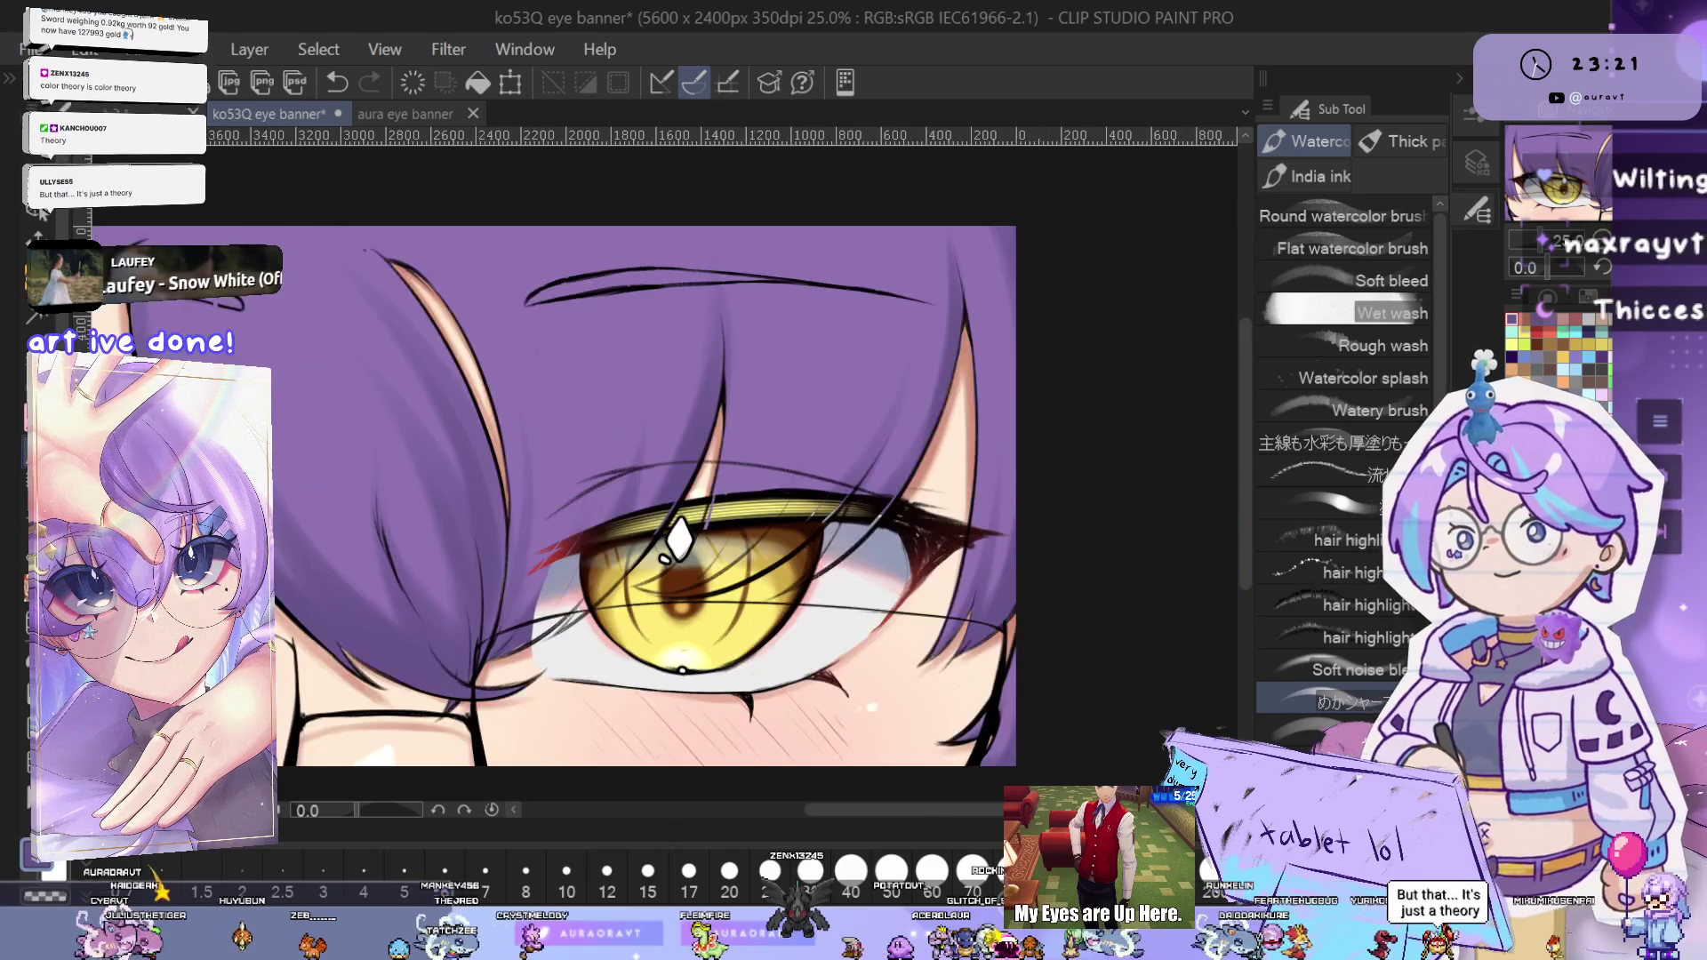
pyautogui.moveTo(1024, 620)
pyautogui.mouseDown()
pyautogui.moveTo(784, 569)
pyautogui.moveTo(814, 393)
pyautogui.mouseUp()
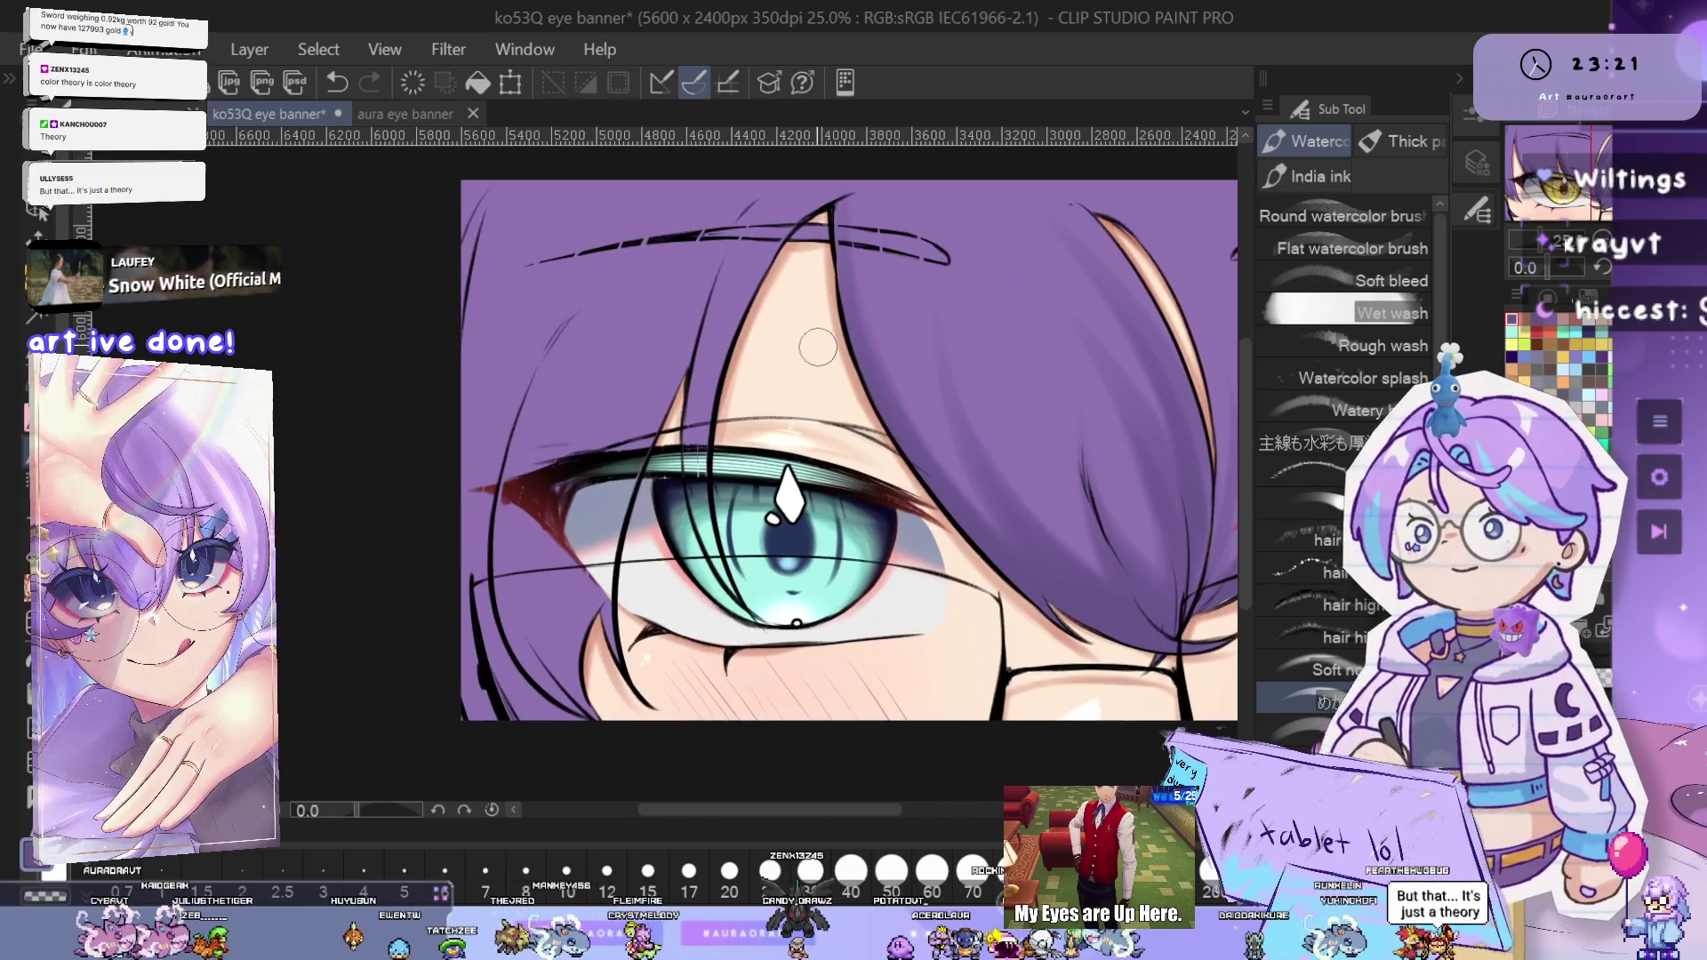
# - Inspect the teal eye's lower lid and the hair above it in the flipped view, then undo the last stroke
pyautogui.scroll(1, 813, 394)
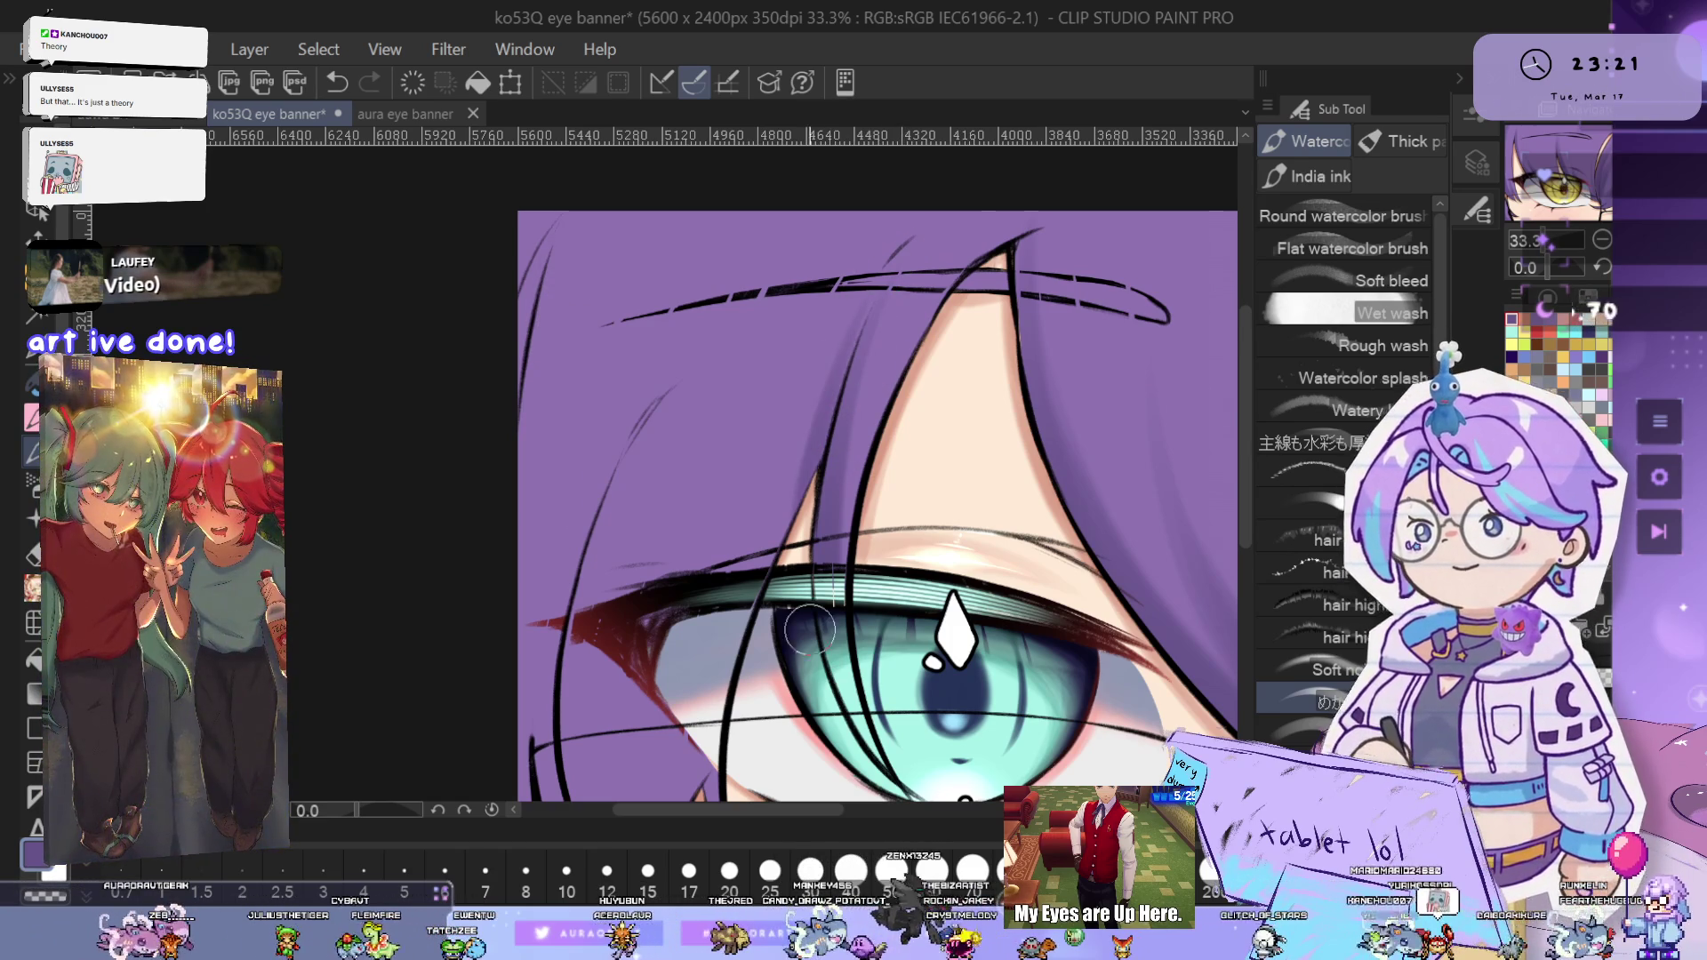
pyautogui.moveTo(802, 665); pyautogui.dragTo(966, 505)
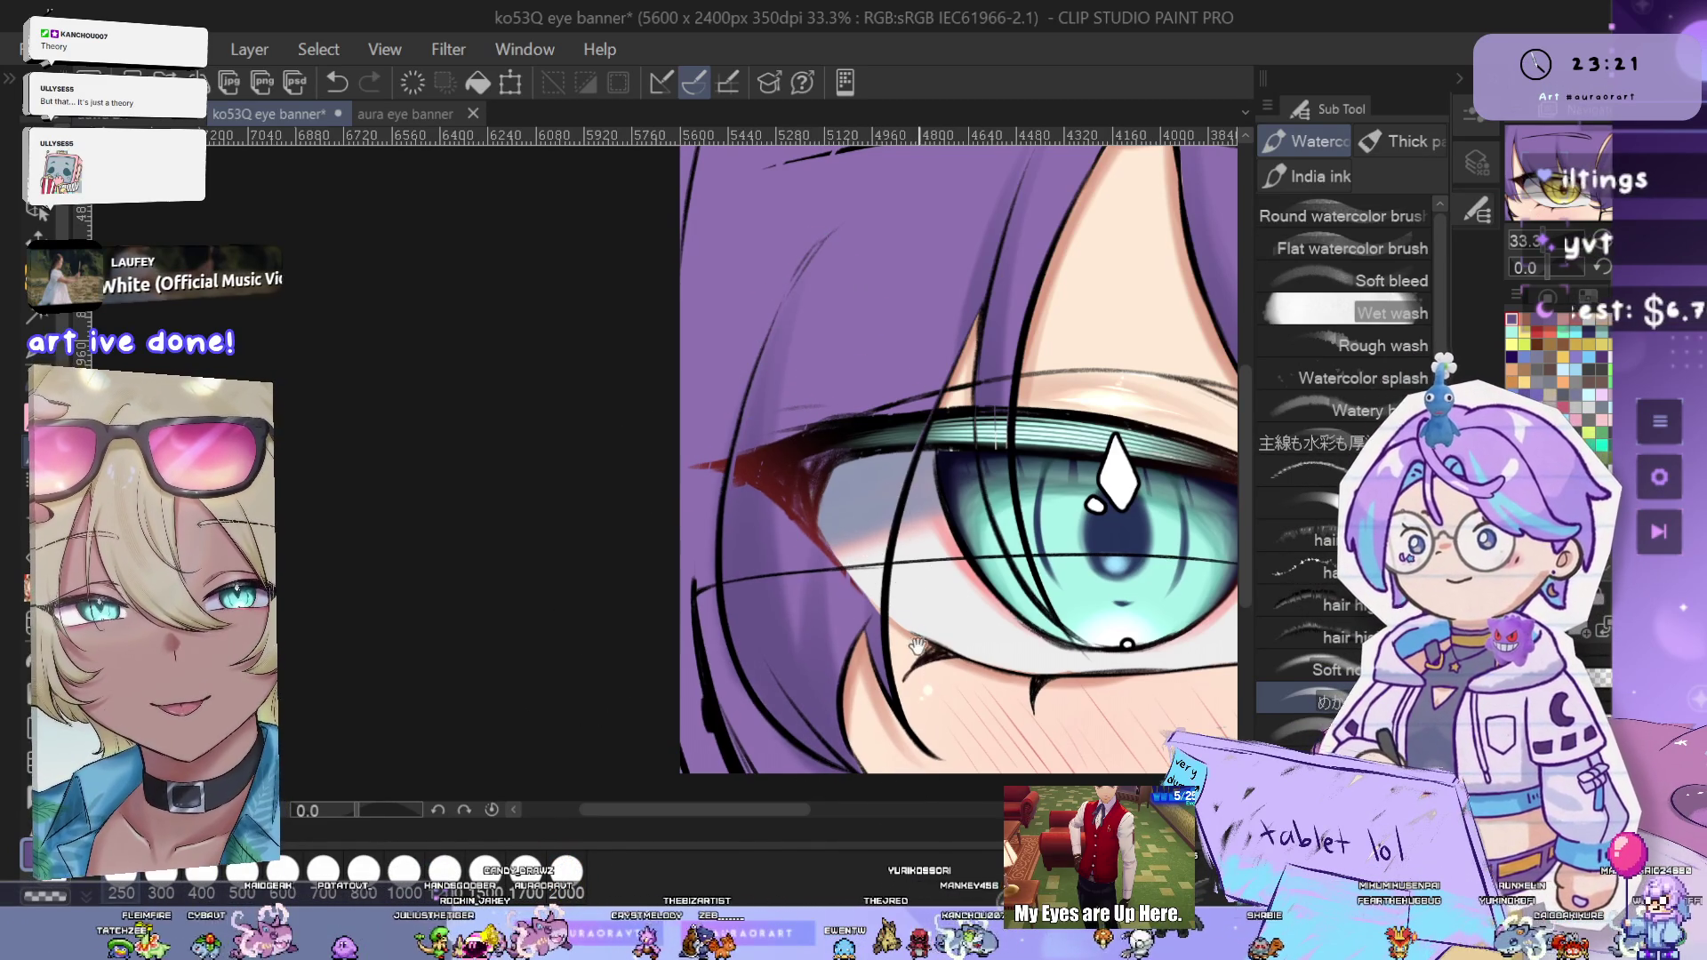
pyautogui.moveTo(924, 637); pyautogui.dragTo(976, 584)
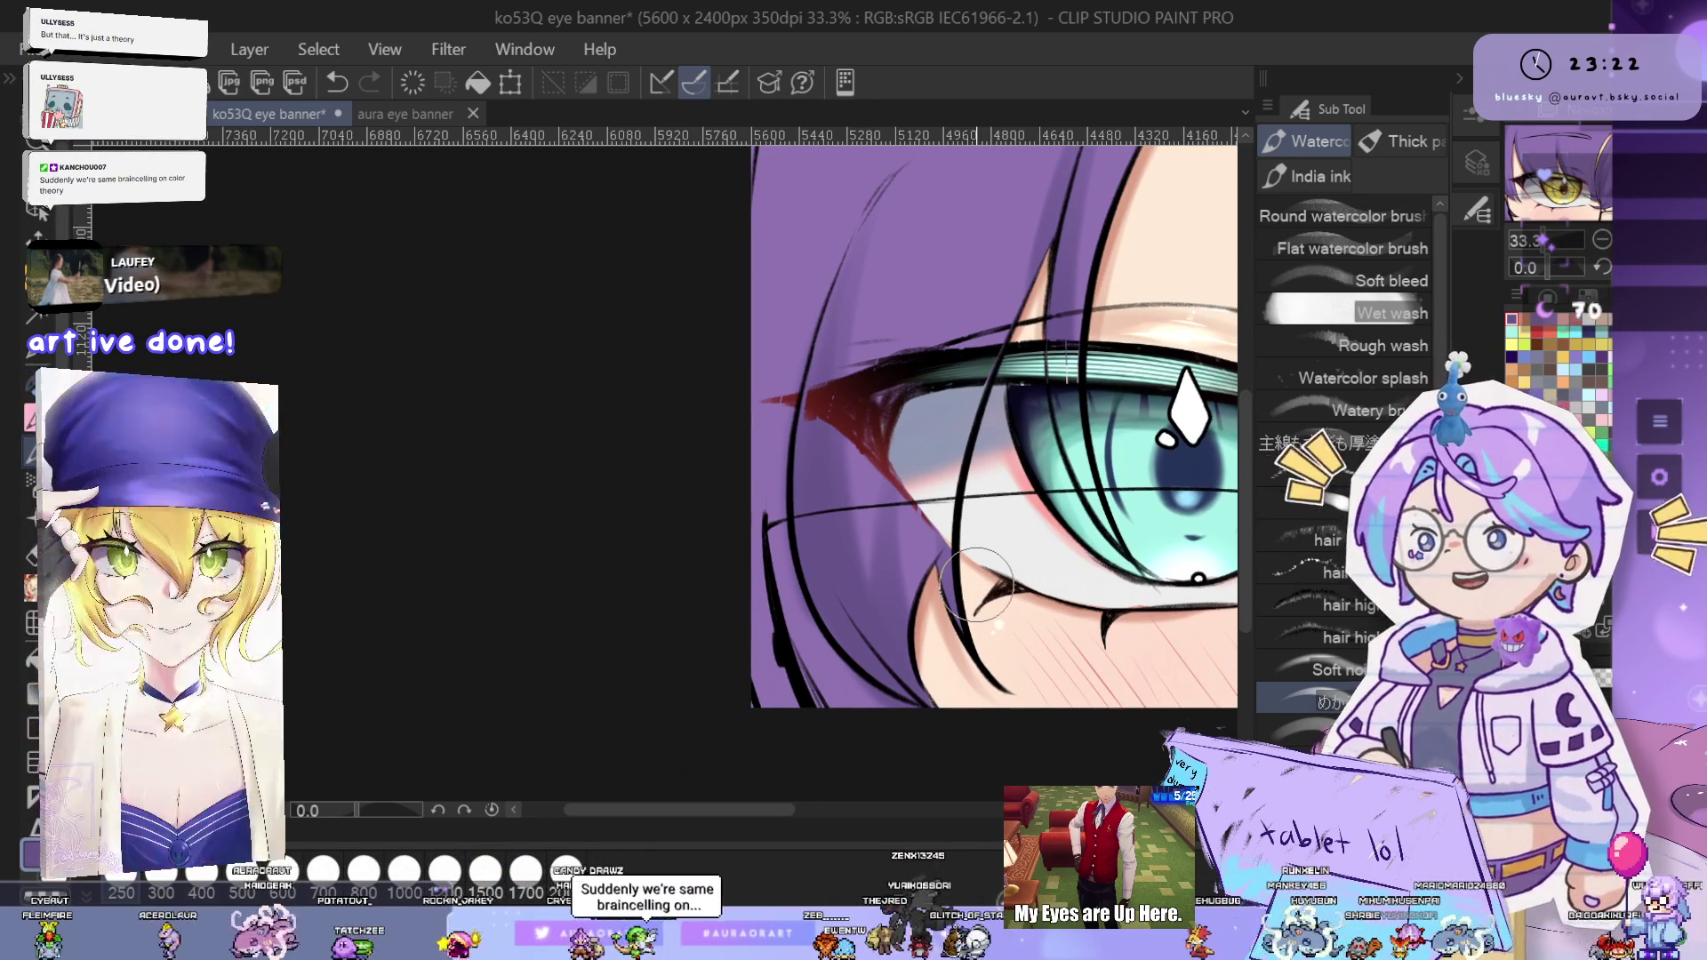
pyautogui.scroll(2, 894, 598)
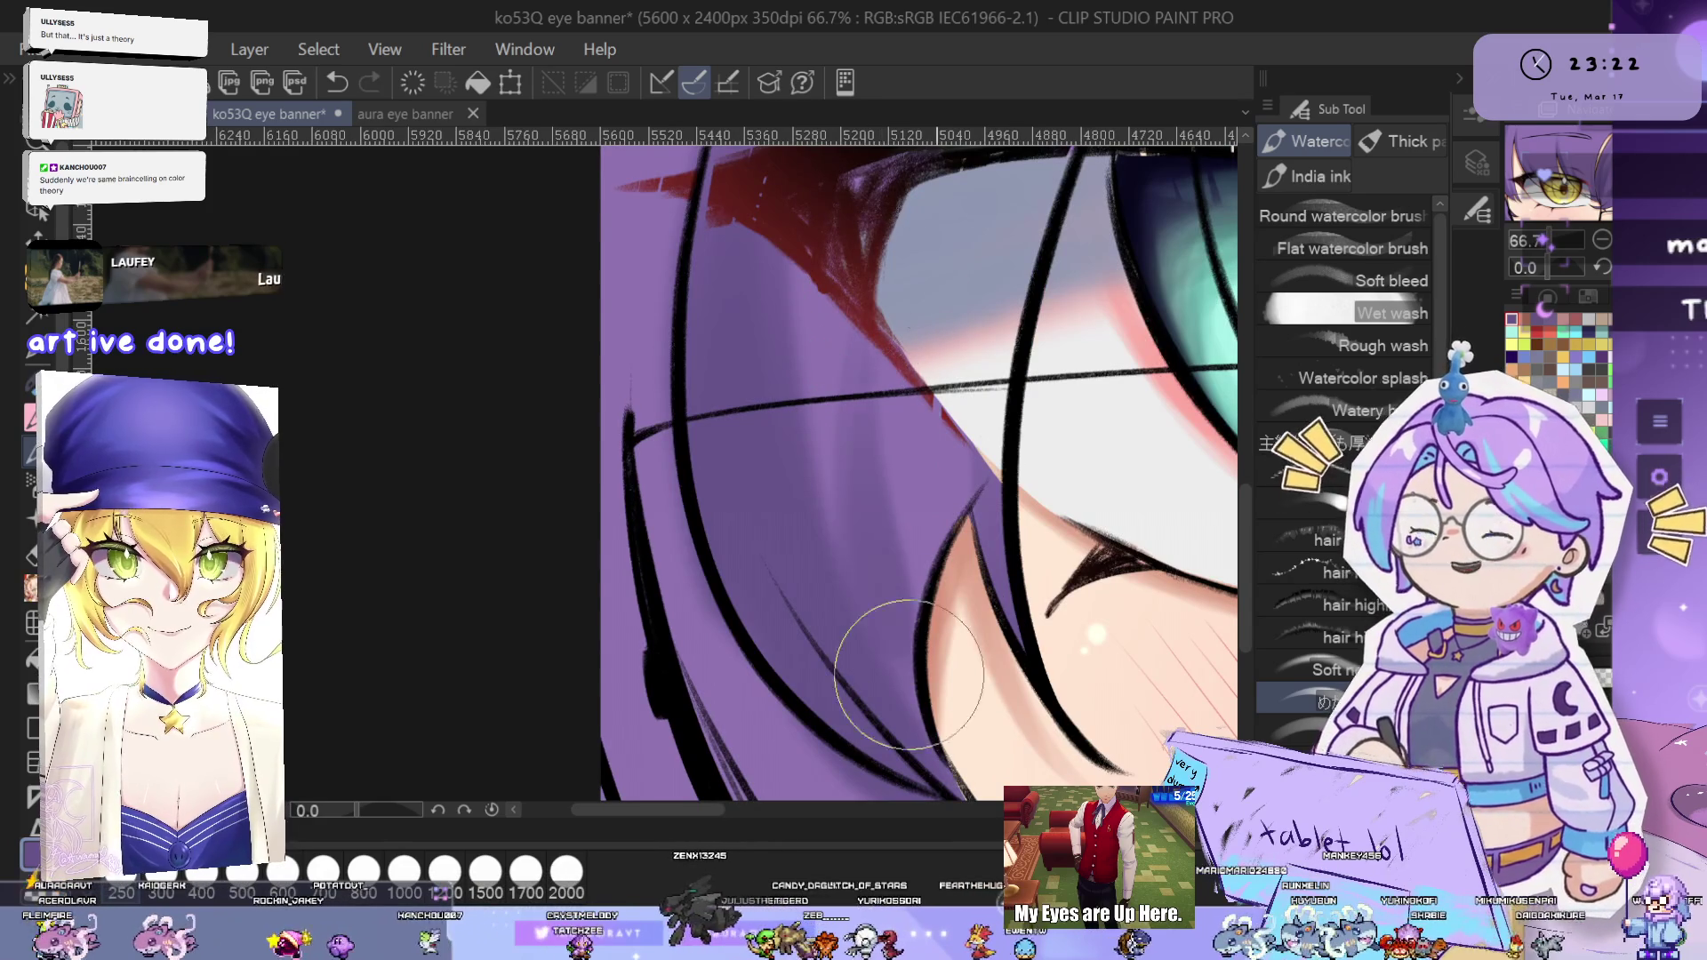
pyautogui.scroll(-1, 868, 376)
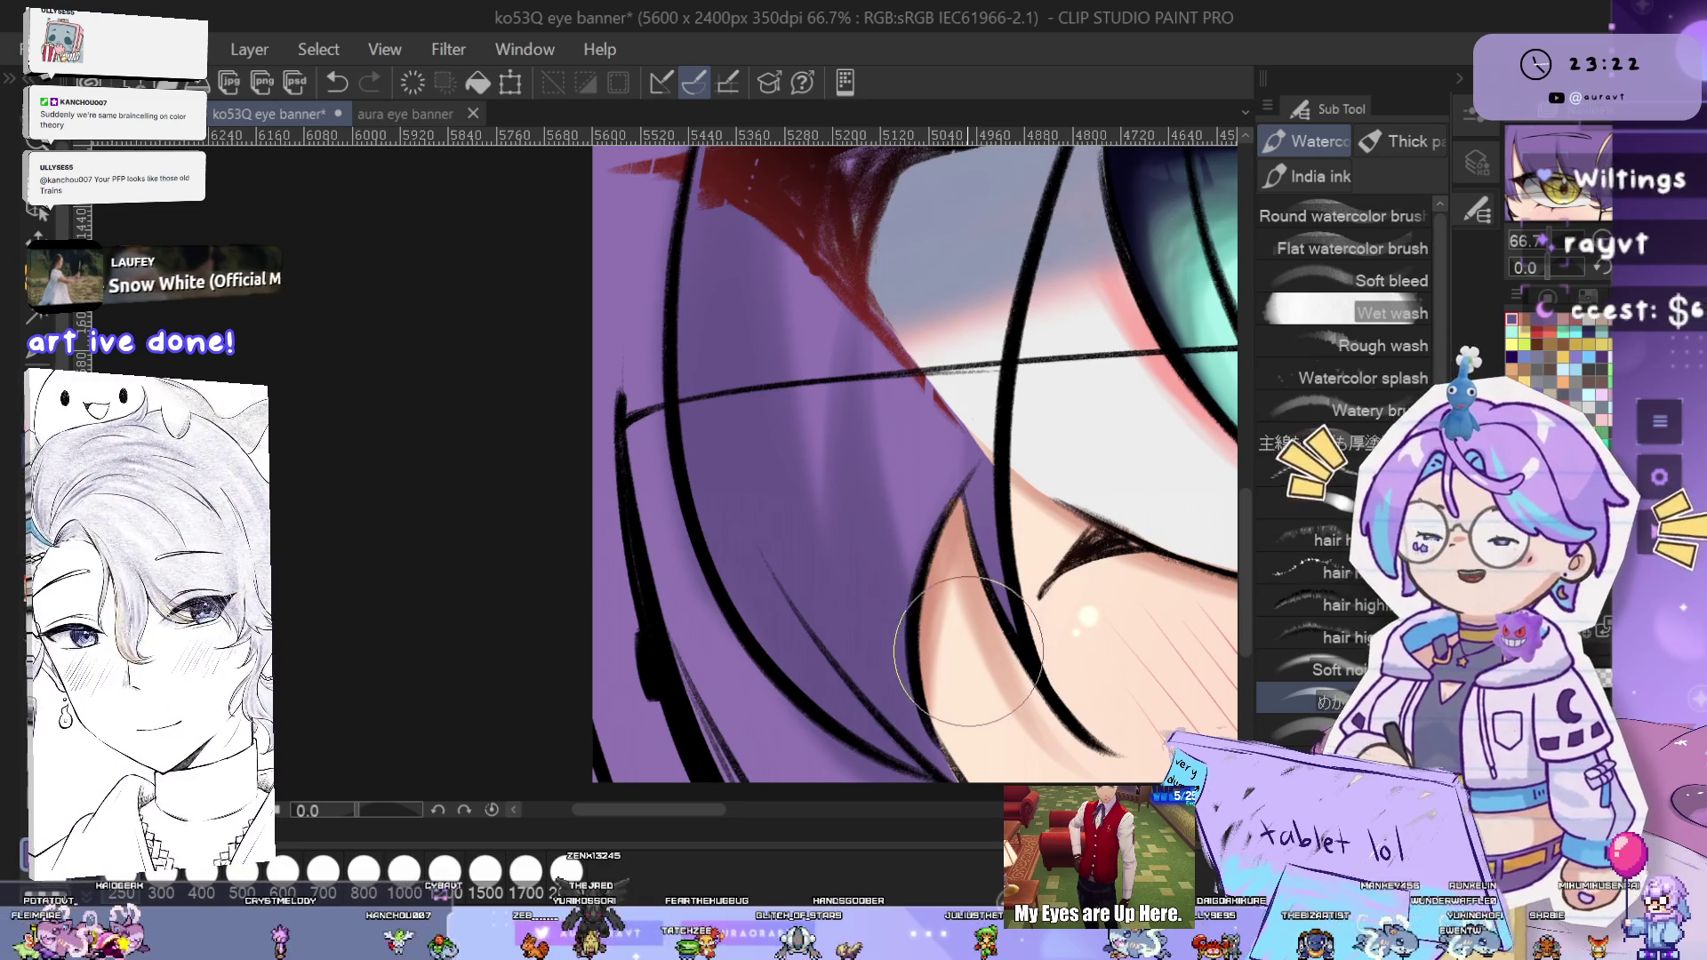
pyautogui.scroll(-2, 934, 569)
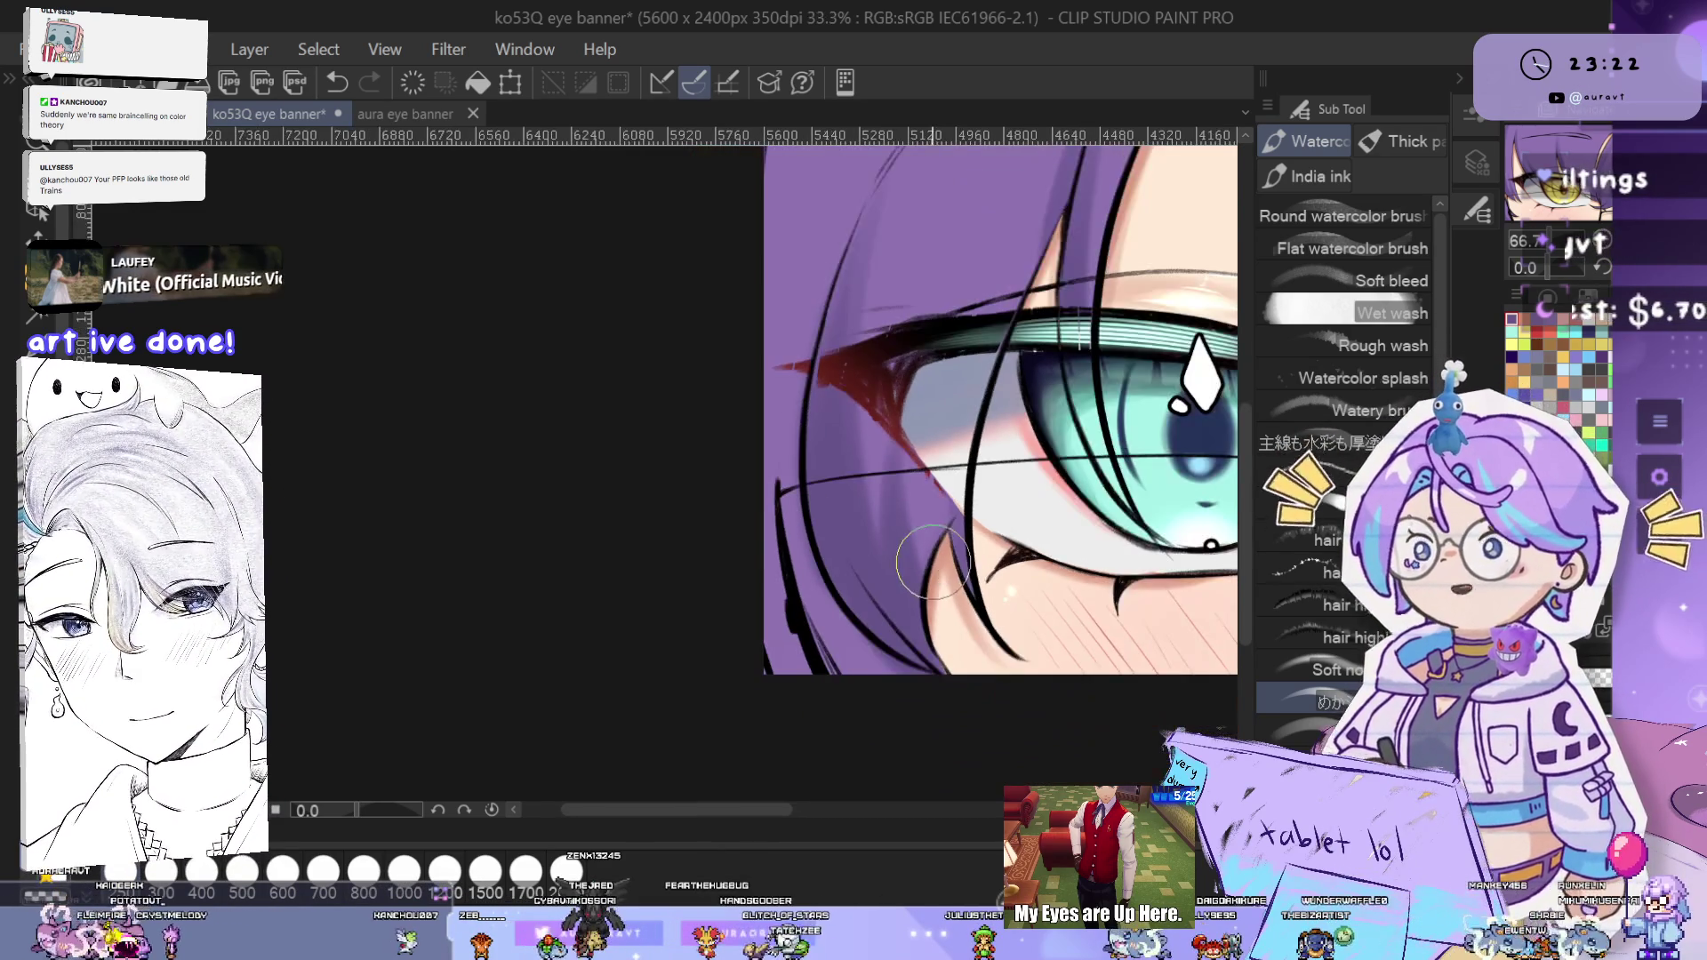
pyautogui.moveTo(863, 574); pyautogui.dragTo(952, 551)
pyautogui.scroll(1, 952, 550)
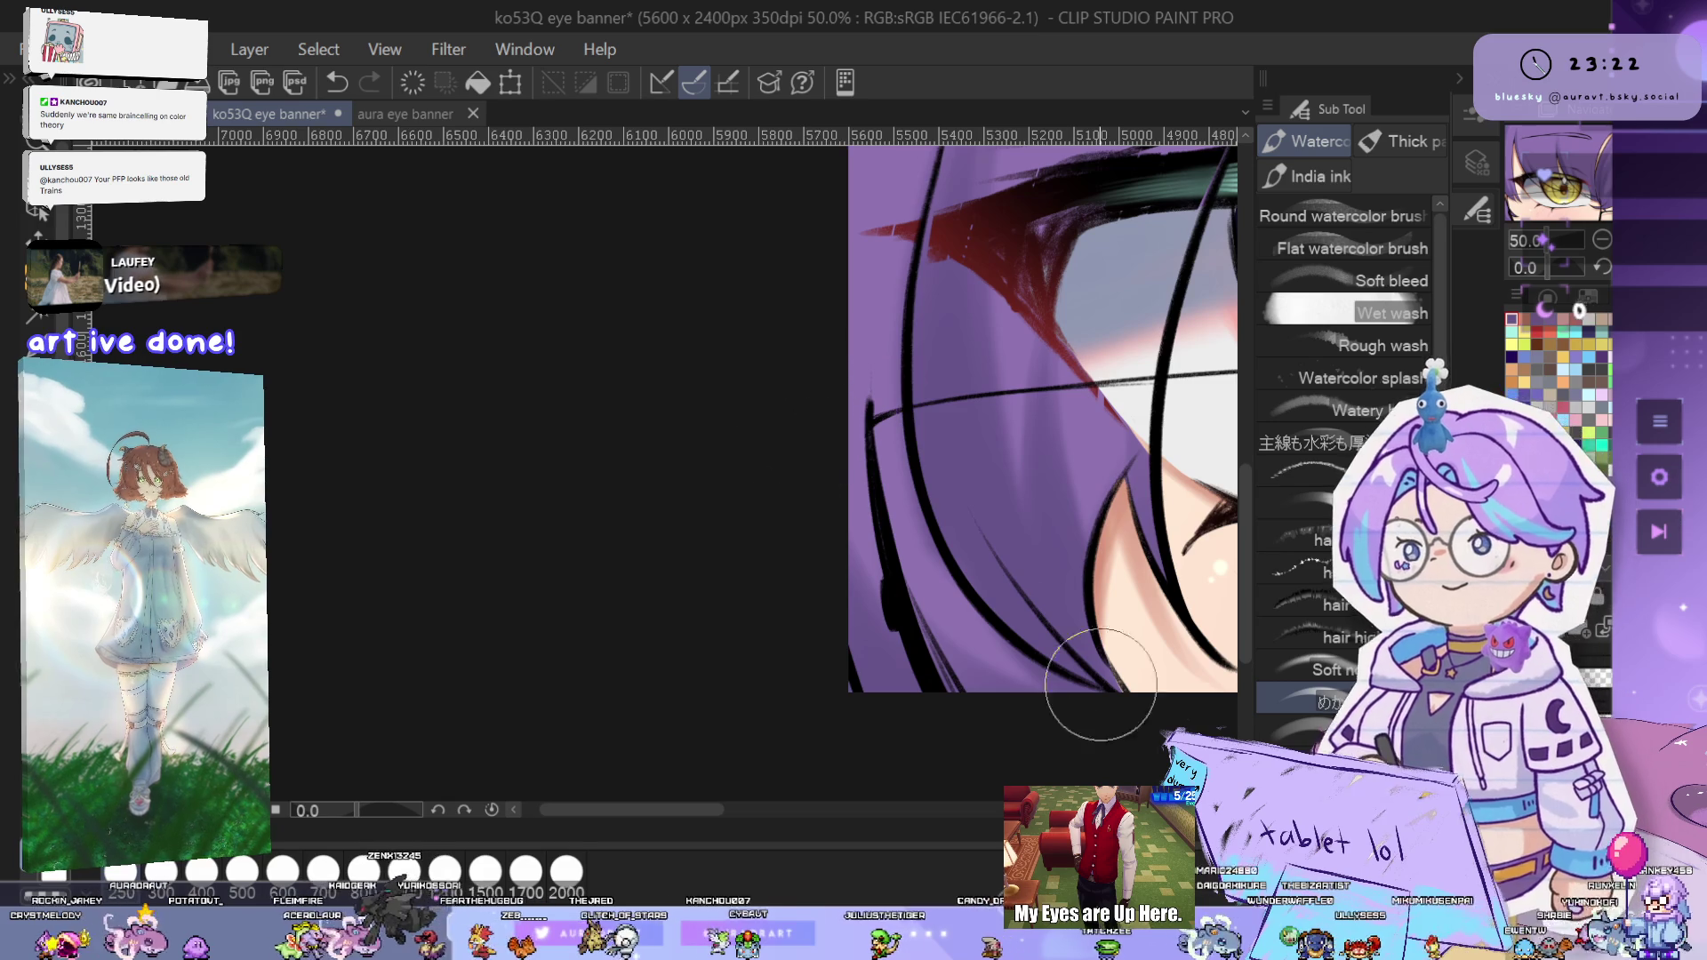
pyautogui.scroll(-1, 922, 353)
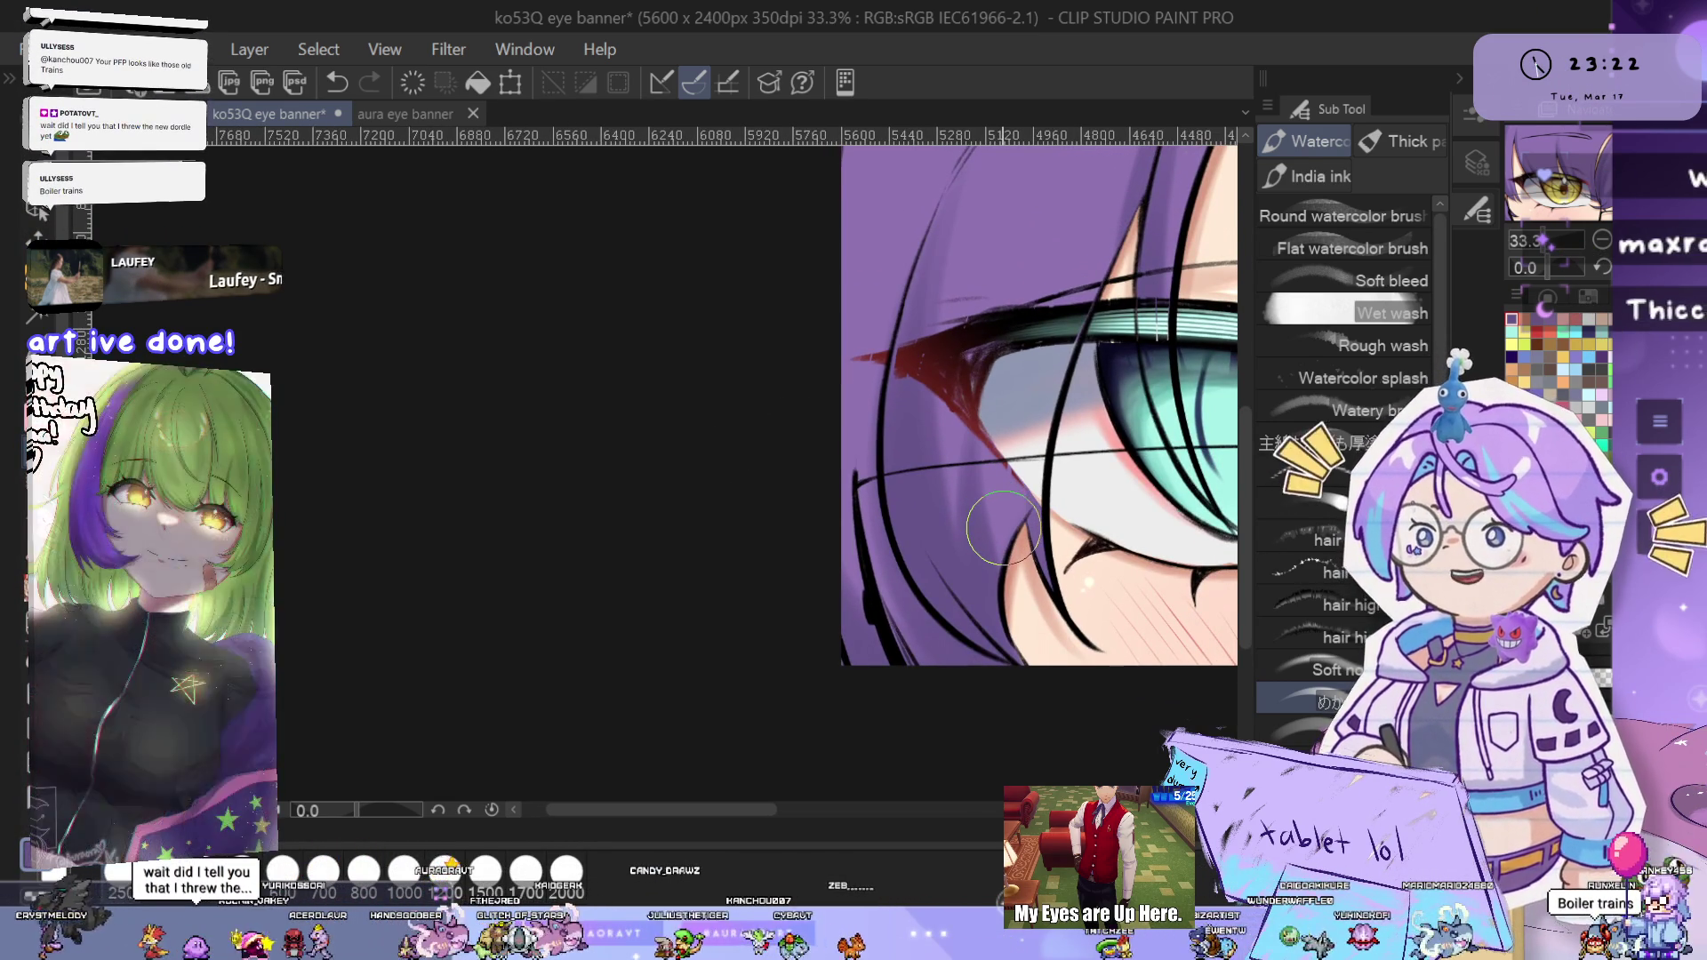
pyautogui.moveTo(993, 299); pyautogui.dragTo(944, 568)
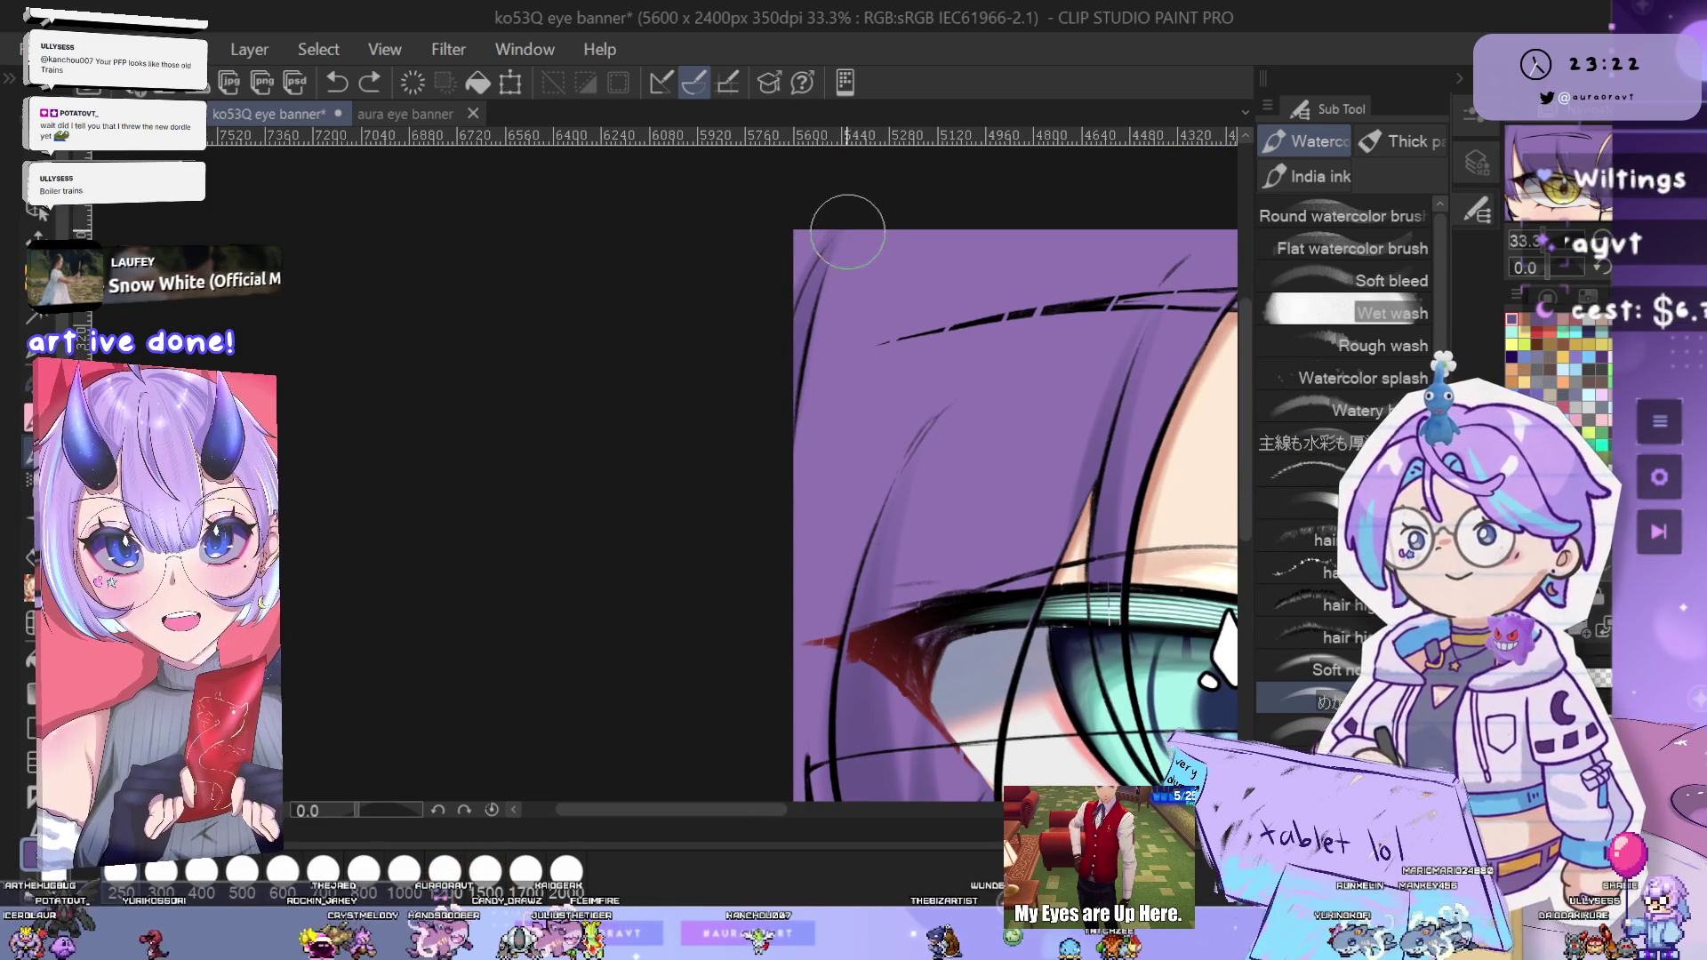
pyautogui.hotkey('ctrl', 'z')
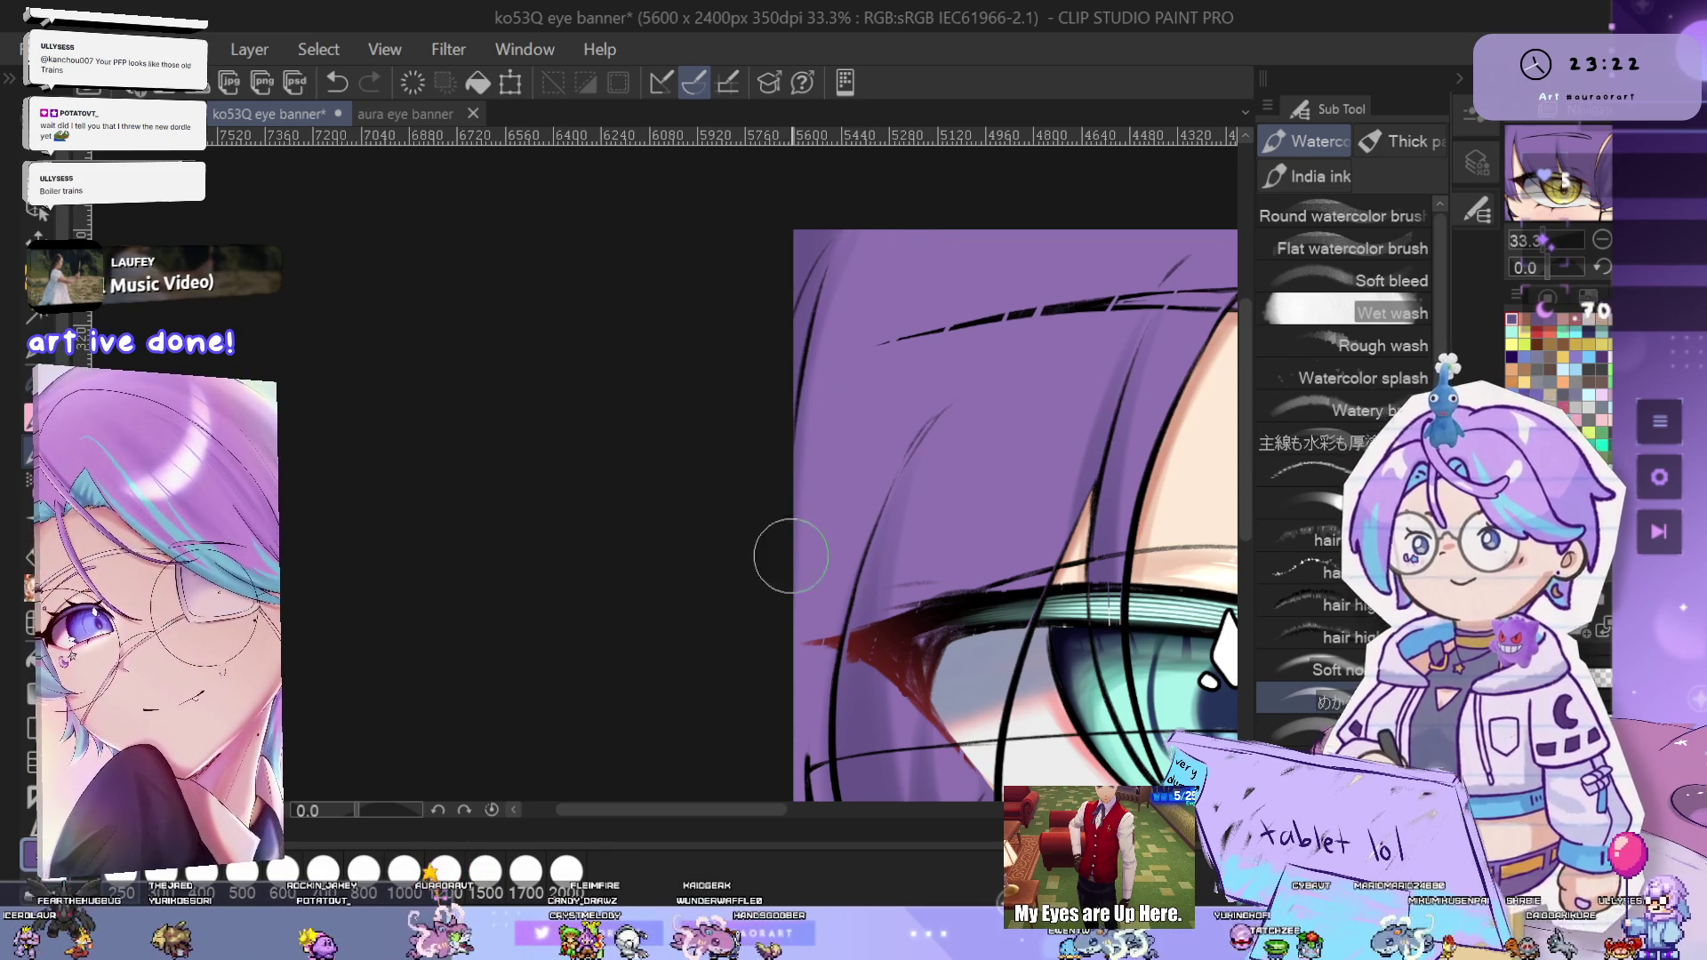
pyautogui.scroll(-4, 779, 640)
# - Zoom out and flip the canvas horizontally to compare the teal and yellow eyes
pyautogui.moveTo(1031, 476); pyautogui.dragTo(1027, 516)
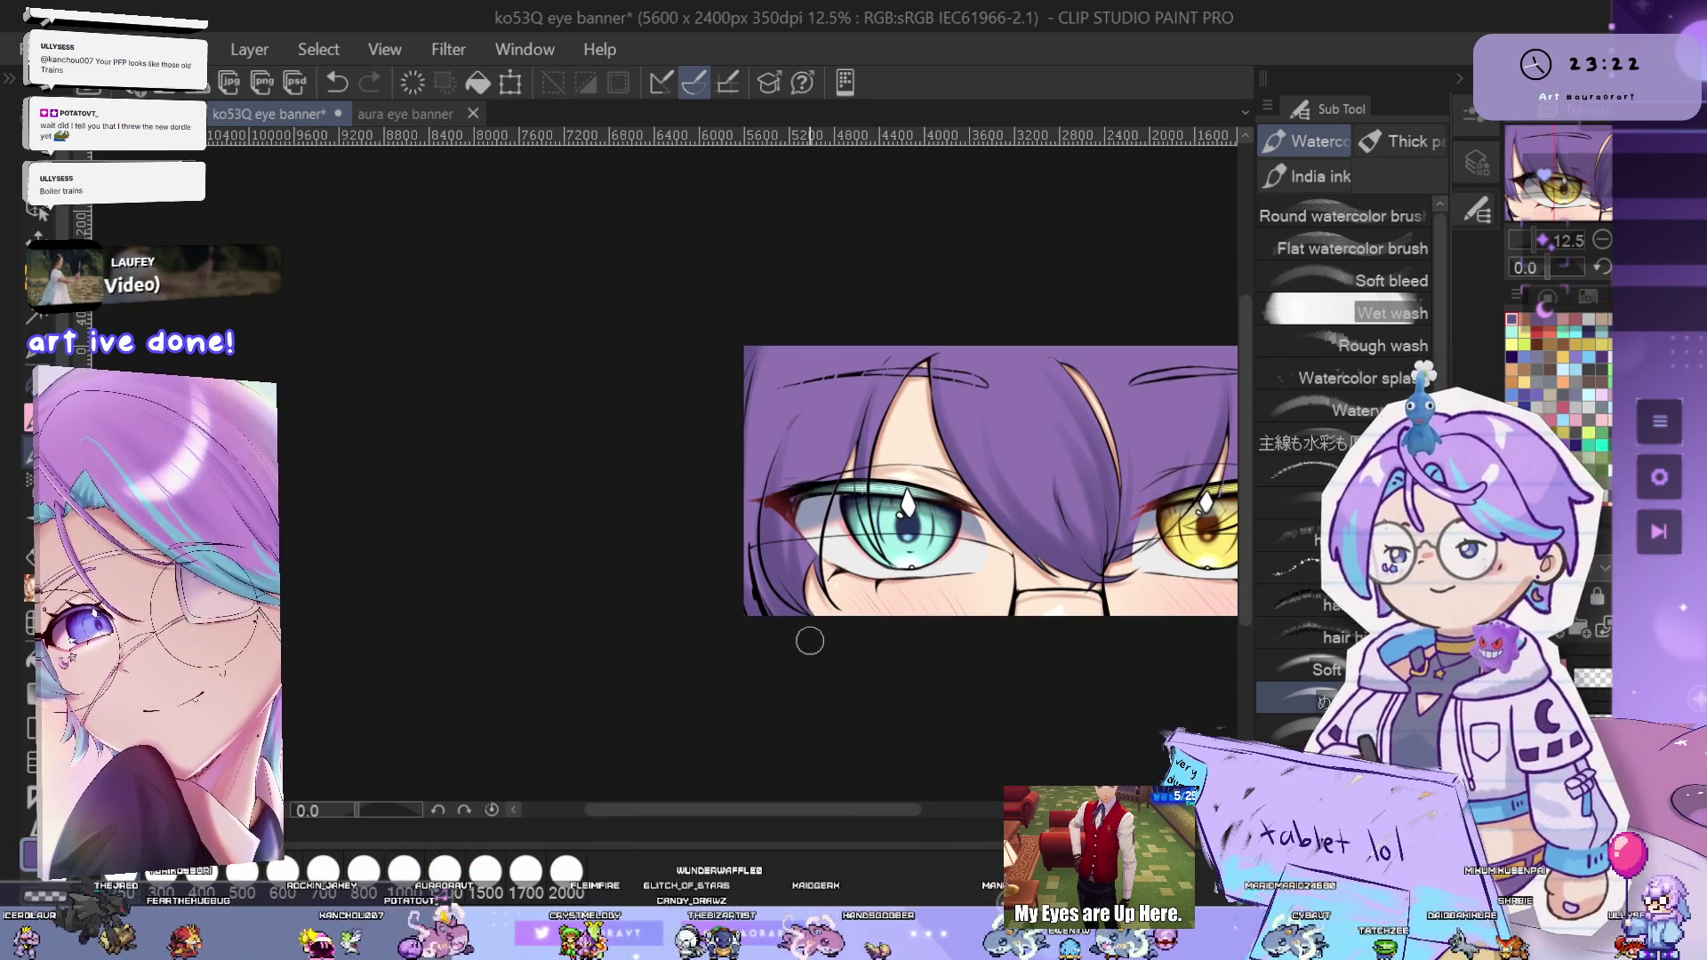
pyautogui.press('h')
pyautogui.moveTo(793, 500); pyautogui.dragTo(1109, 608)
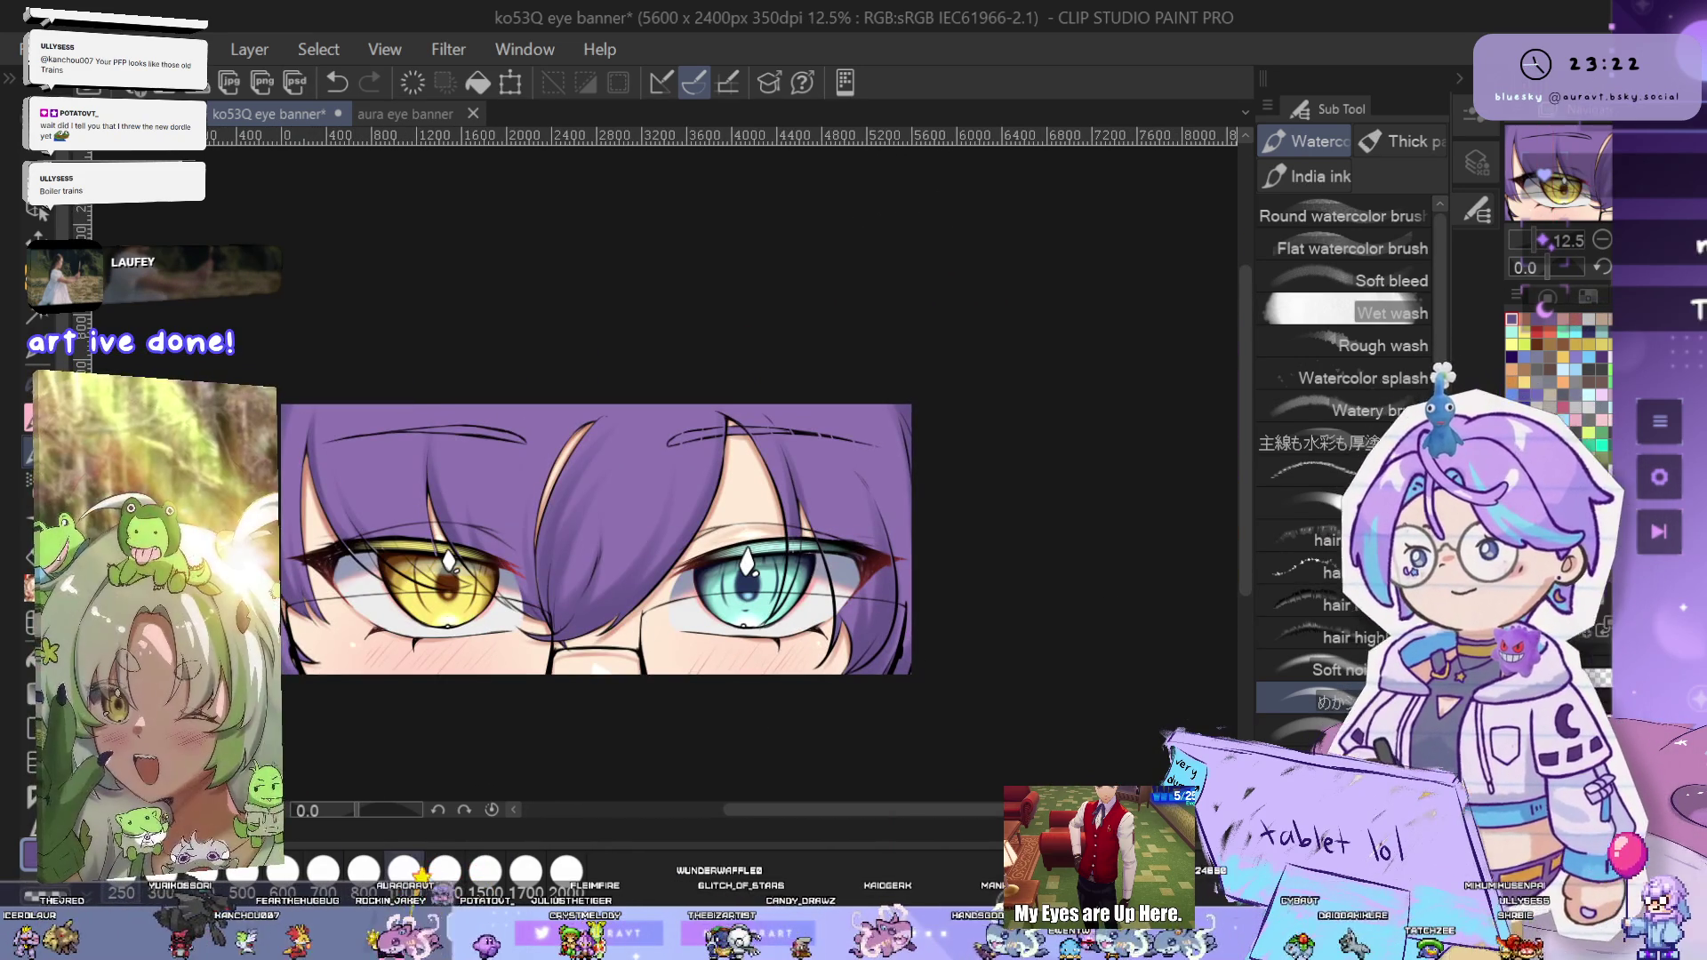
pyautogui.scroll(2, 877, 440)
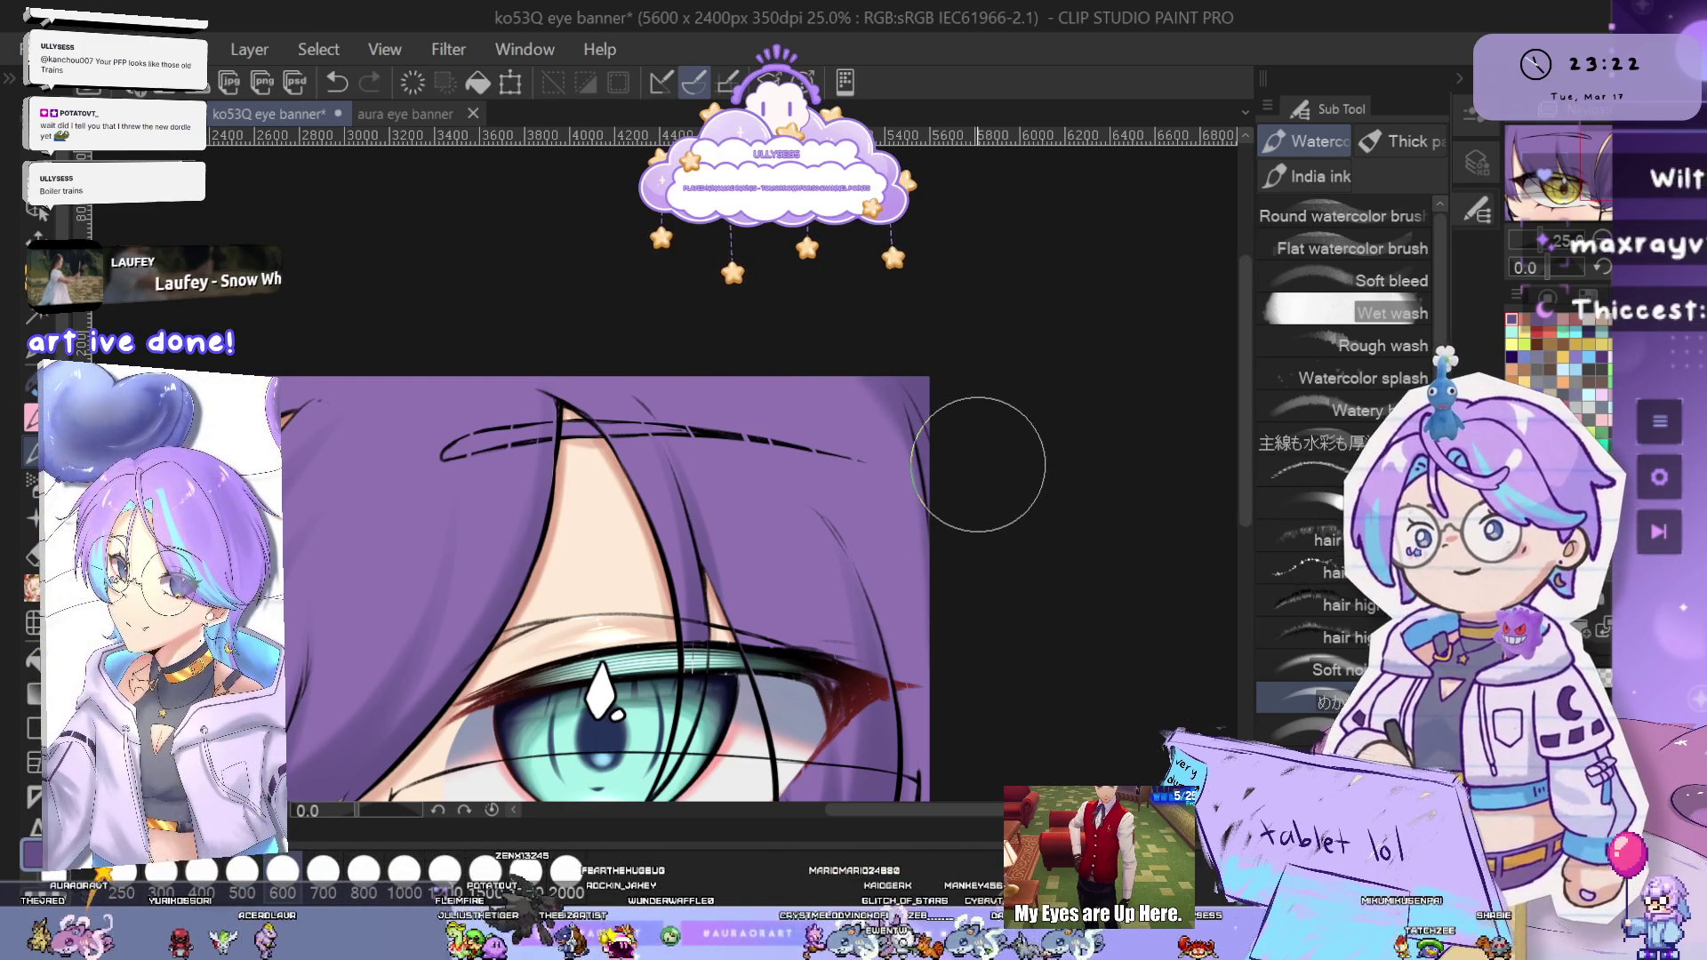
pyautogui.moveTo(978, 454); pyautogui.dragTo(1049, 511)
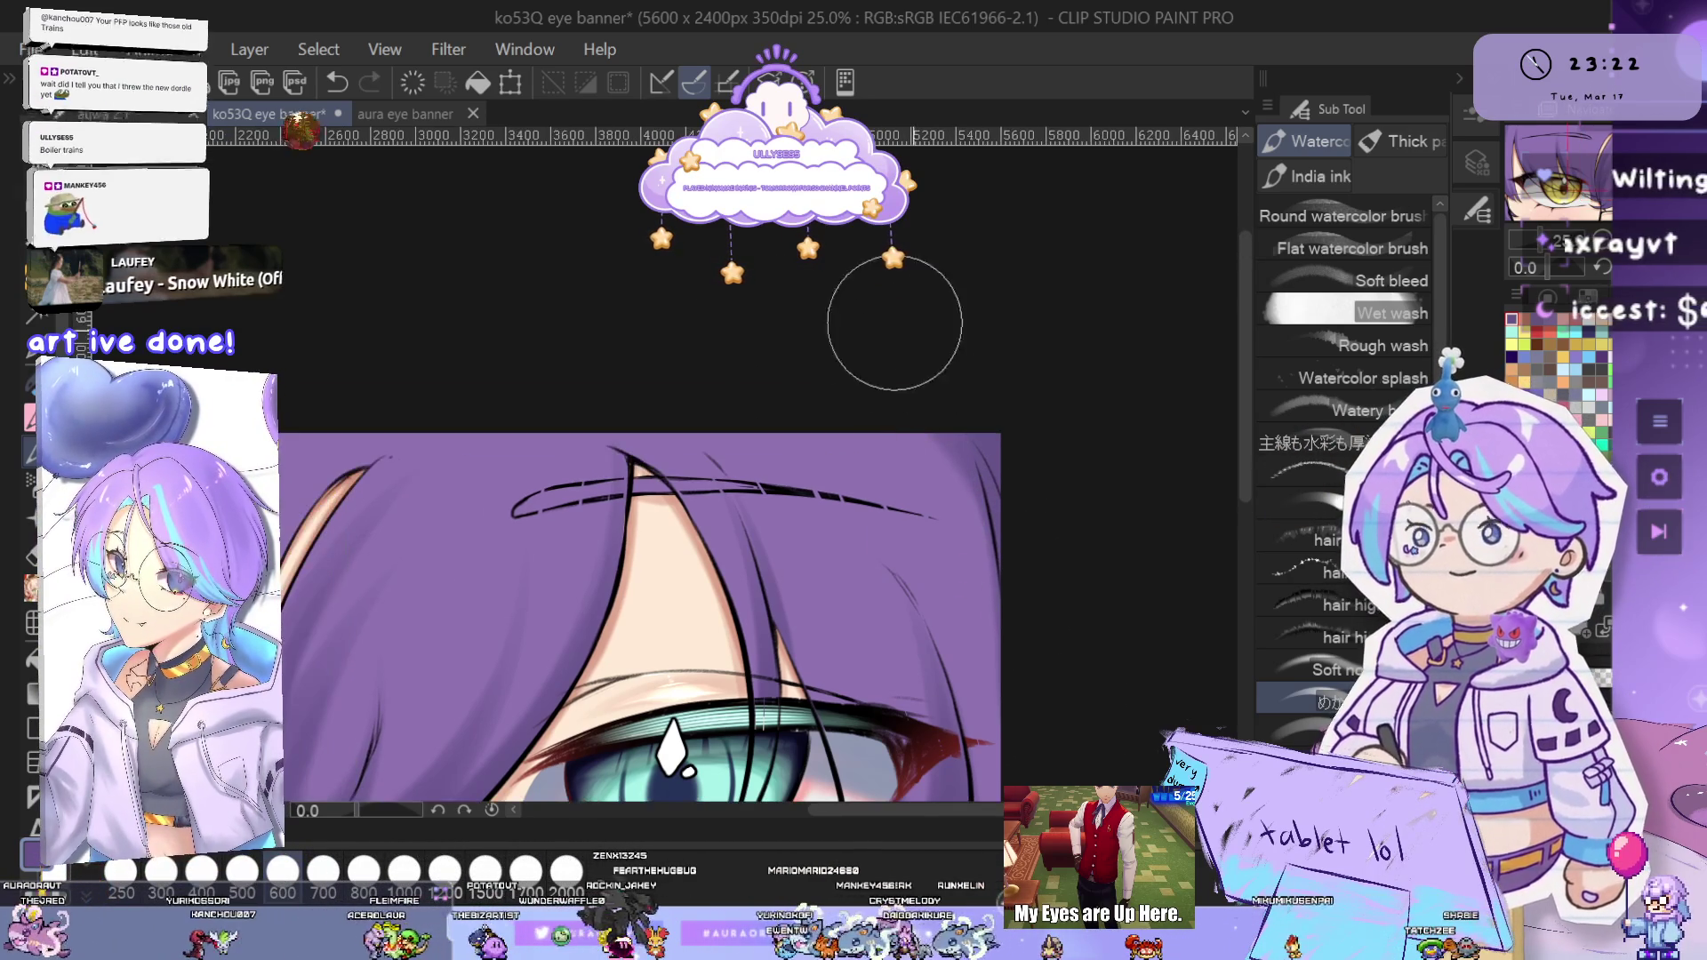
pyautogui.moveTo(162, 559); pyautogui.dragTo(1038, 455)
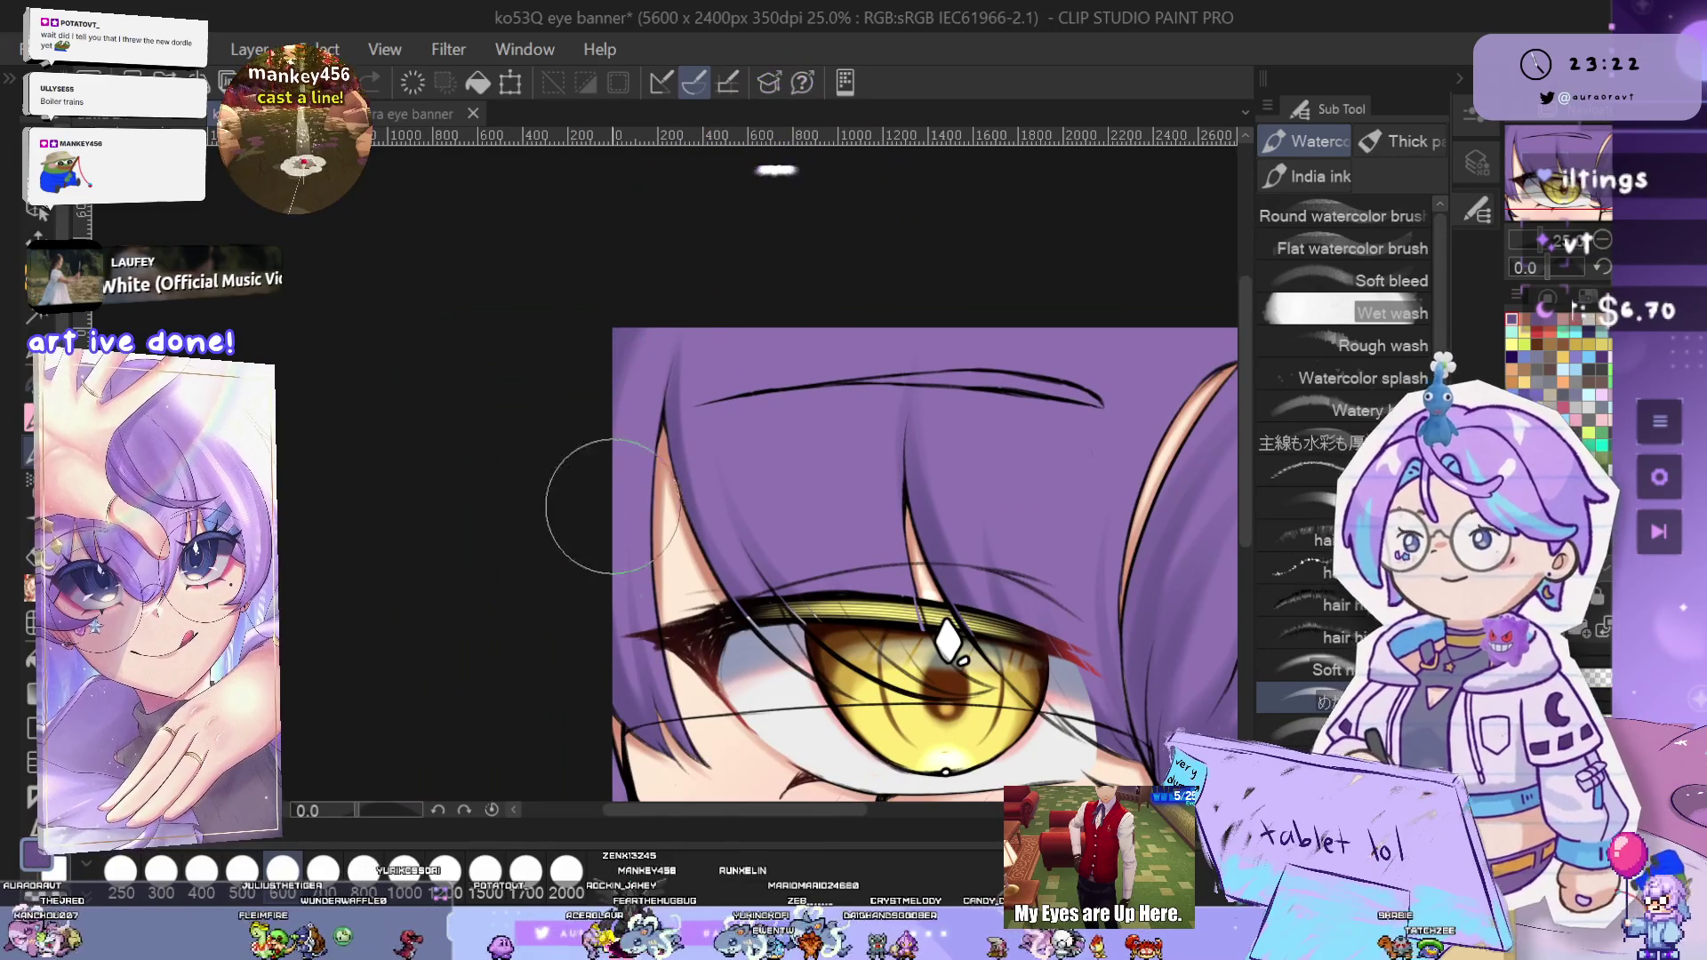
pyautogui.moveTo(994, 563); pyautogui.dragTo(941, 514)
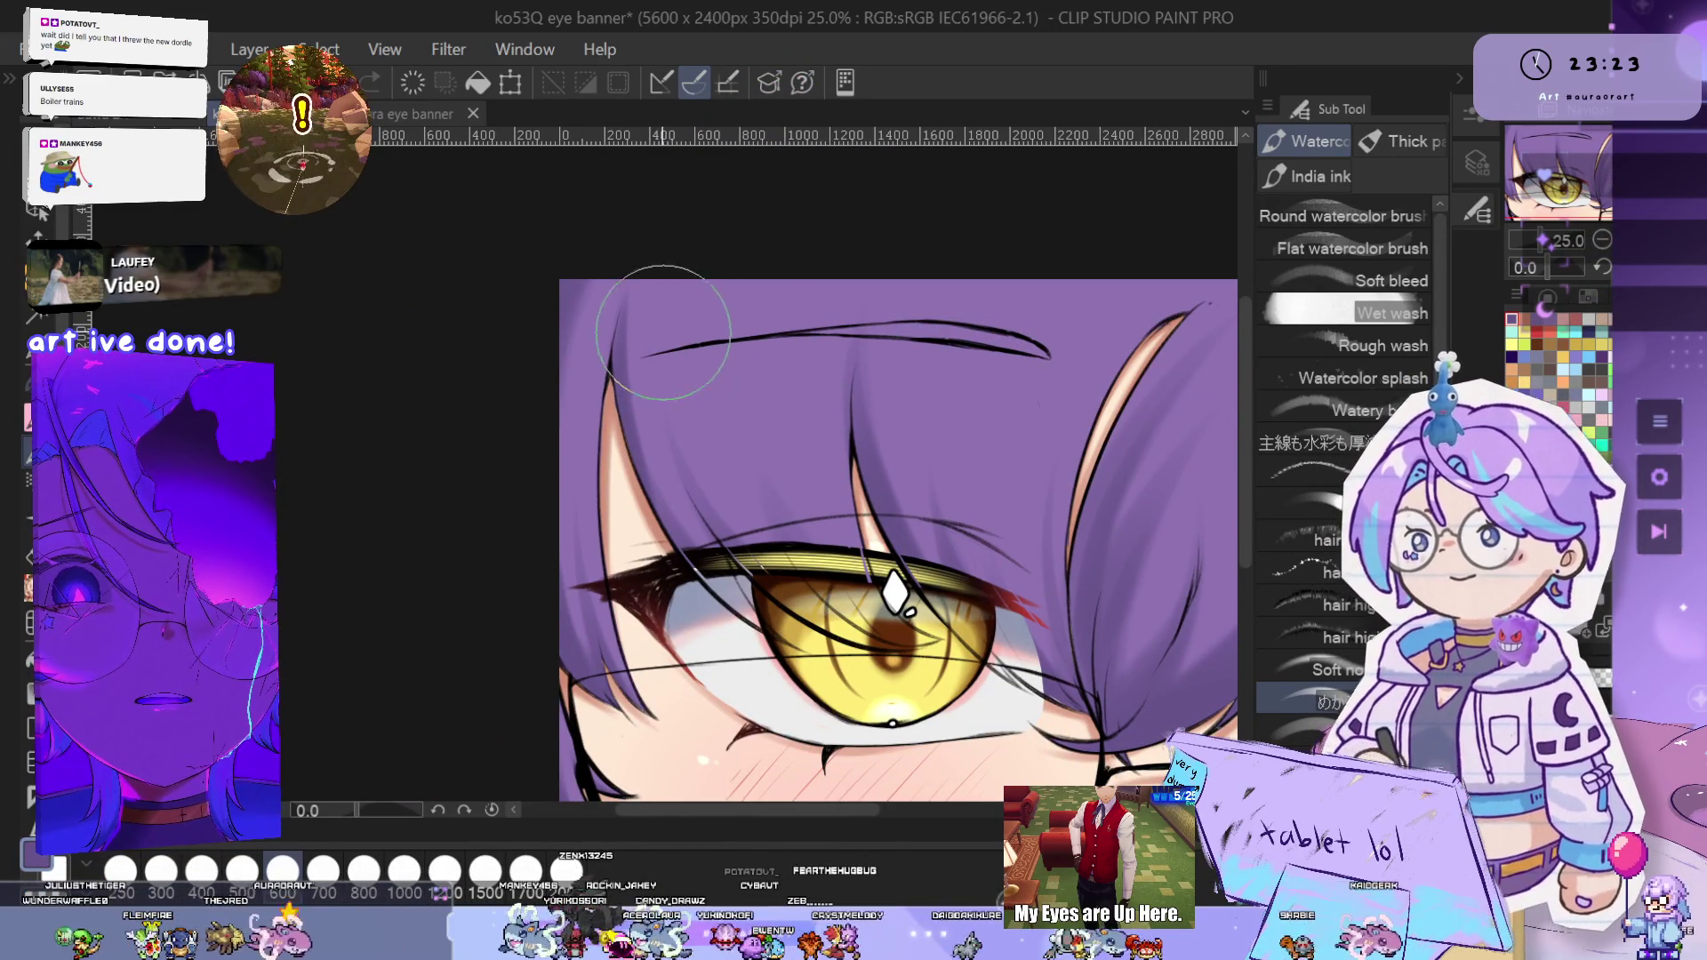
pyautogui.scroll(-2, 1133, 528)
pyautogui.moveTo(1161, 658); pyautogui.dragTo(1030, 615)
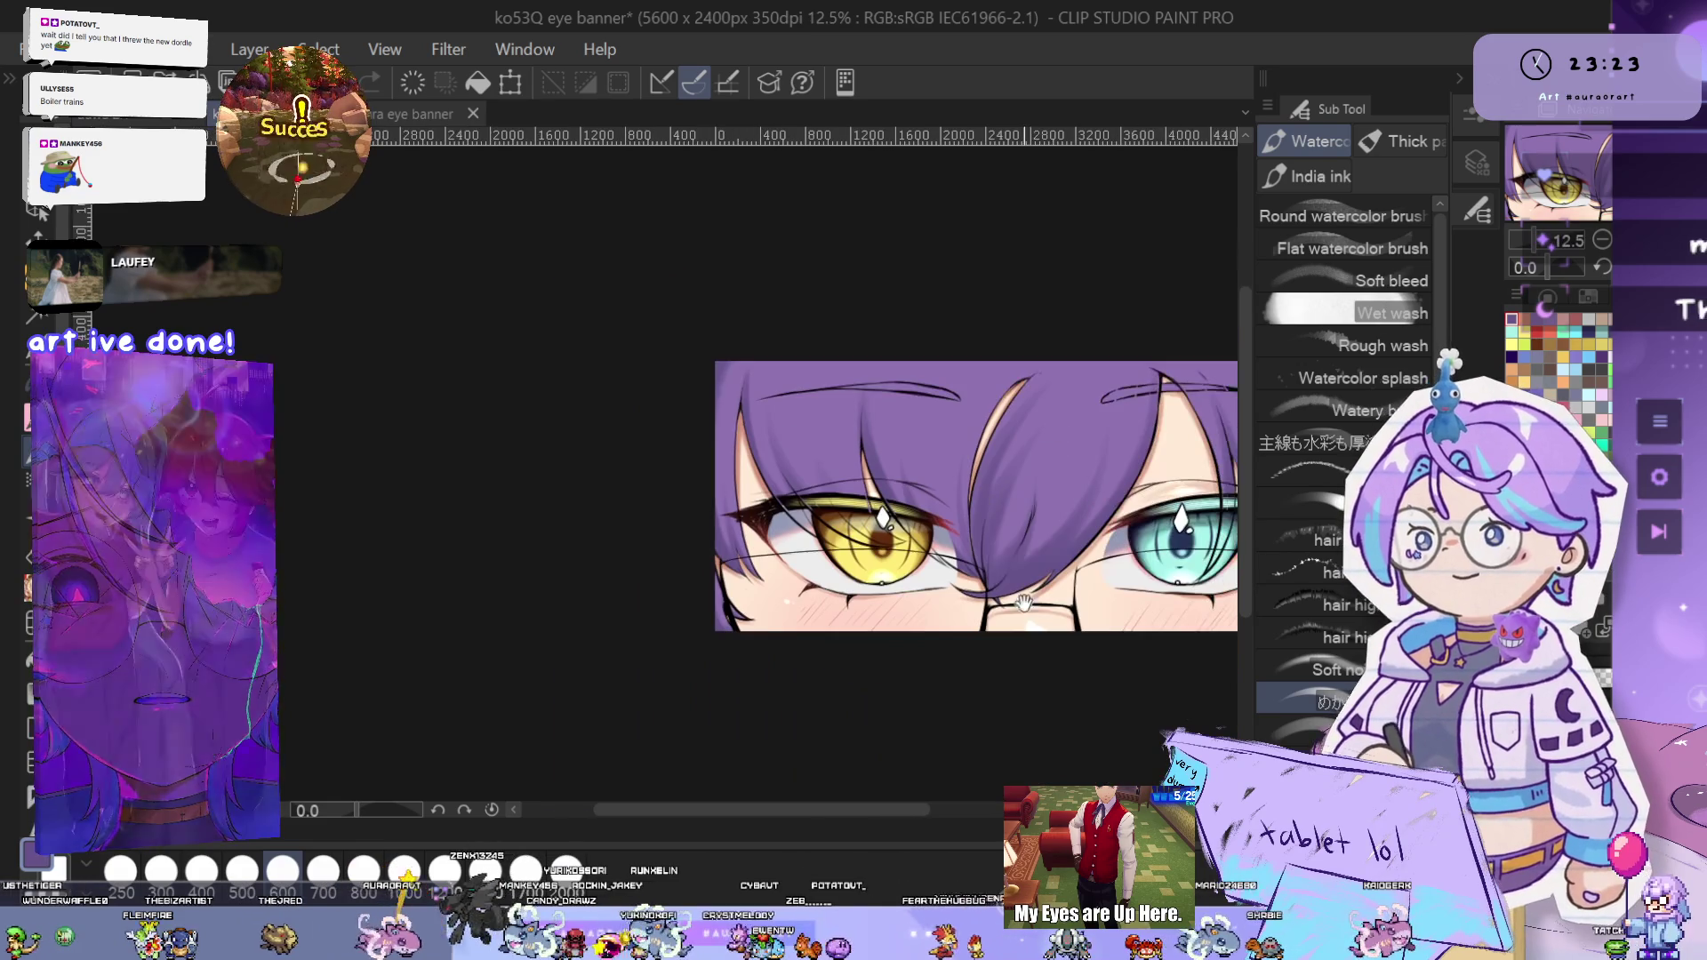
# - Switch to the Color Wheel and zoom in to 33.3% on the yellow eye
pyautogui.click(1547, 299)
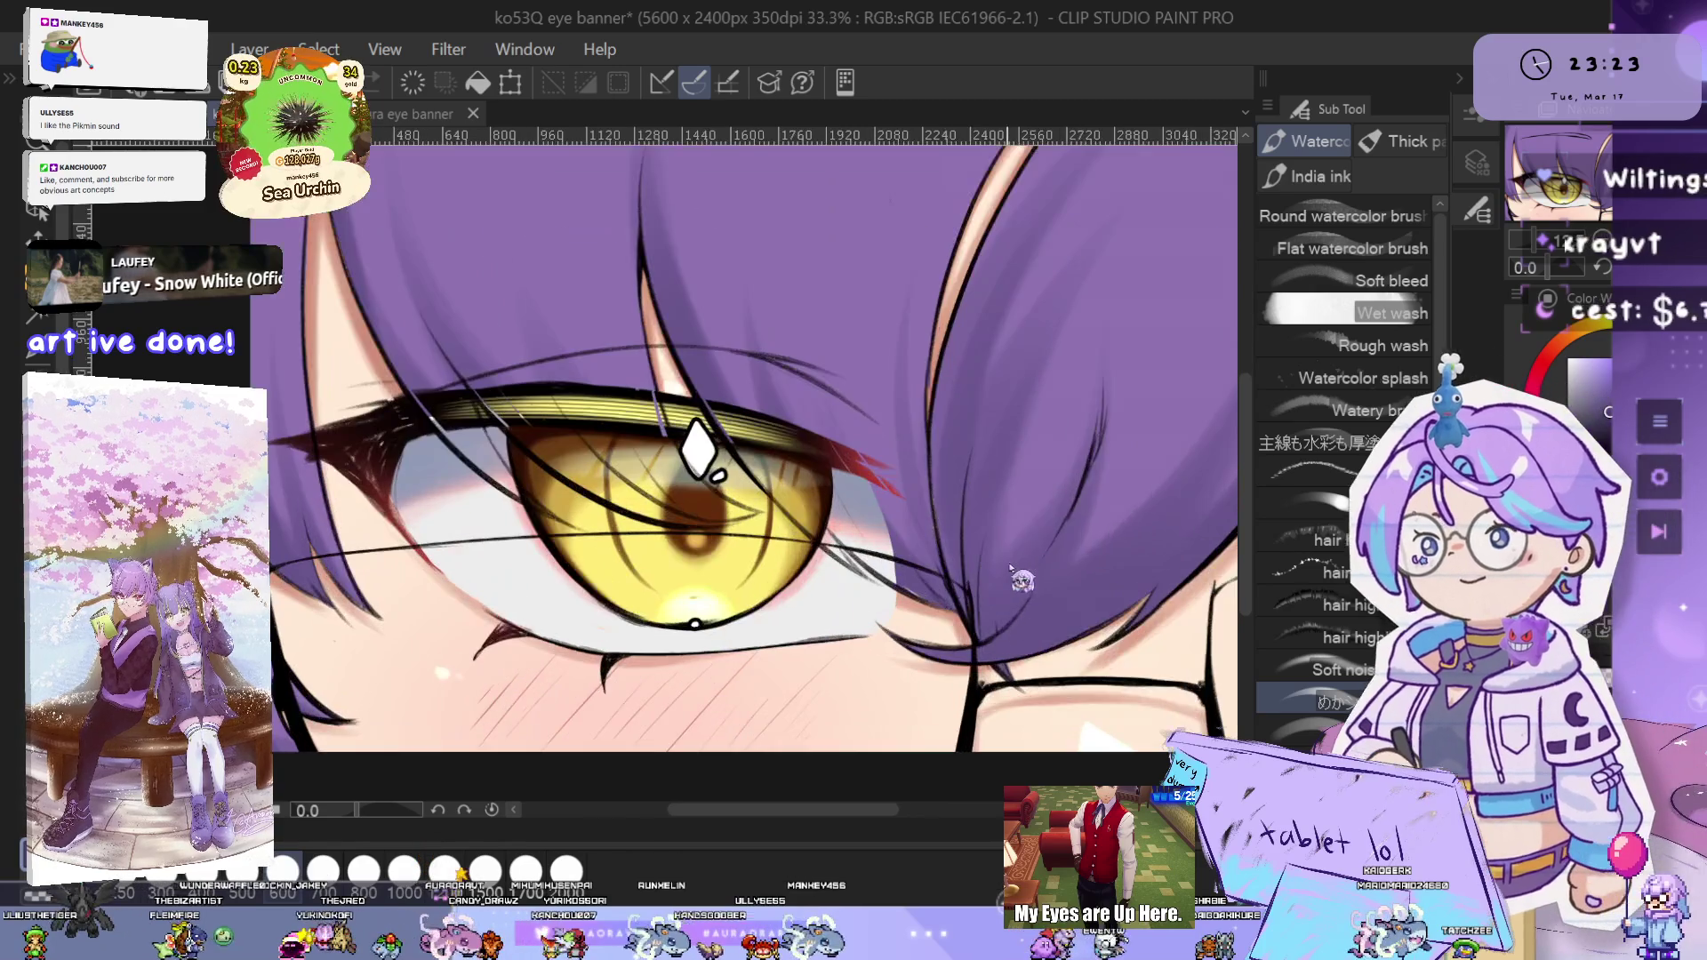
pyautogui.scroll(4, 1022, 578)
pyautogui.moveTo(1021, 579); pyautogui.dragTo(1075, 597)
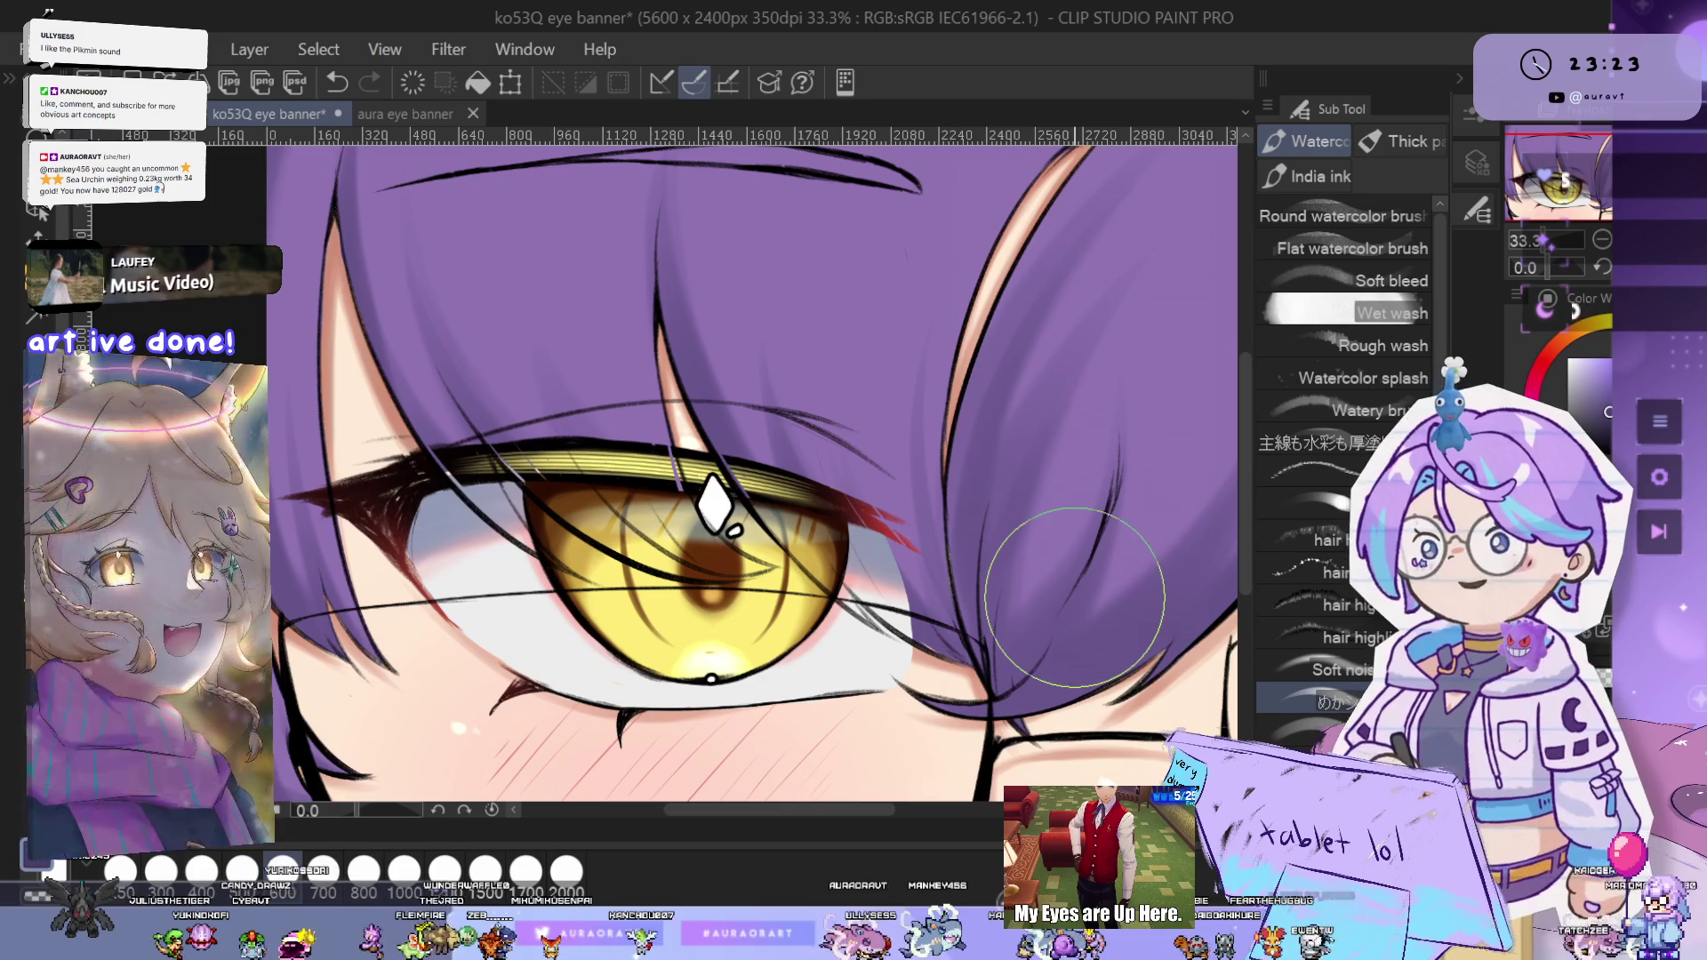
pyautogui.moveTo(1038, 538); pyautogui.dragTo(944, 442)
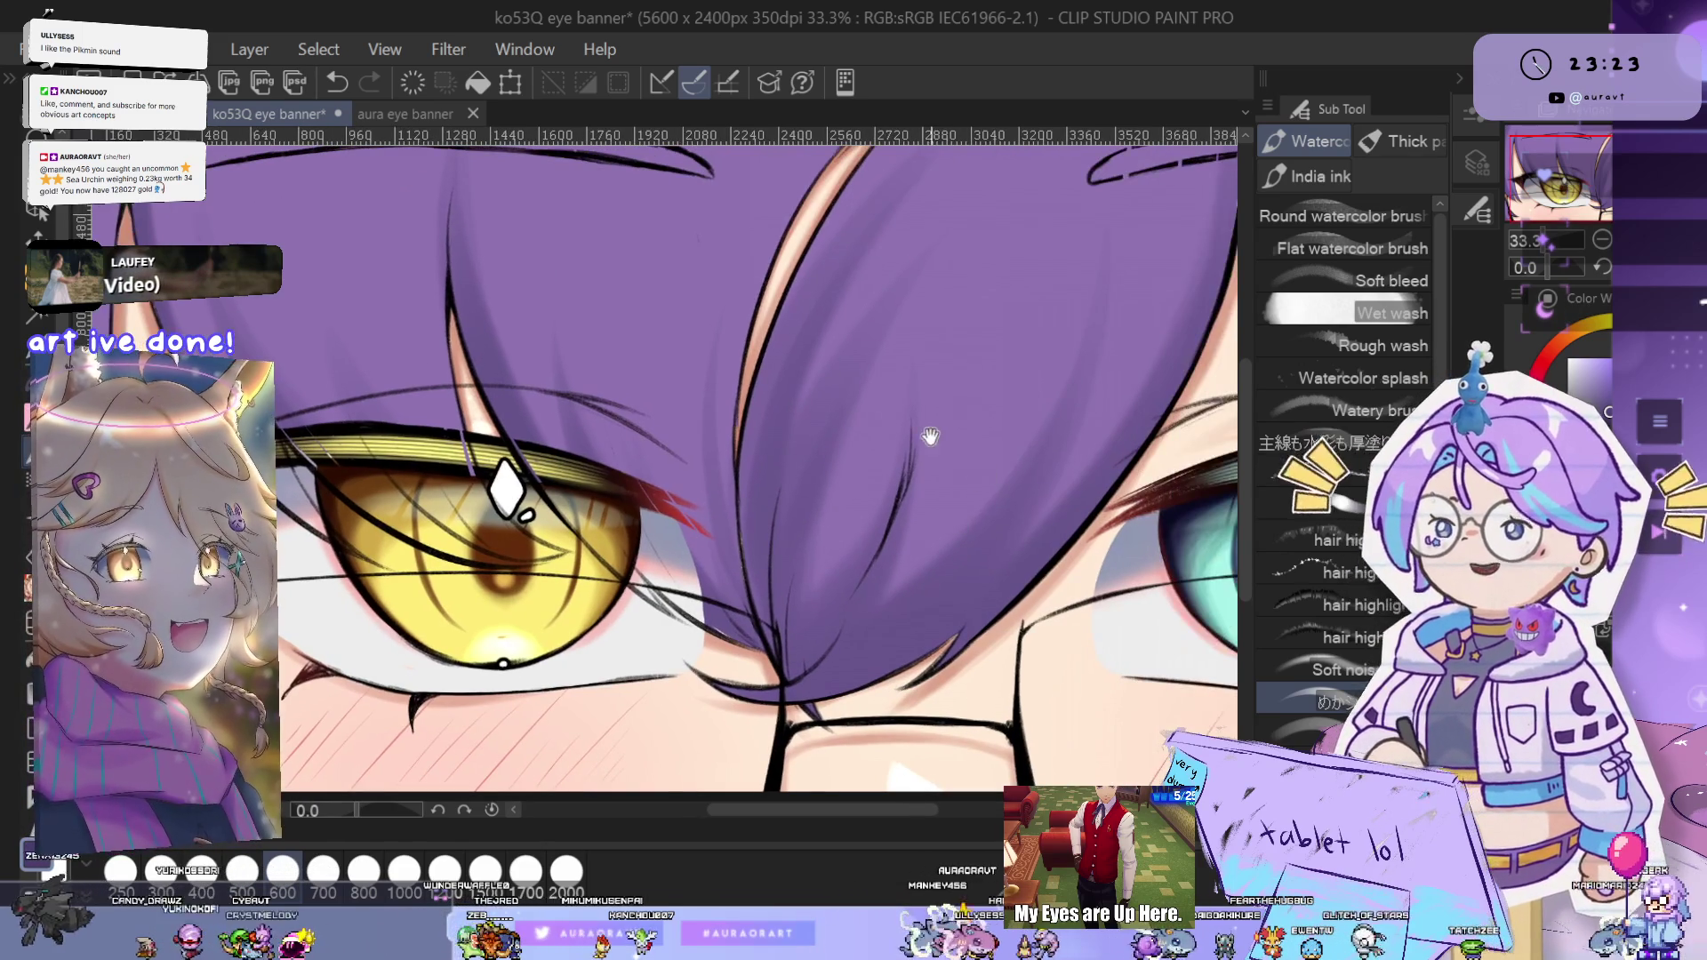
pyautogui.moveTo(991, 505)
pyautogui.mouseDown()
pyautogui.moveTo(1036, 447)
pyautogui.moveTo(668, 602)
pyautogui.mouseUp()
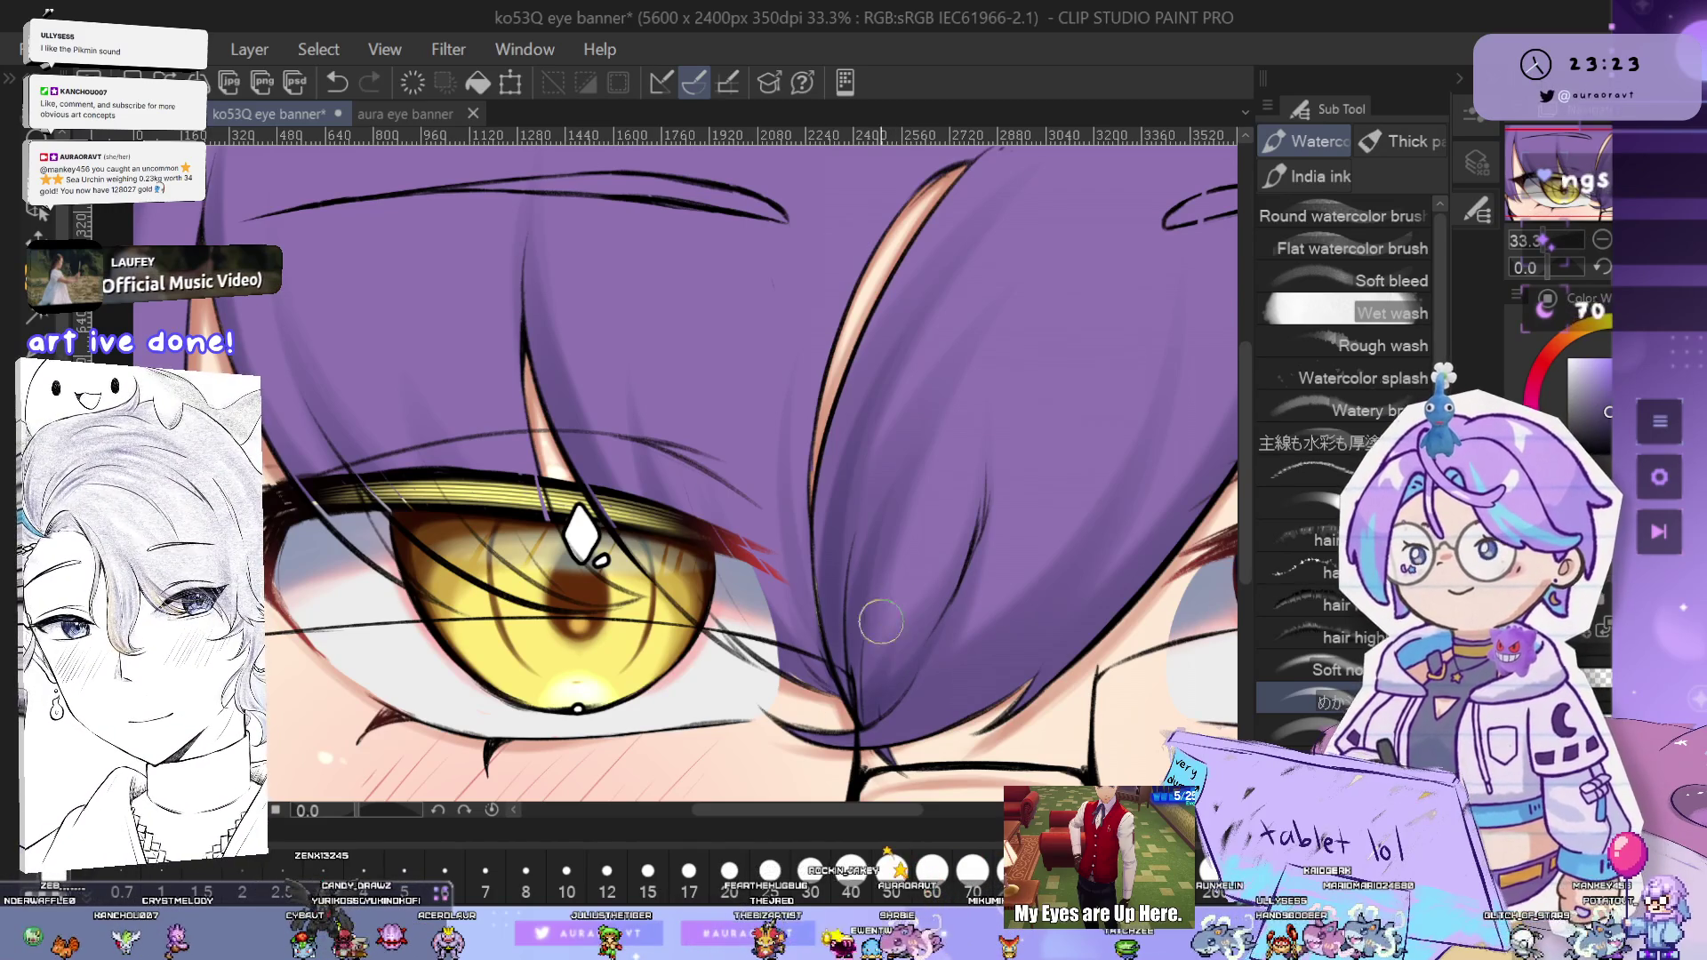
pyautogui.moveTo(992, 643); pyautogui.dragTo(1033, 572)
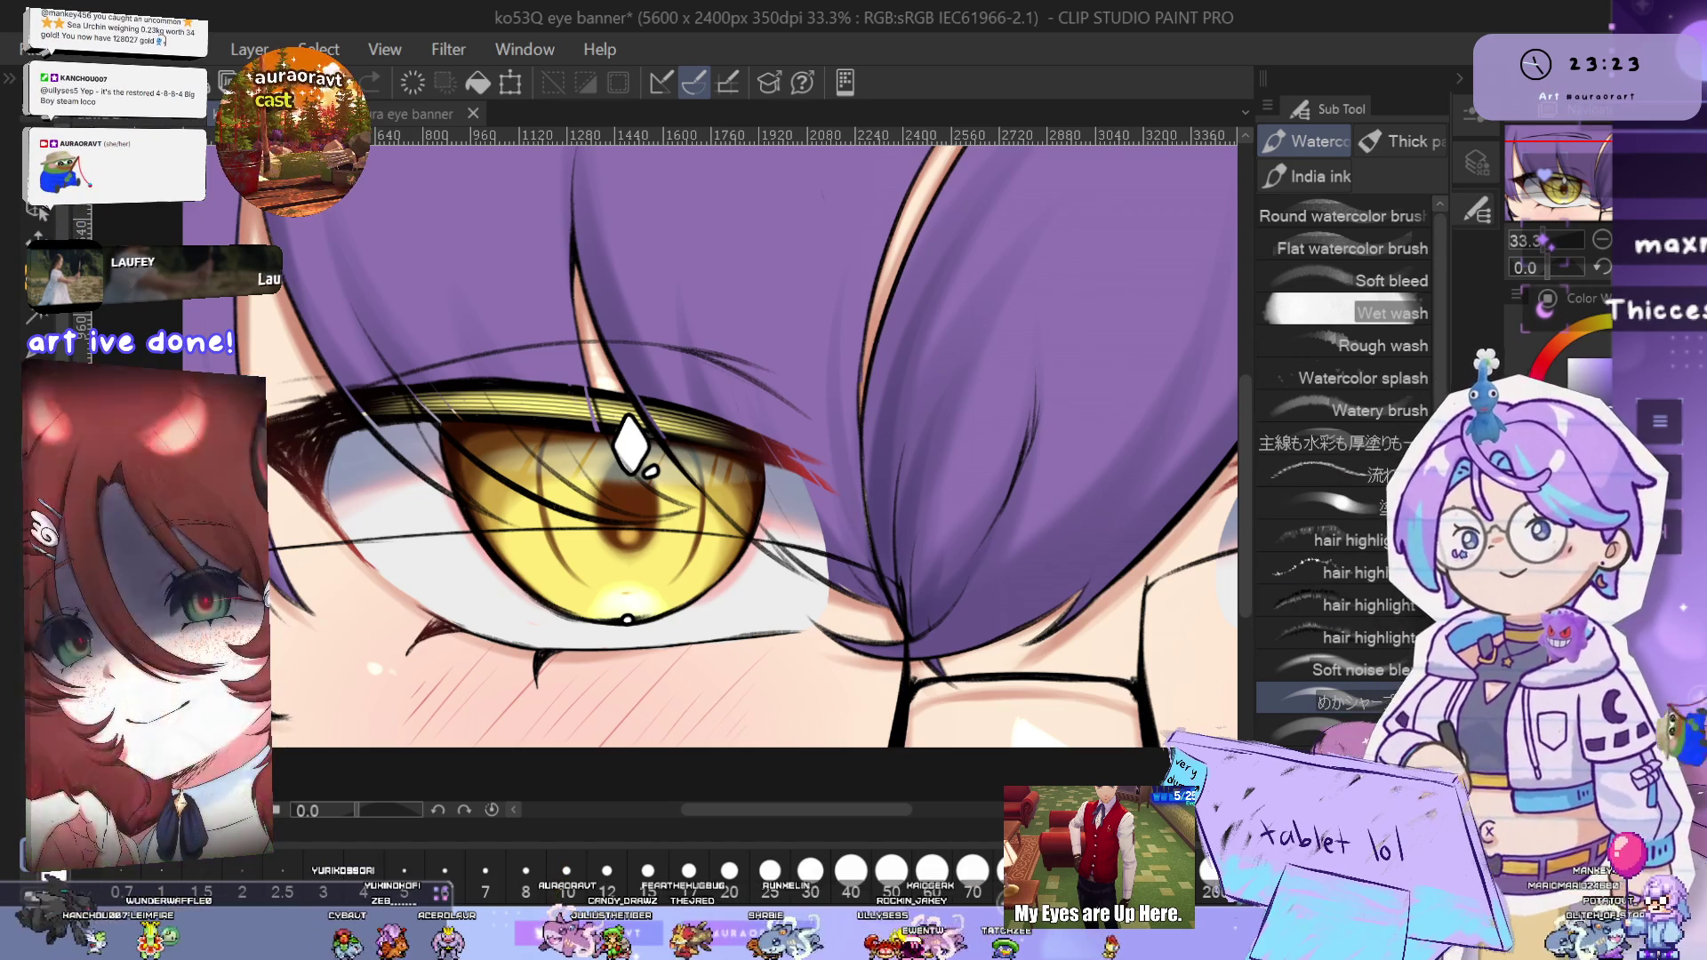
# - Flip the canvas back and paint a darker watercolour stroke into the purple hair
pyautogui.press('h')
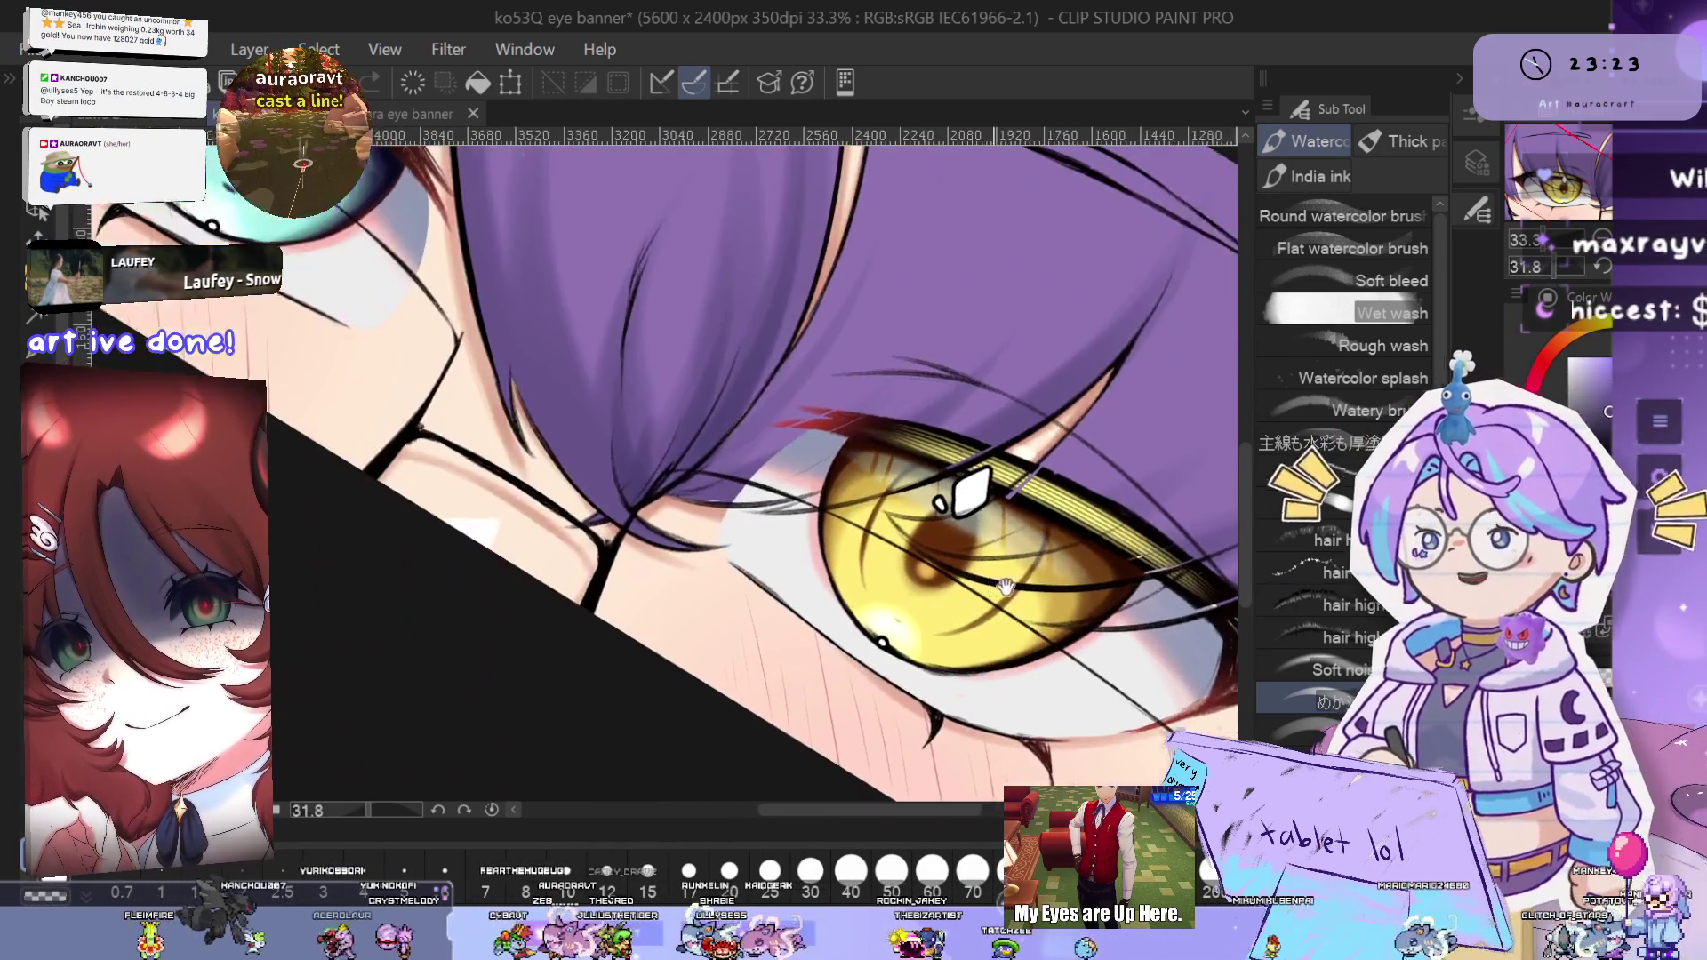
pyautogui.moveTo(711, 445); pyautogui.dragTo(796, 483)
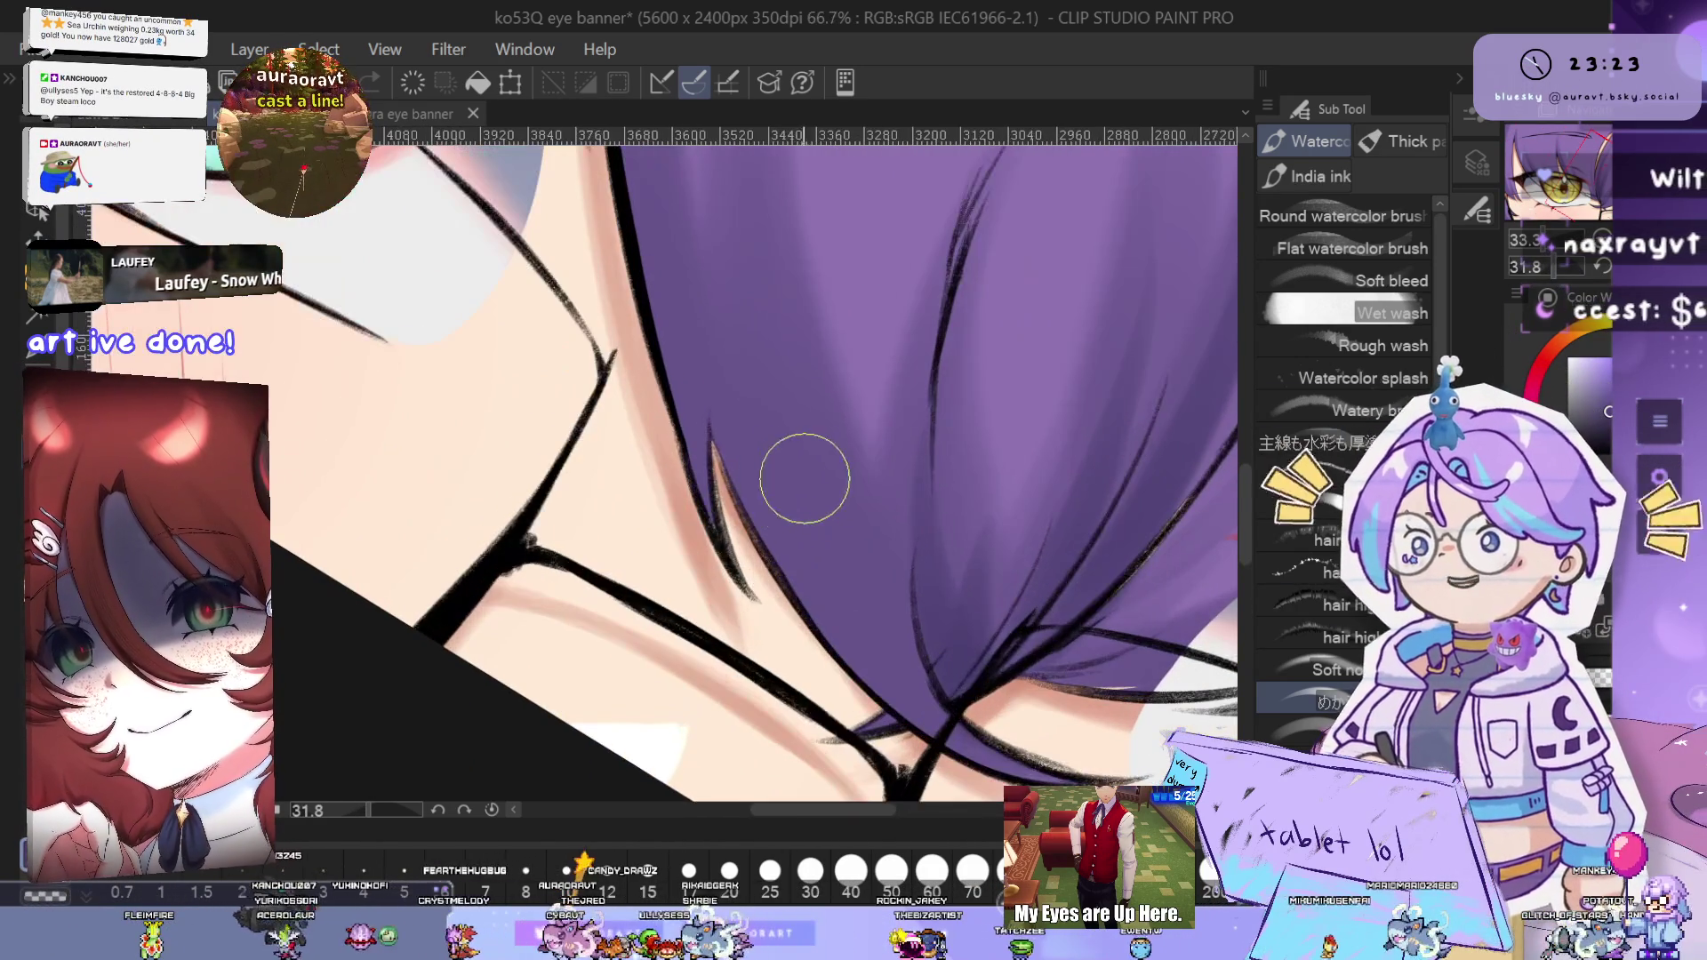
pyautogui.moveTo(789, 578); pyautogui.dragTo(730, 534)
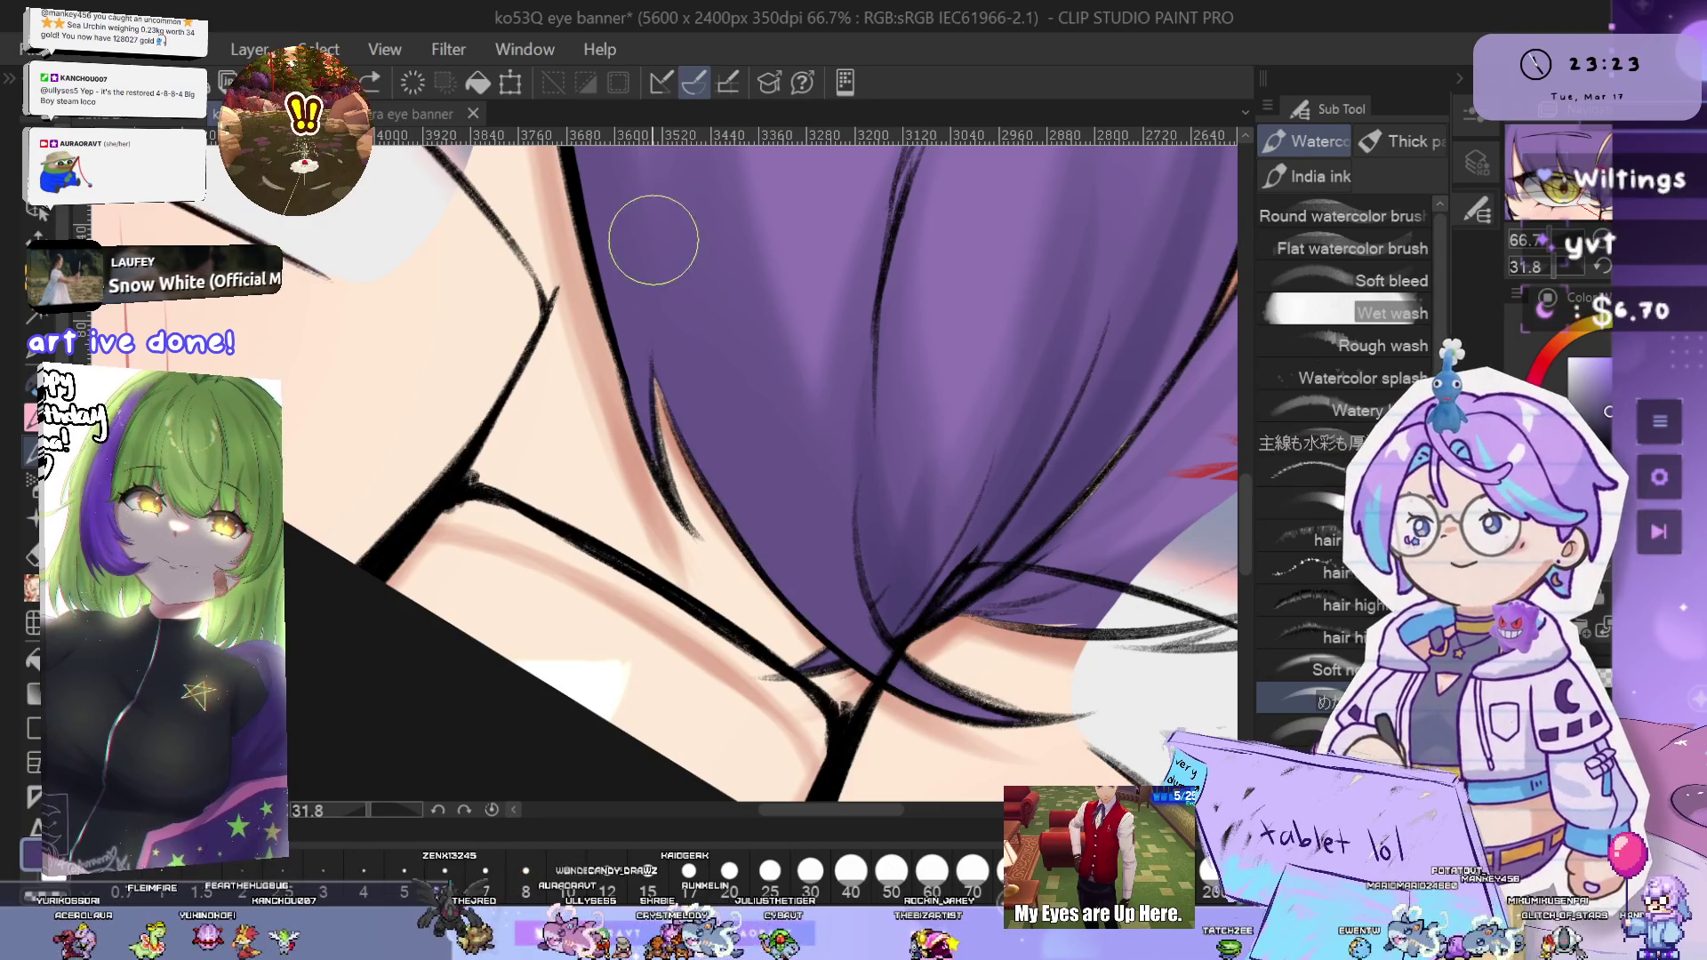
pyautogui.scroll(-1, 800, 374)
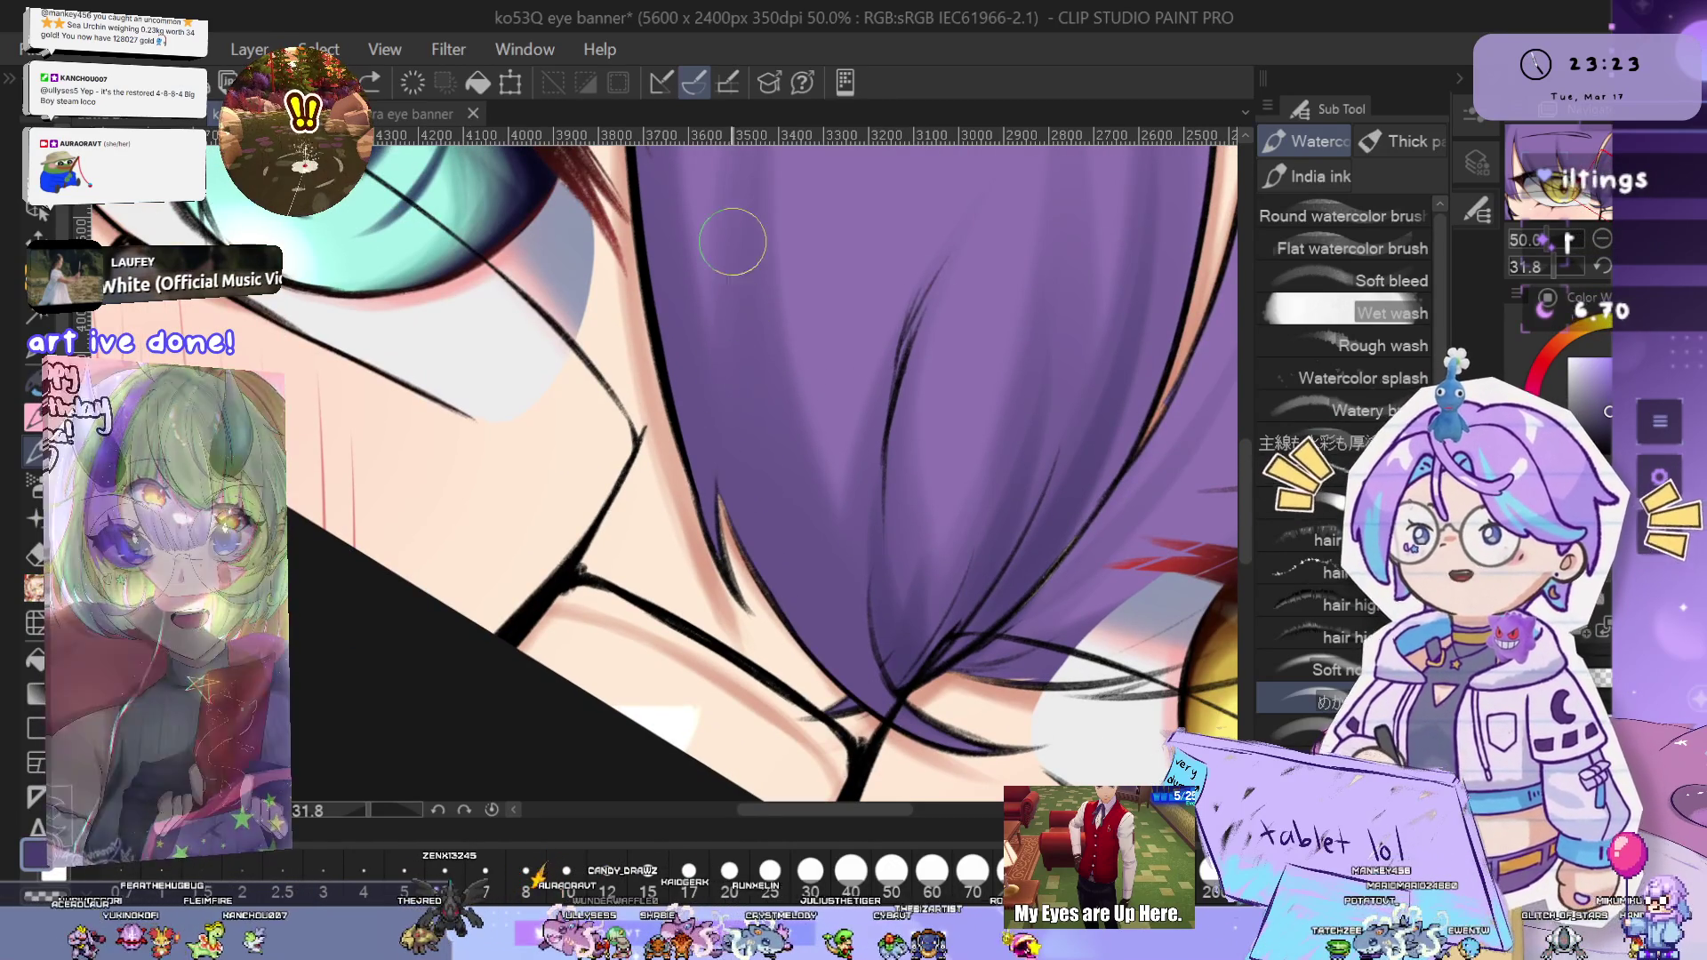
pyautogui.moveTo(724, 365); pyautogui.dragTo(848, 595)
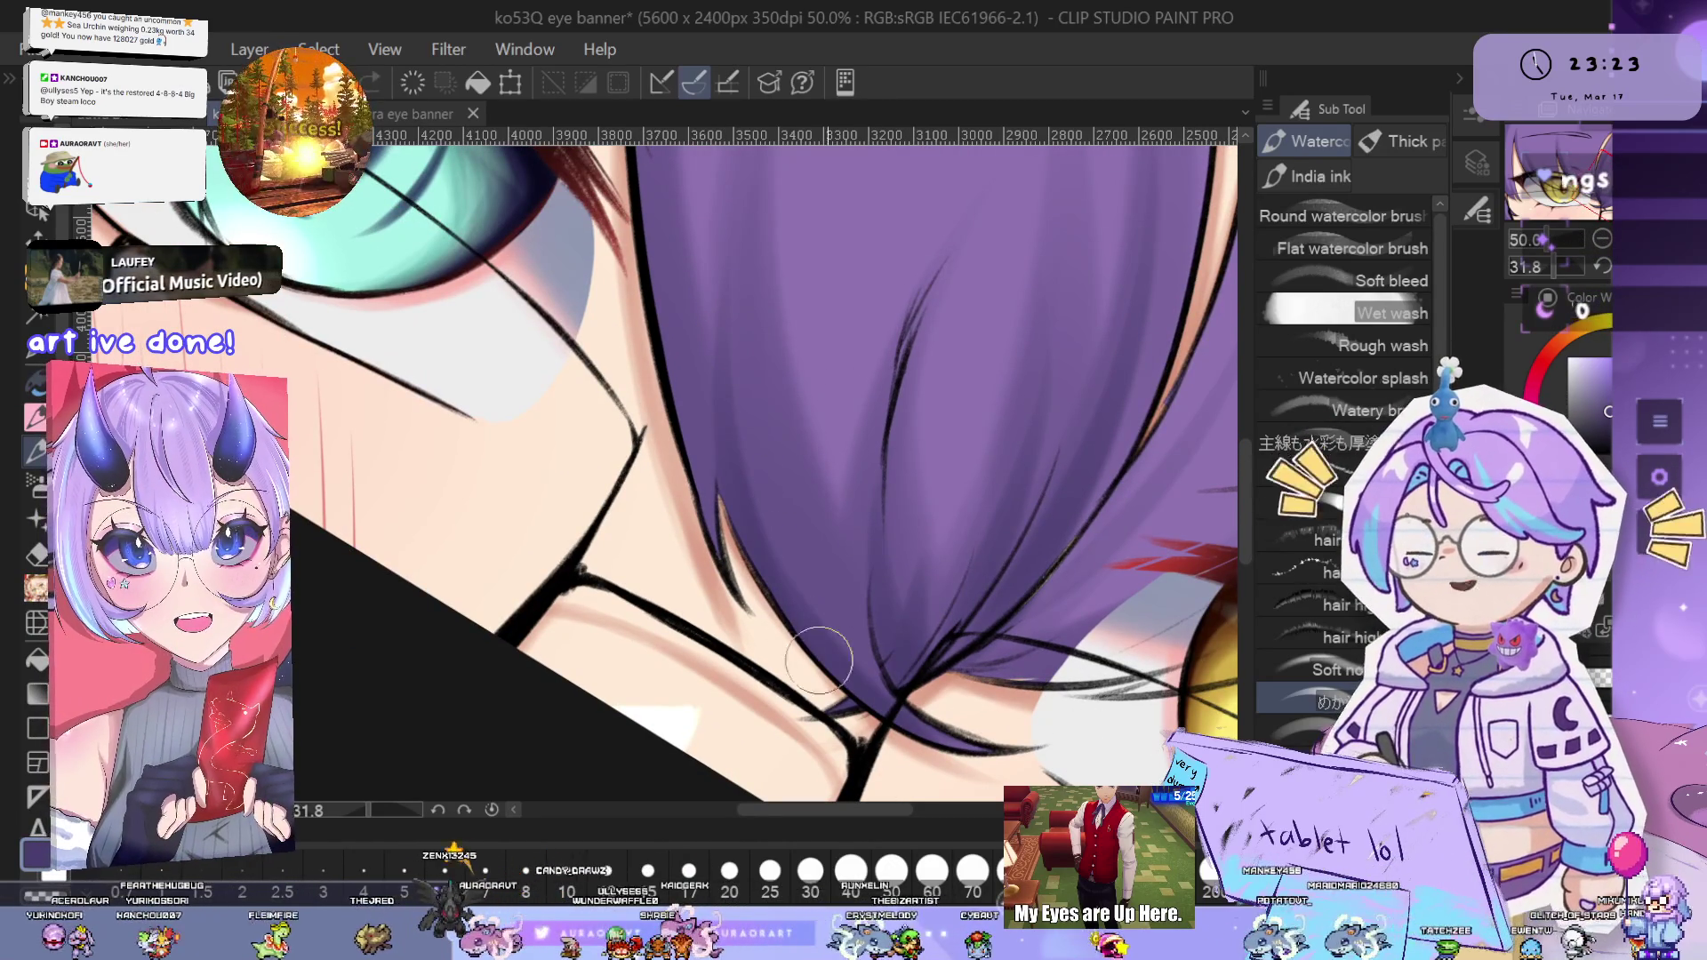
# - Check the cheek below the teal eye, undo the last two strokes, and reset rotation at 25% zoom
pyautogui.scroll(2, 954, 560)
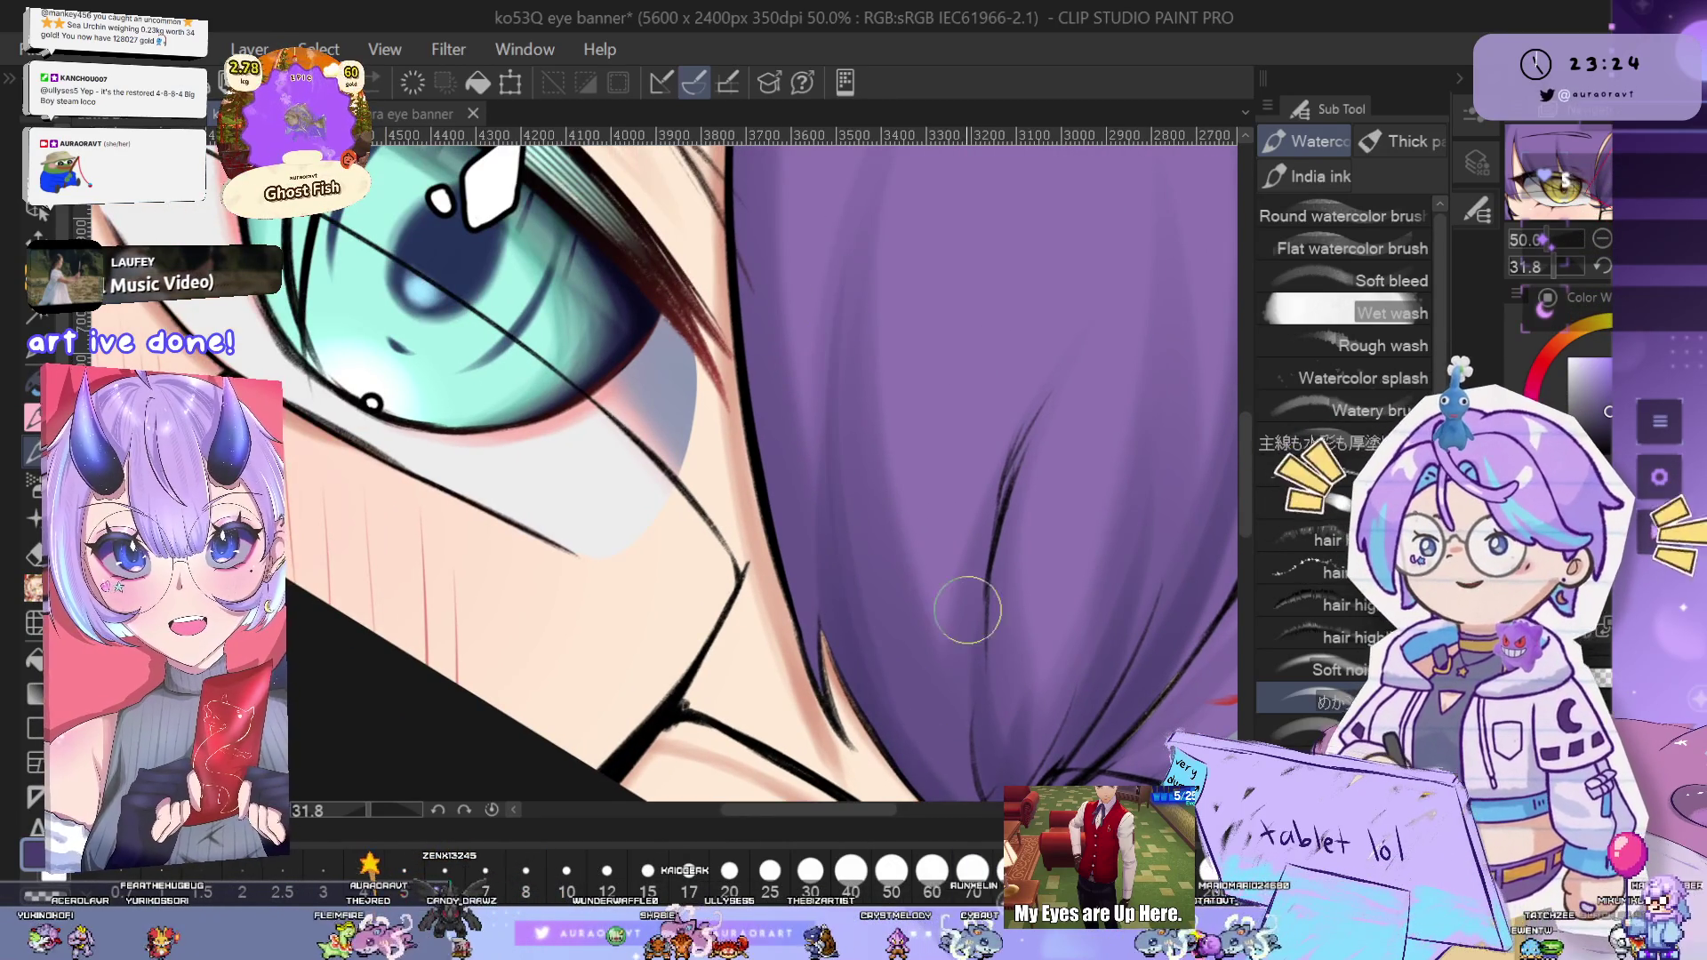
pyautogui.scroll(-1, 963, 612)
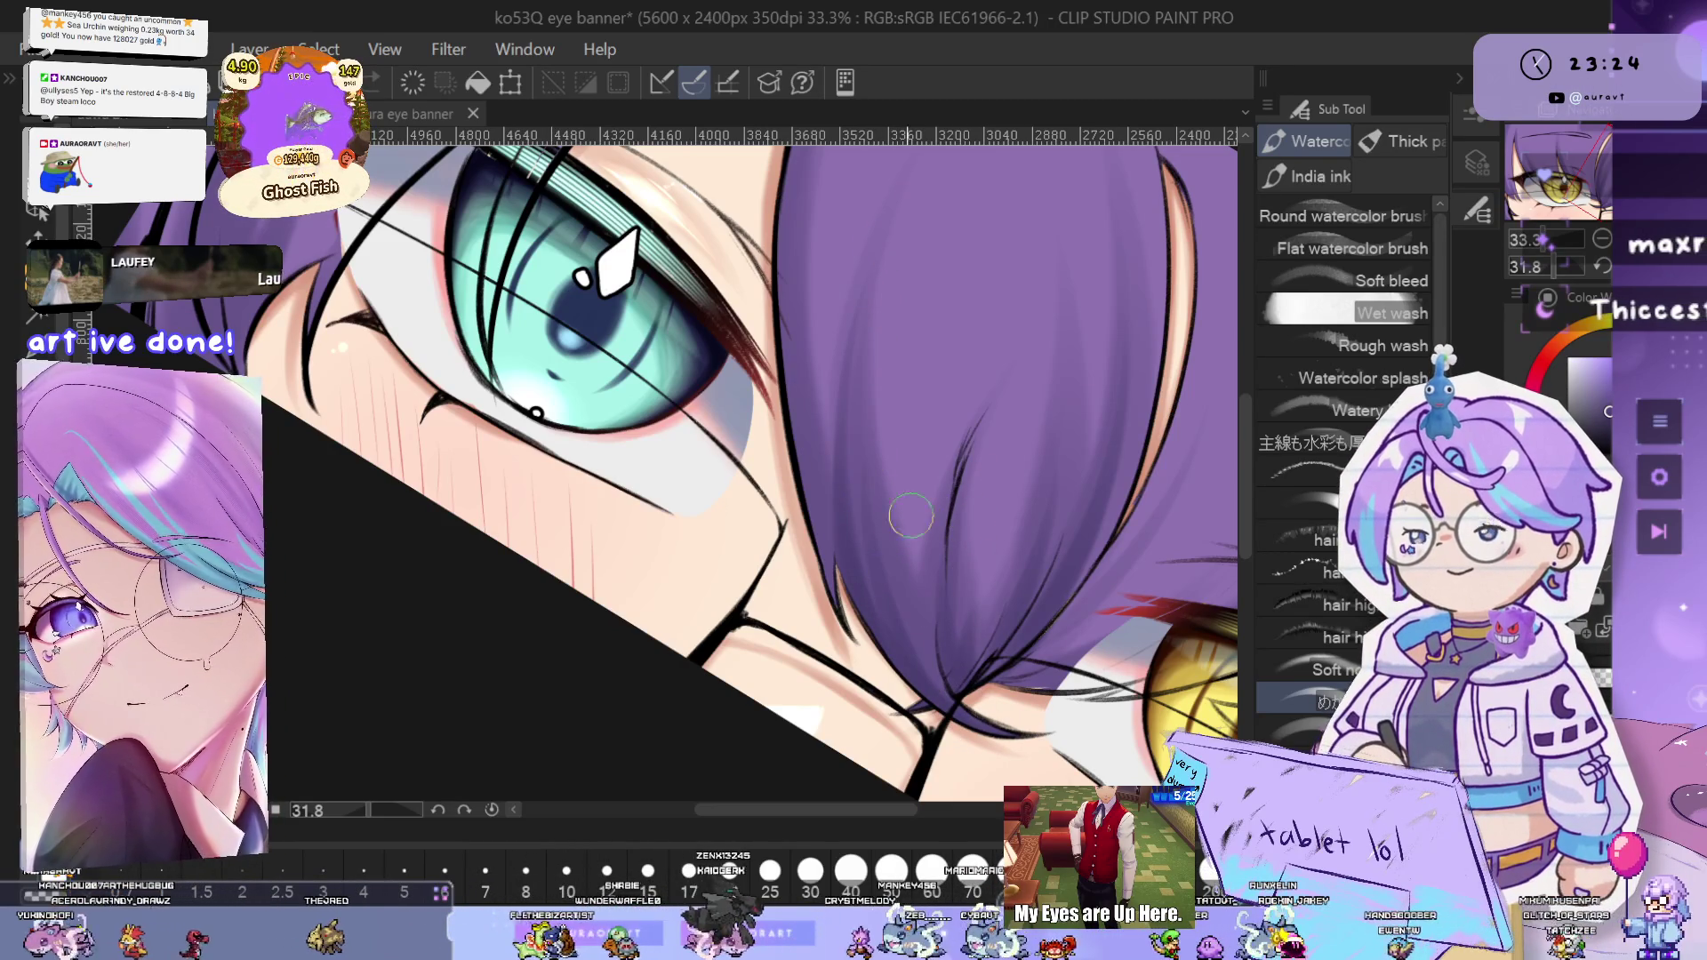
pyautogui.scroll(2, 825, 333)
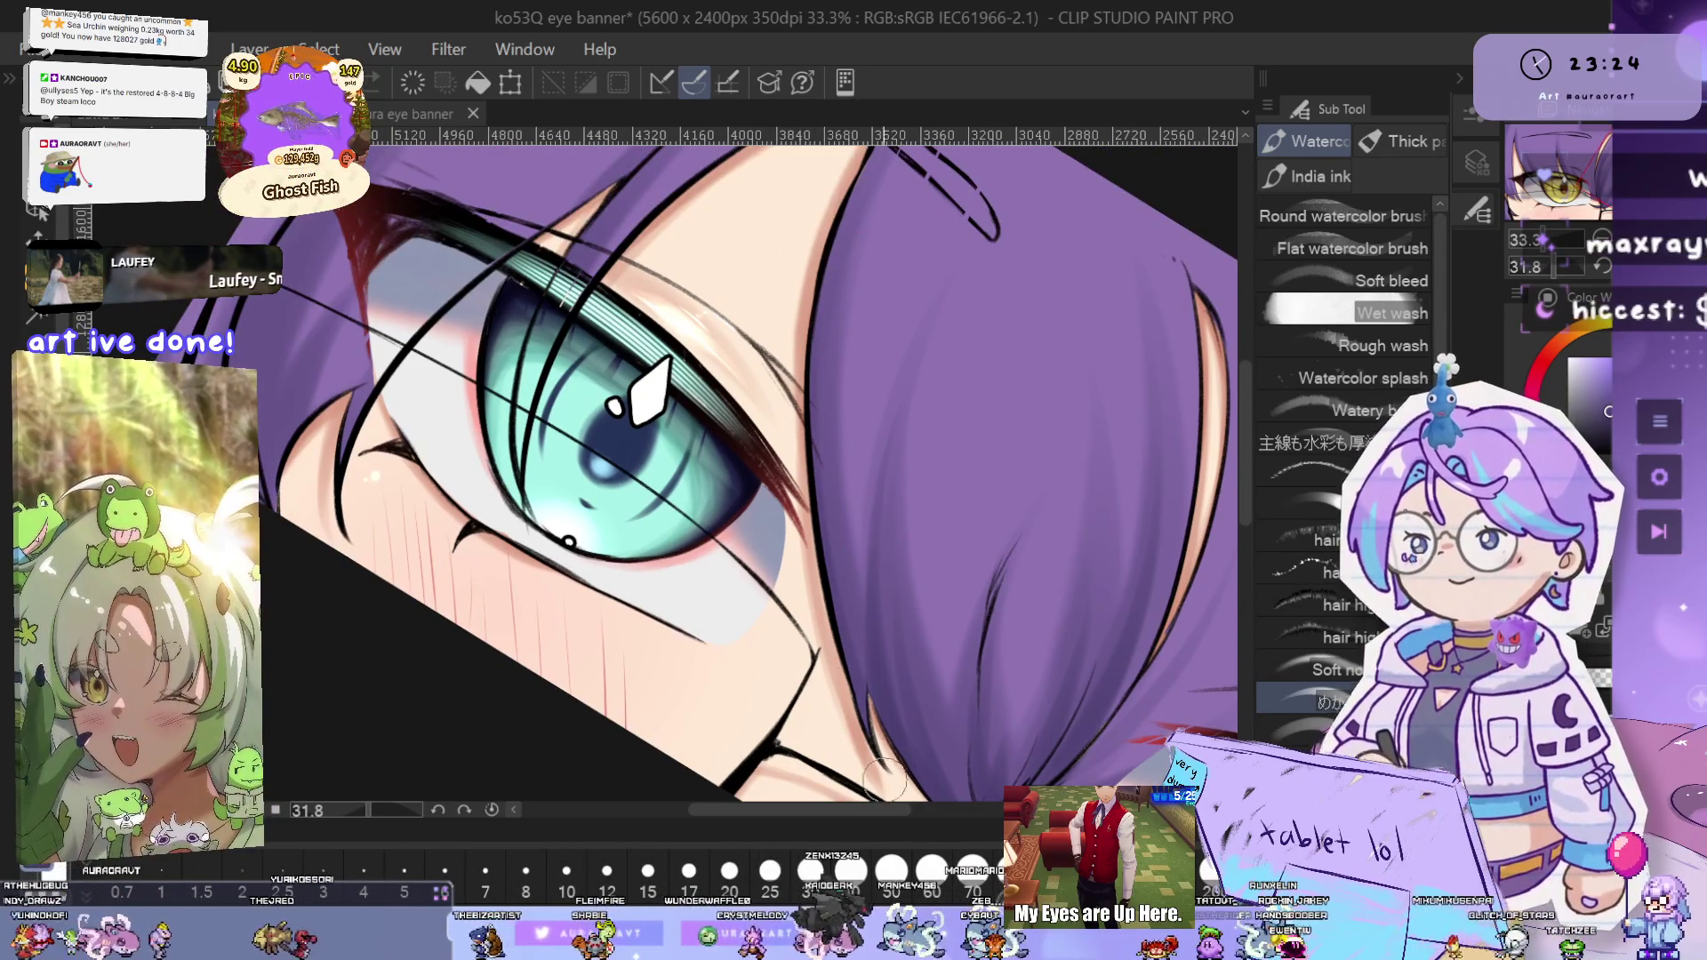
pyautogui.moveTo(928, 659); pyautogui.dragTo(975, 508)
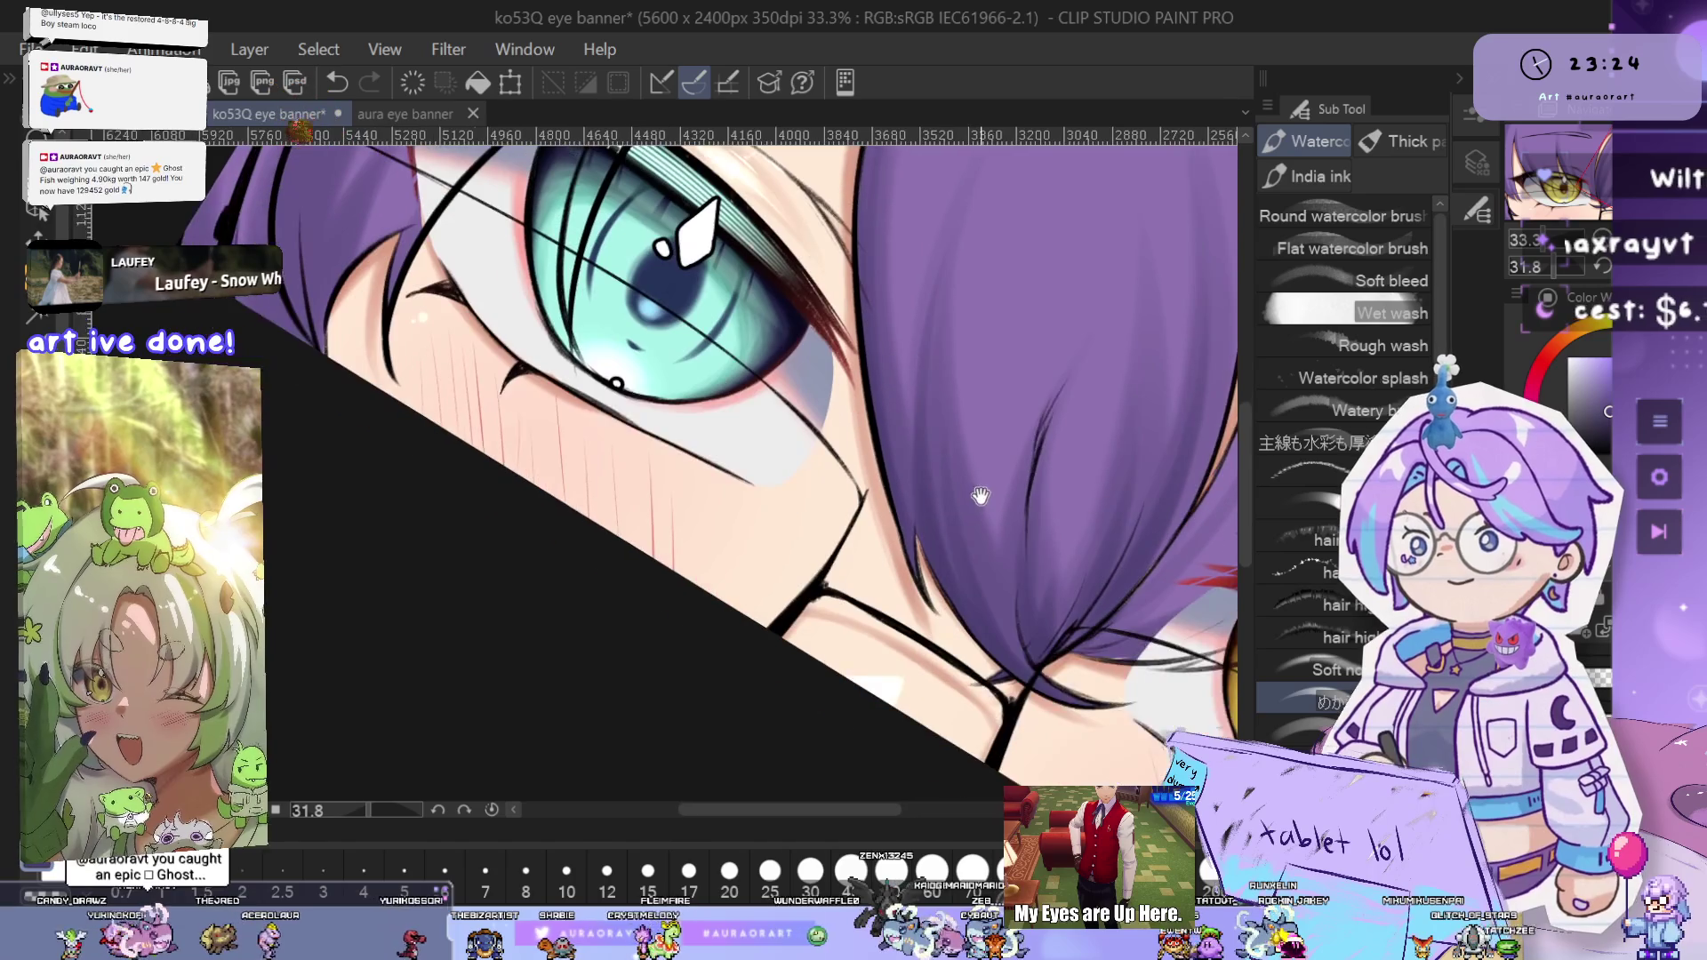
pyautogui.hscroll(5, 969, 516)
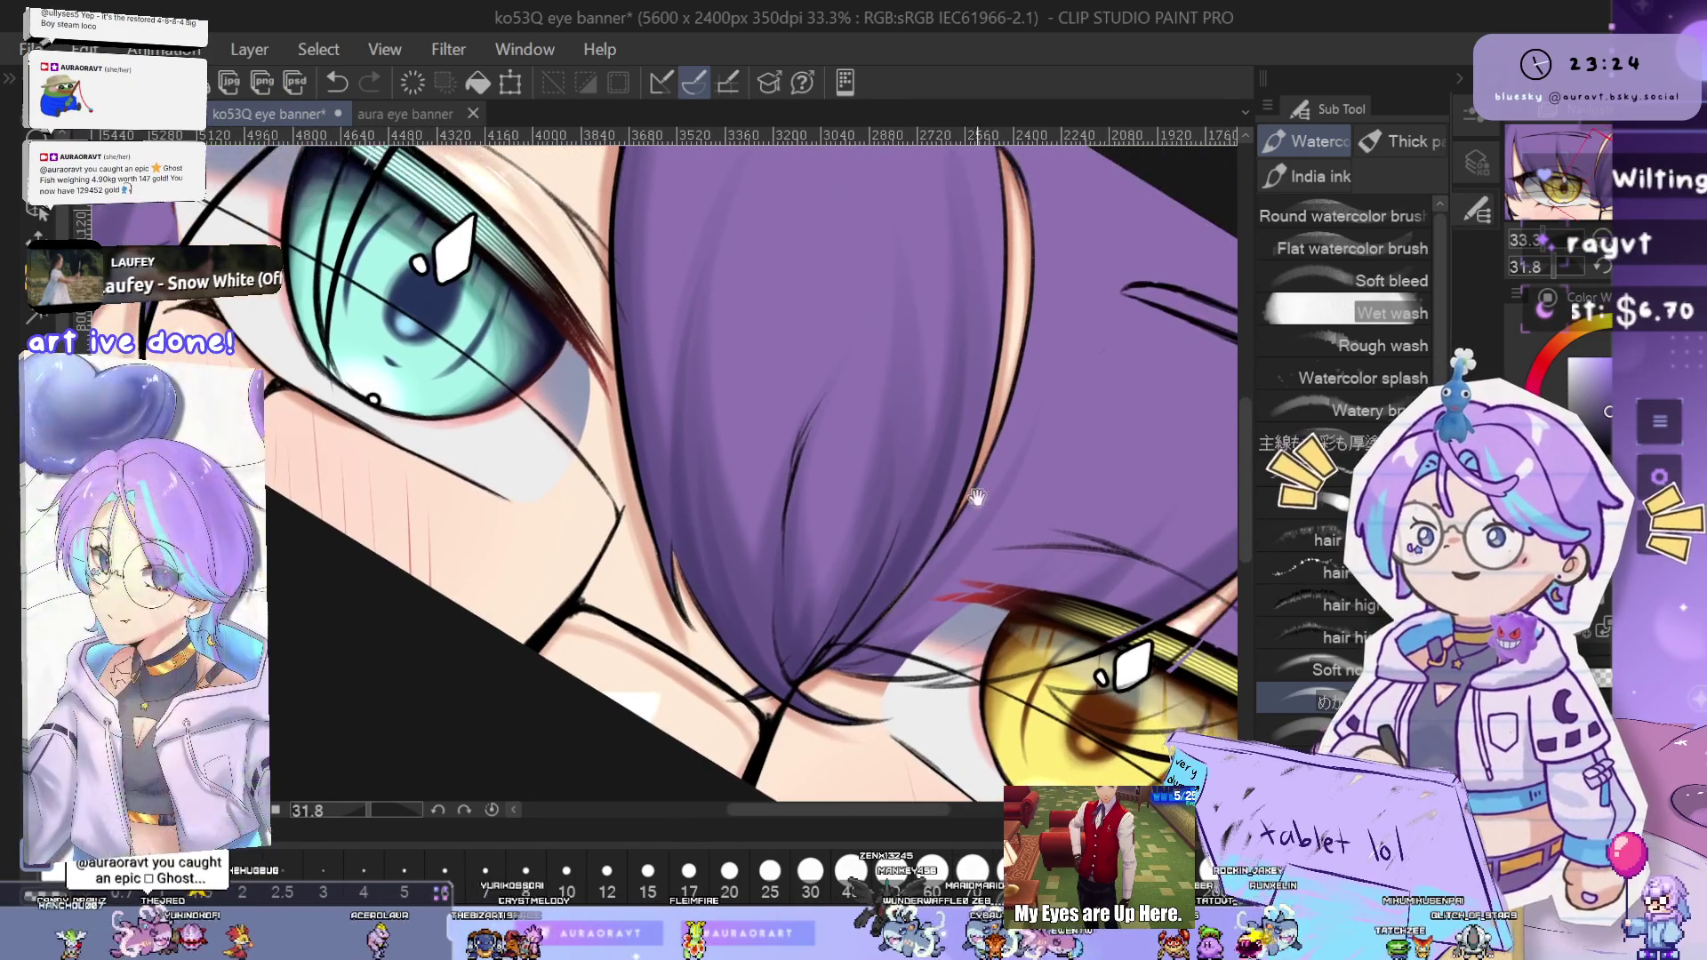
pyautogui.scroll(-4, 958, 526)
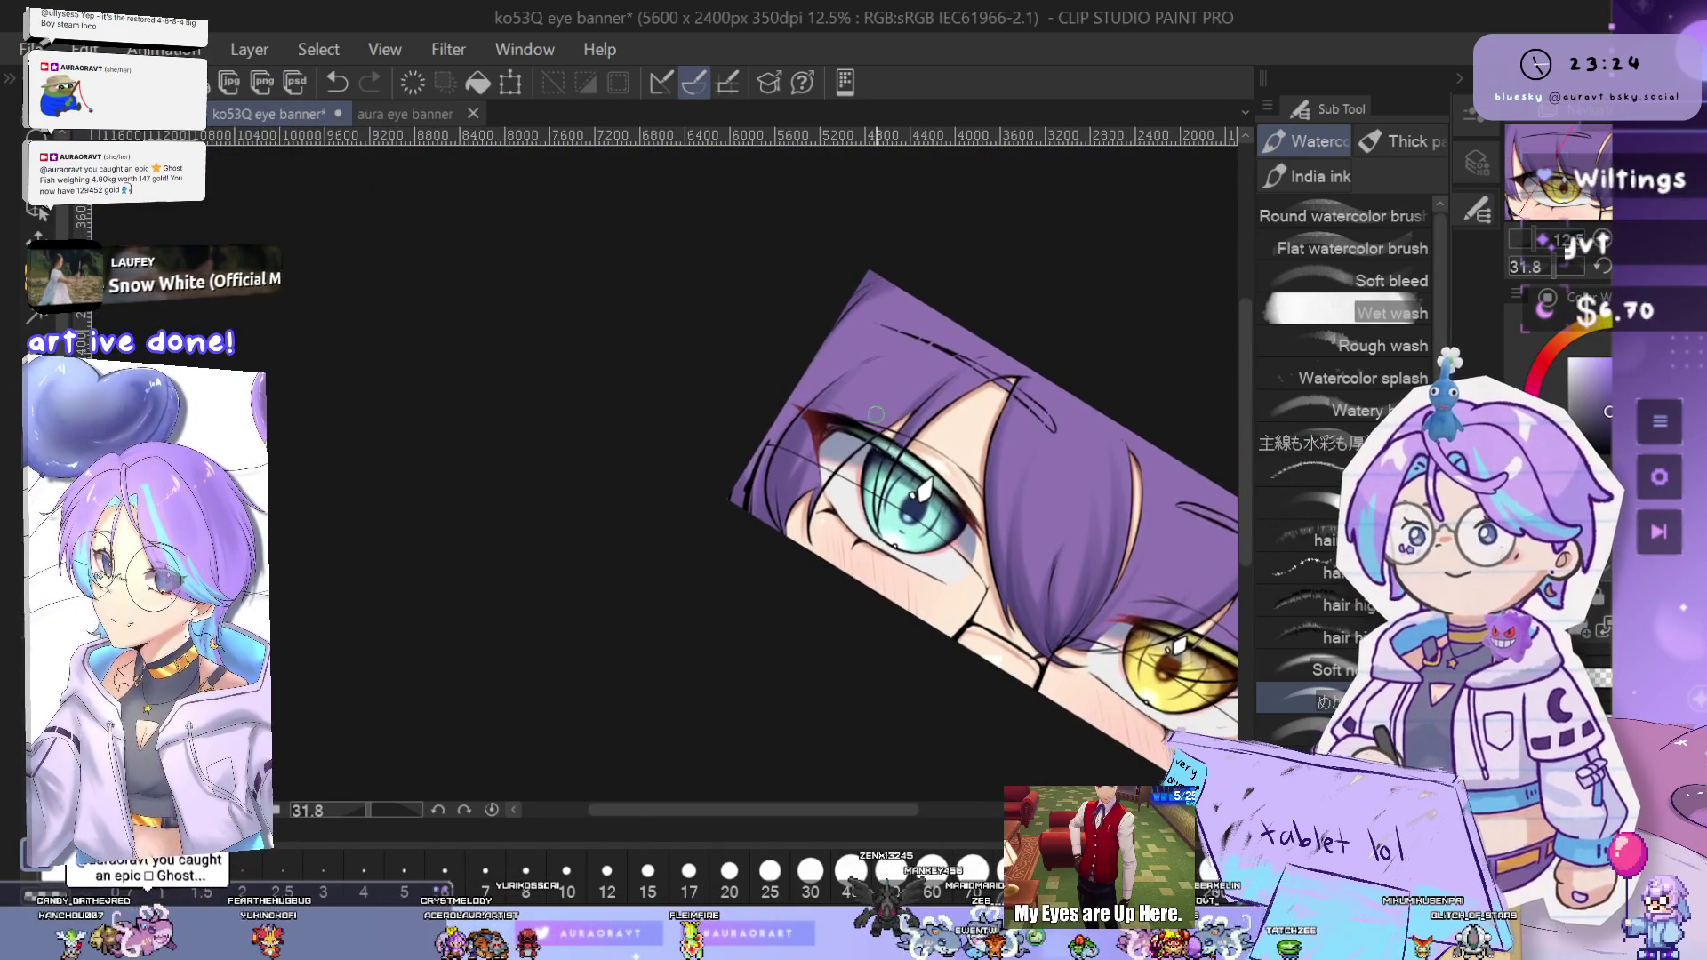
pyautogui.scroll(5, 863, 424)
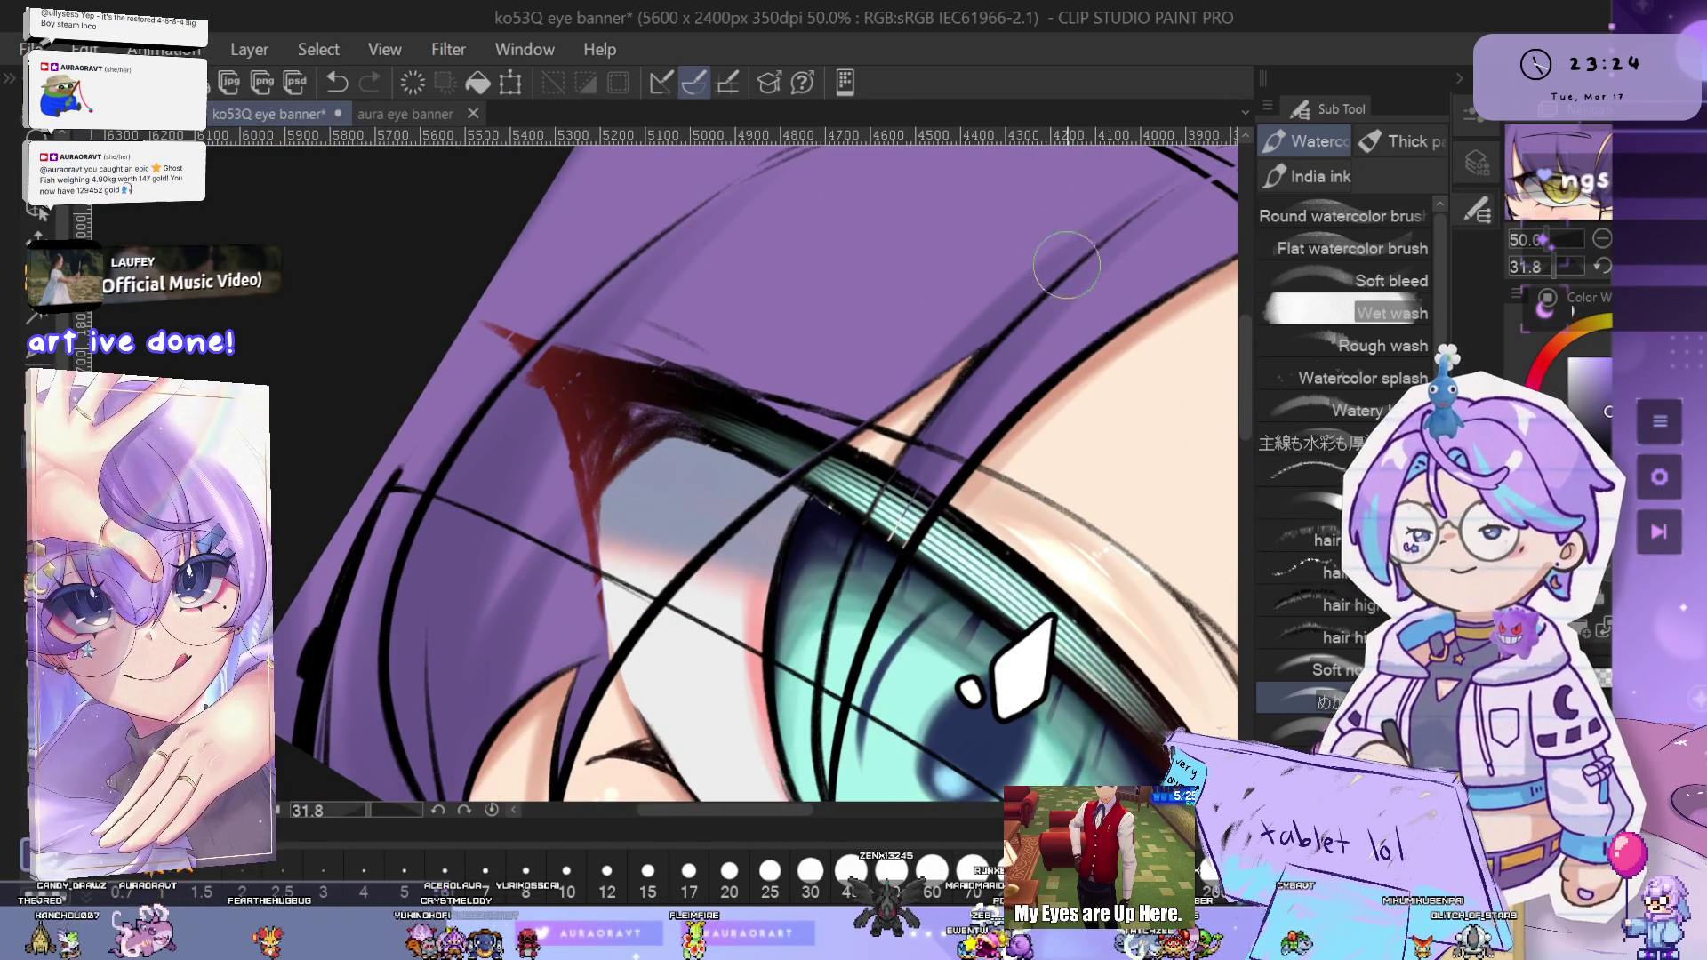
pyautogui.scroll(-3, 1001, 394)
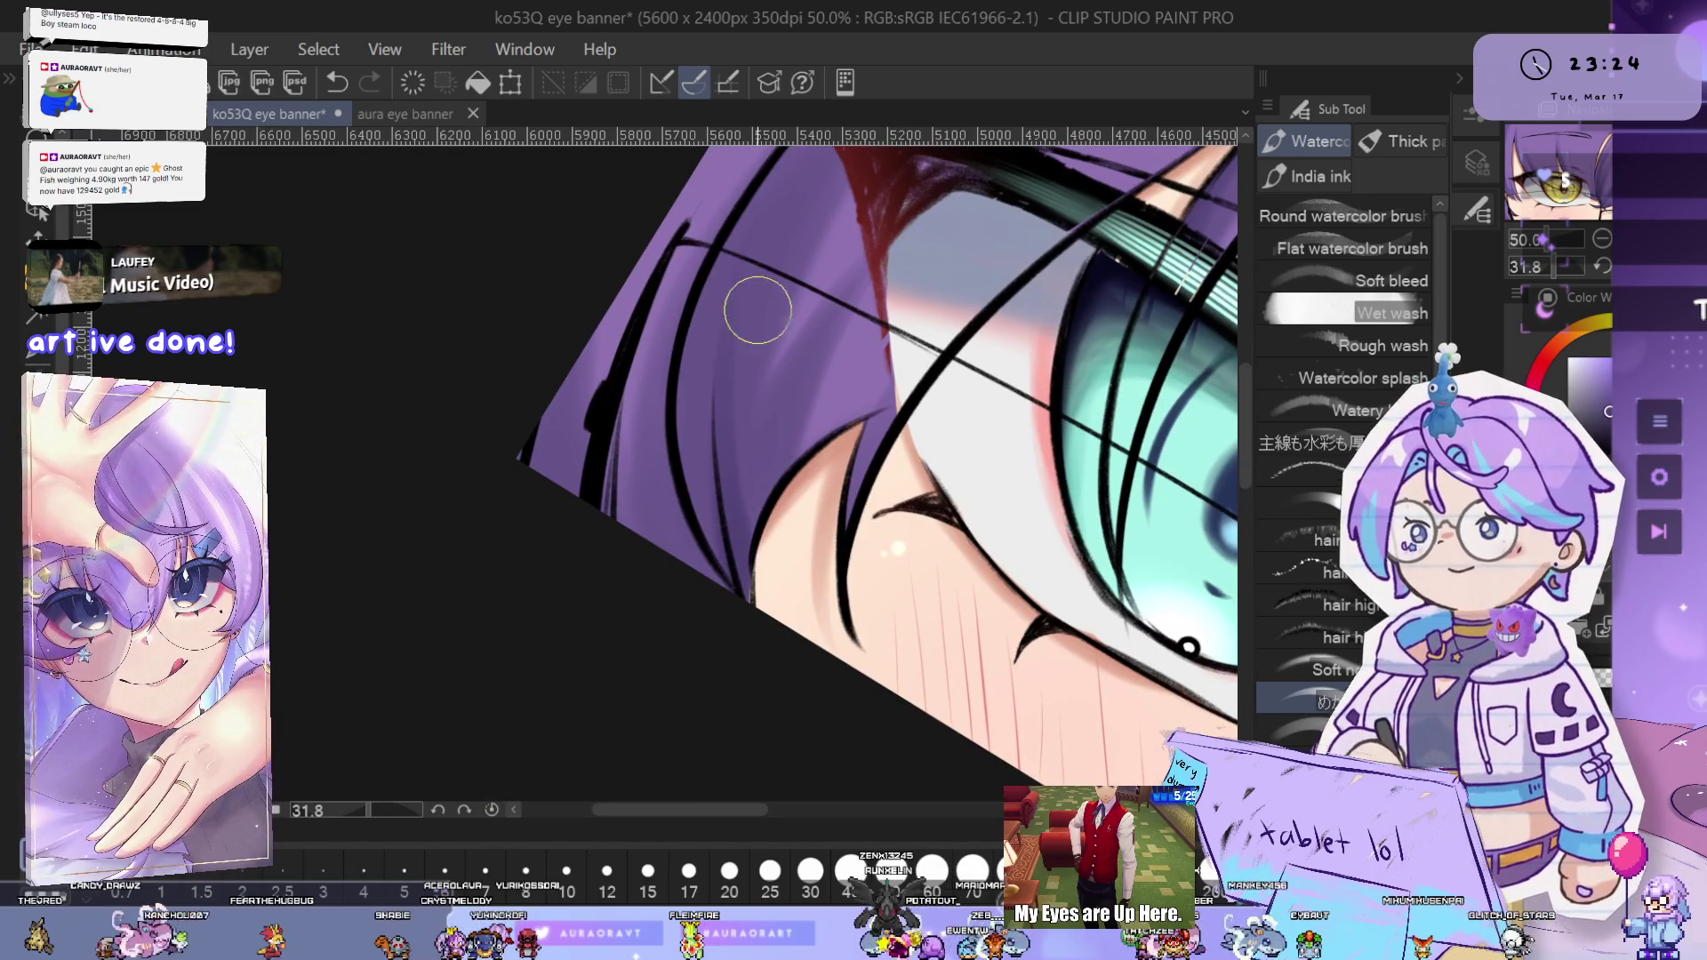
pyautogui.scroll(3, 795, 413)
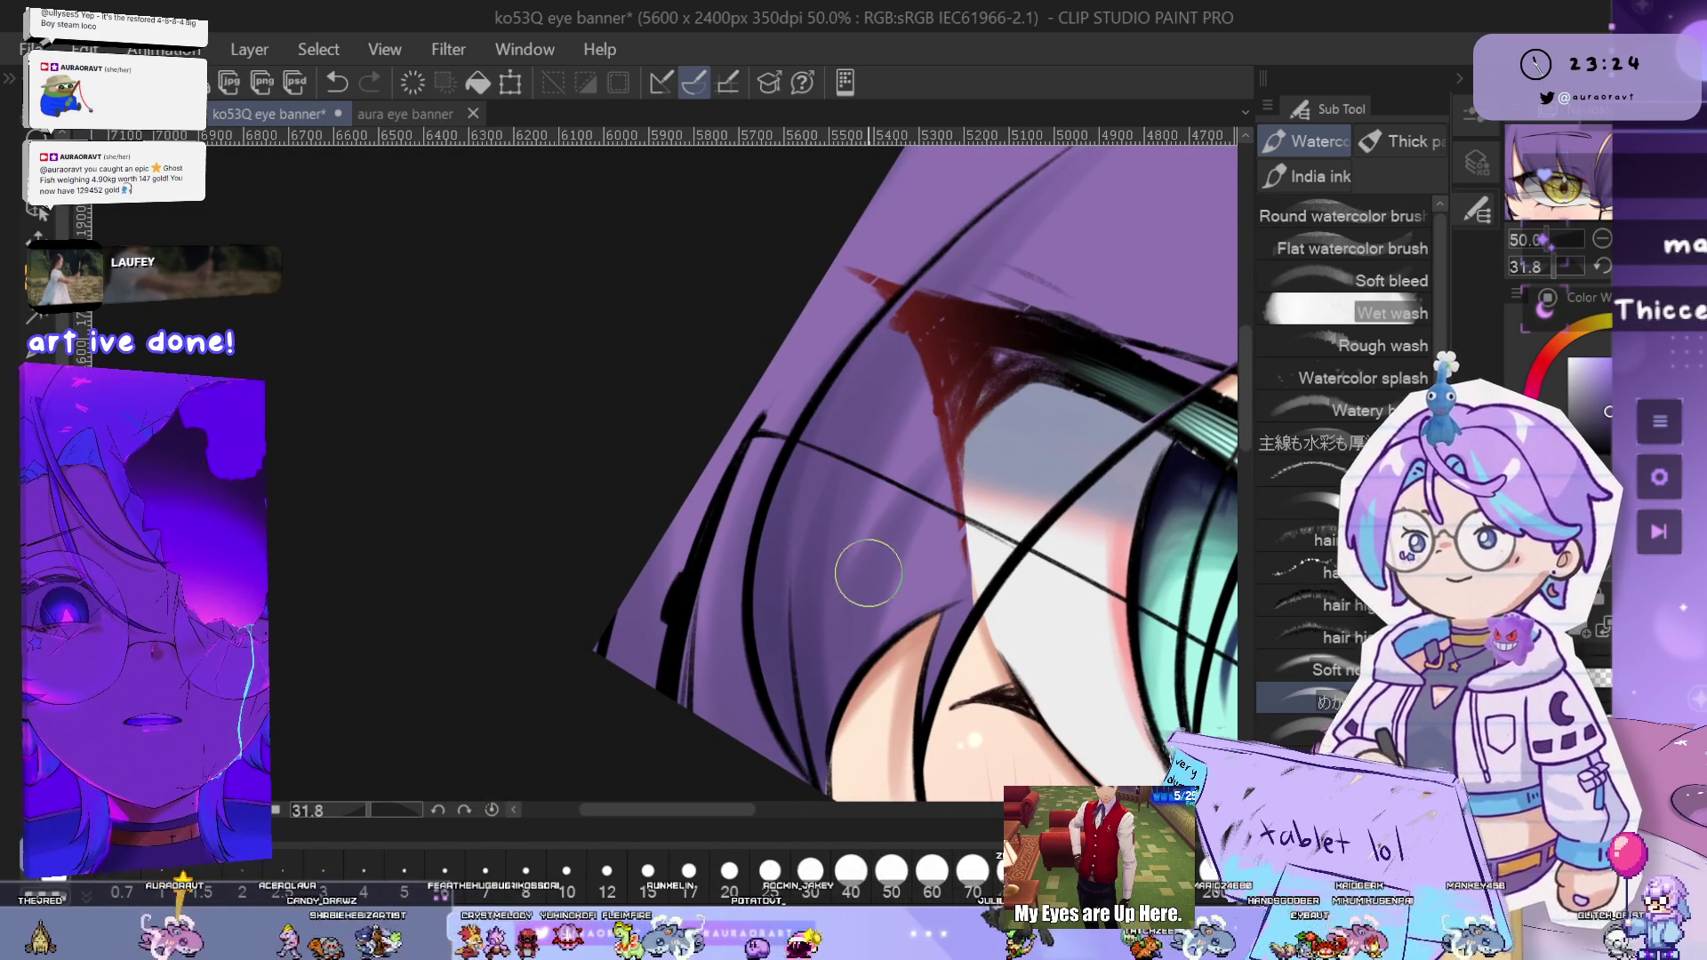
pyautogui.scroll(-2, 940, 642)
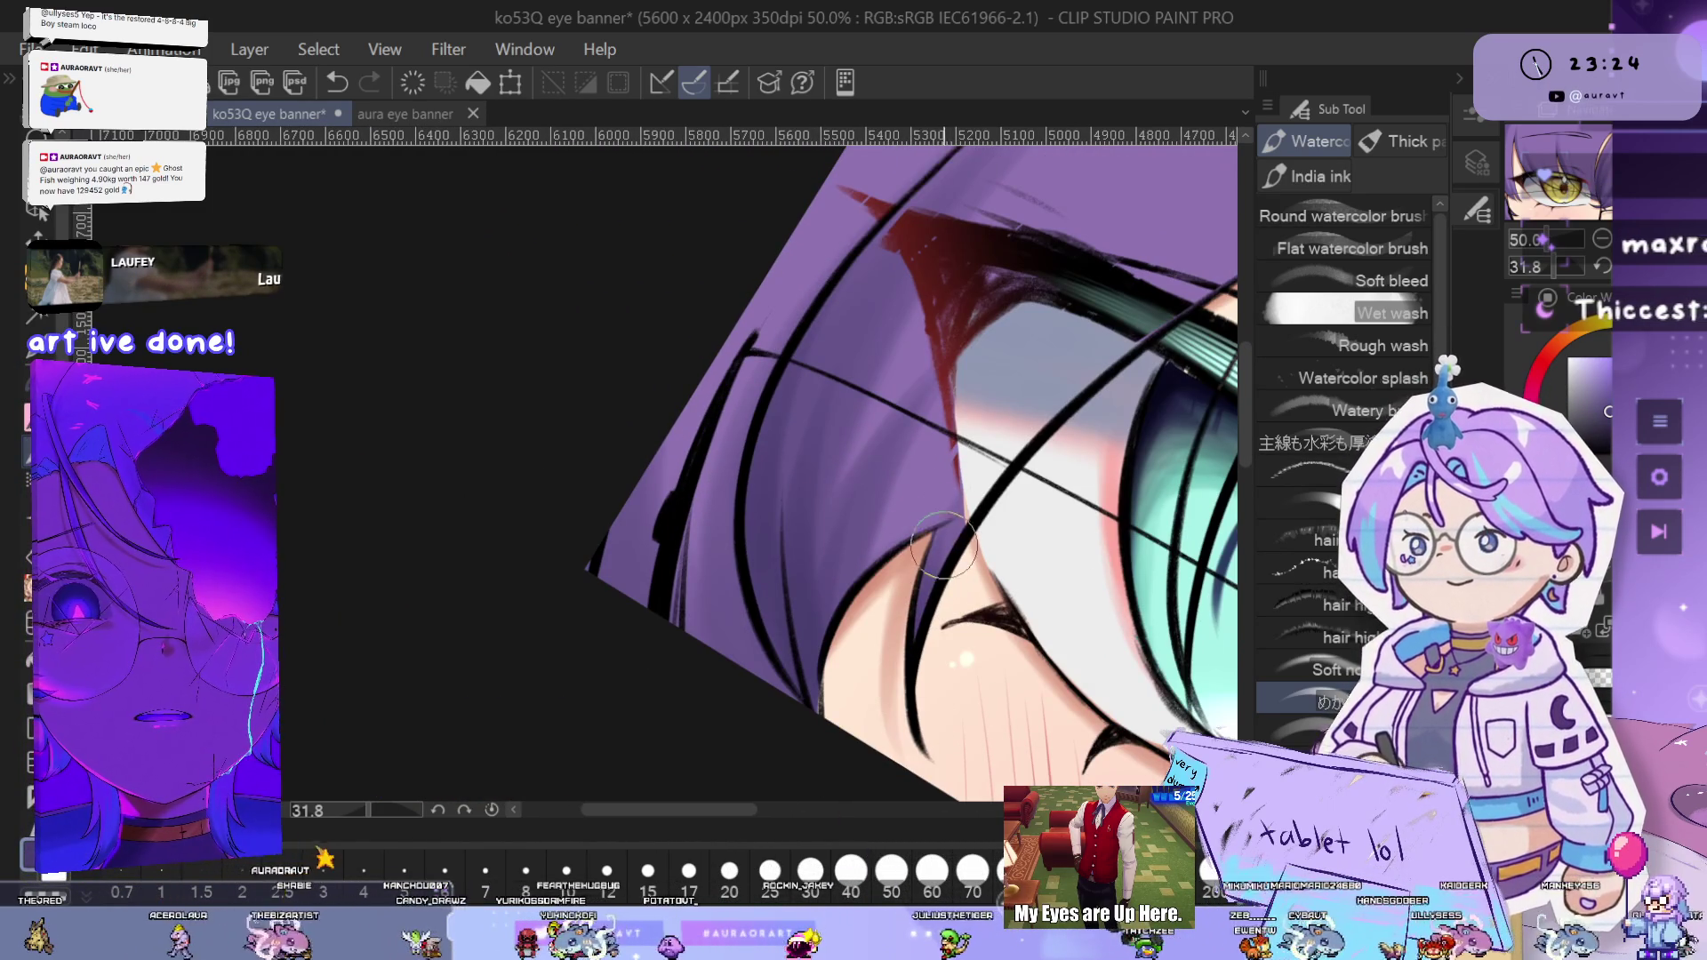
pyautogui.scroll(-2, 756, 498)
pyautogui.hotkey('ctrl', 'z')
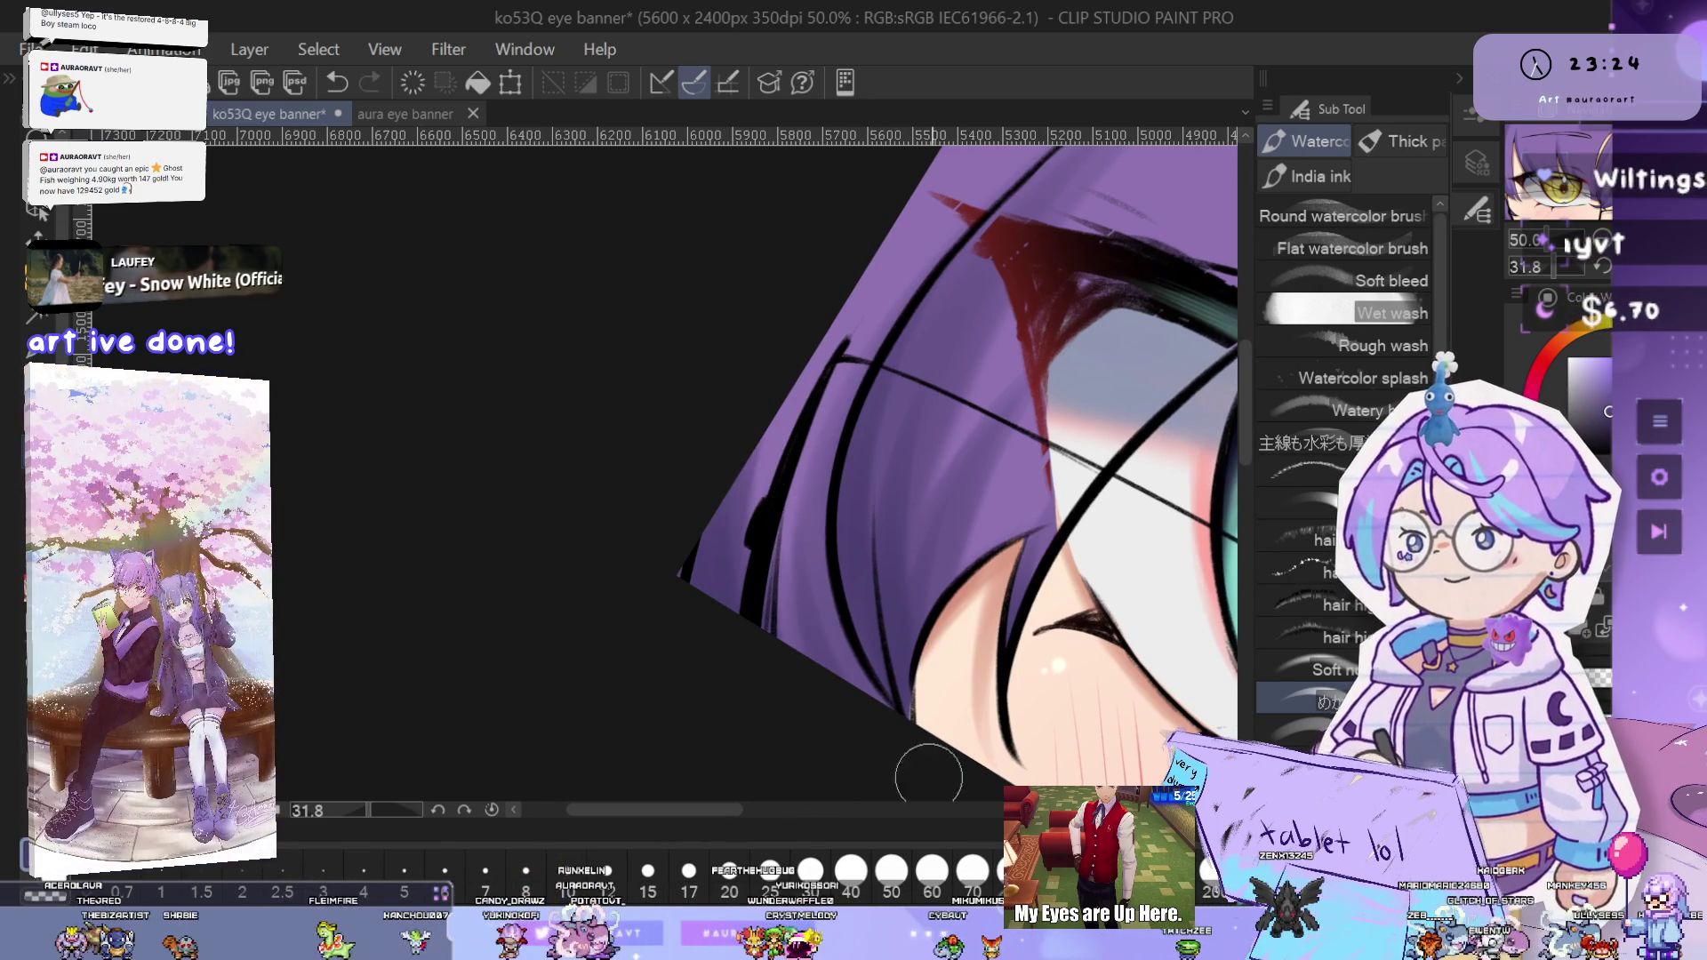
pyautogui.hotkey('ctrl', 'z')
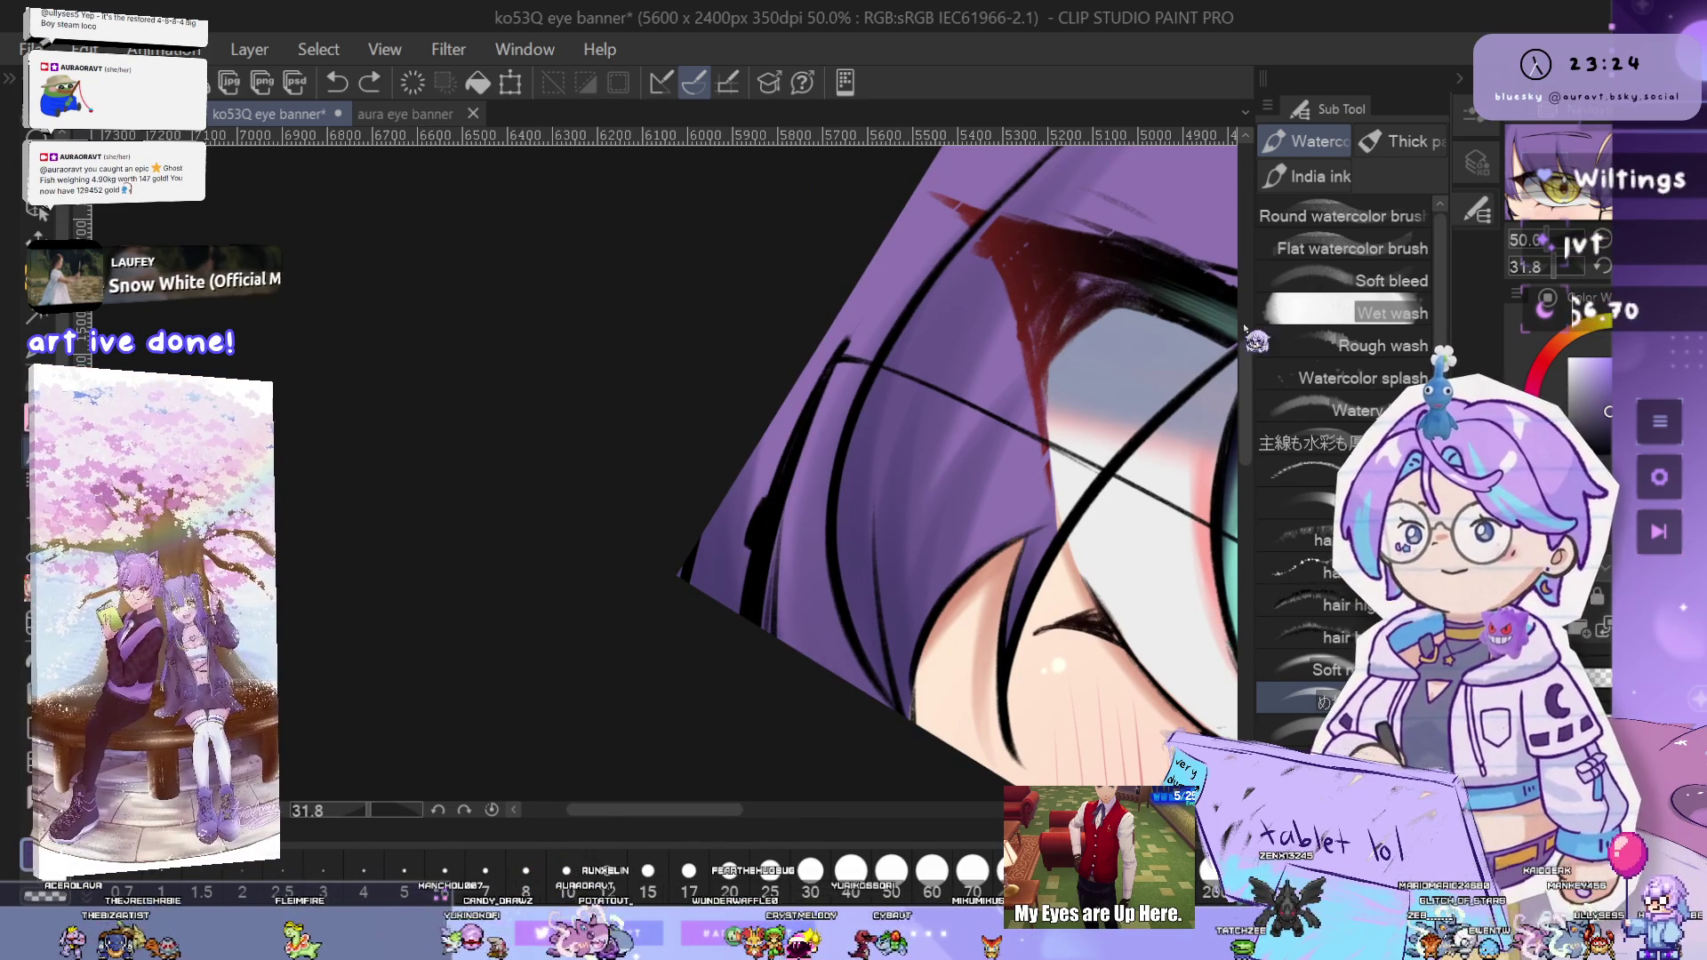
pyautogui.hotkey('ctrl', '-')
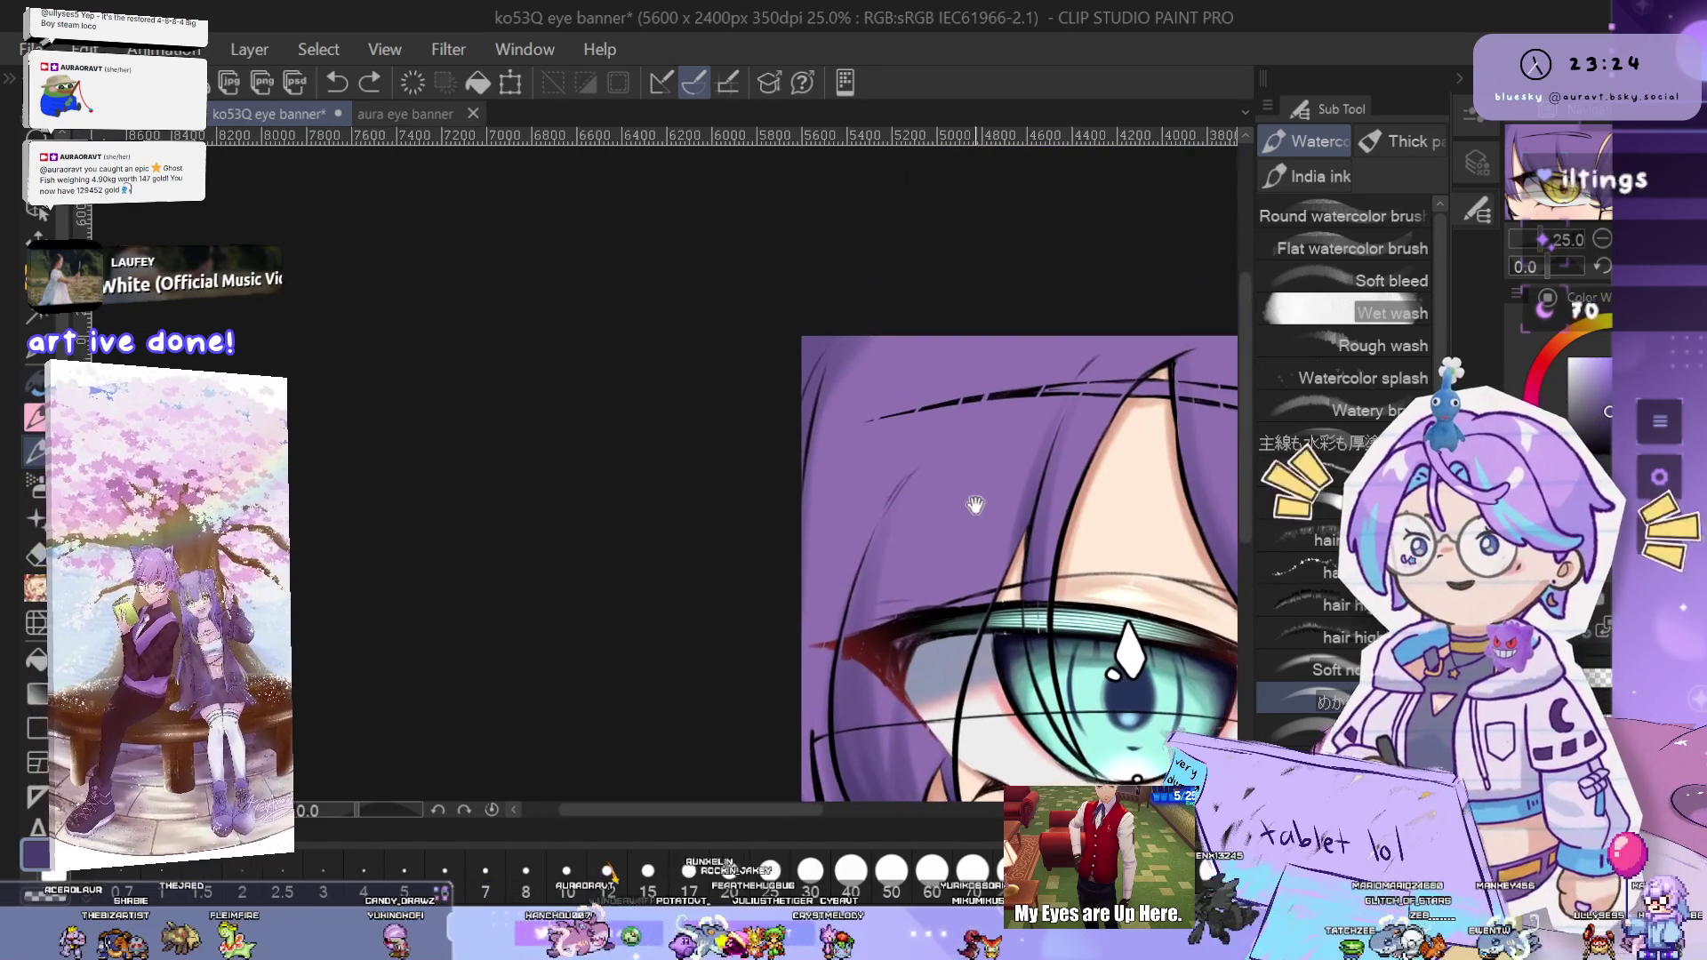
# - Restore the undone hair stroke and zoom out to show both eyes
pyautogui.hotkey('ctrl', '+')
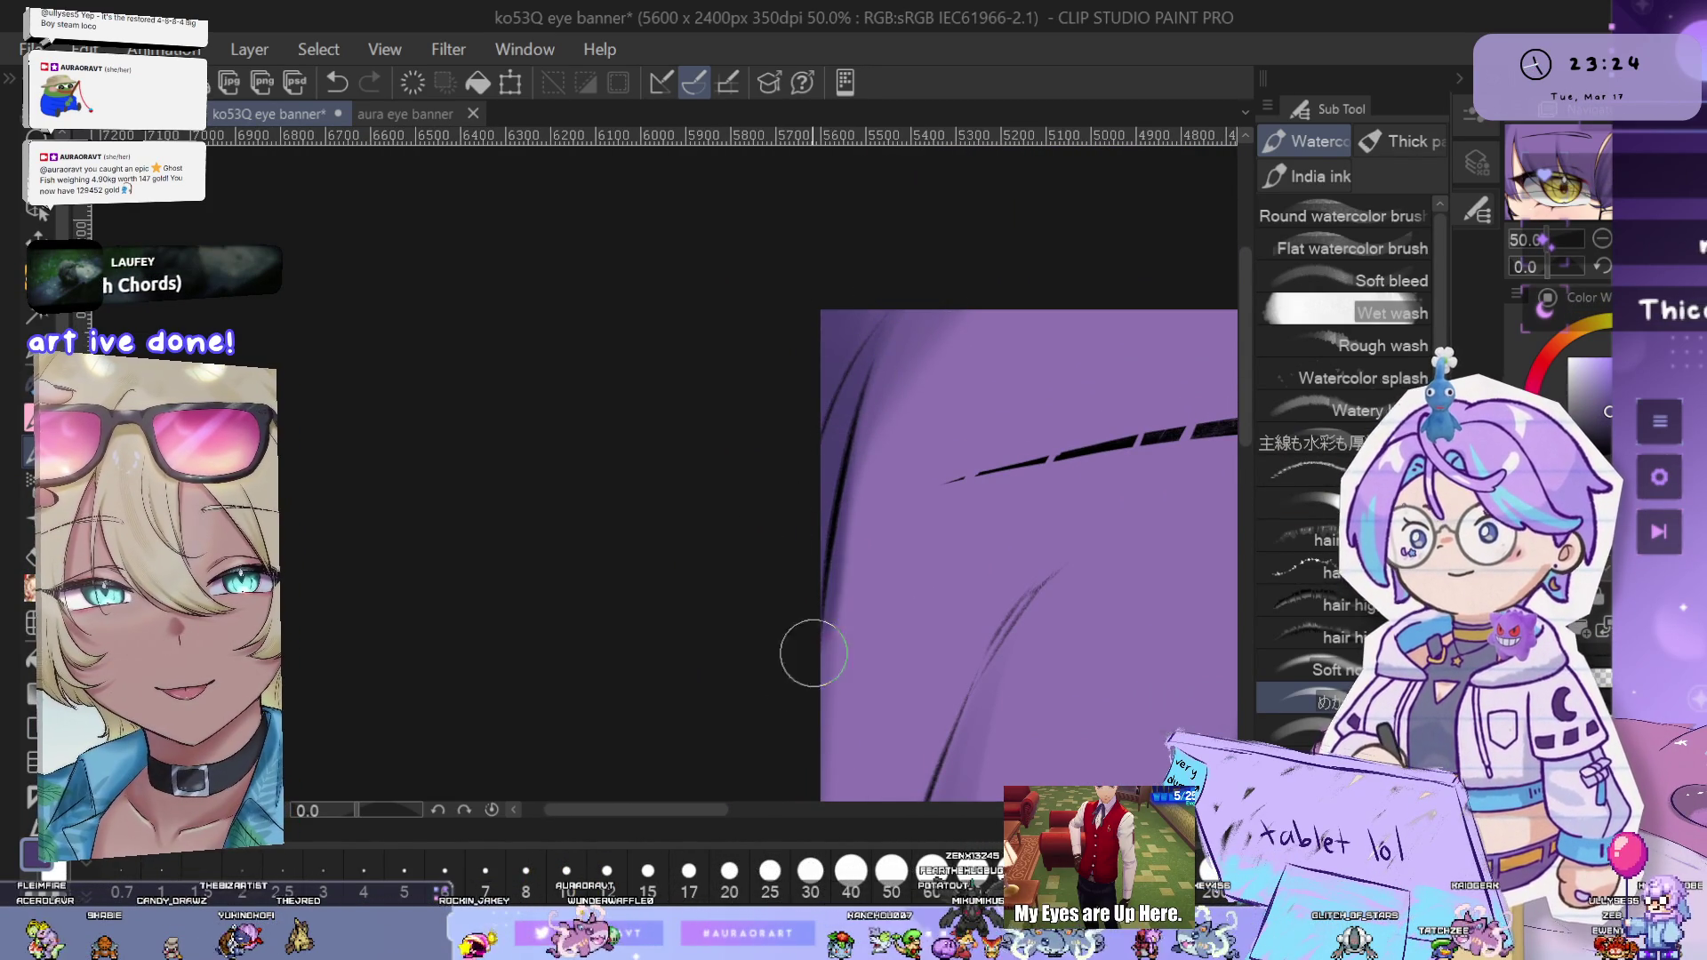
pyautogui.moveTo(857, 560); pyautogui.dragTo(869, 403)
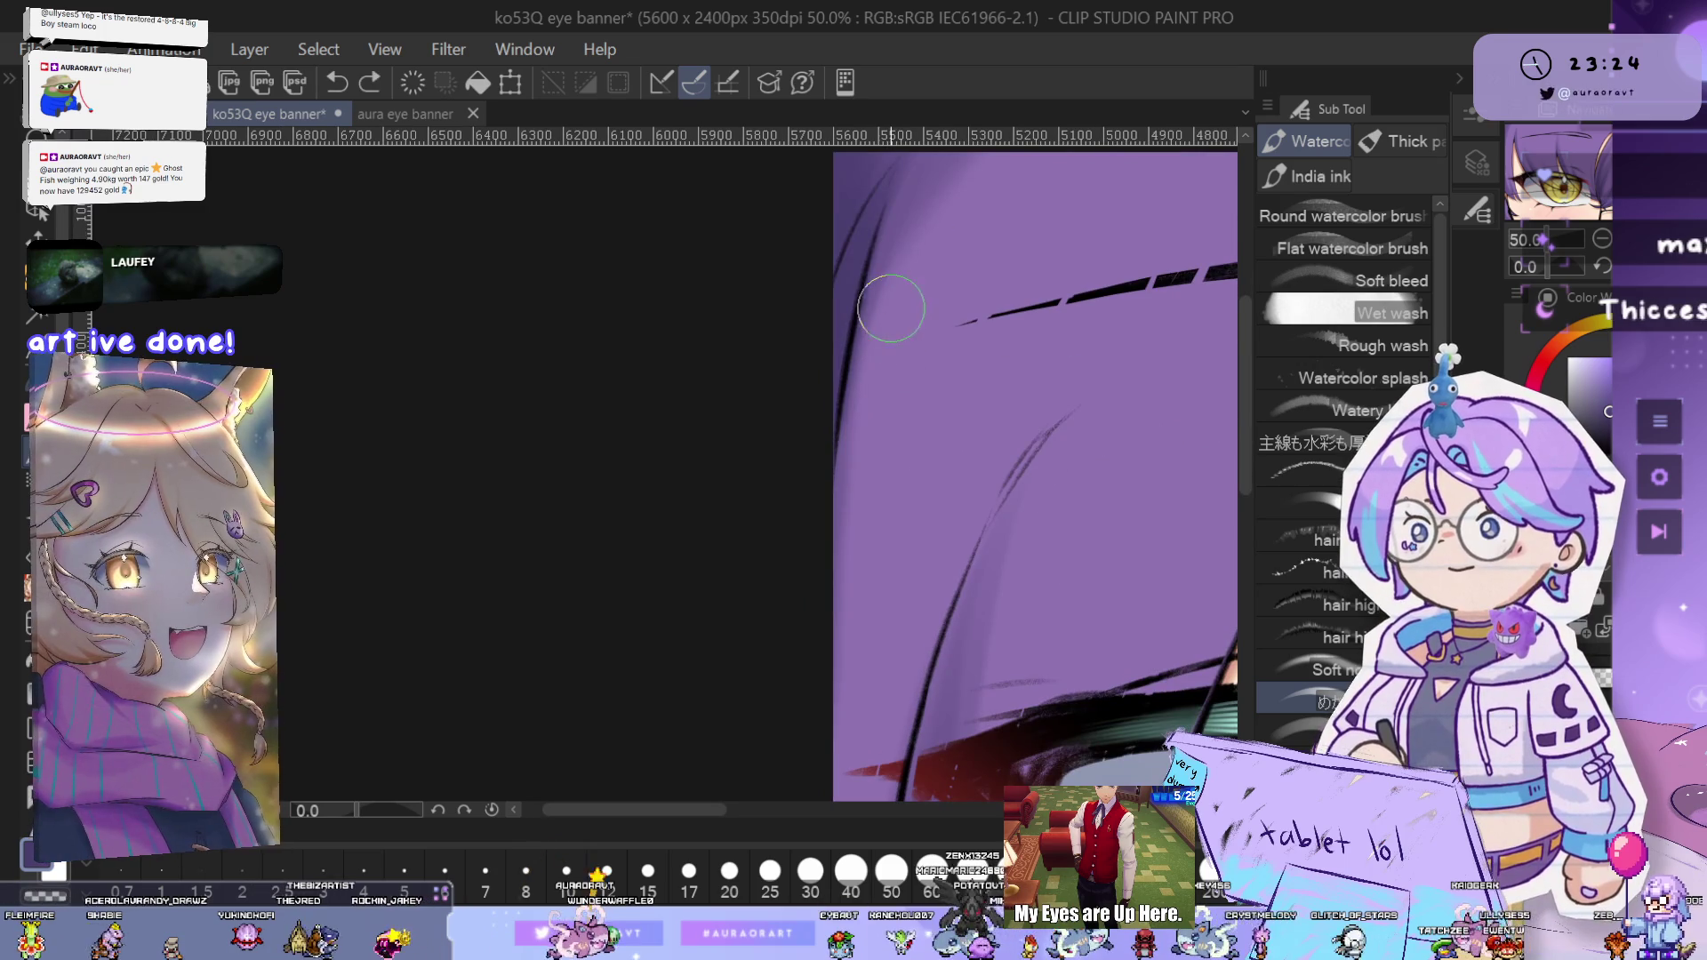
pyautogui.hotkey('ctrl', '-')
pyautogui.moveTo(1245, 506); pyautogui.dragTo(905, 504)
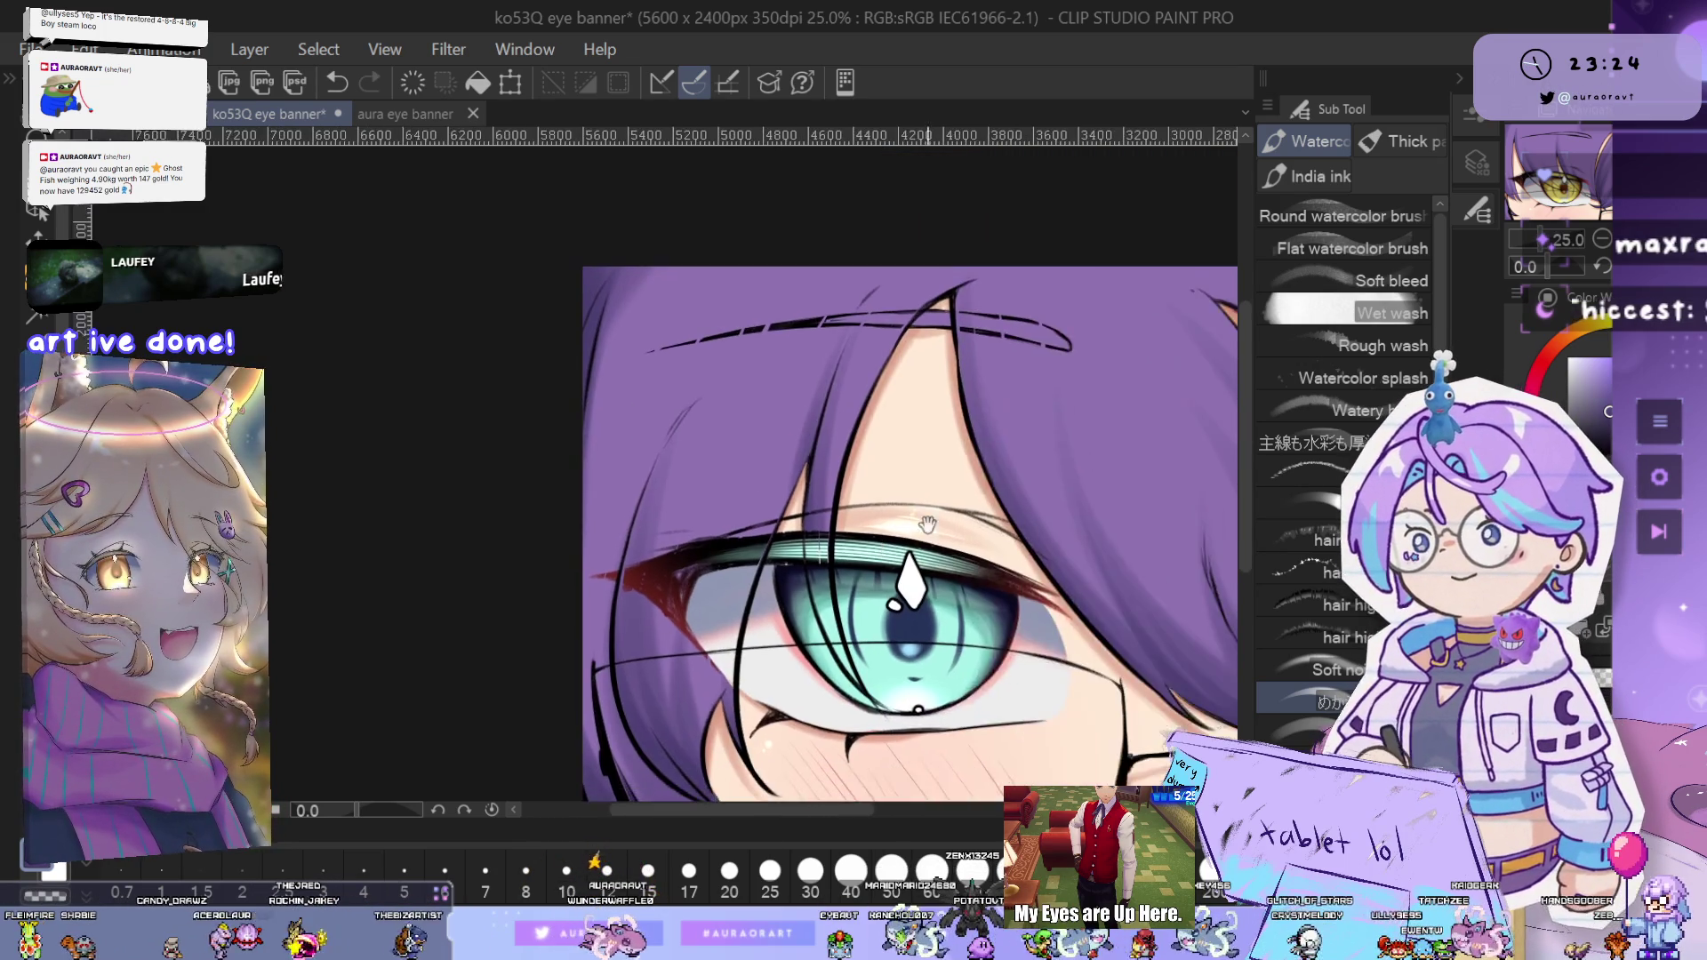
pyautogui.scroll(-3, 905, 504)
pyautogui.scroll(5, 1165, 384)
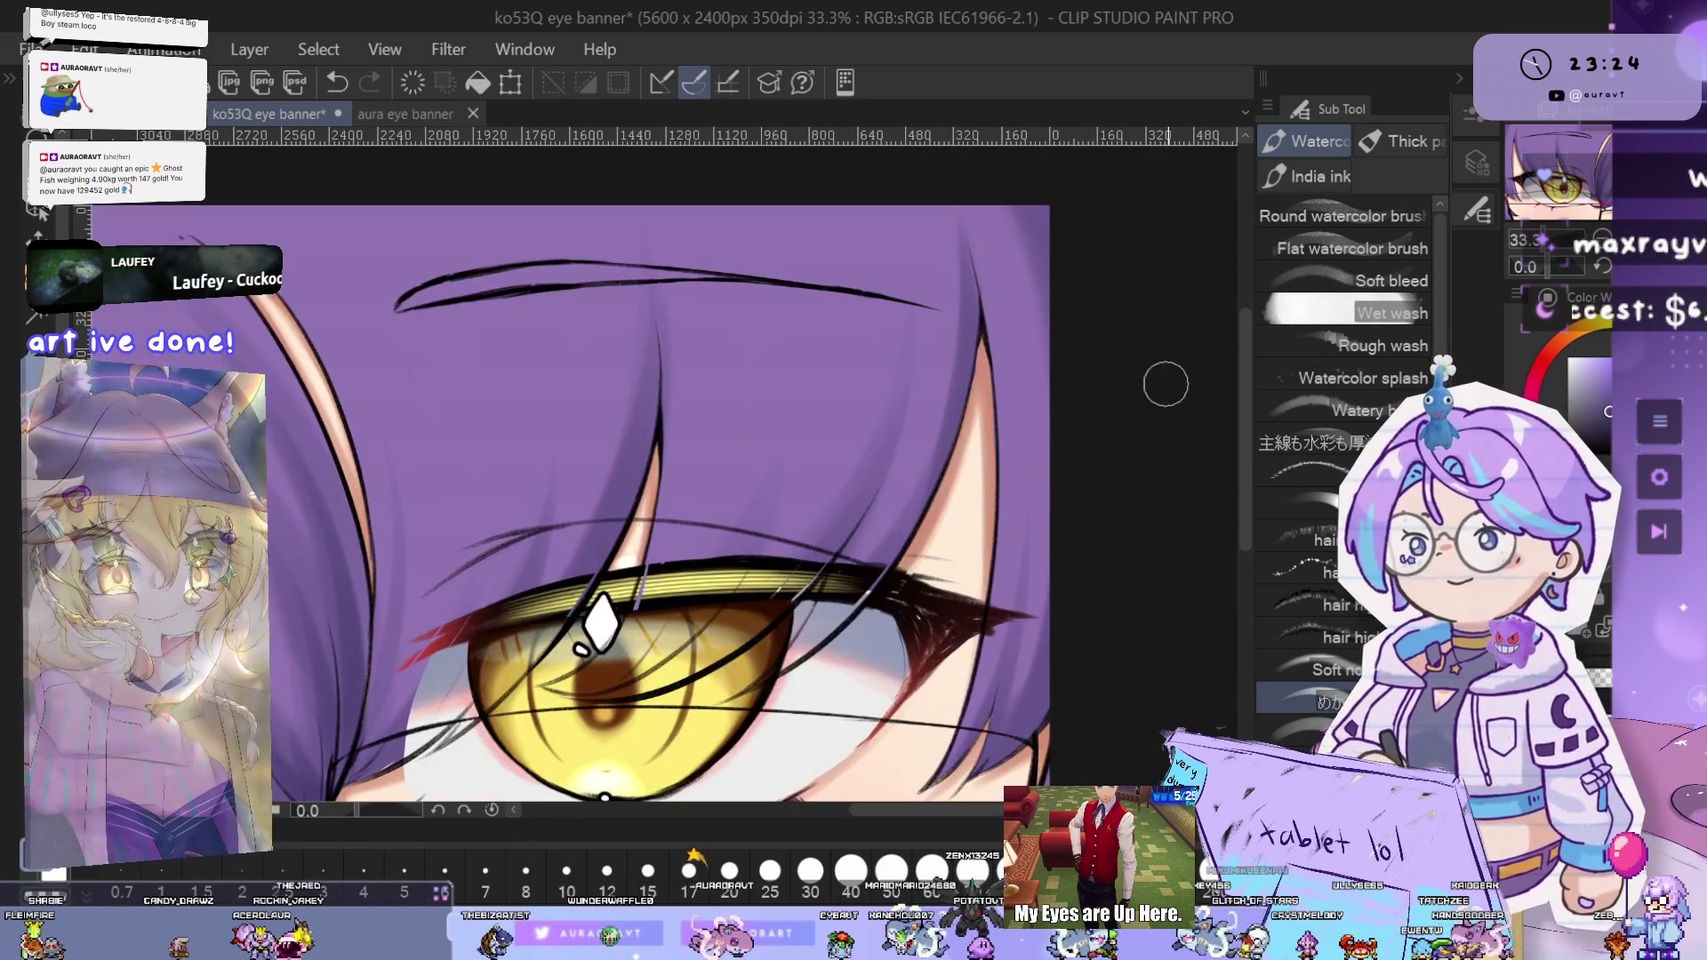
# - Flip the canvas horizontally and paint purple Watercolor strands above the yellow eye
pyautogui.press('h')
pyautogui.moveTo(769, 380); pyautogui.dragTo(826, 287)
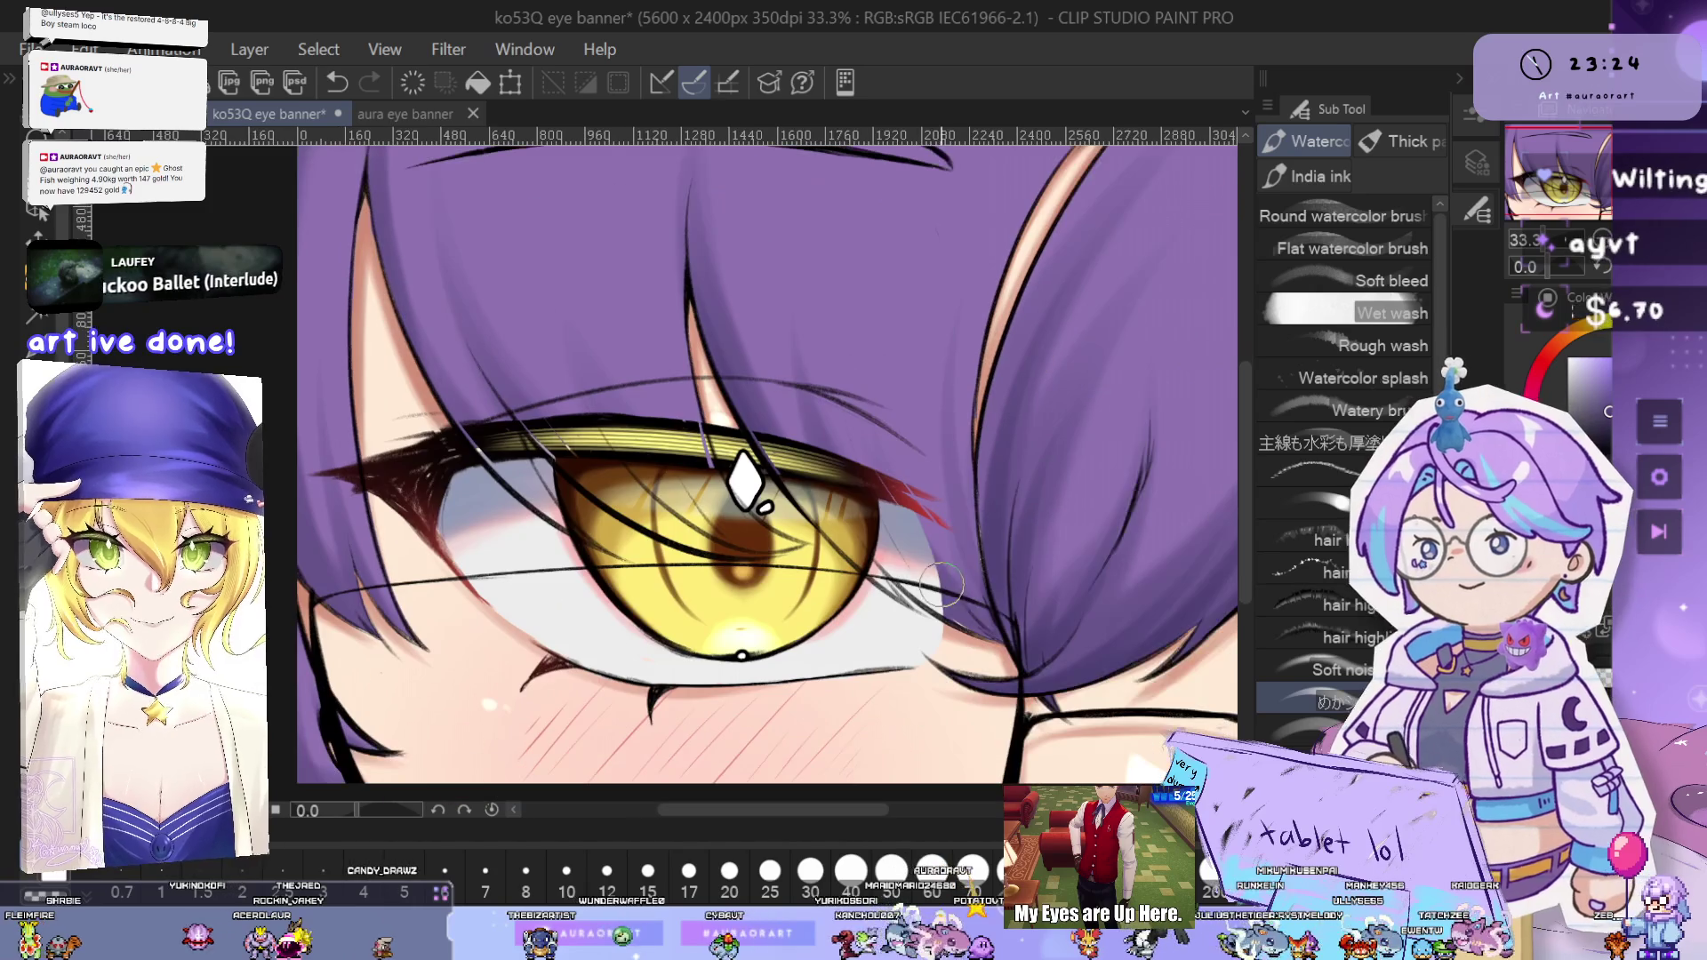
pyautogui.moveTo(1164, 664); pyautogui.dragTo(1027, 629)
pyautogui.moveTo(965, 573); pyautogui.dragTo(1210, 626)
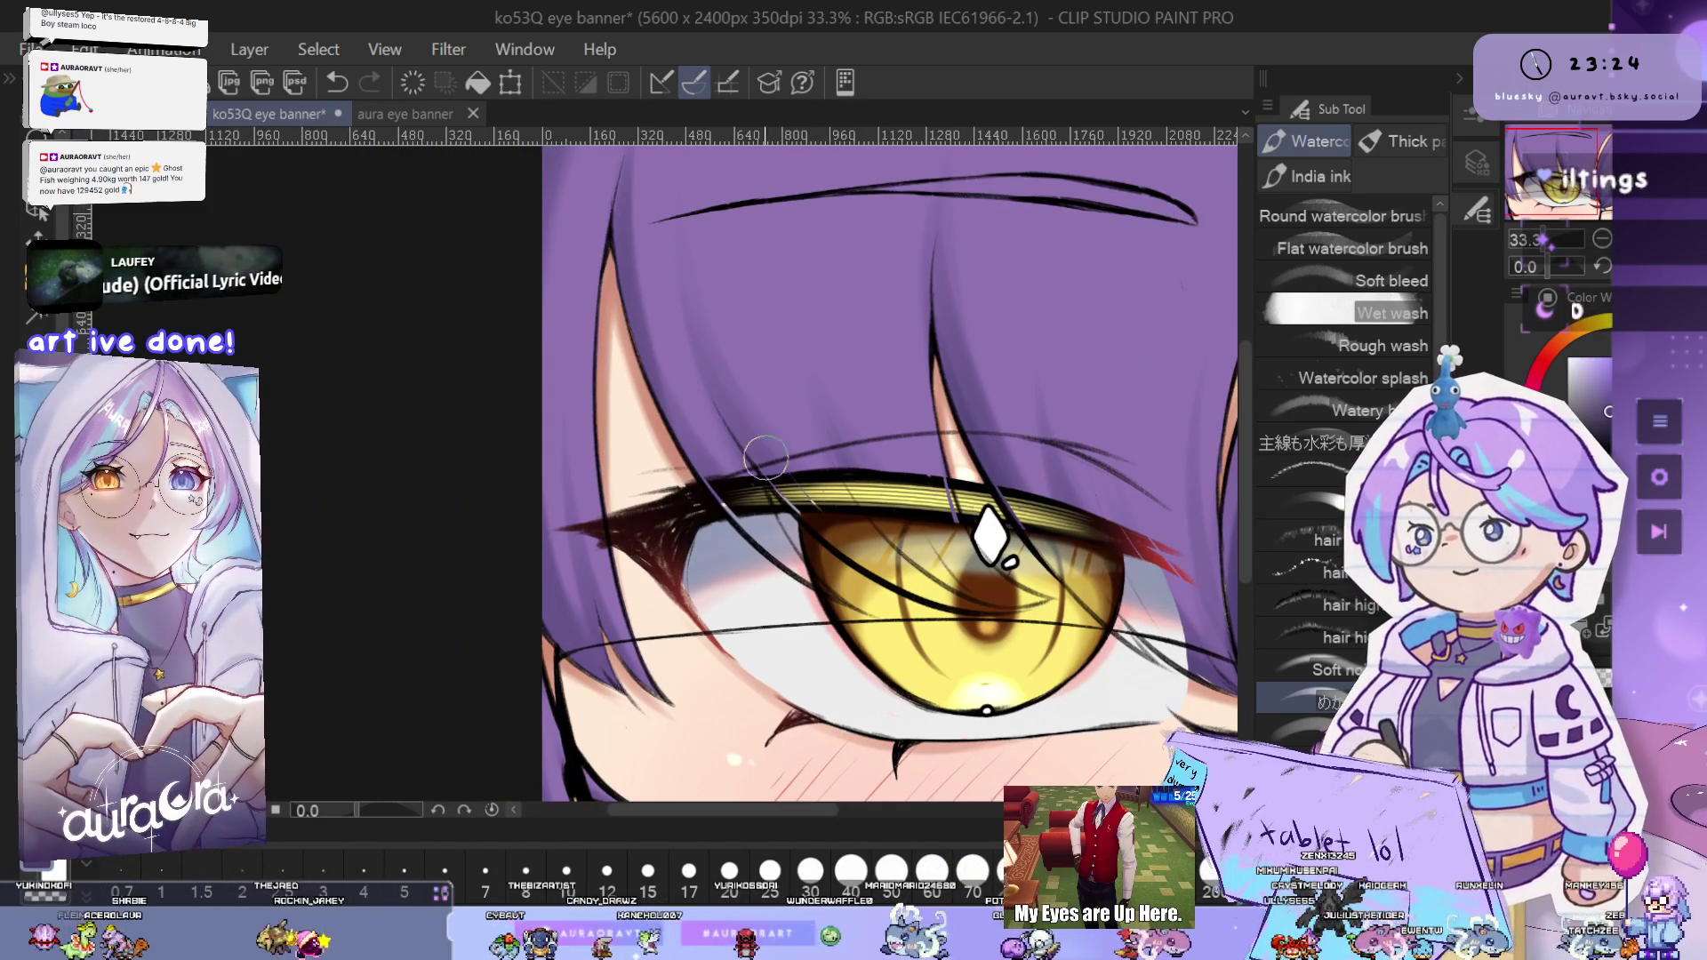
pyautogui.moveTo(815, 577); pyautogui.dragTo(931, 533)
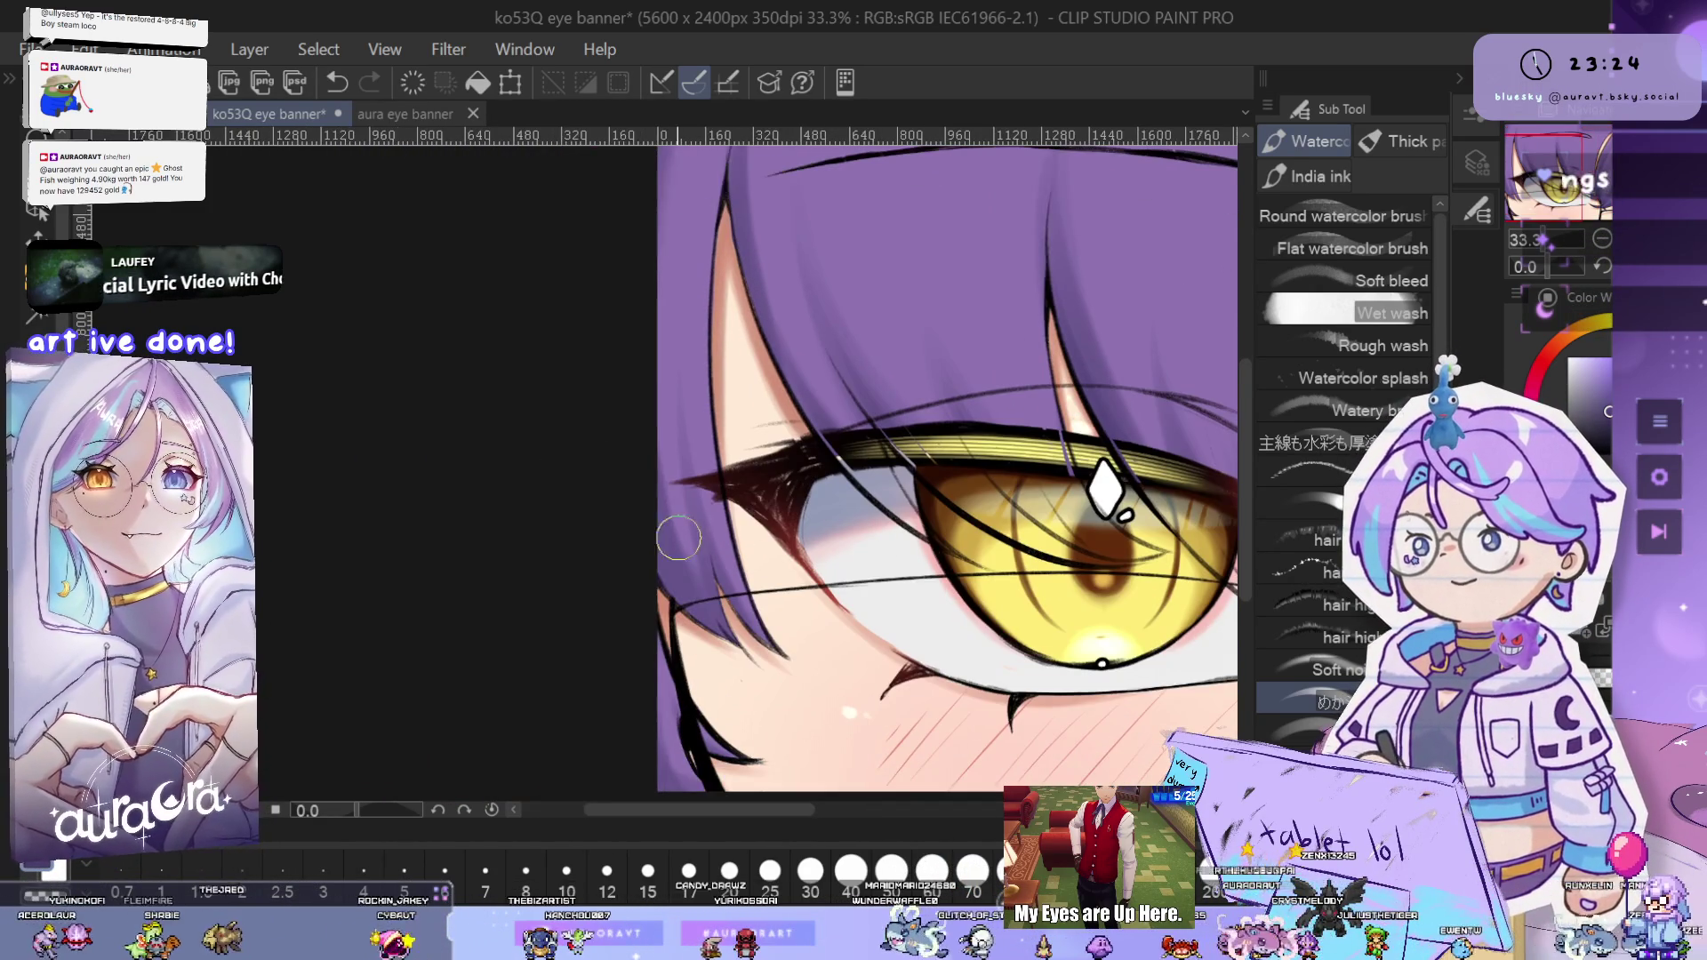
pyautogui.moveTo(649, 568); pyautogui.dragTo(711, 458)
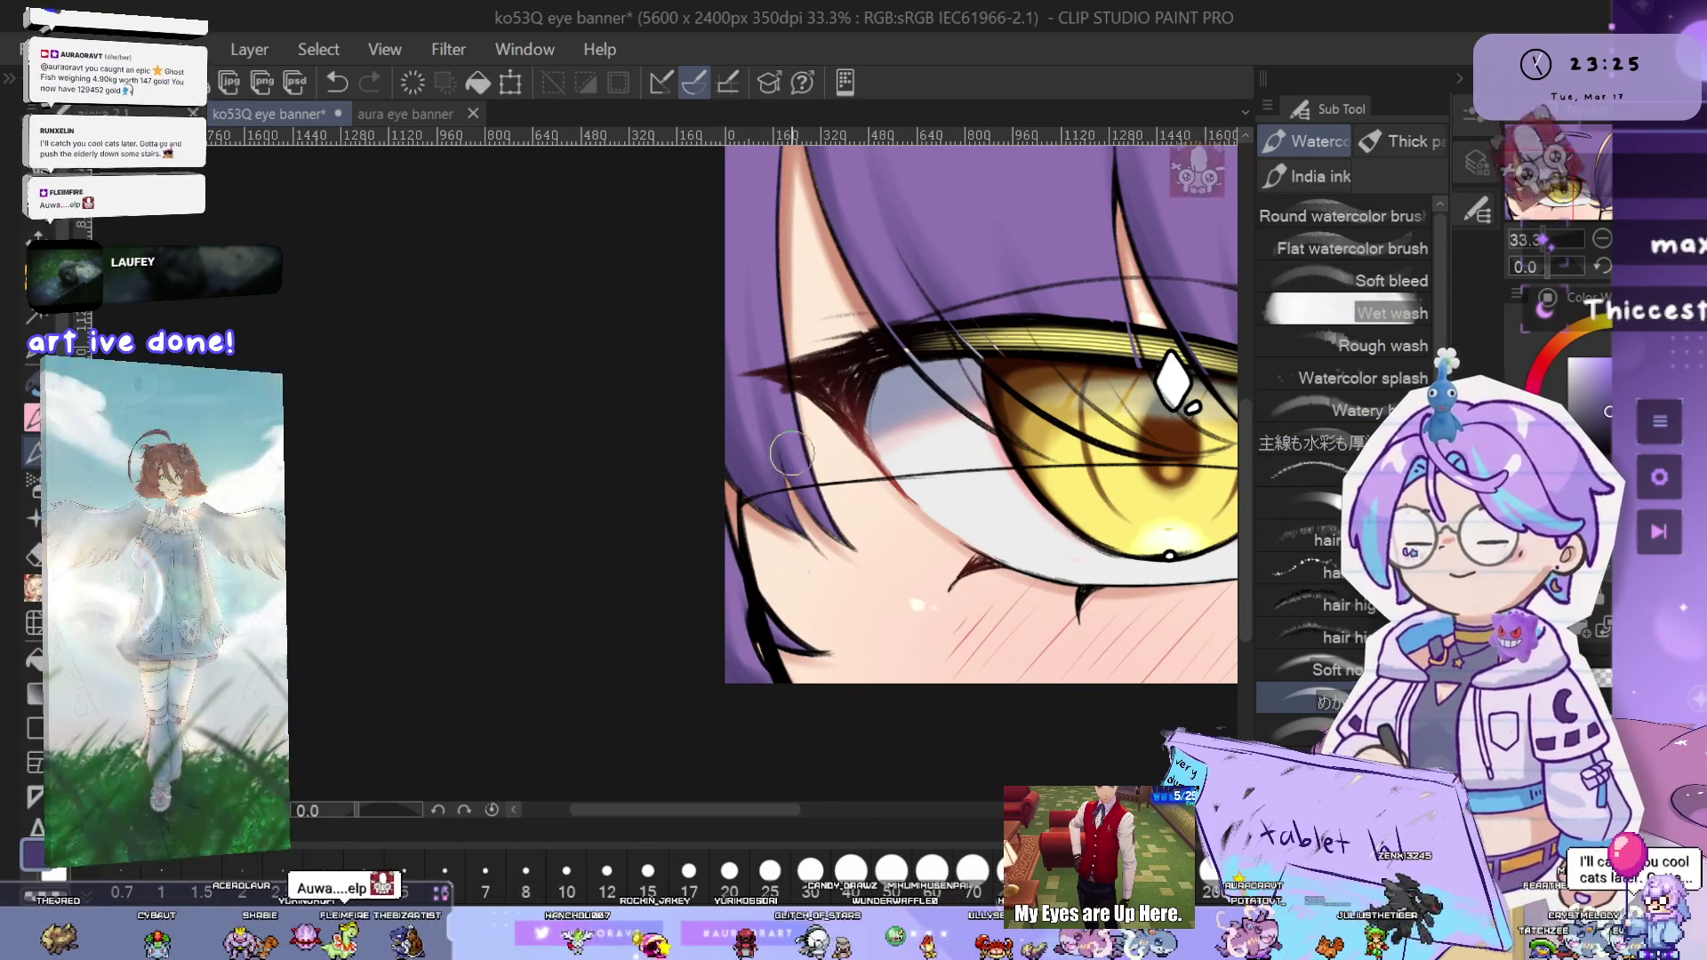
# - Continue the Watercolor hair strands around the yellow eye and the banner's right side
pyautogui.scroll(-1, 779, 467)
pyautogui.moveTo(1065, 509); pyautogui.dragTo(985, 572)
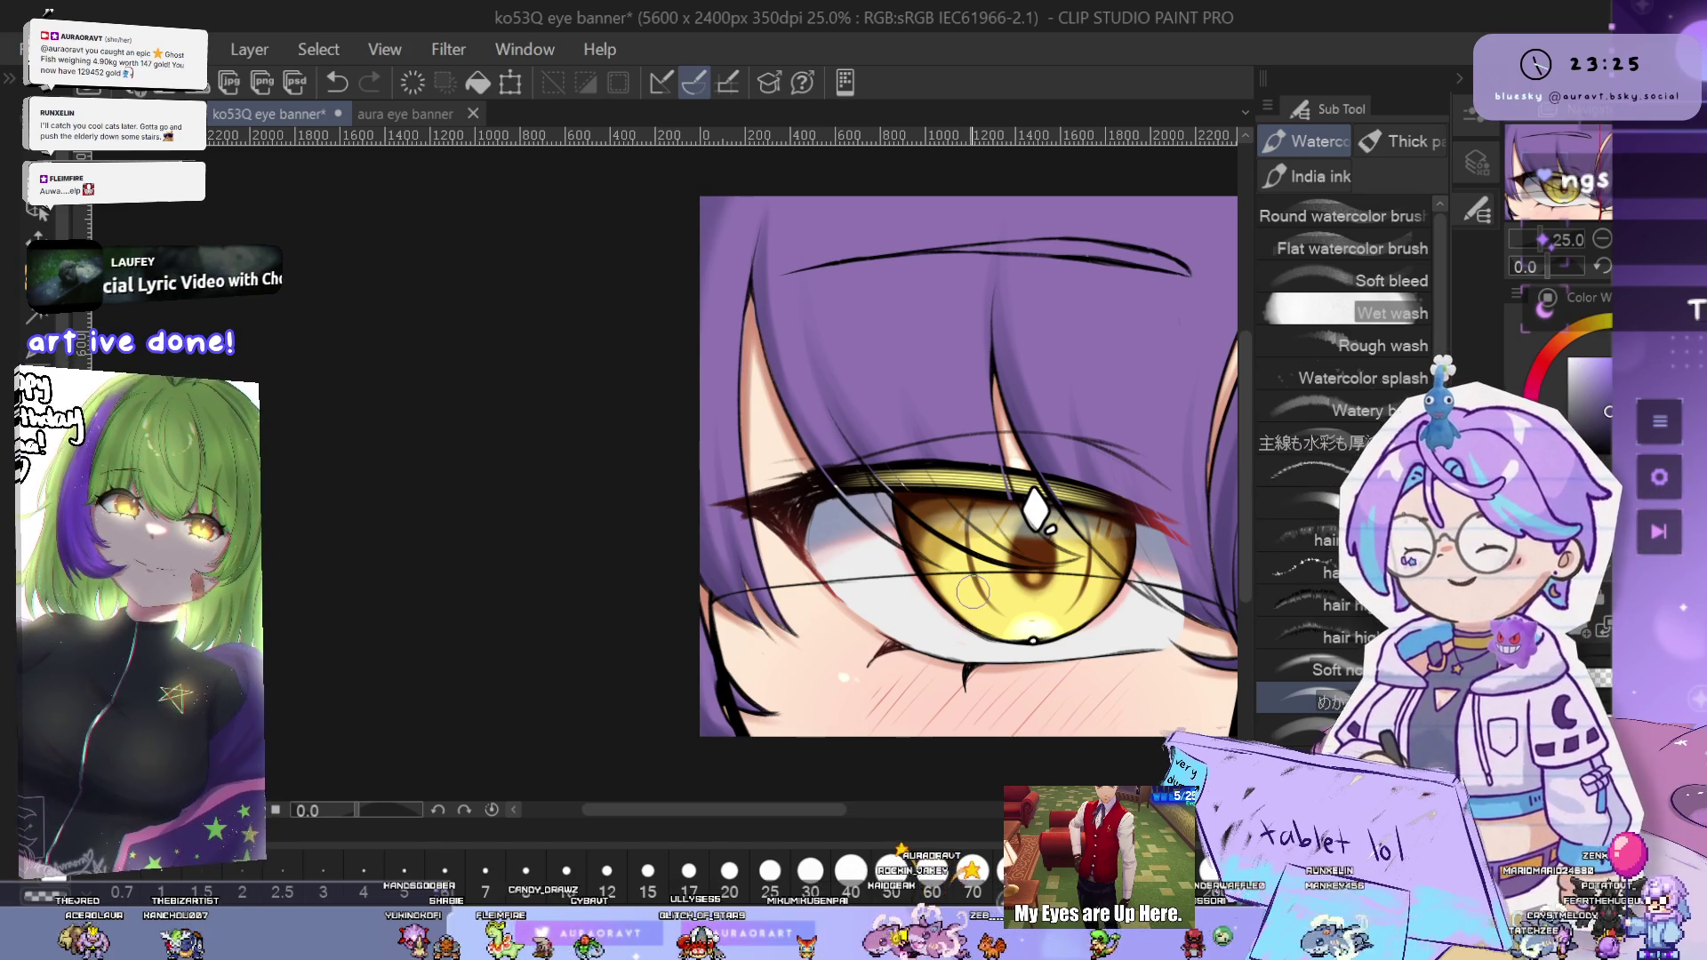
pyautogui.scroll(-1, 901, 437)
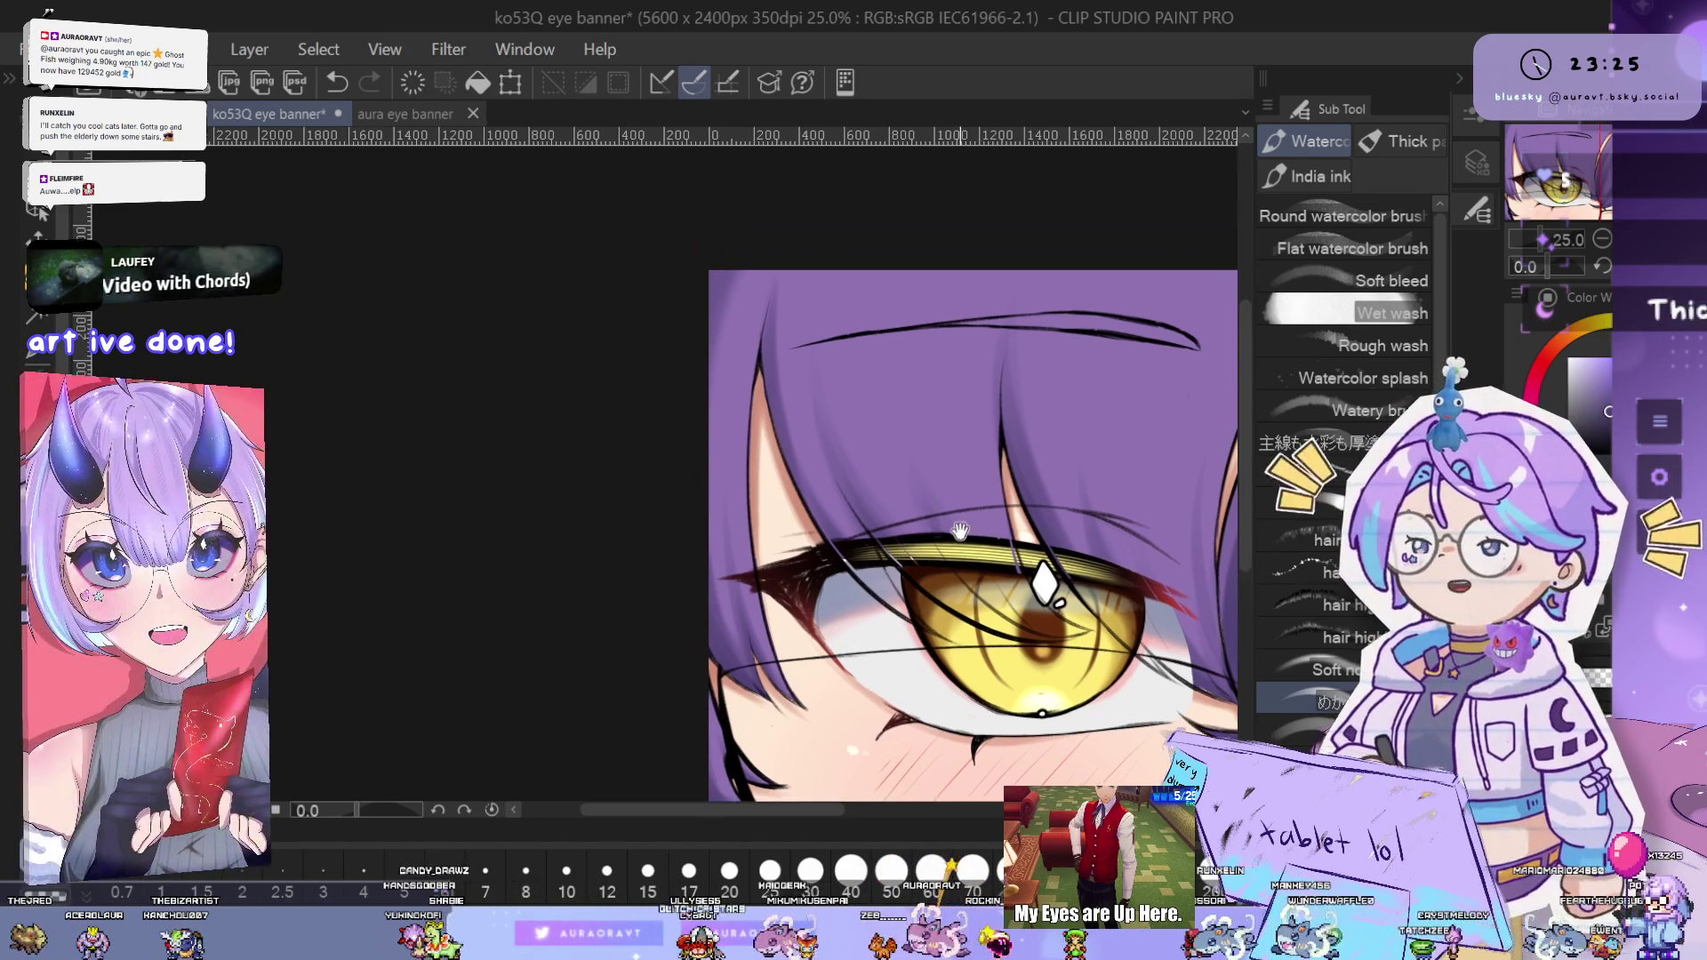
pyautogui.scroll(-1, 978, 442)
pyautogui.scroll(-1, 1065, 447)
pyautogui.moveTo(1065, 447); pyautogui.dragTo(915, 513)
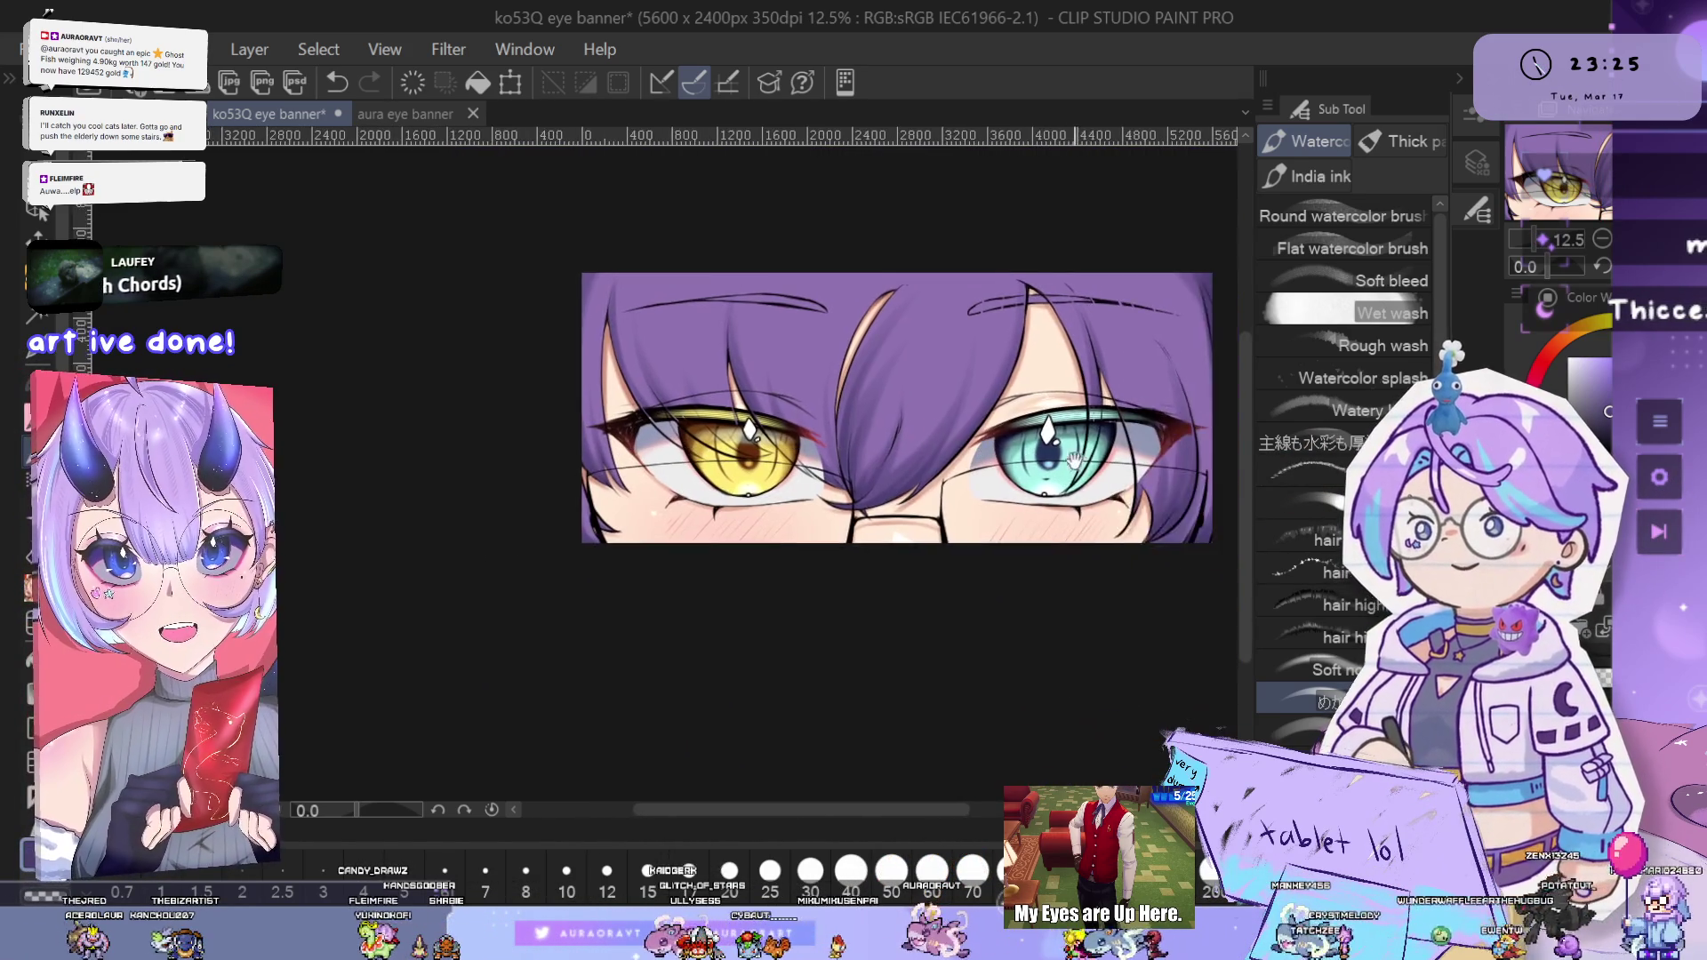
pyautogui.scroll(5, 1018, 449)
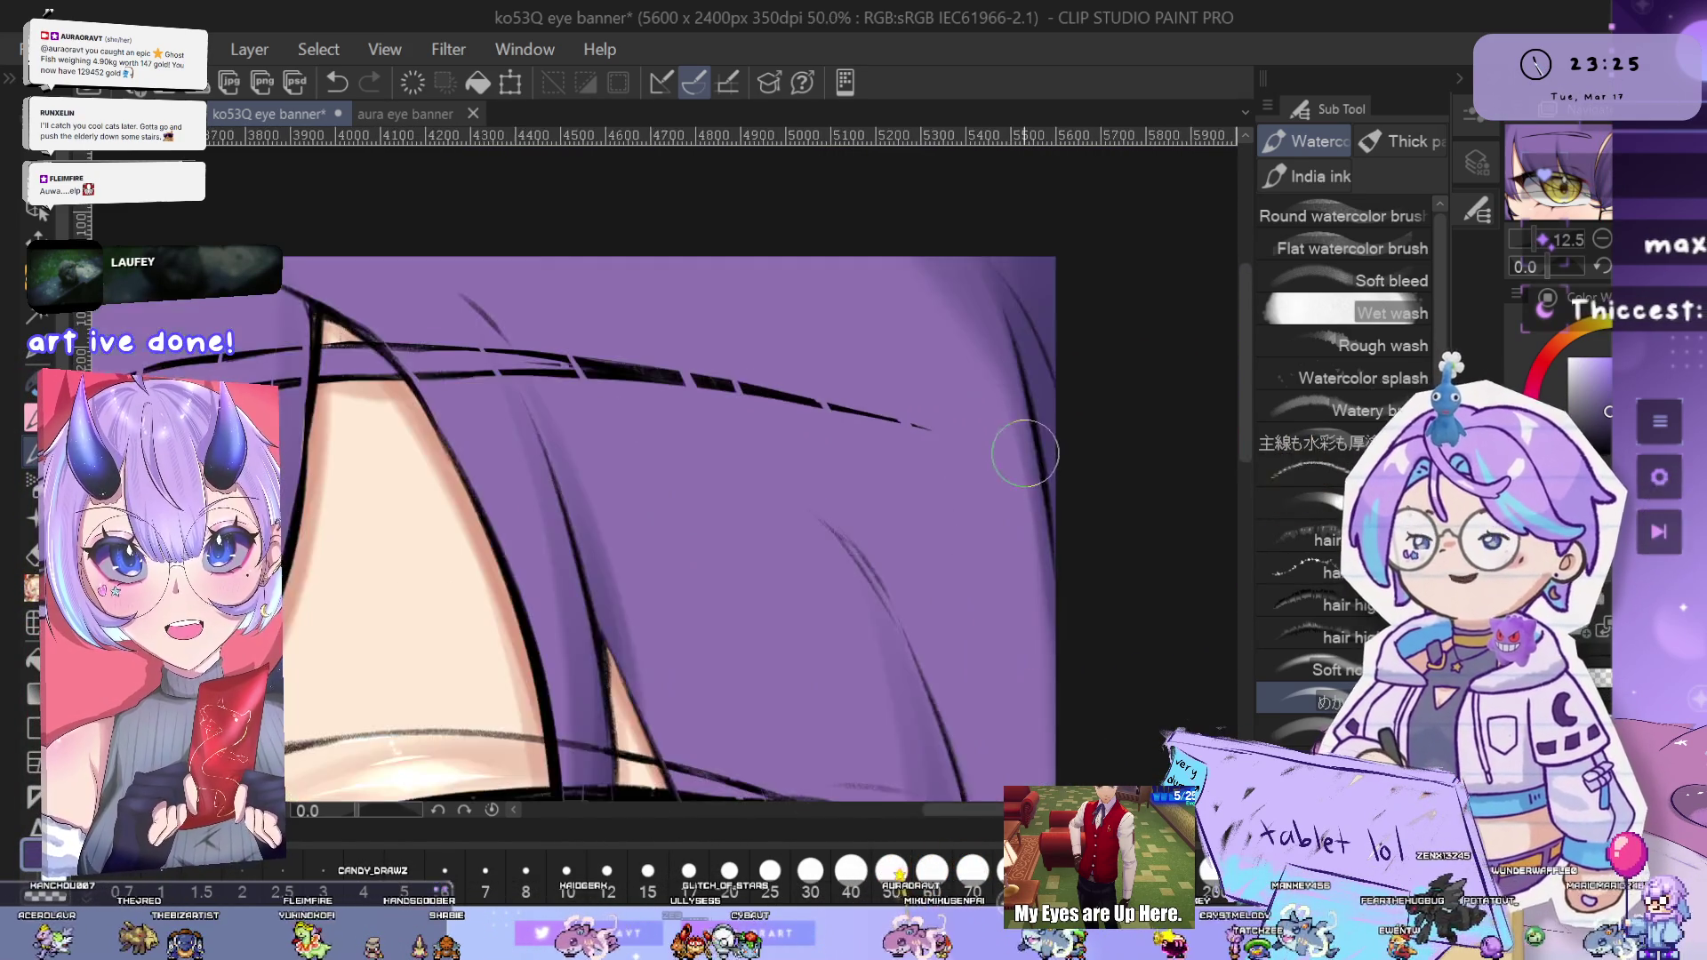
# - Smooth the purple strands above the teal eye with the Blend sub tool
pyautogui.press('j')
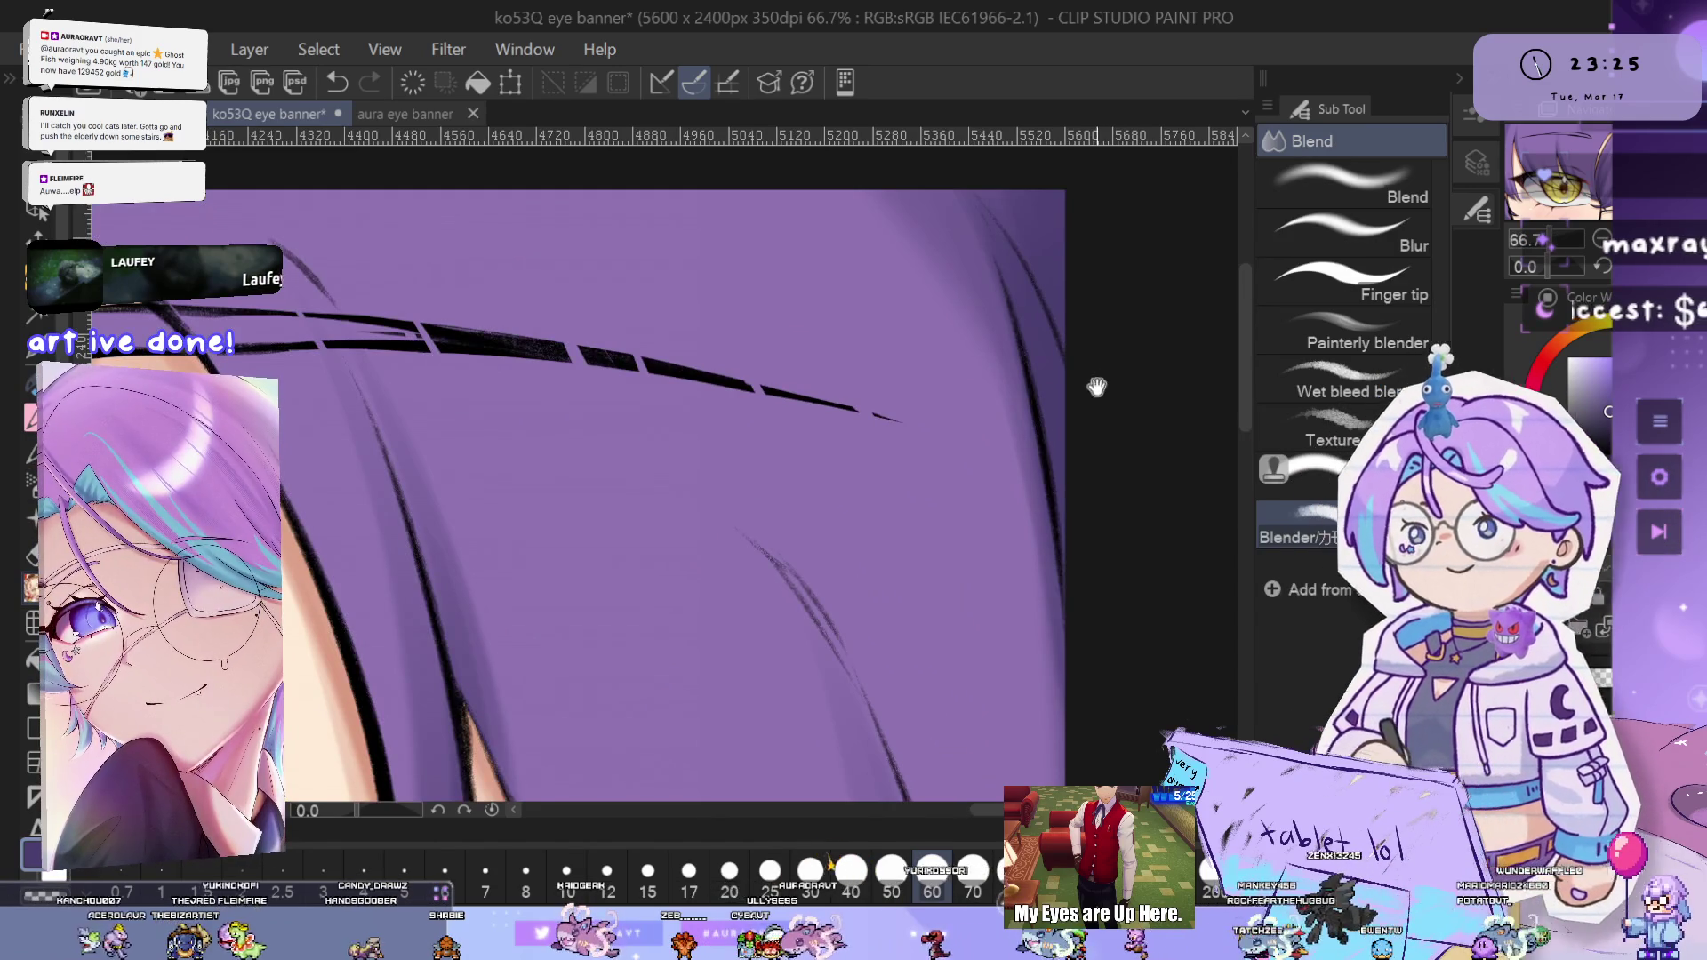
pyautogui.moveTo(1099, 386); pyautogui.dragTo(1146, 496)
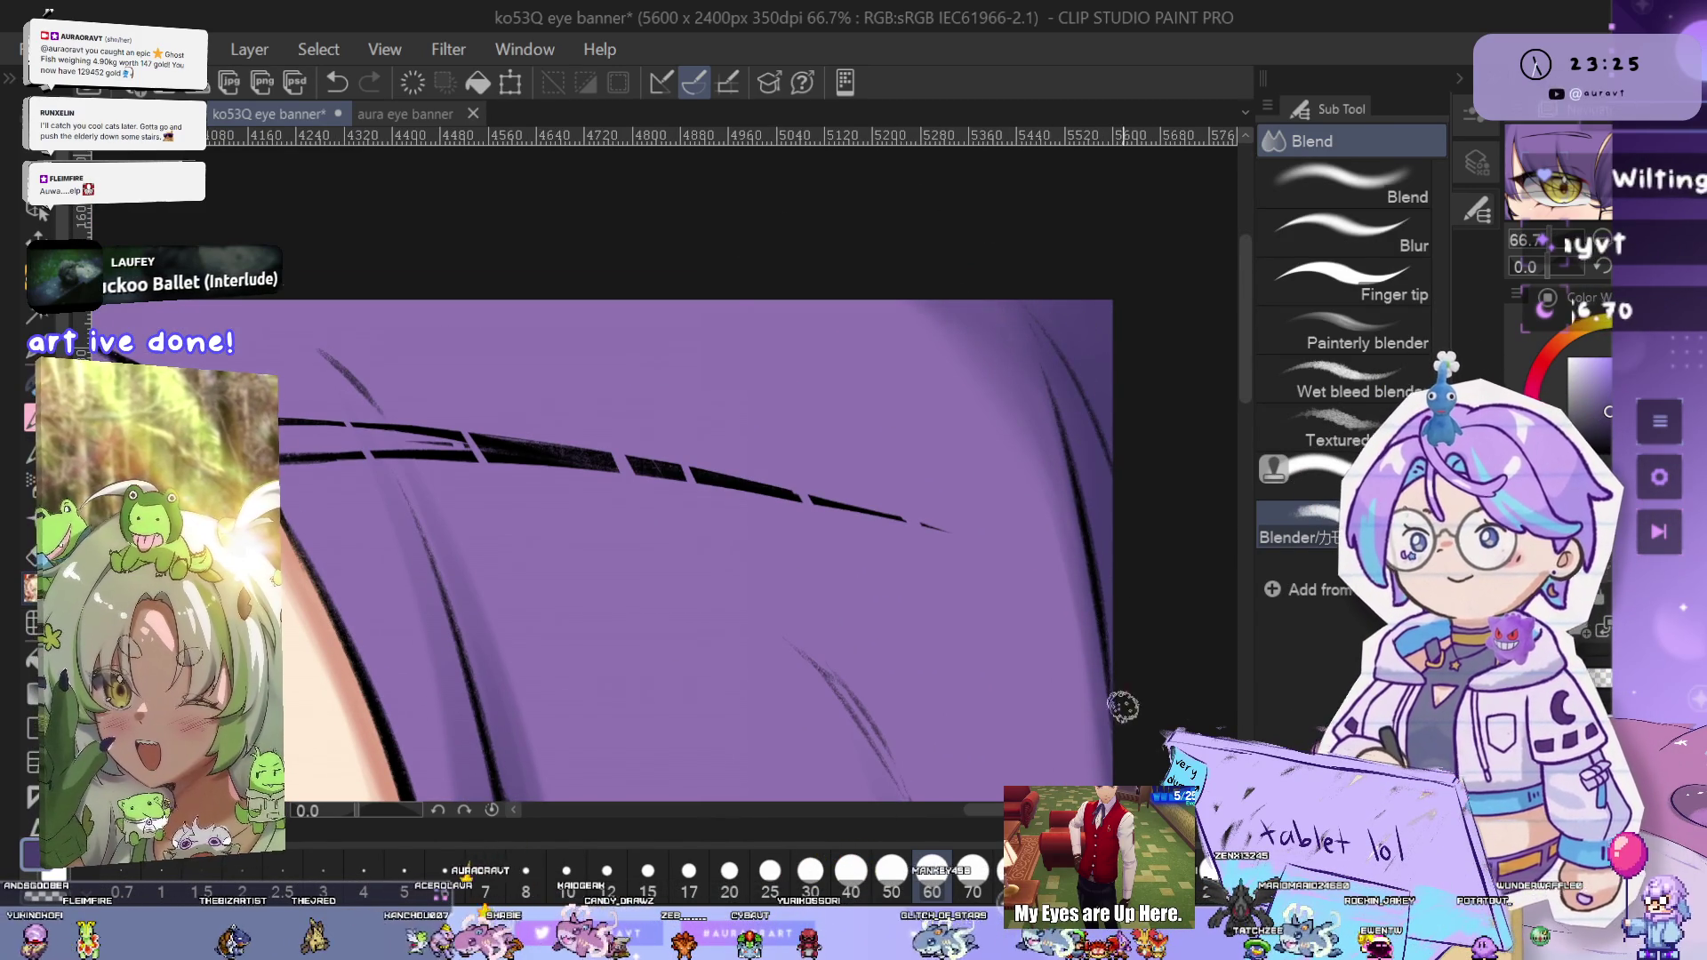
pyautogui.scroll(-7, 1129, 653)
pyautogui.scroll(5, 1171, 551)
pyautogui.scroll(-3, 1160, 569)
pyautogui.scroll(1, 1150, 592)
pyautogui.moveTo(1149, 592); pyautogui.dragTo(1086, 578)
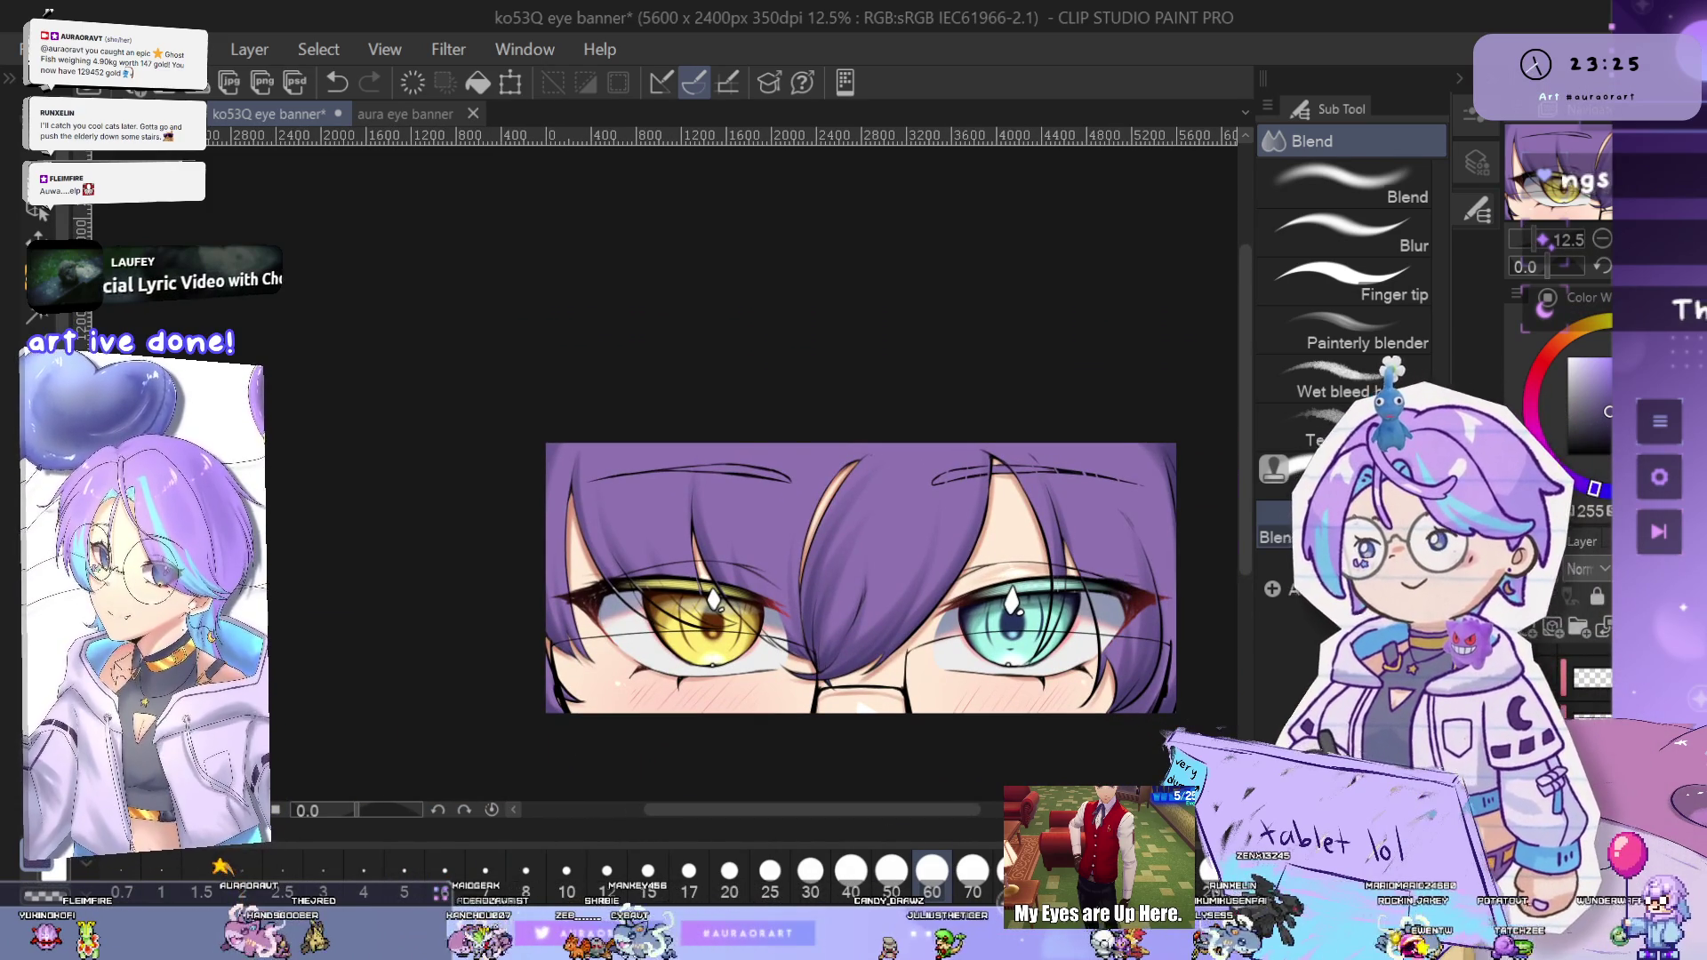
# - Return to the Watercolor brush, undo and redo a hair stroke, and zoom out to 6.2%
pyautogui.press('b')
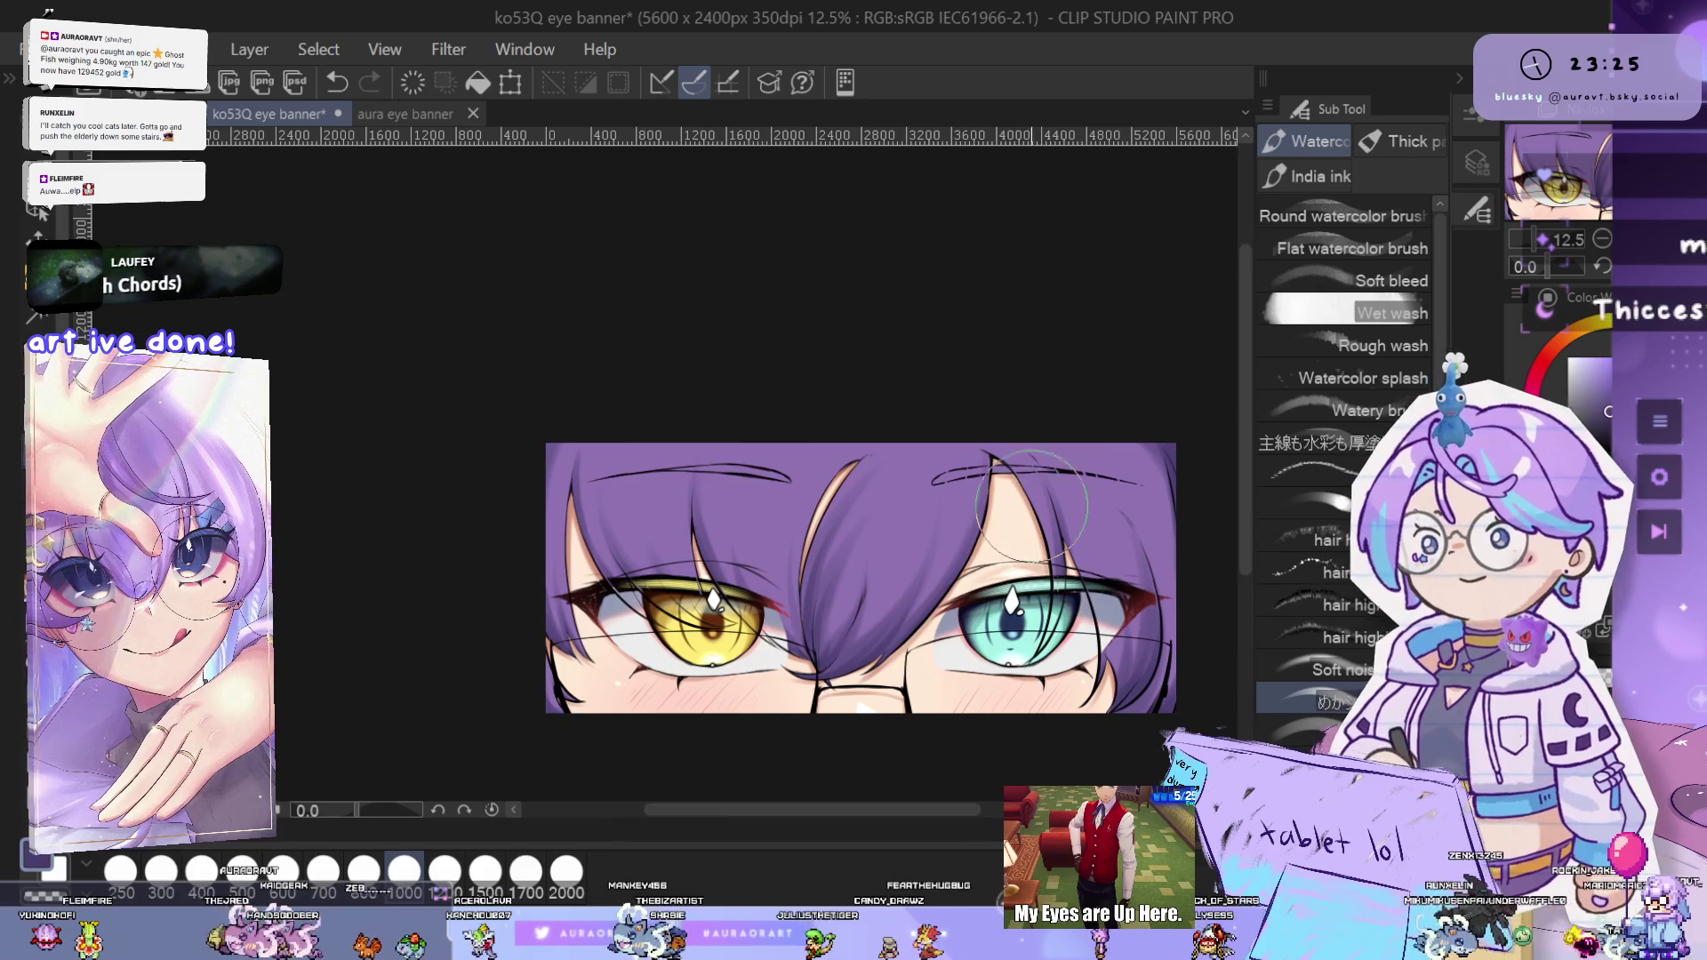
pyautogui.scroll(1, 1025, 507)
pyautogui.scroll(1, 1024, 507)
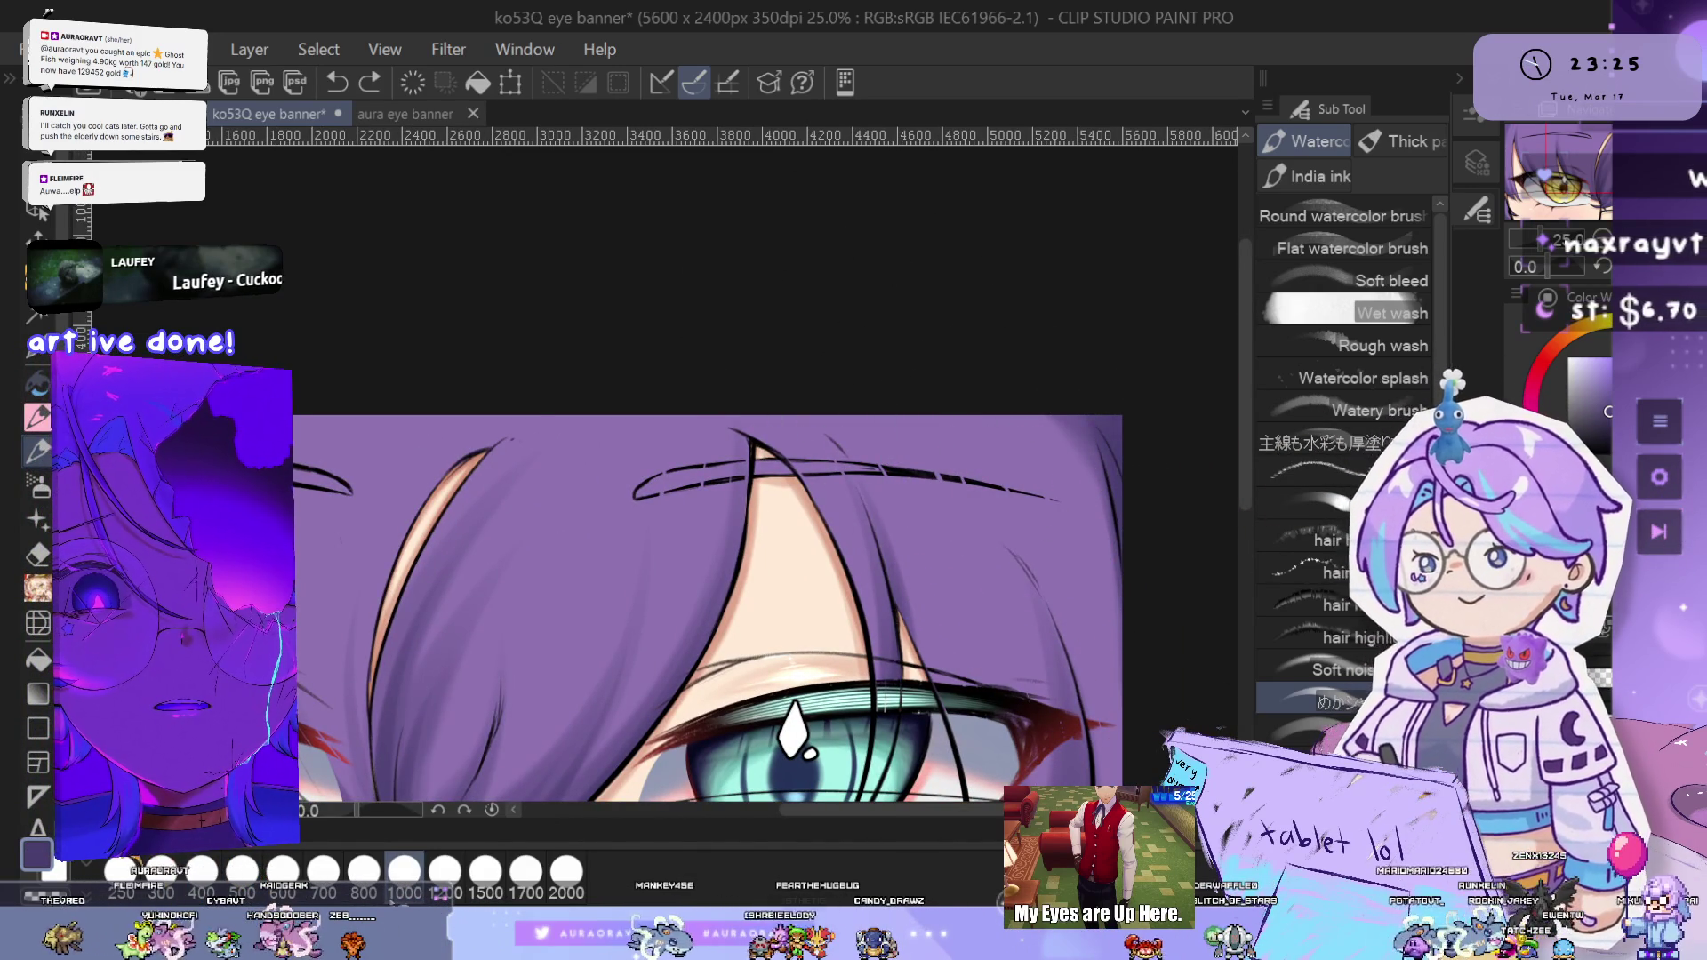
pyautogui.moveTo(977, 444); pyautogui.dragTo(999, 493)
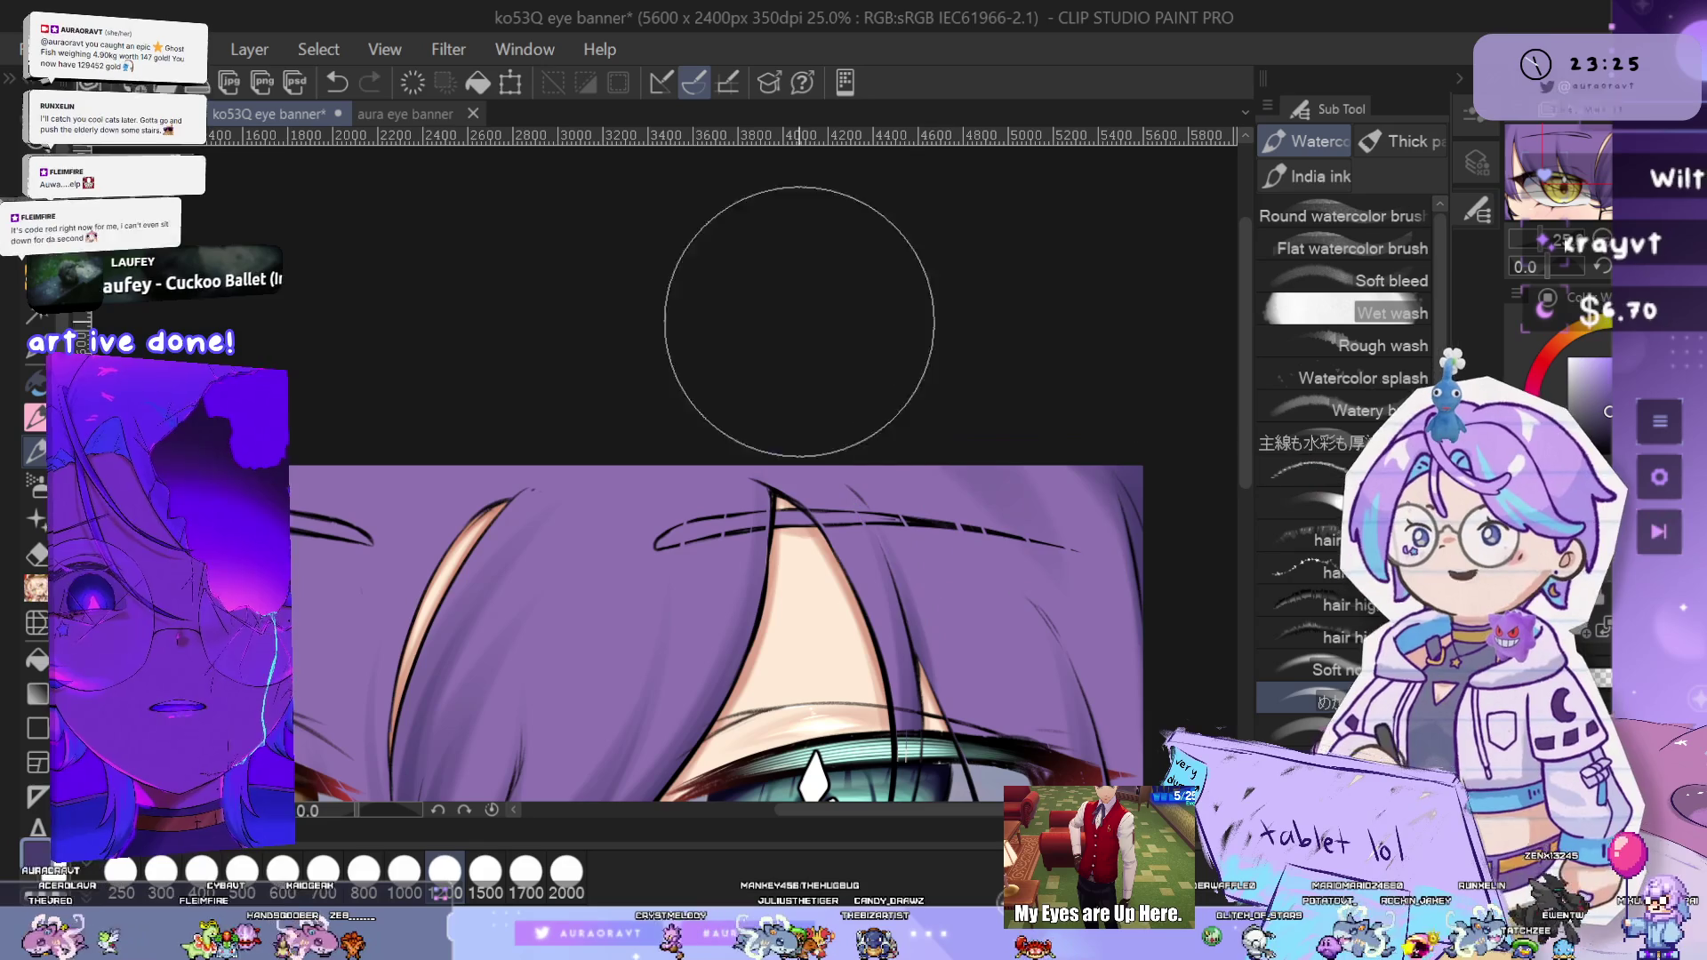
pyautogui.hotkey('ctrl', 'z')
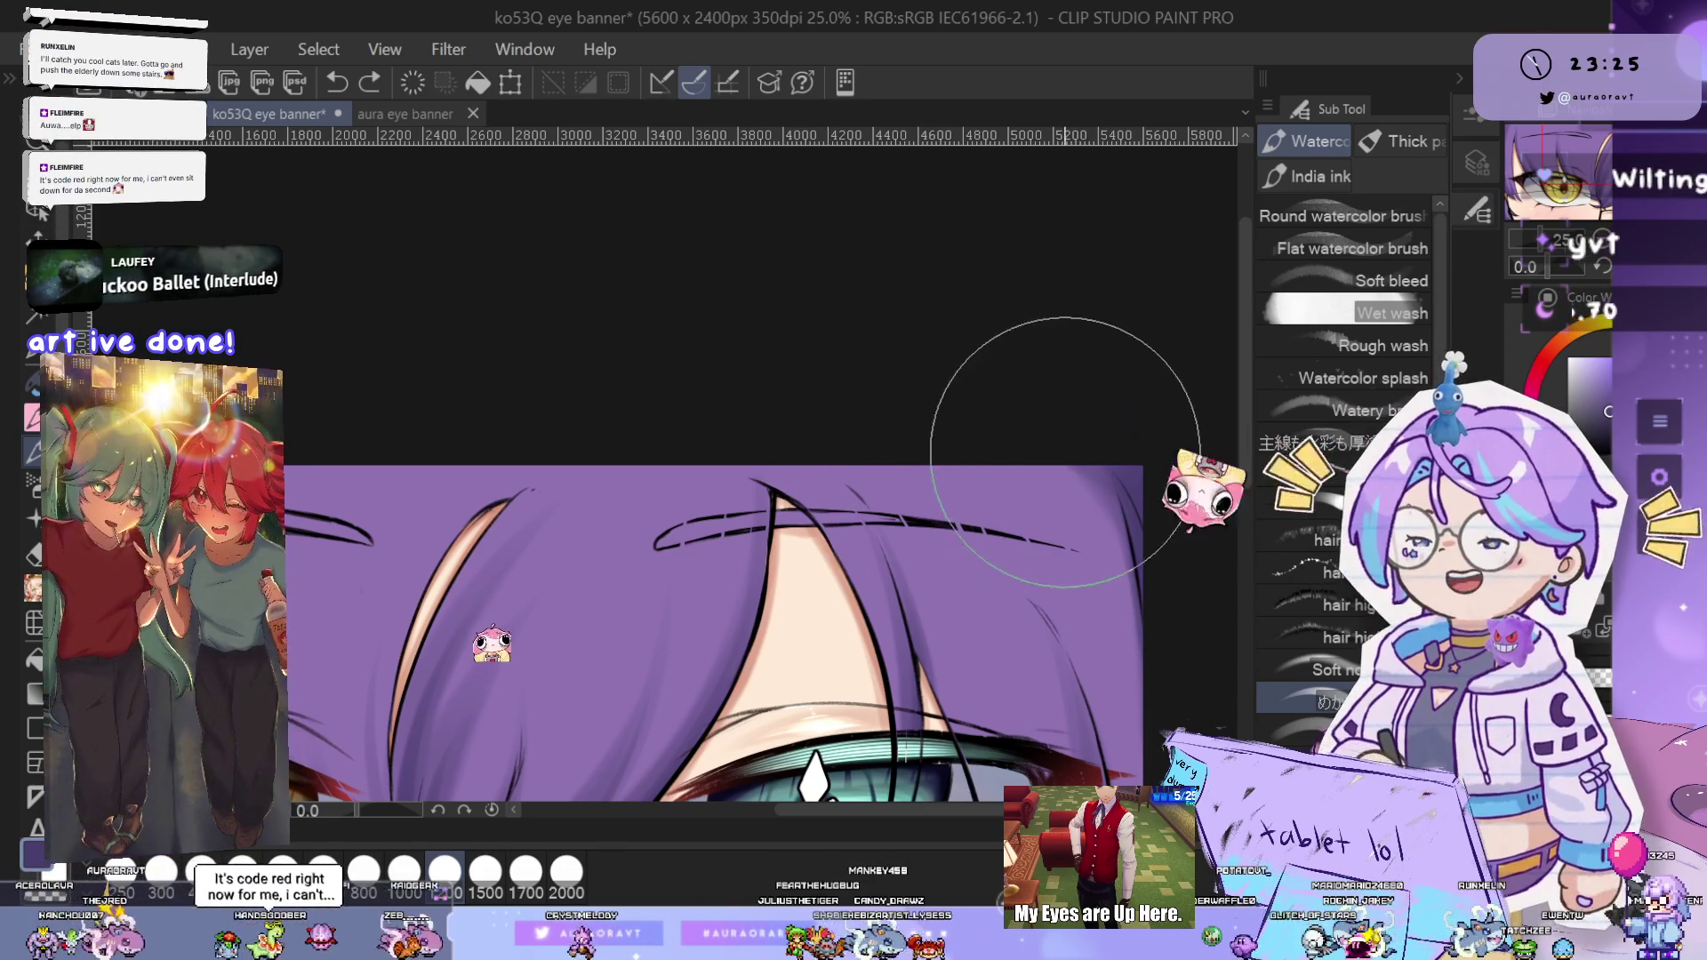
pyautogui.hotkey('ctrl', 'y')
pyautogui.moveTo(1065, 533); pyautogui.dragTo(1036, 480)
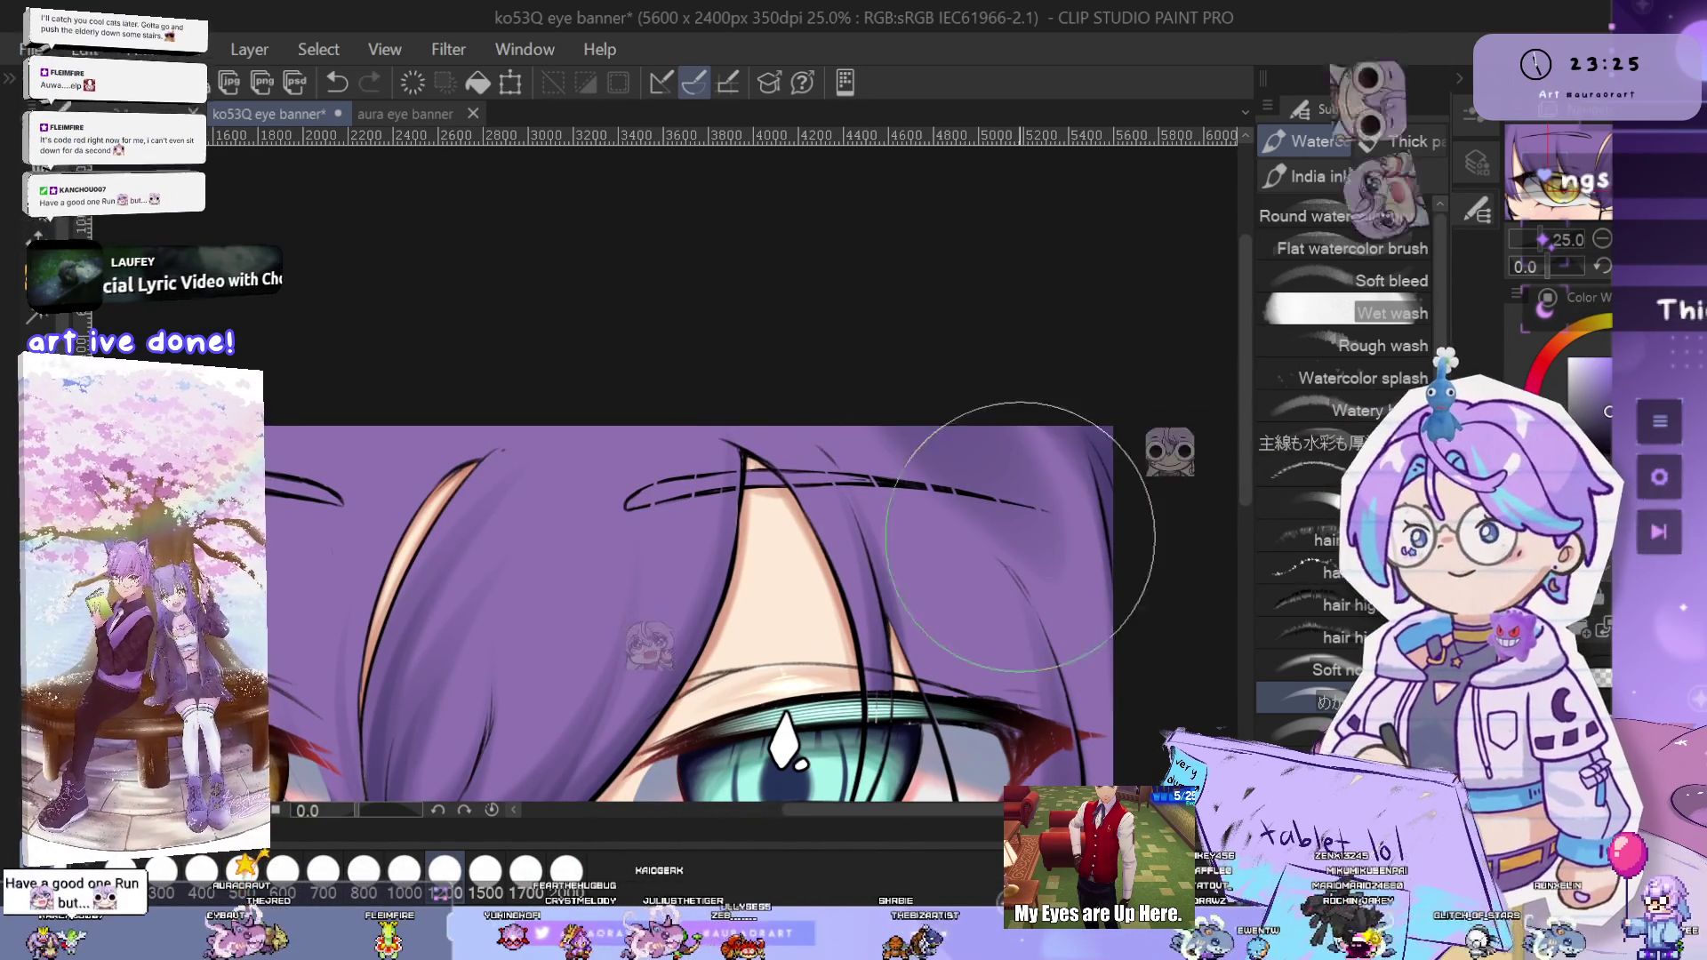
pyautogui.scroll(-4, 1009, 529)
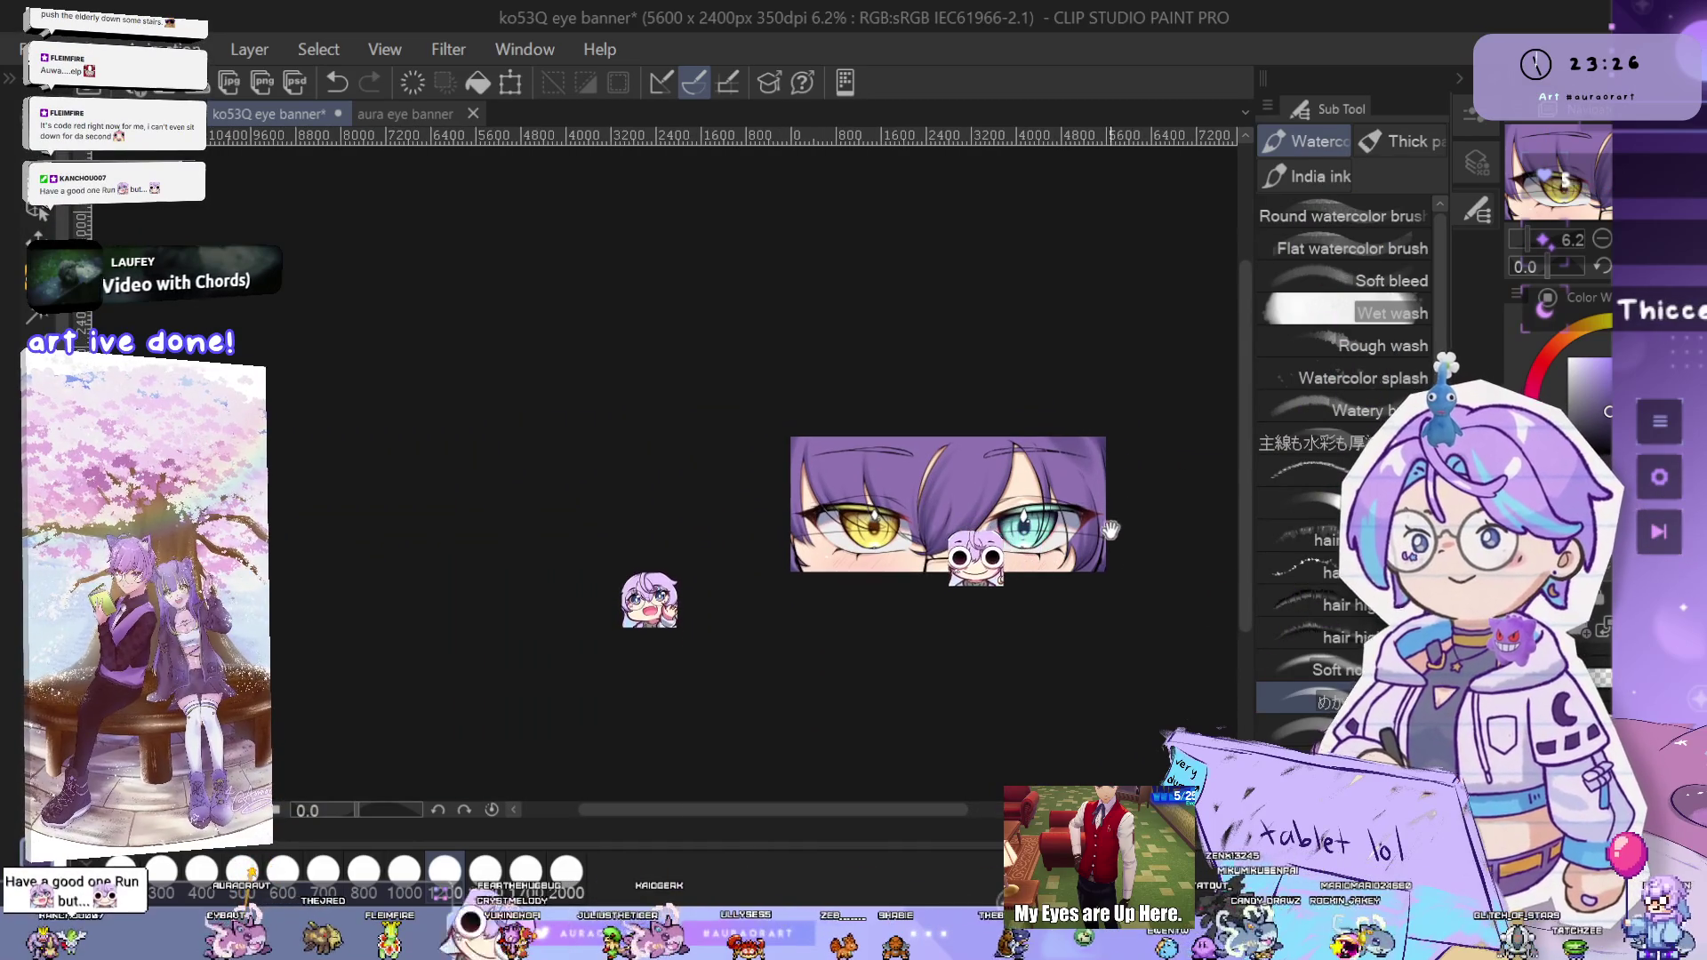